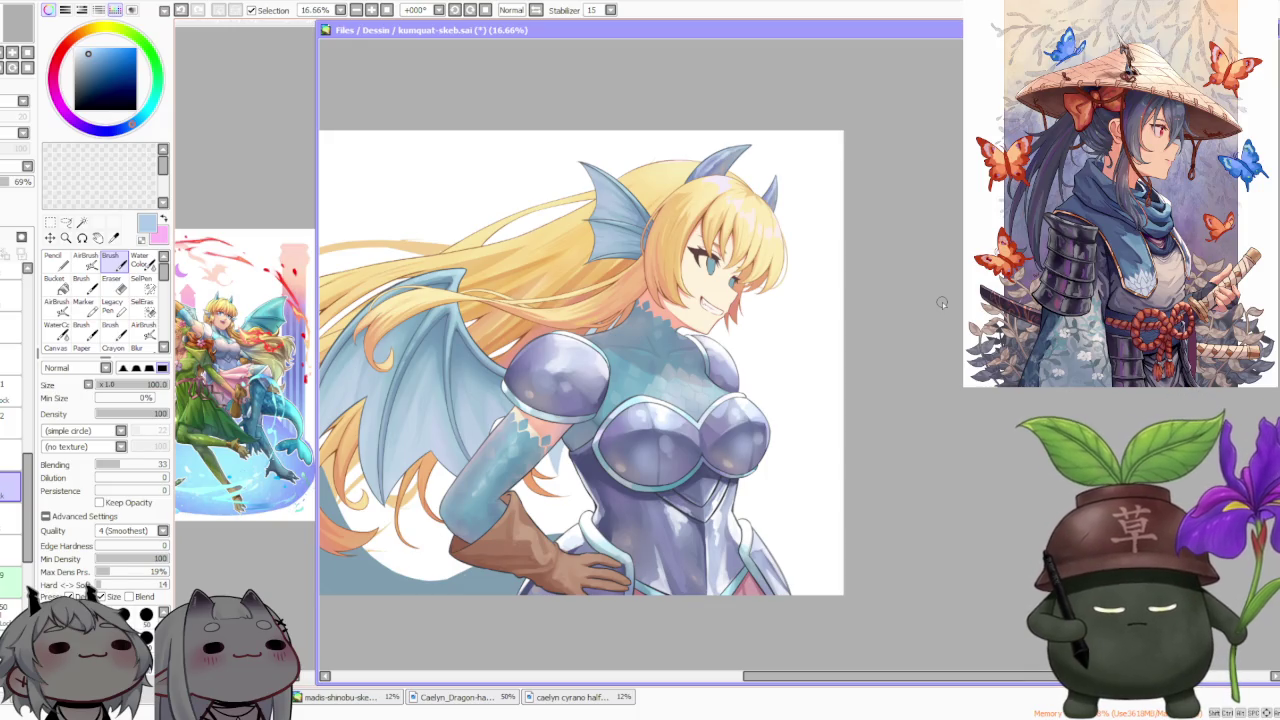
Zoom in and out over the neck and chest to inspect the scales
scroll(806, 272, "up", 2)
scroll(567, 377, "up", 1)
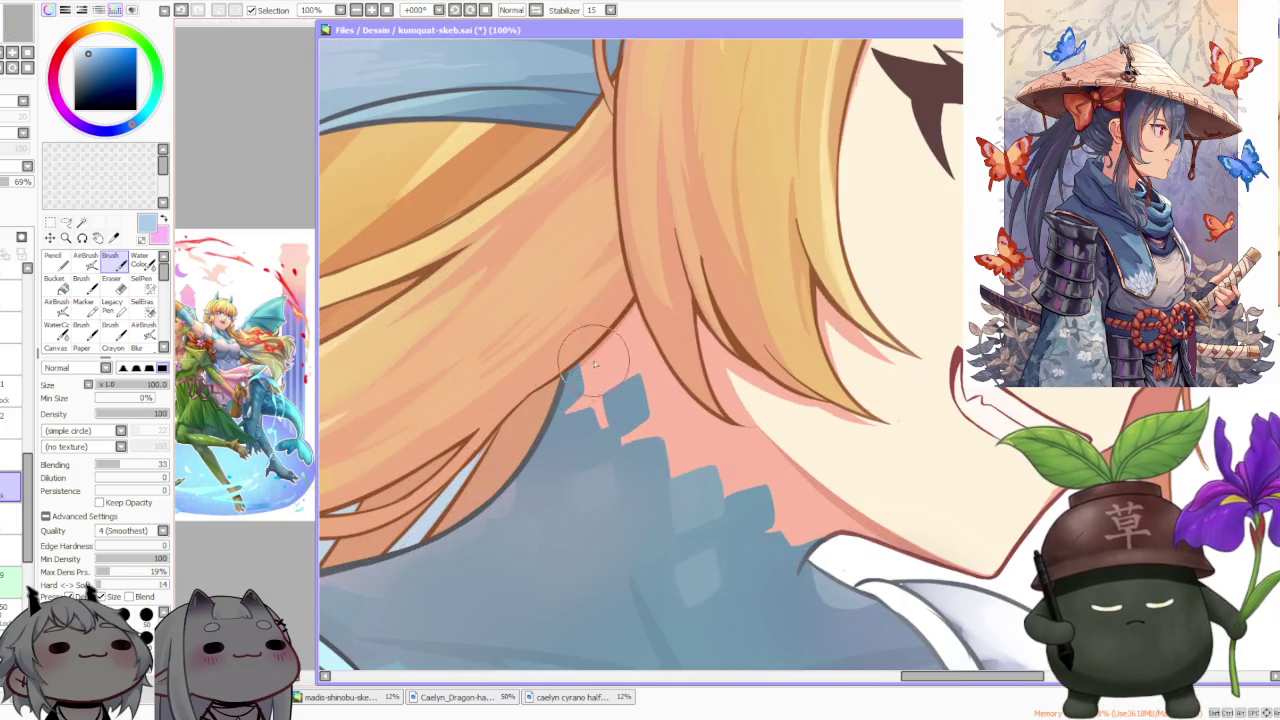
scroll(600, 360, "down", 3)
scroll(627, 345, "down", 1)
scroll(585, 440, "up", 6)
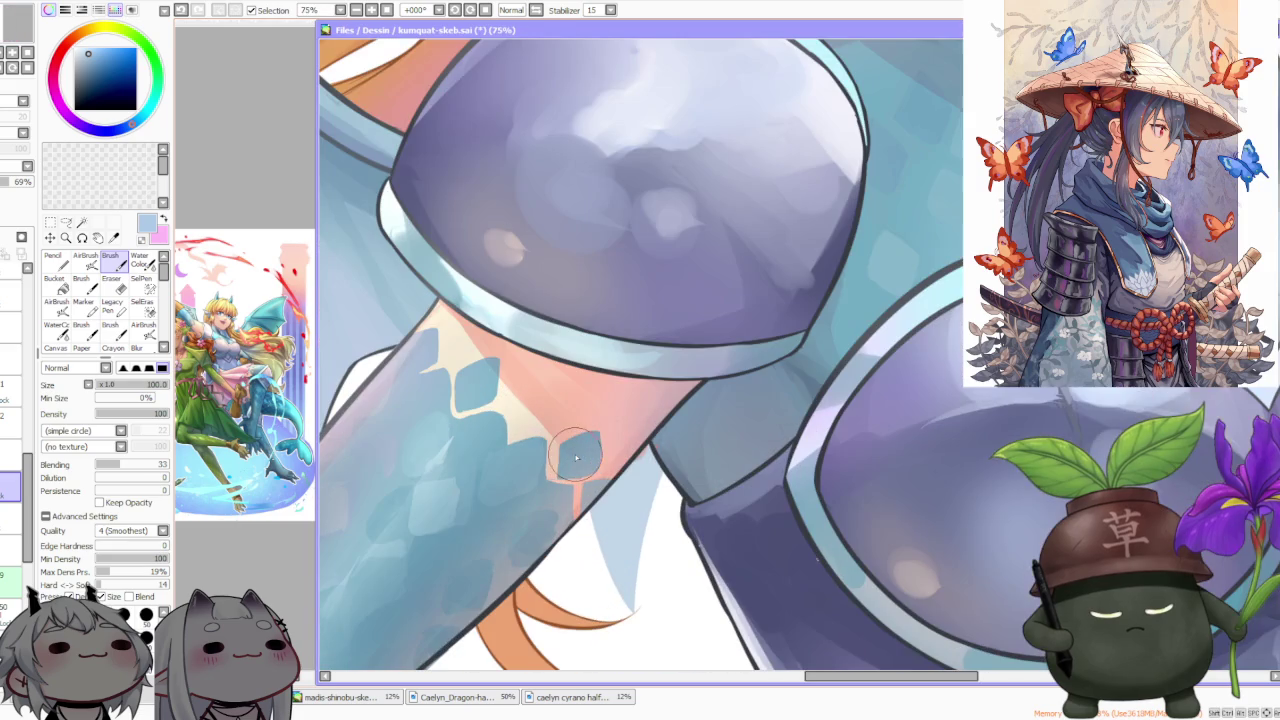
scroll(630, 440, "down", 3)
scroll(634, 444, "down", 2)
scroll(634, 442, "down", 1)
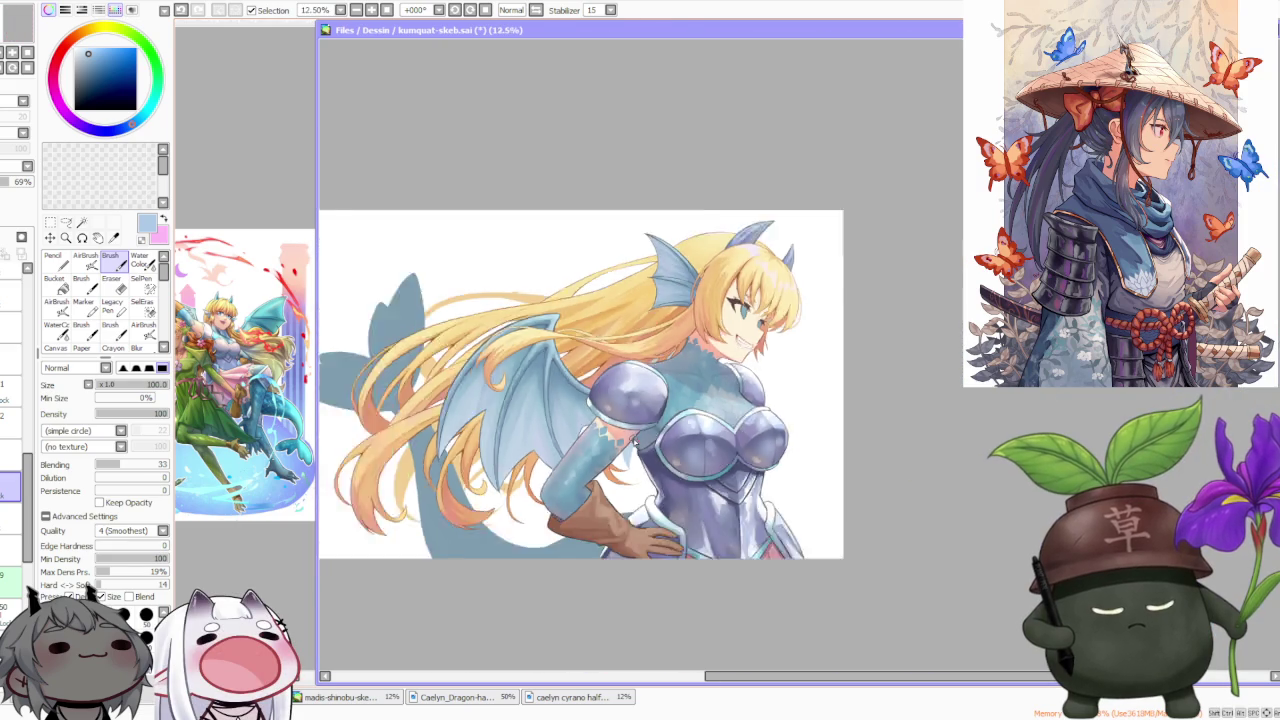
scroll(634, 442, "down", 1)
scroll(710, 392, "up", 3)
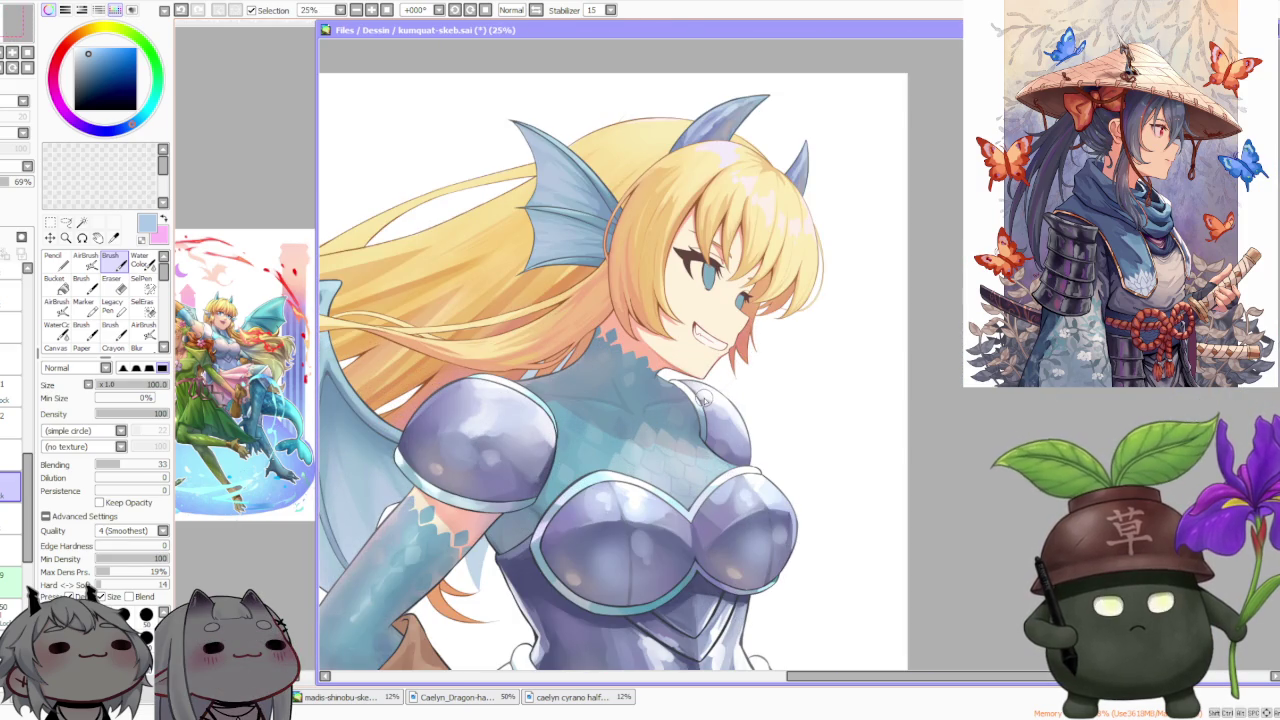
scroll(654, 450, "up", 4)
scroll(654, 450, "up", 1)
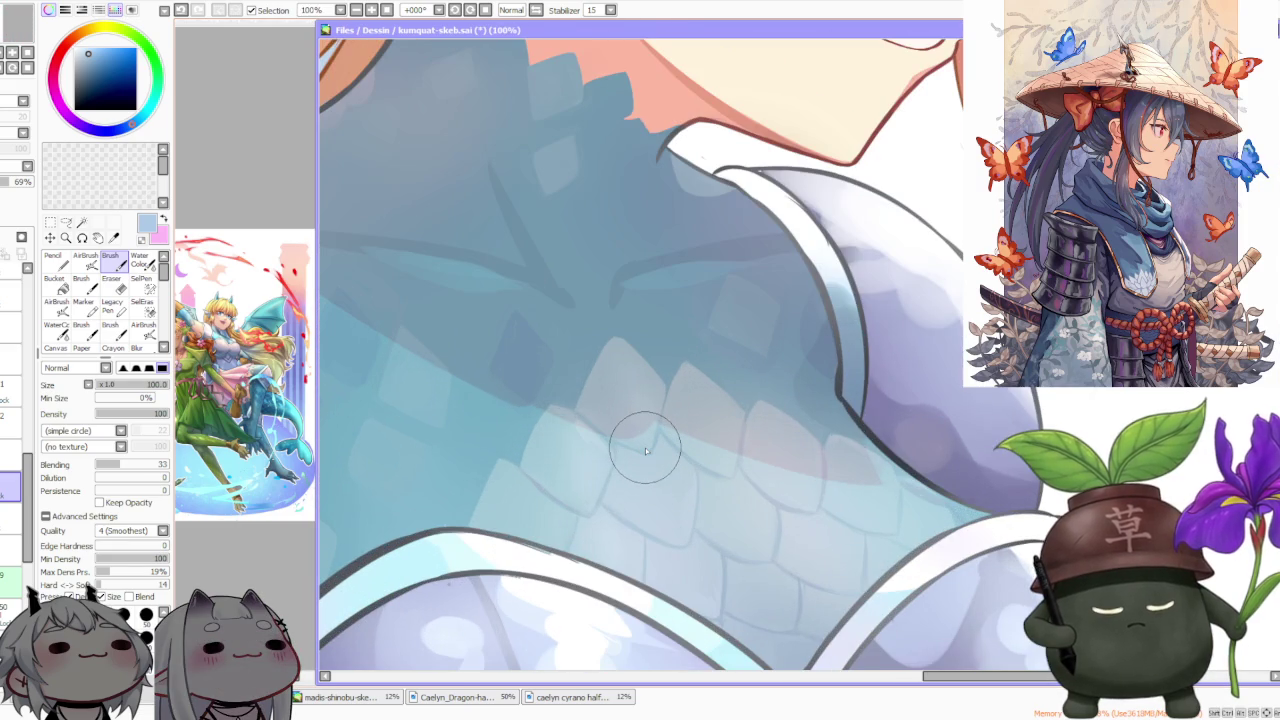
scroll(644, 450, "down", 2)
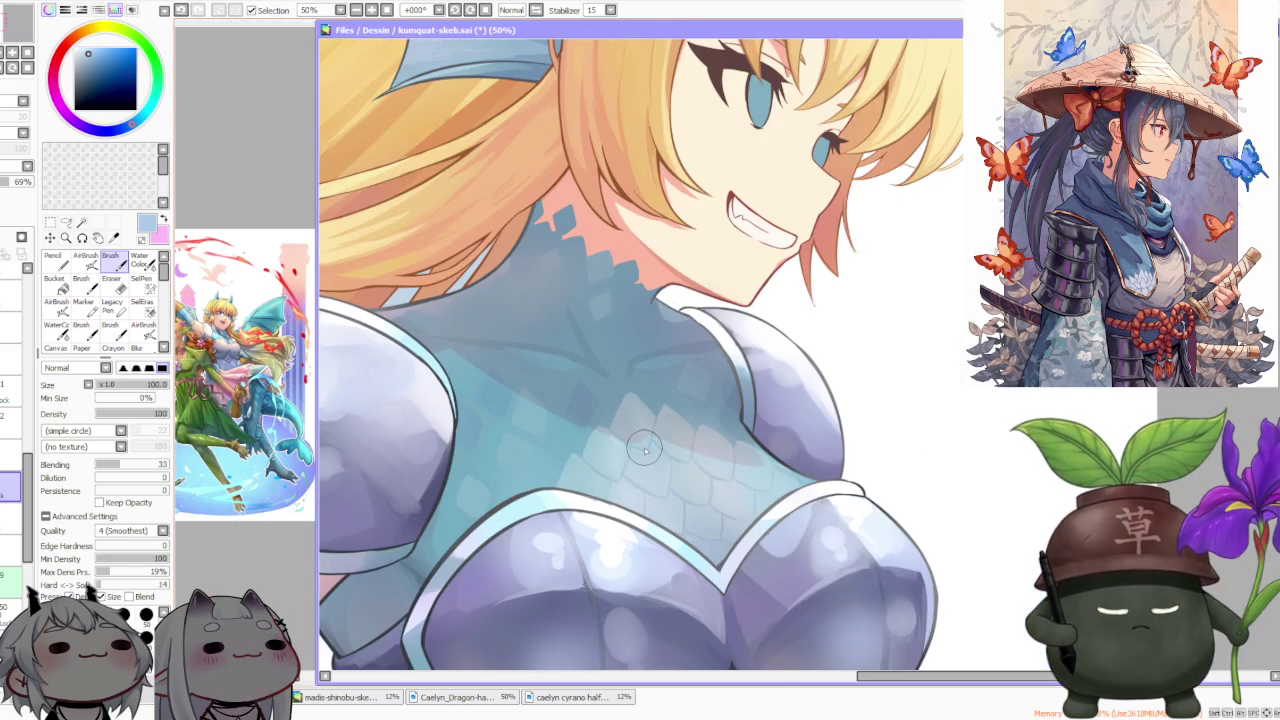
scroll(700, 490, "up", 4)
scroll(728, 490, "down", 3)
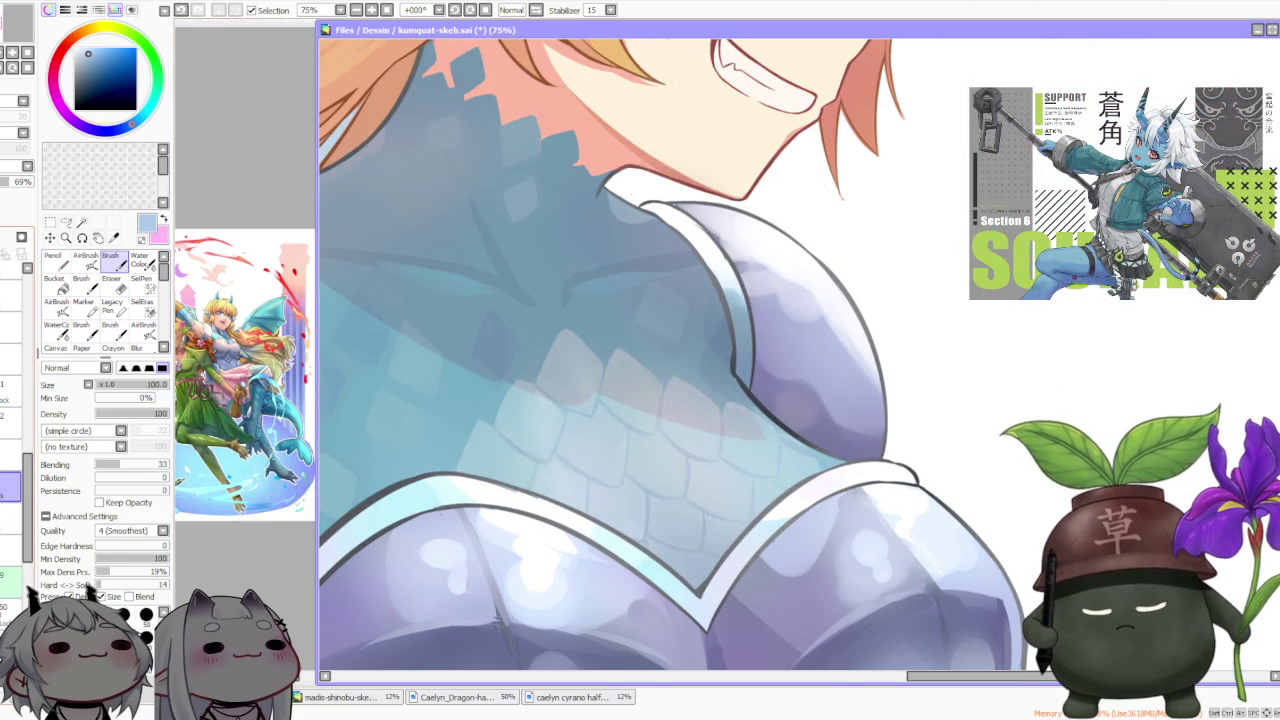
Hide and reshow the scale layer to compare, then select the 56% opacity layer above
left_click(8, 490)
left_click(8, 490)
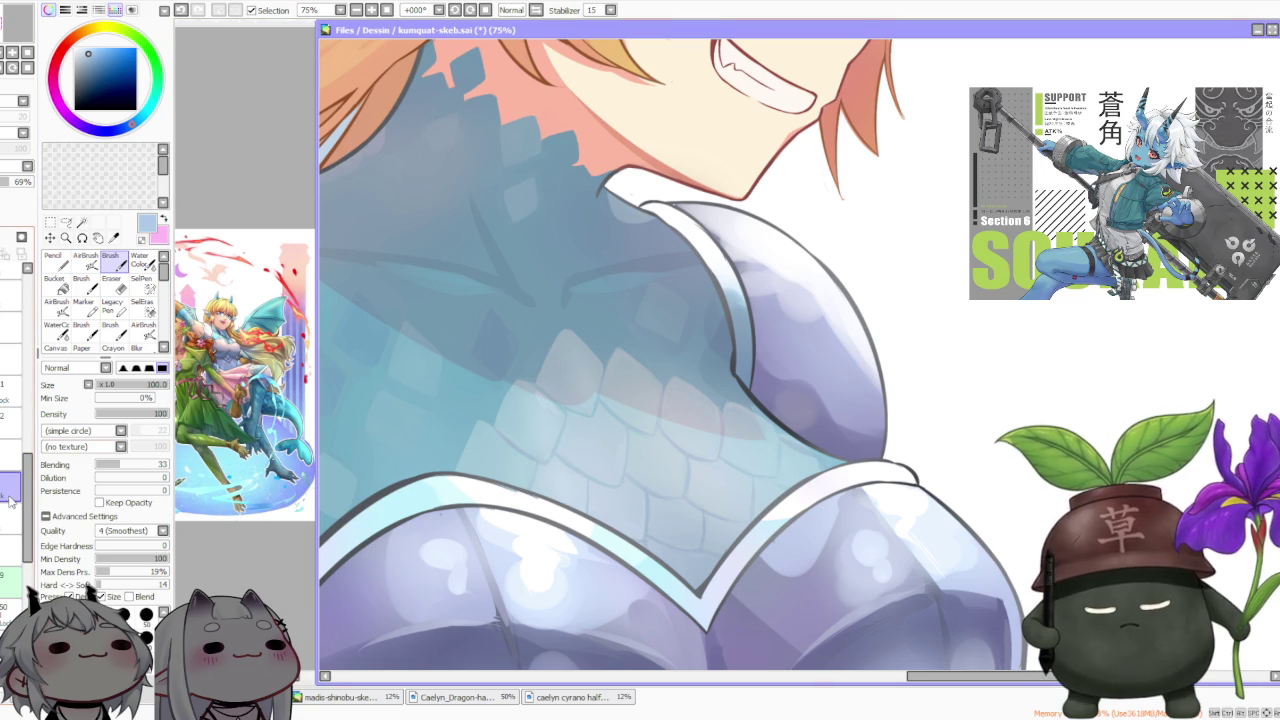
left_click(10, 455)
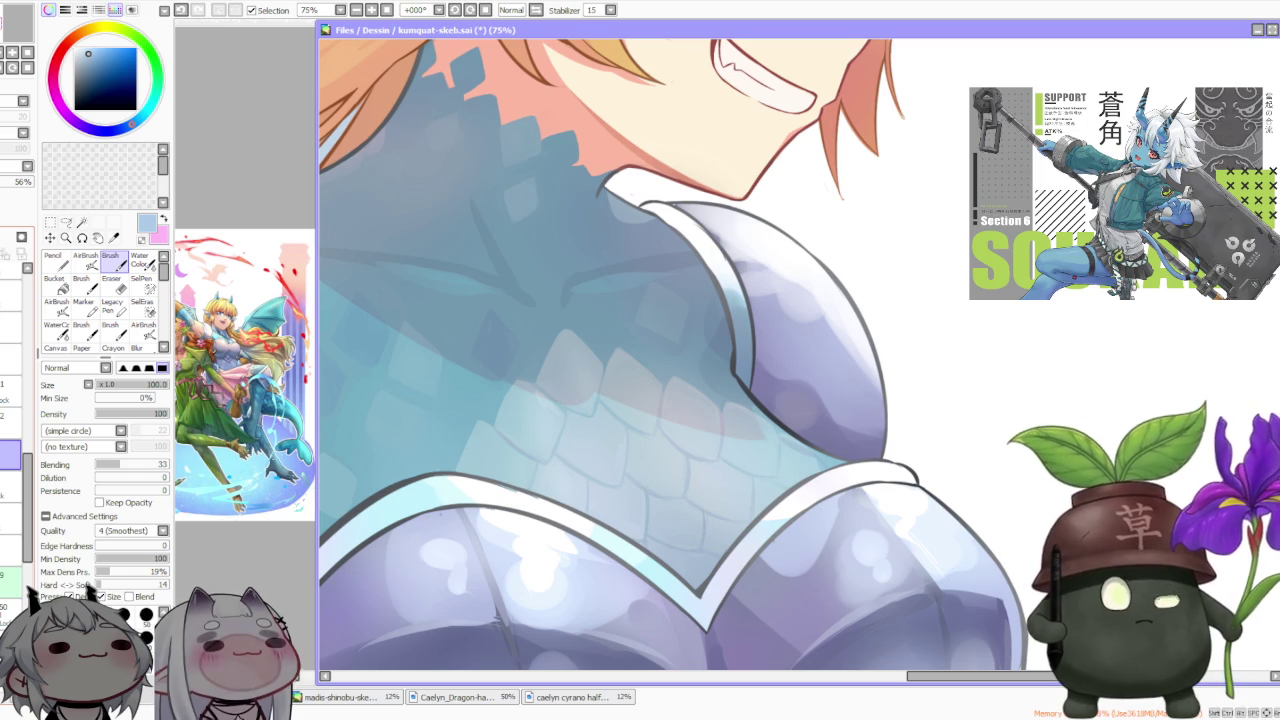
scroll(833, 384, "down", 3)
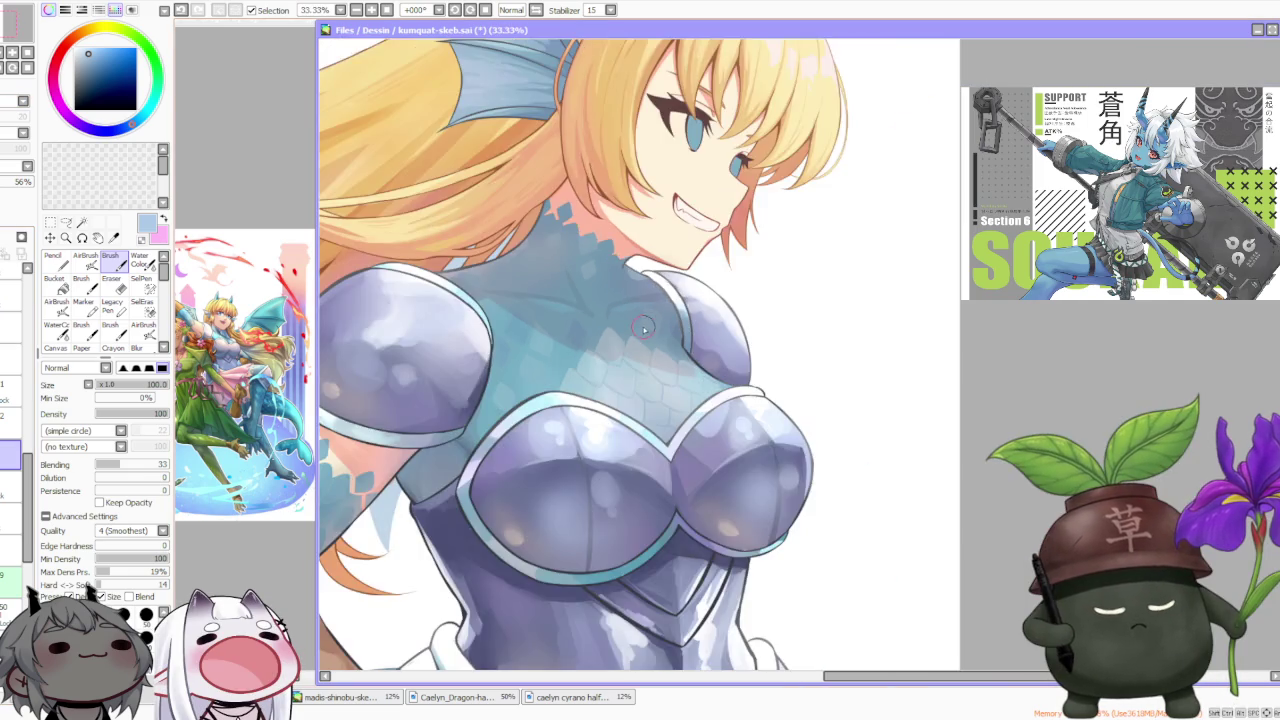
scroll(833, 384, "down", 3)
scroll(833, 384, "down", 2)
scroll(765, 363, "up", 1)
scroll(765, 363, "up", 2)
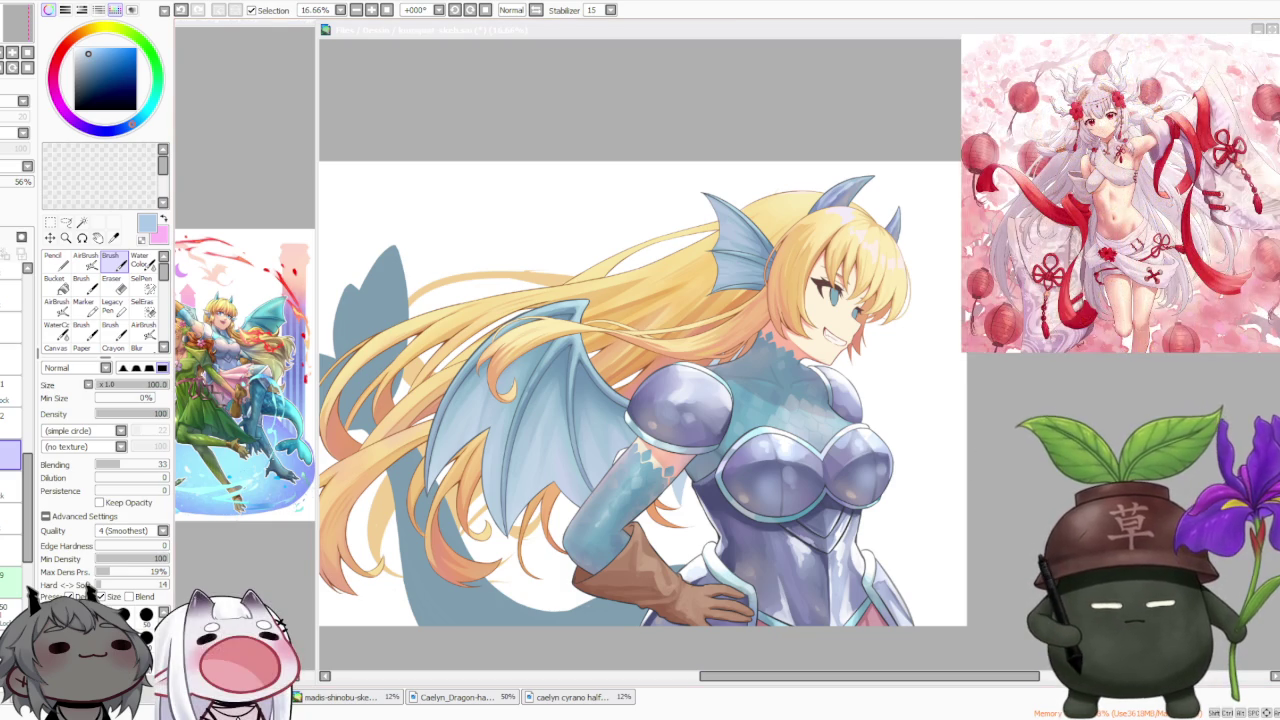
scroll(726, 412, "down", 1)
scroll(736, 424, "up", 2)
scroll(848, 247, "up", 2)
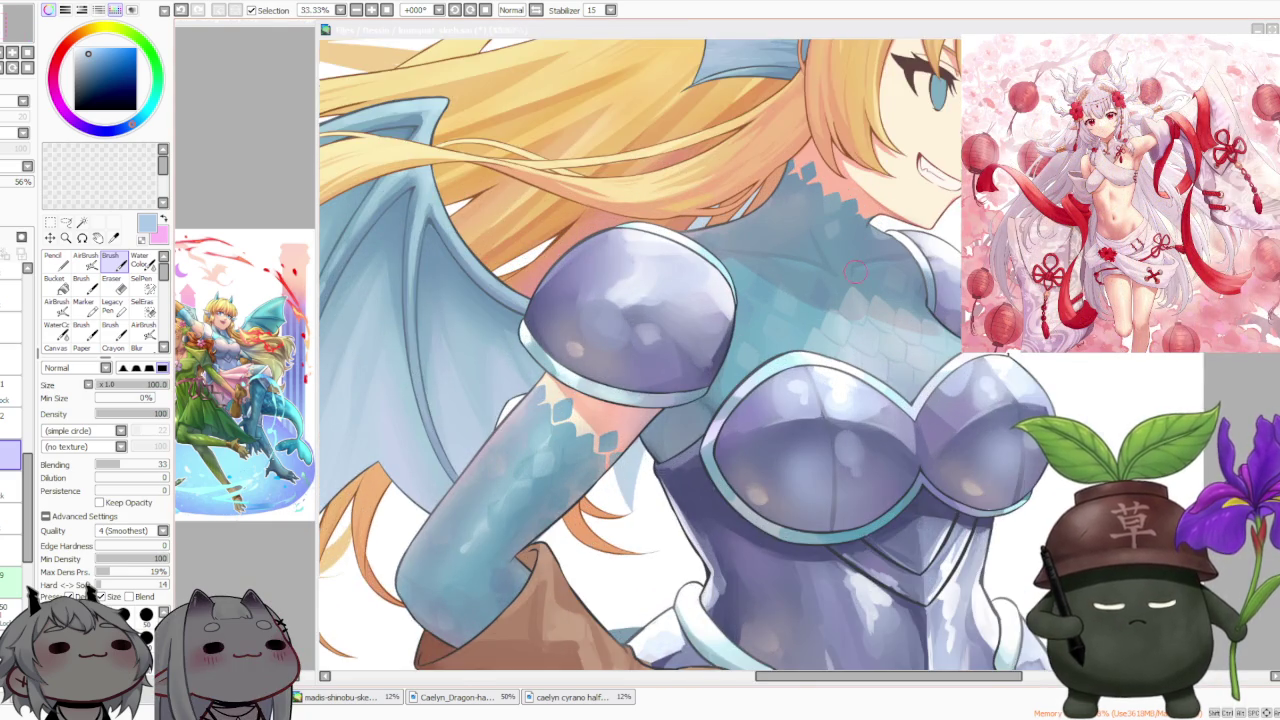
scroll(855, 271, "up", 1)
scroll(855, 271, "up", 1)
scroll(855, 271, "down", 2)
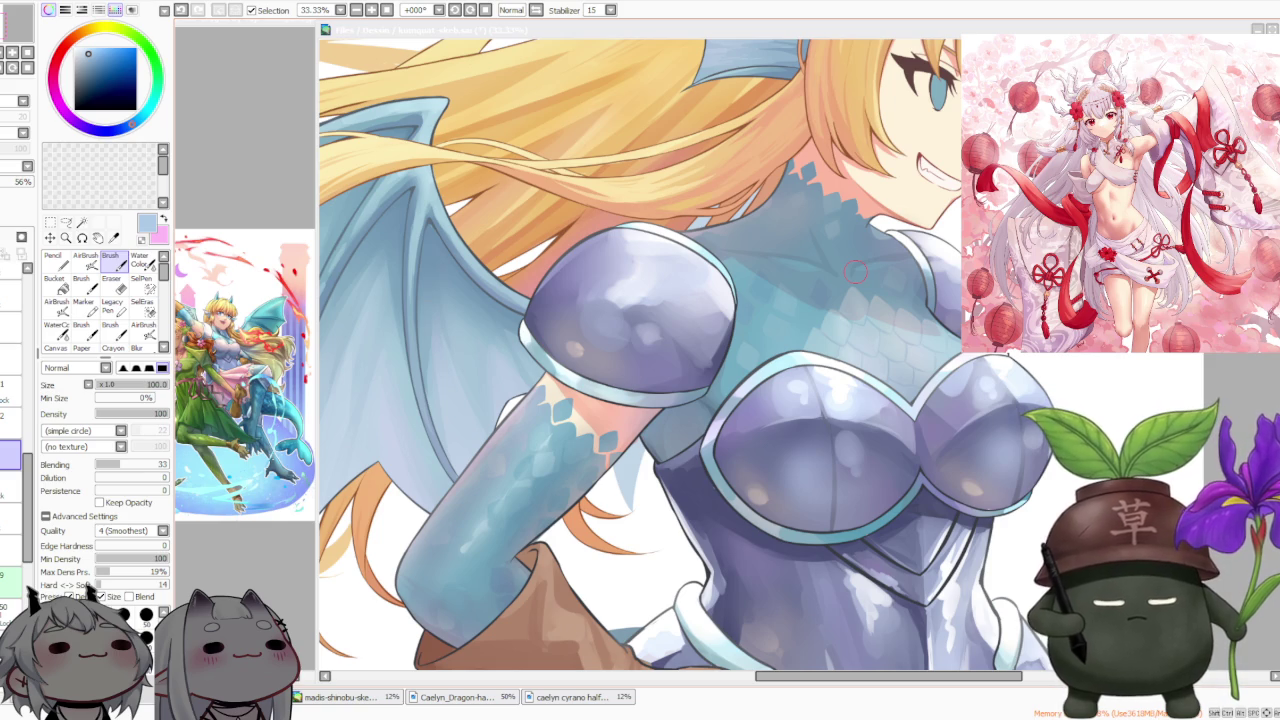
scroll(855, 271, "down", 2)
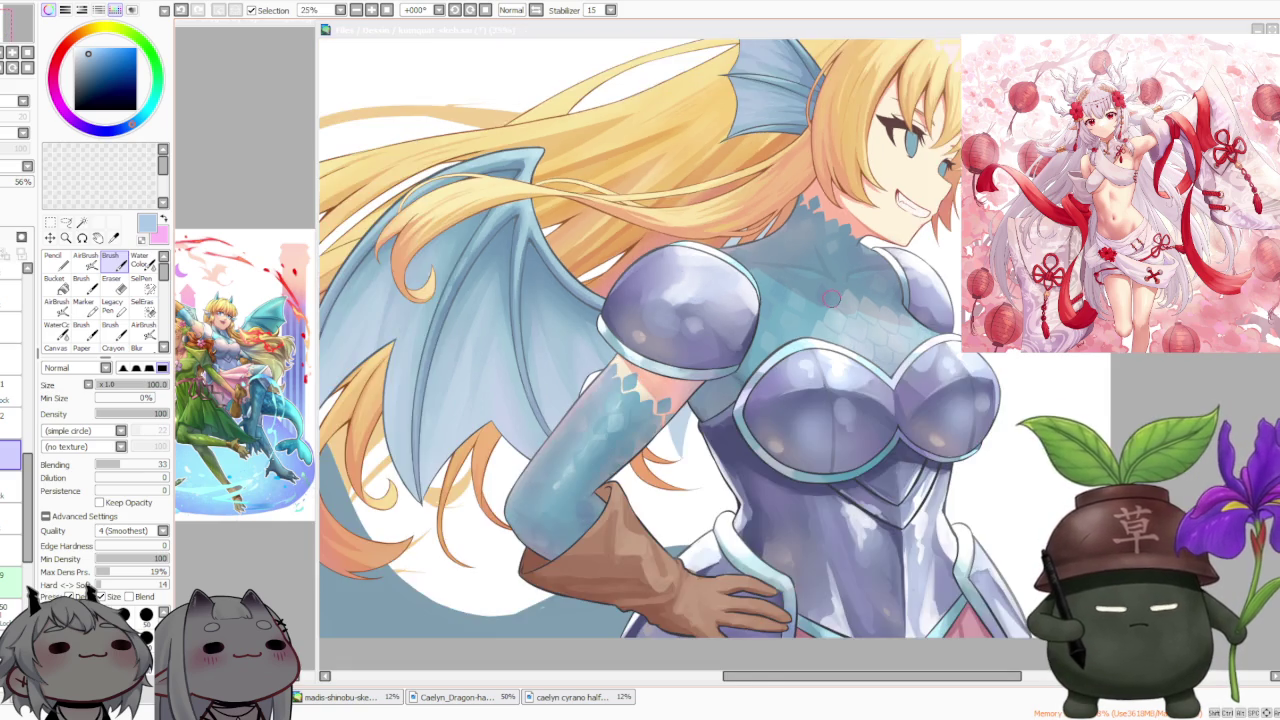
scroll(849, 332, "down", 1)
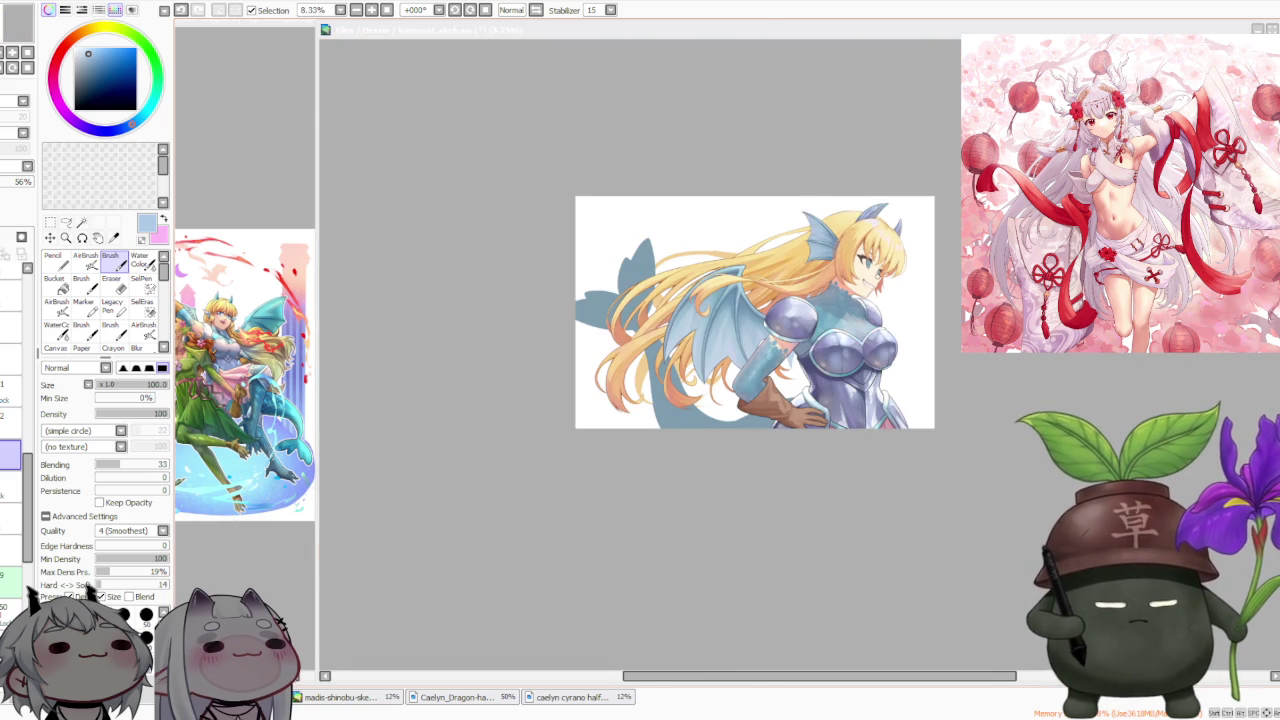
scroll(898, 323, "up", 1)
scroll(898, 323, "up", 1)
scroll(898, 323, "up", 1)
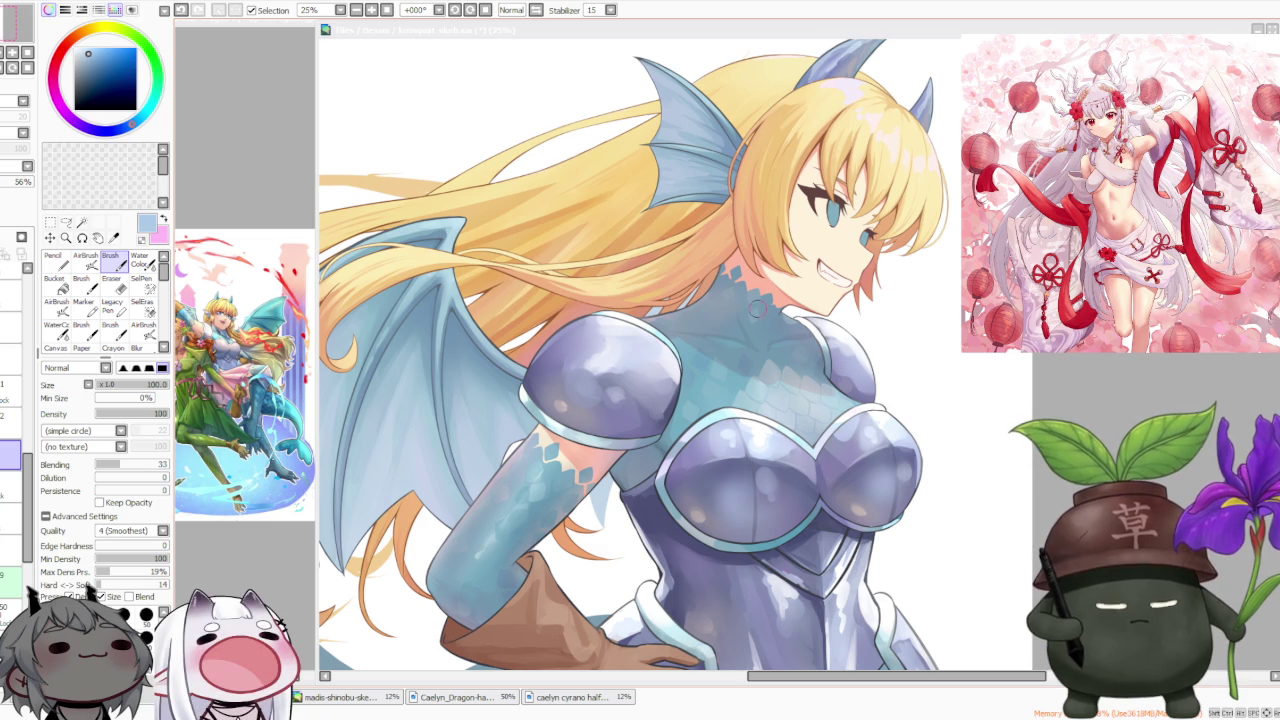
scroll(745, 341, "down", 2)
scroll(756, 290, "up", 2)
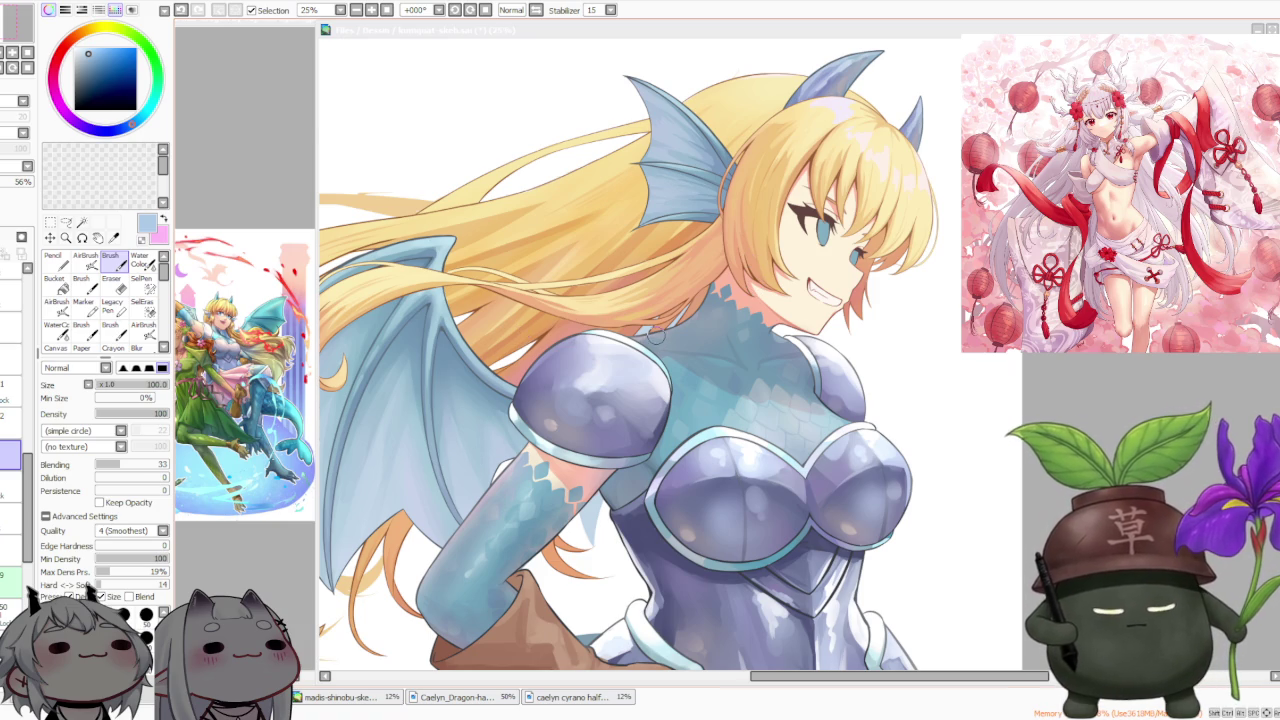
scroll(655, 340, "down", 1)
scroll(660, 347, "up", 1)
scroll(660, 347, "down", 1)
scroll(700, 360, "up", 2)
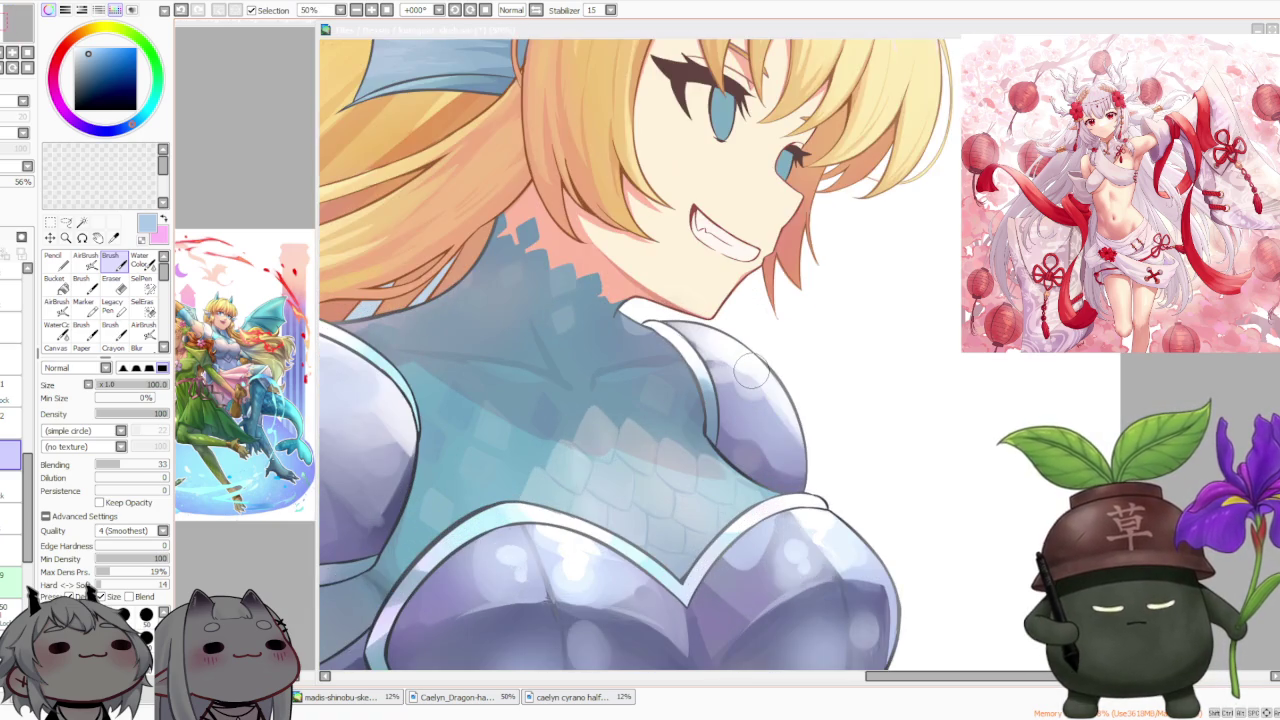
scroll(735, 373, "down", 1)
scroll(733, 373, "down", 1)
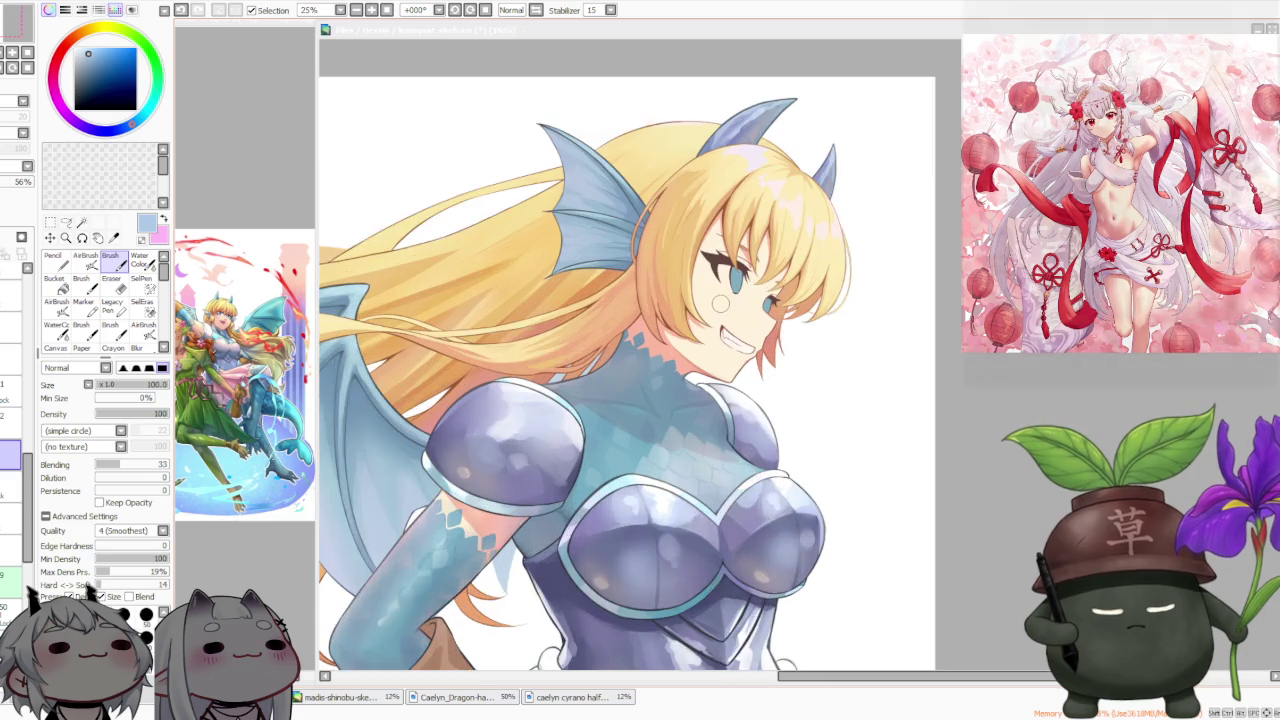
scroll(720, 303, "up", 1)
scroll(720, 303, "up", 2)
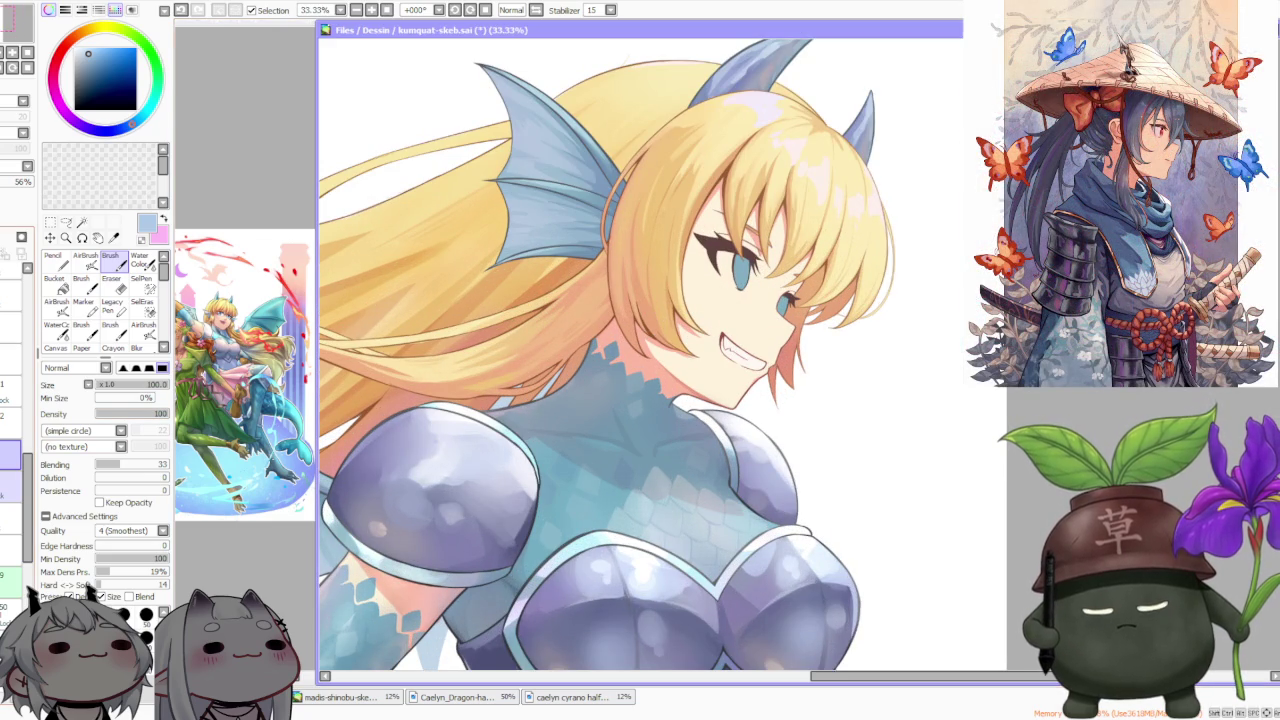
left_click(10, 488)
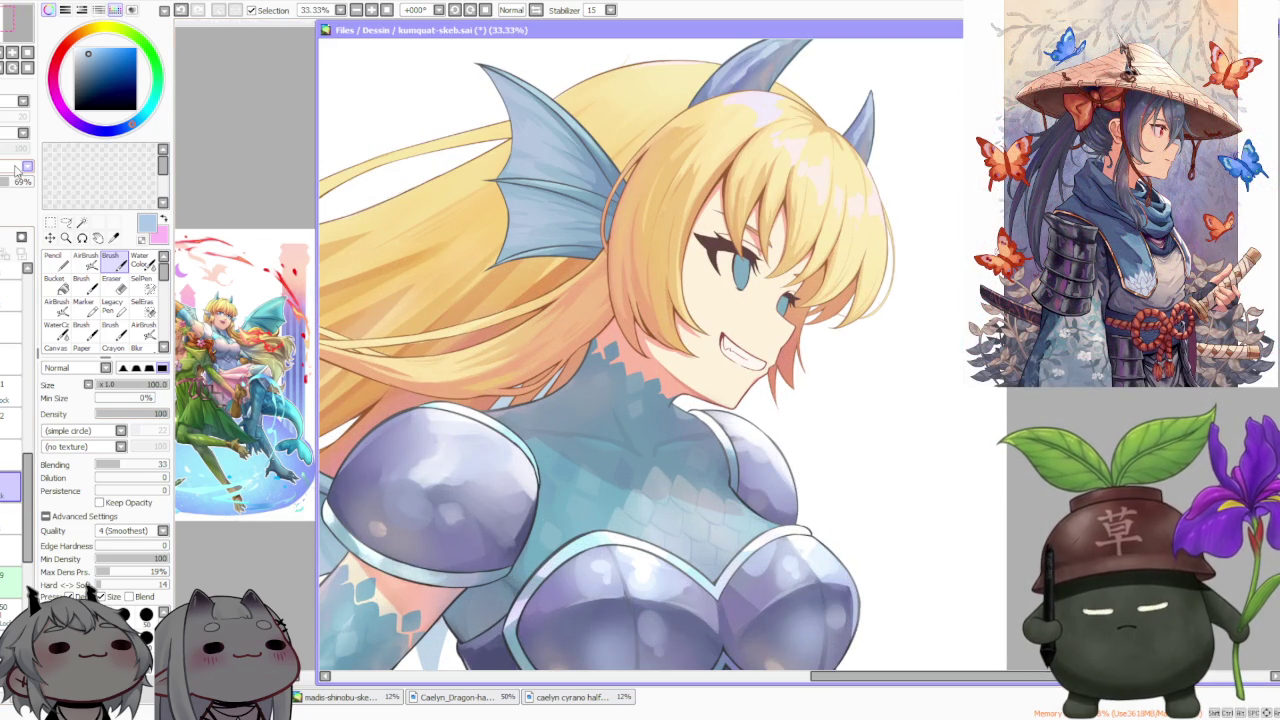
Raise the scales layer's opacity to 100%
left_click_drag(15, 190, 48, 198)
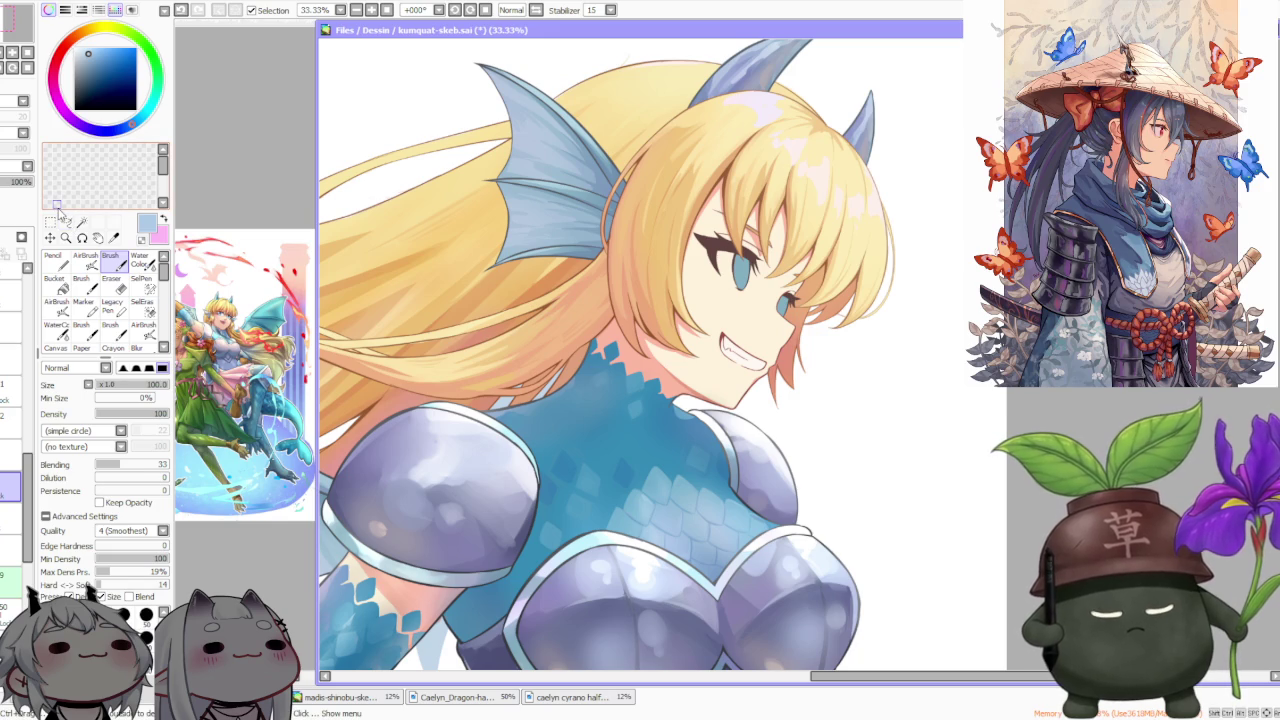
scroll(679, 377, "up", 4)
scroll(690, 460, "down", 2)
Sample the neck blues, undo a light-blue stroke near the collar, and switch to a darker blue
left_click(706, 444, "alt")
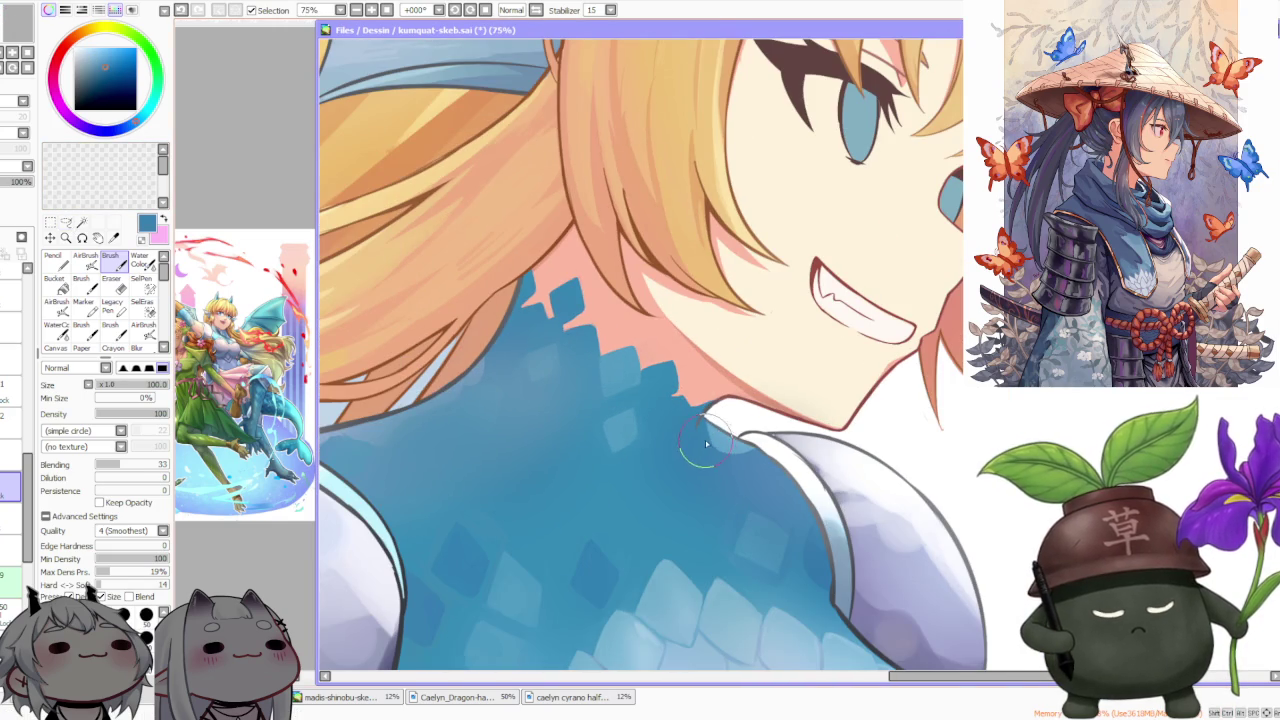
left_click(709, 427, "alt")
key("ctrl+z")
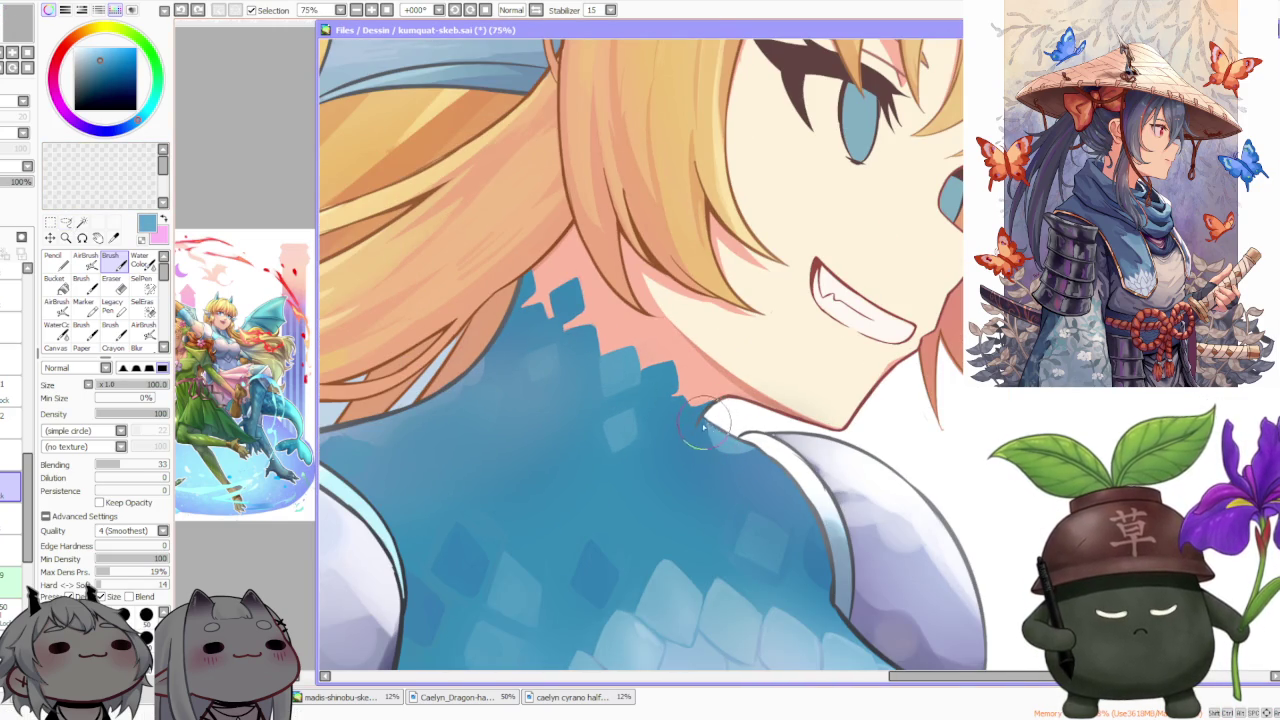
left_click(693, 415, "alt")
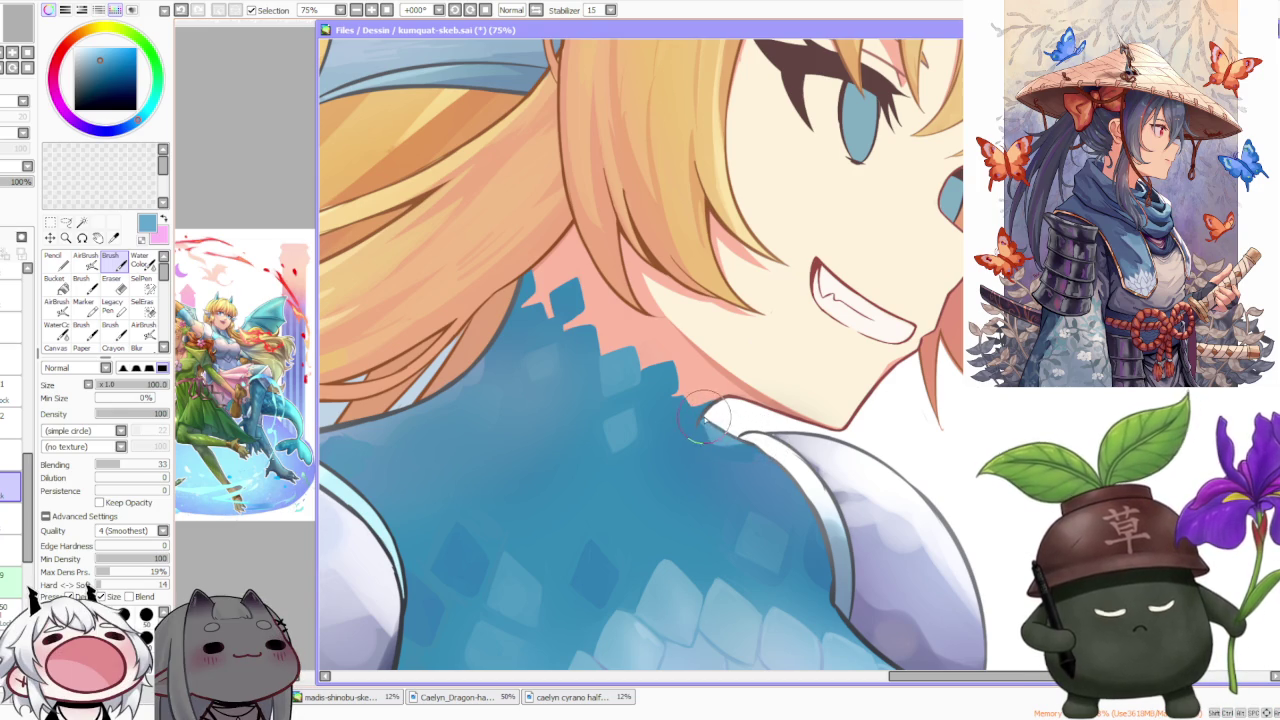
scroll(704, 418, "down", 2)
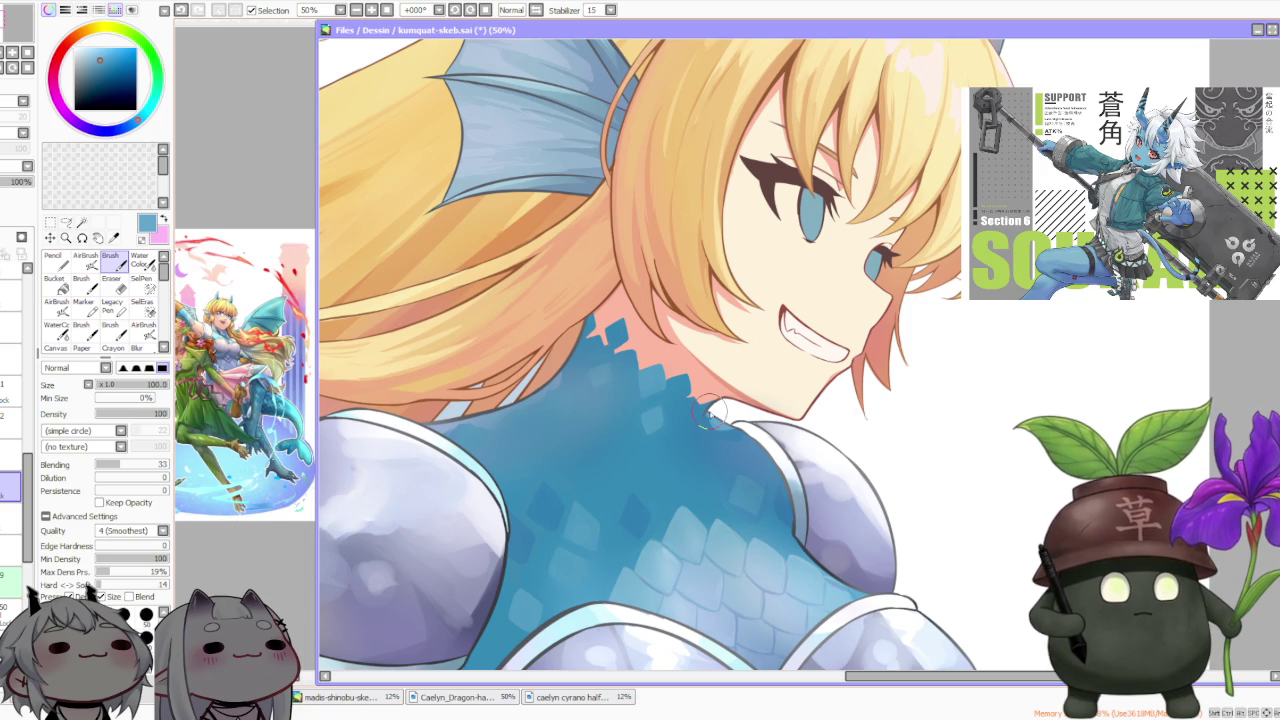
scroll(710, 415, "down", 1)
left_click_drag(20, 182, 12, 190)
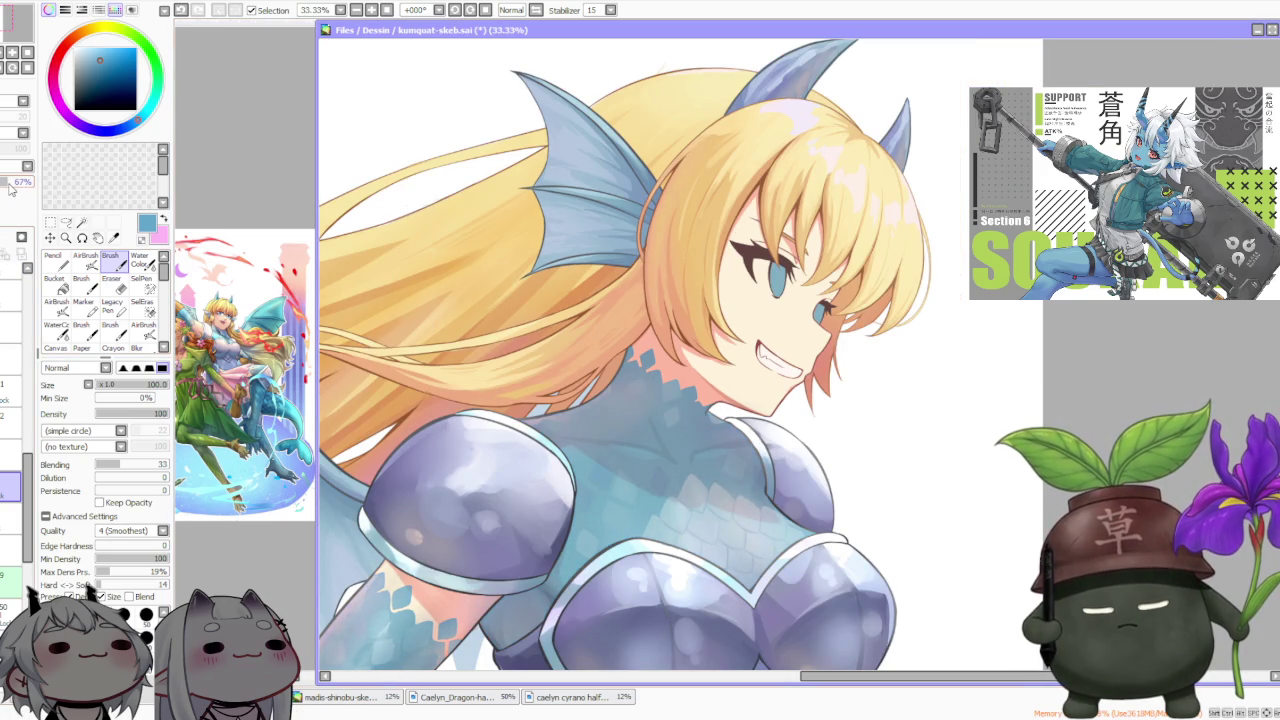
scroll(423, 492, "down", 3)
scroll(423, 492, "down", 2)
scroll(423, 492, "up", 1)
scroll(423, 492, "up", 2)
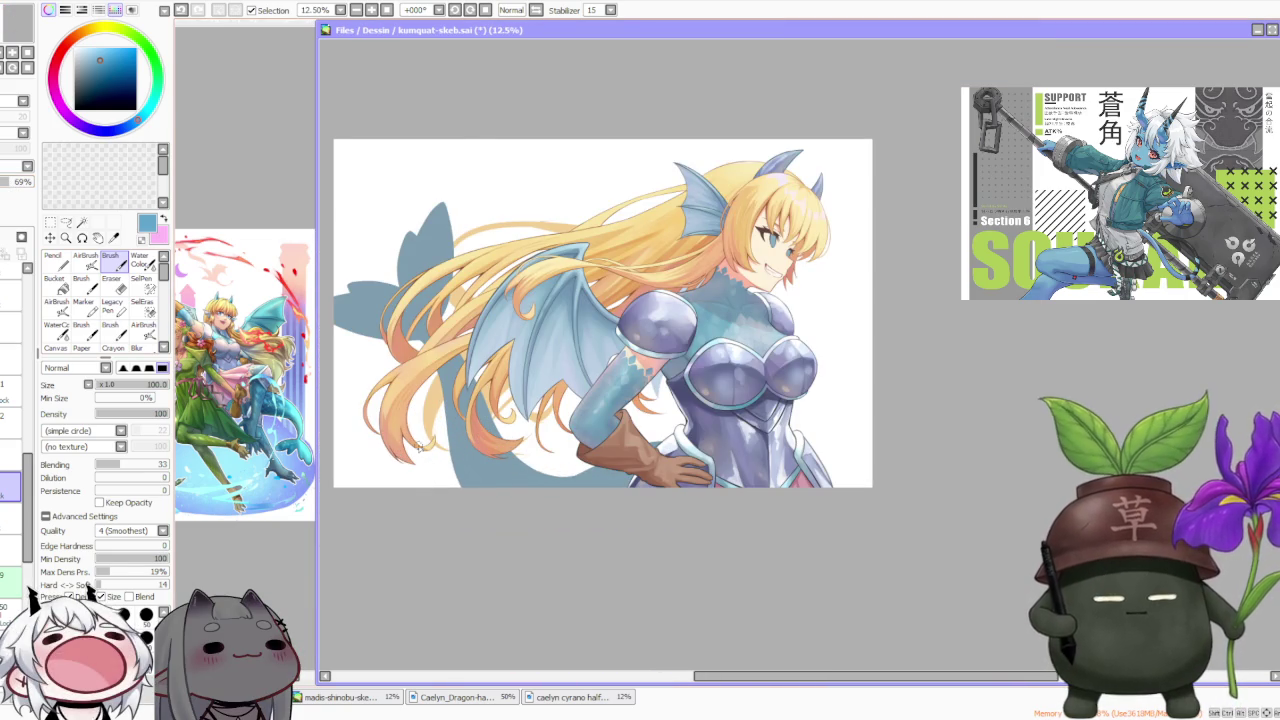
scroll(640, 265, "down", 1)
scroll(595, 316, "up", 2)
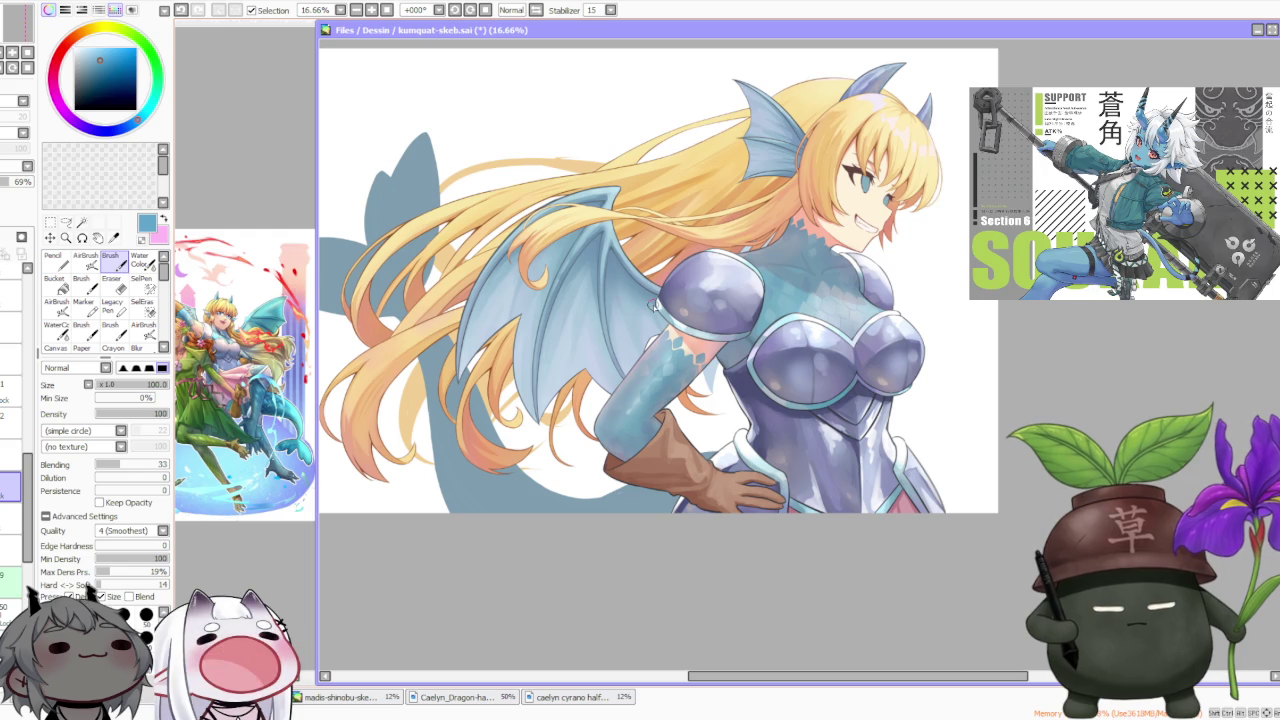
scroll(654, 306, "down", 1)
scroll(645, 274, "up", 1)
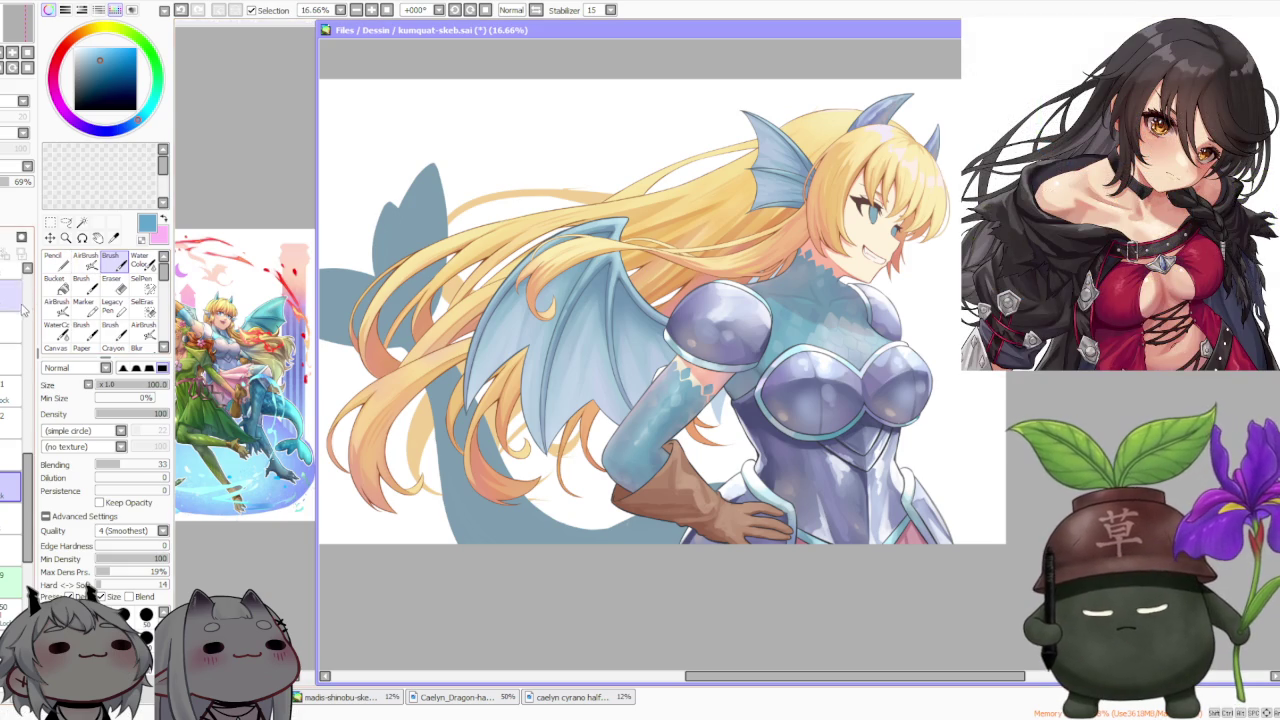
Make the blue scale layer much more opaque
left_click_drag(17, 183, 33, 184)
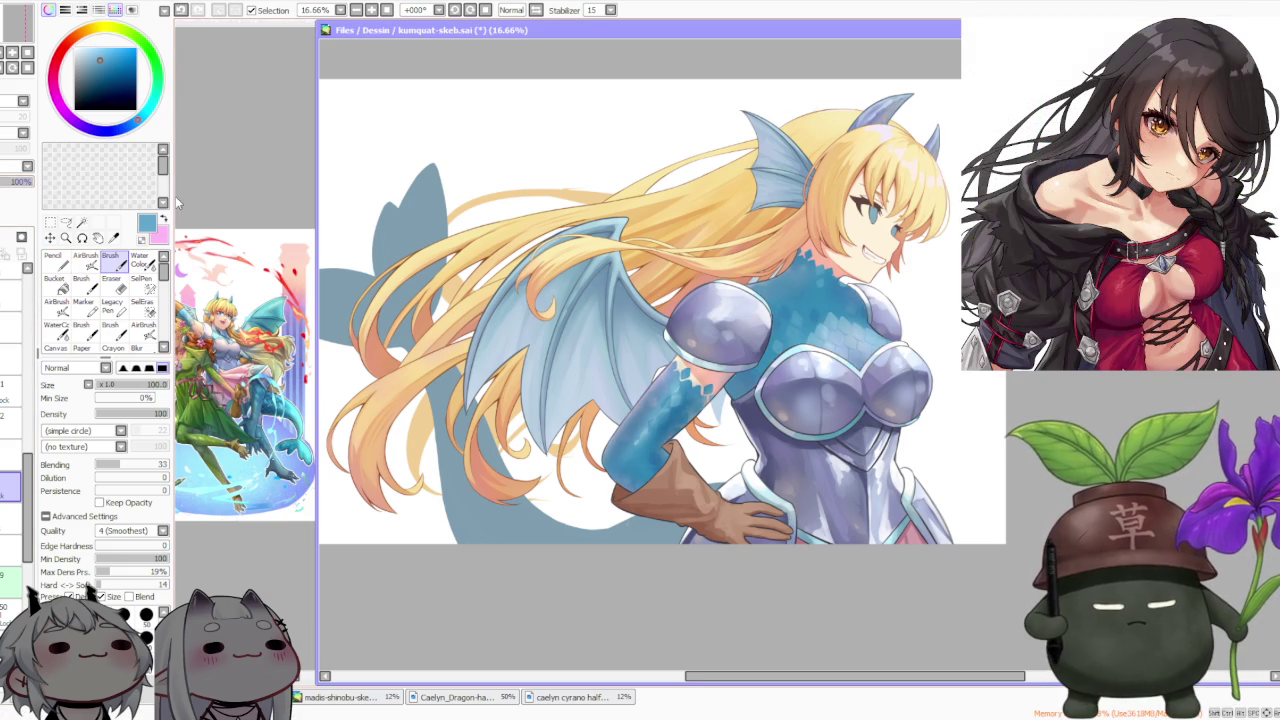
scroll(850, 334, "down", 1)
scroll(806, 312, "up", 2)
scroll(756, 346, "up", 1)
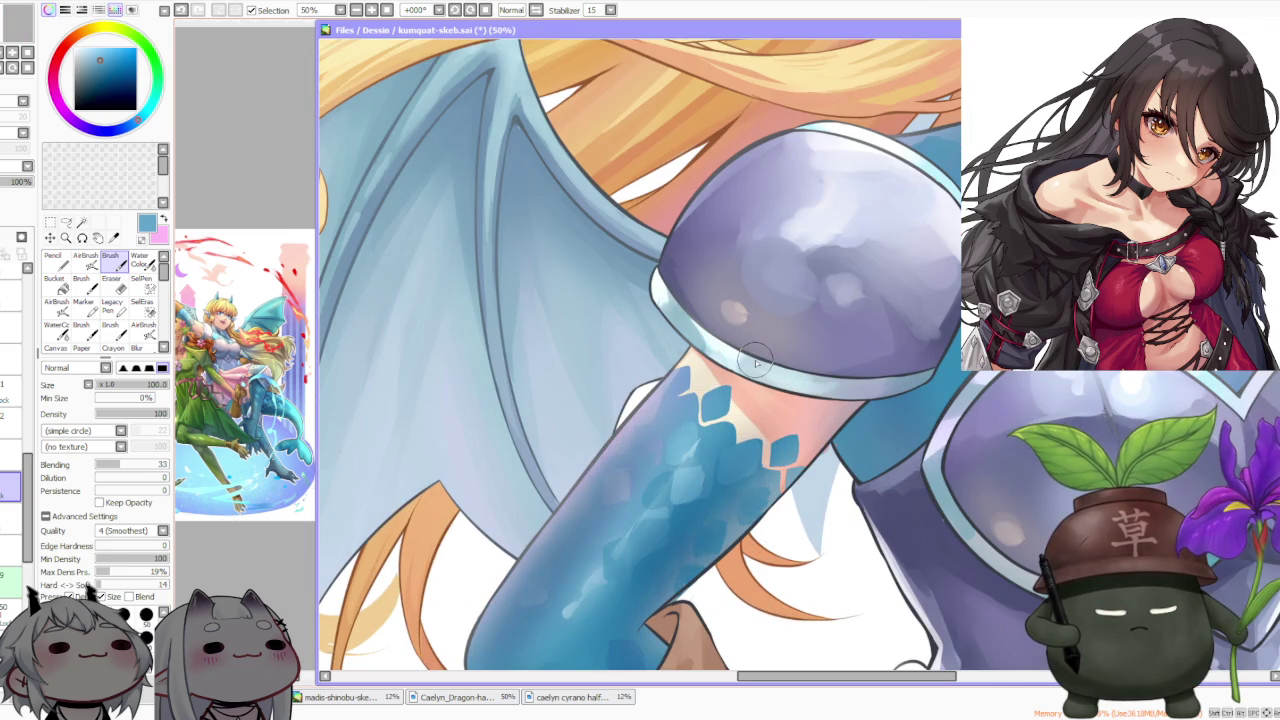
Paint a darker blue-lavender patch on the arm scales, sample a greyer blue, and undo a stroke
left_click(614, 489, "alt")
scroll(614, 489, "up", 2)
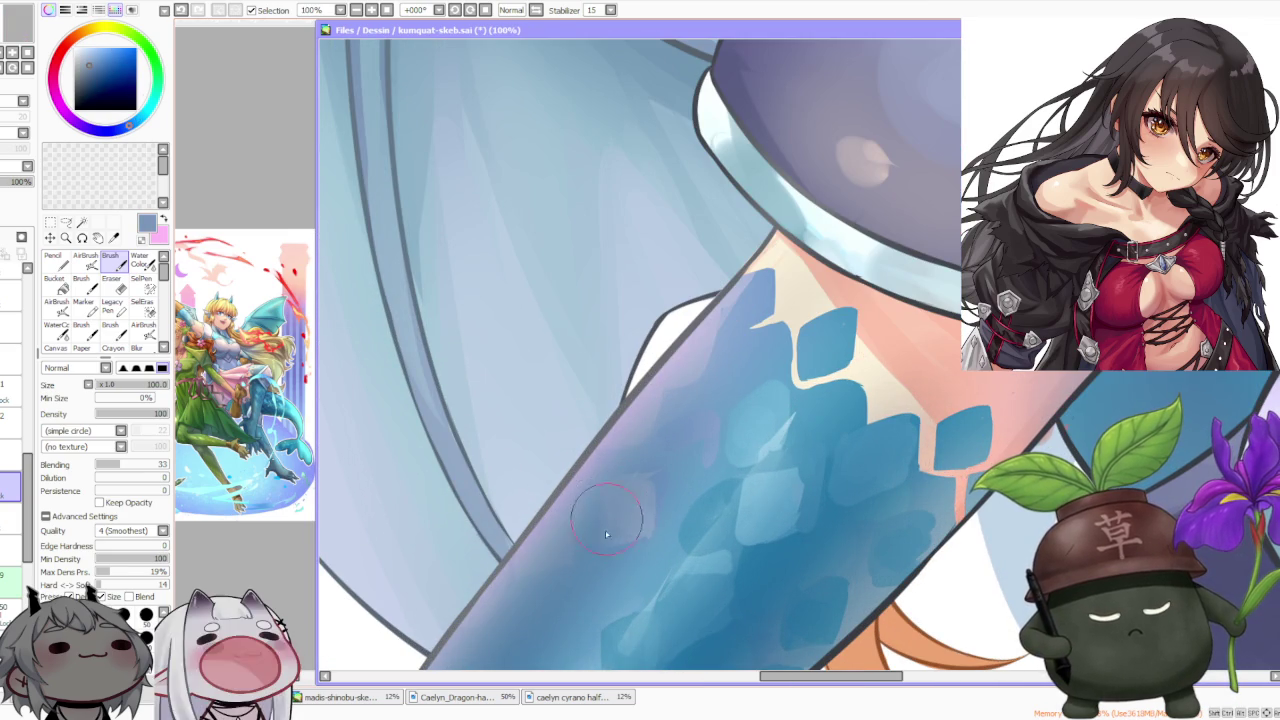
left_click_drag(600, 546, 657, 457)
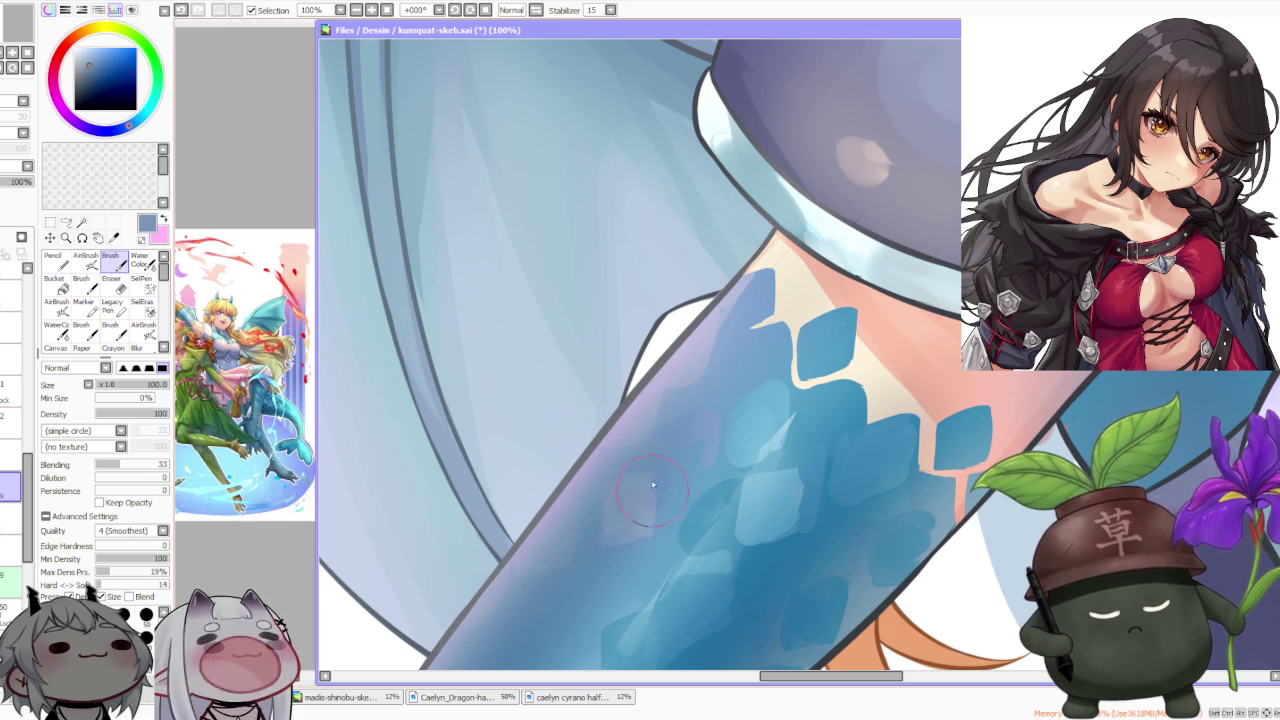
left_click(630, 547, "alt")
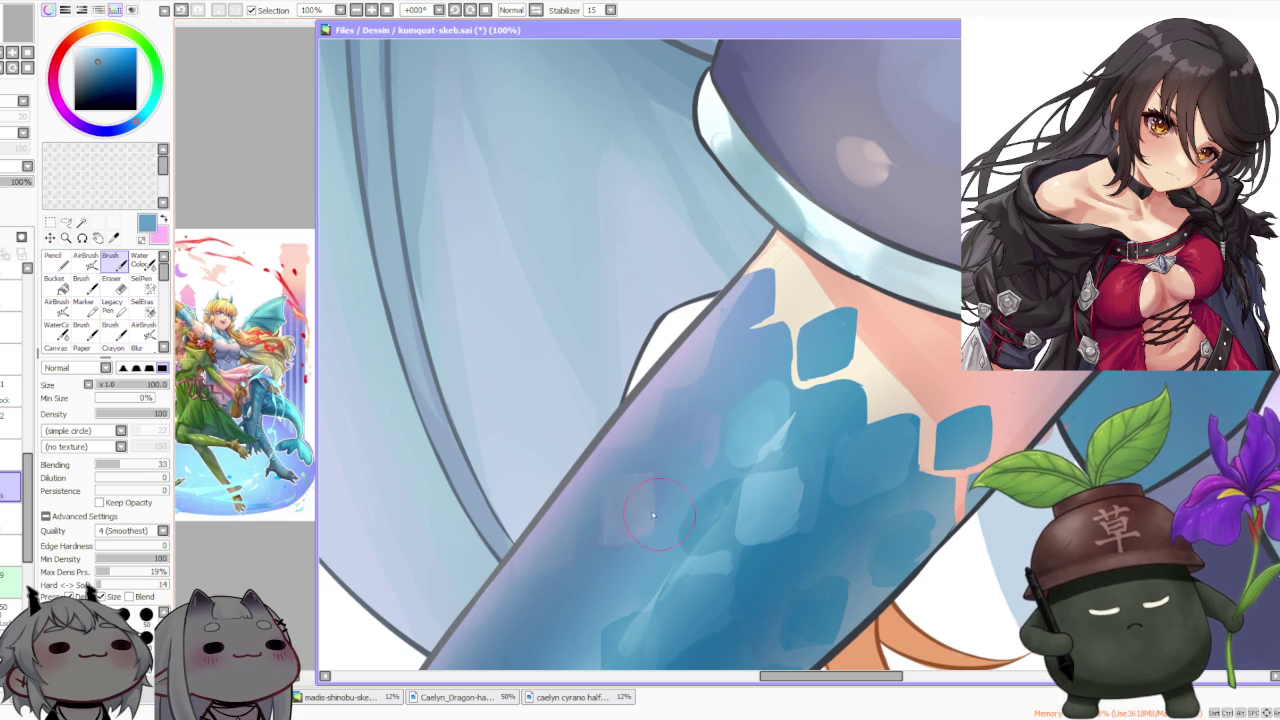
left_click(625, 513, "alt")
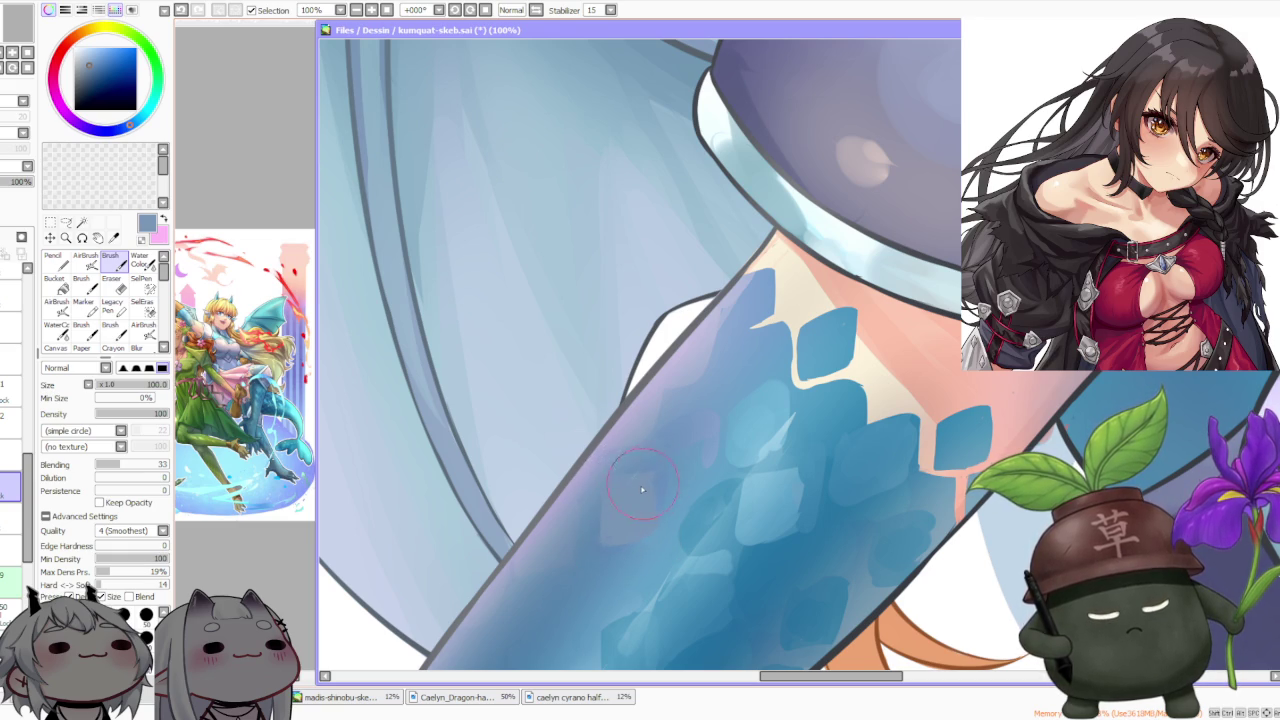
scroll(646, 524, "down", 3)
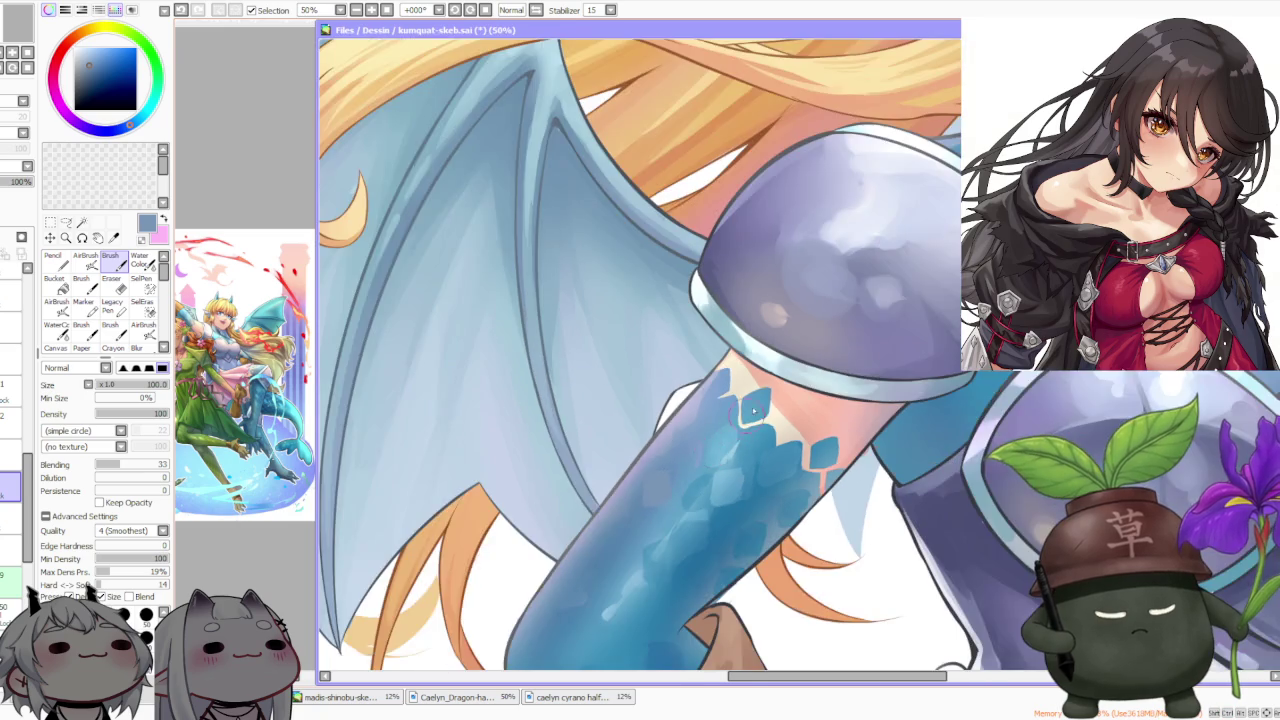
scroll(700, 460, "up", 3)
scroll(735, 445, "up", 1)
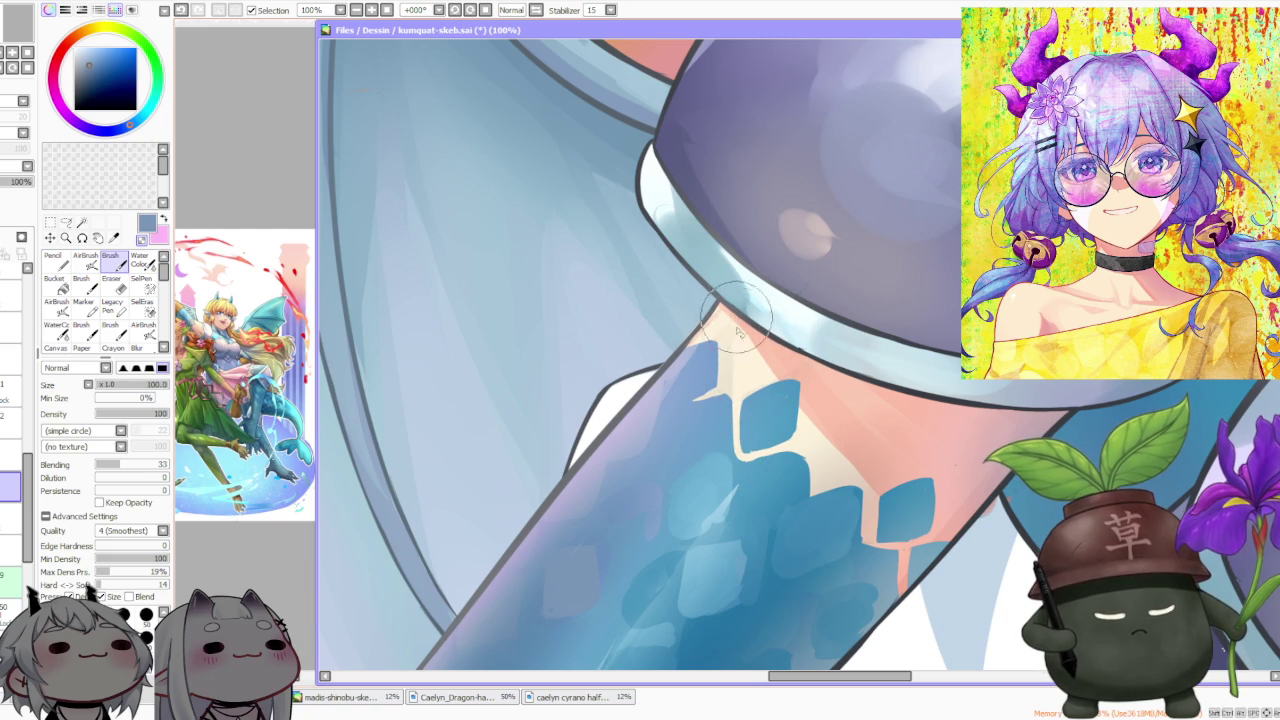
key("ctrl+z")
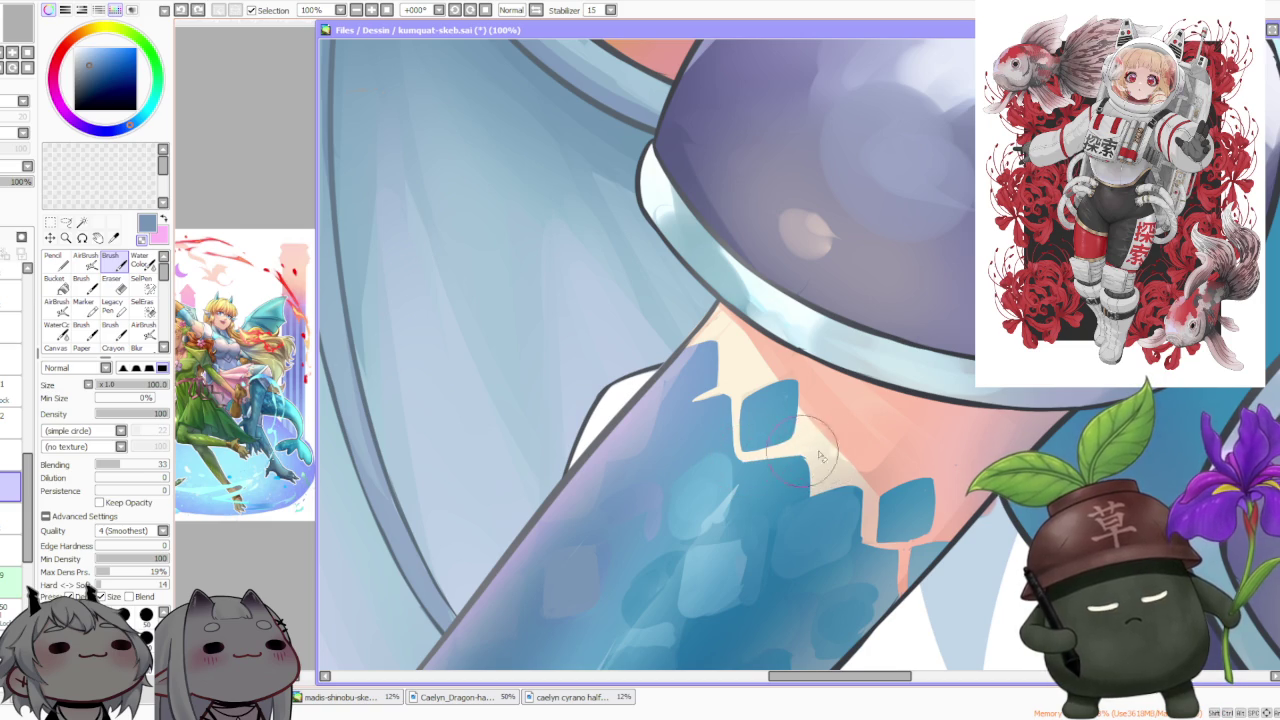
Paint a zigzag skin edge below the diamond and a lighter blue patch on the arm scales
left_click_drag(765, 462, 803, 438)
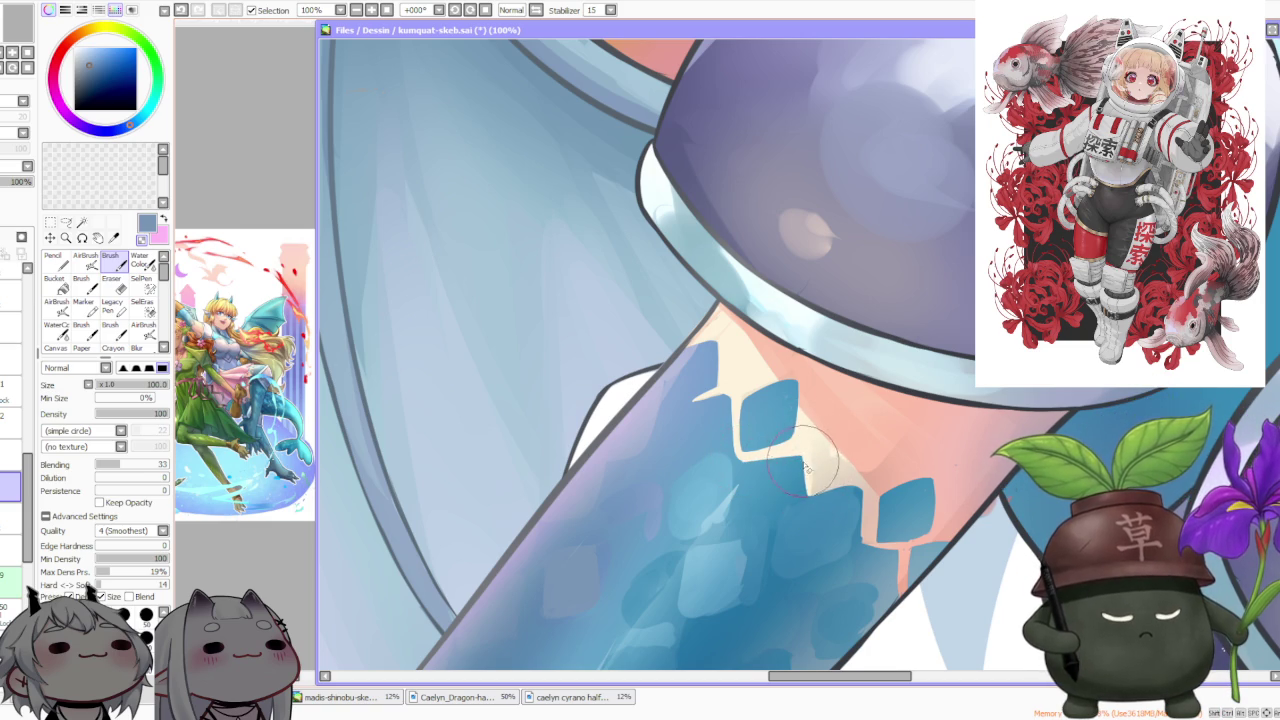
left_click(716, 600, "alt")
left_click_drag(716, 612, 737, 595)
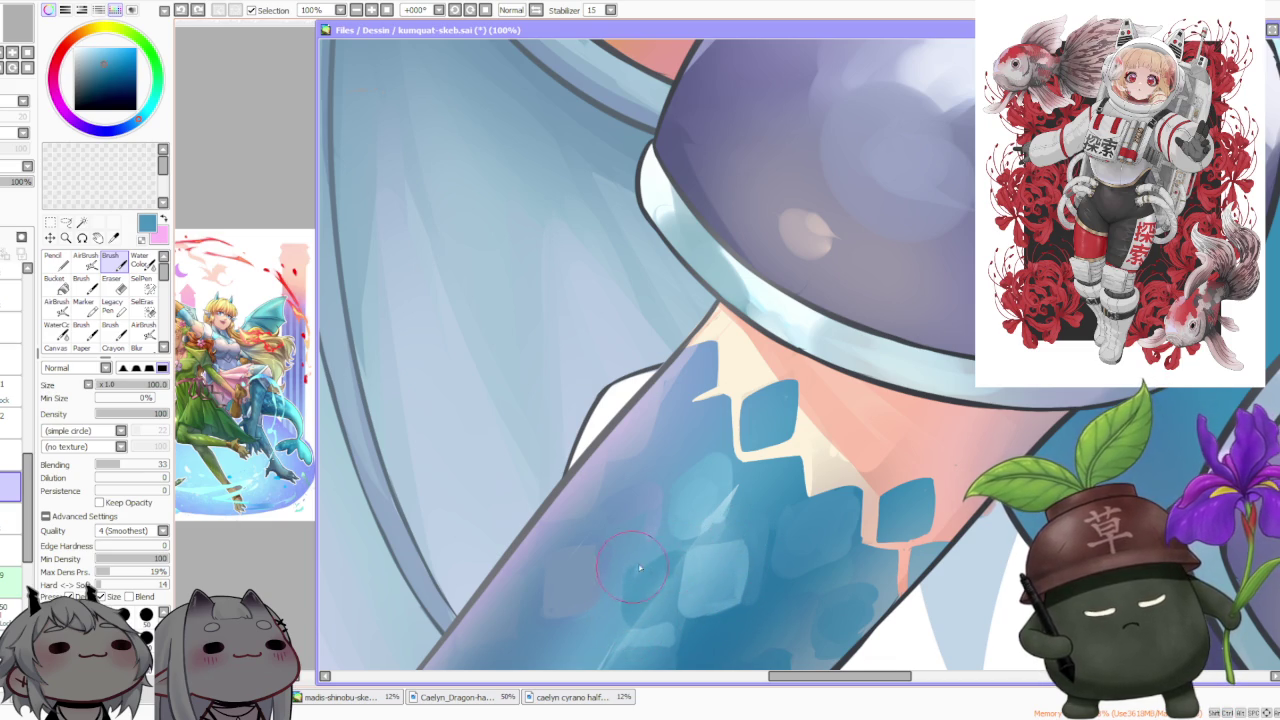
left_click(621, 590, "alt")
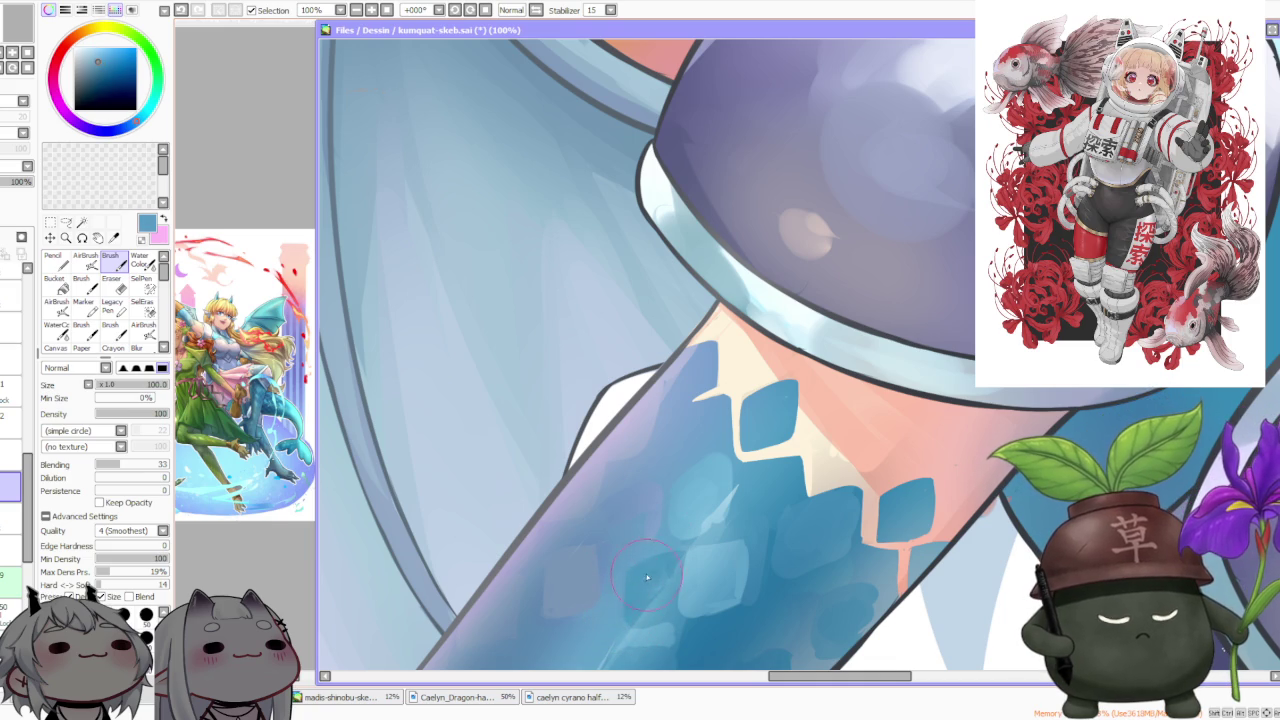
scroll(669, 605, "down", 3)
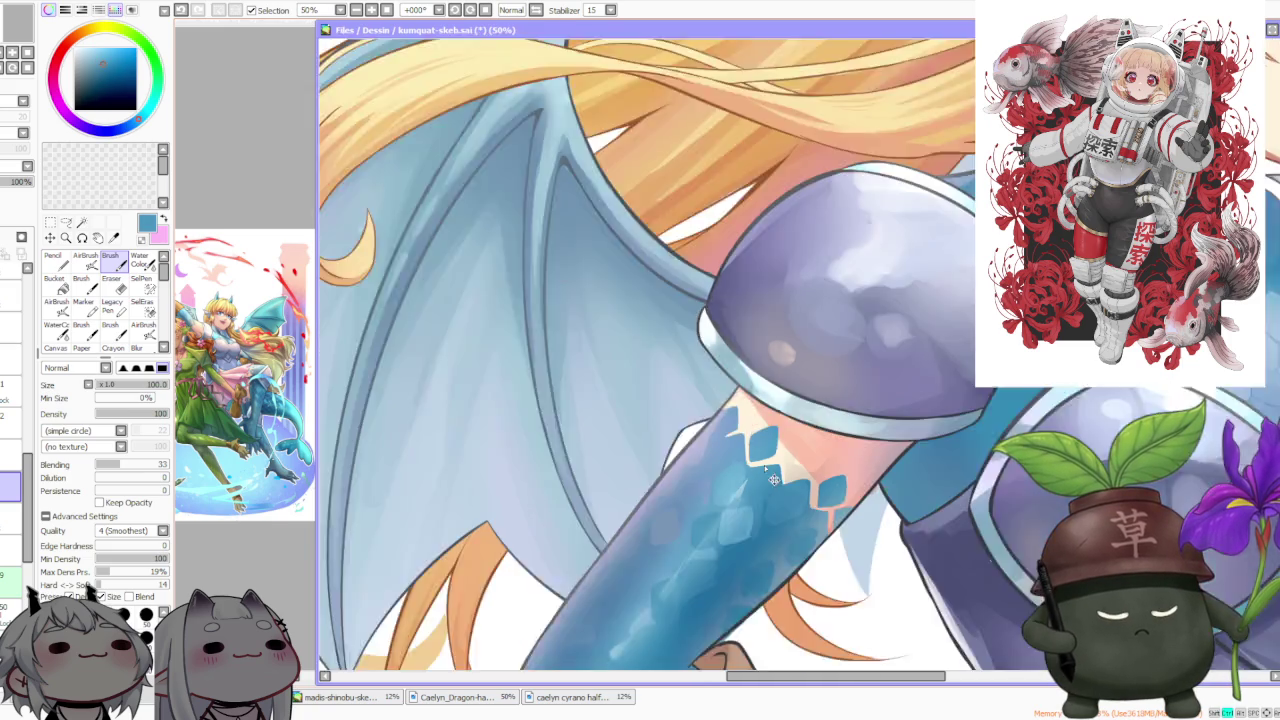
Rotate the canvas view 90° counter-clockwise and zoom in on the shoulder area
scroll(690, 480, "up", 3)
scroll(686, 460, "down", 3)
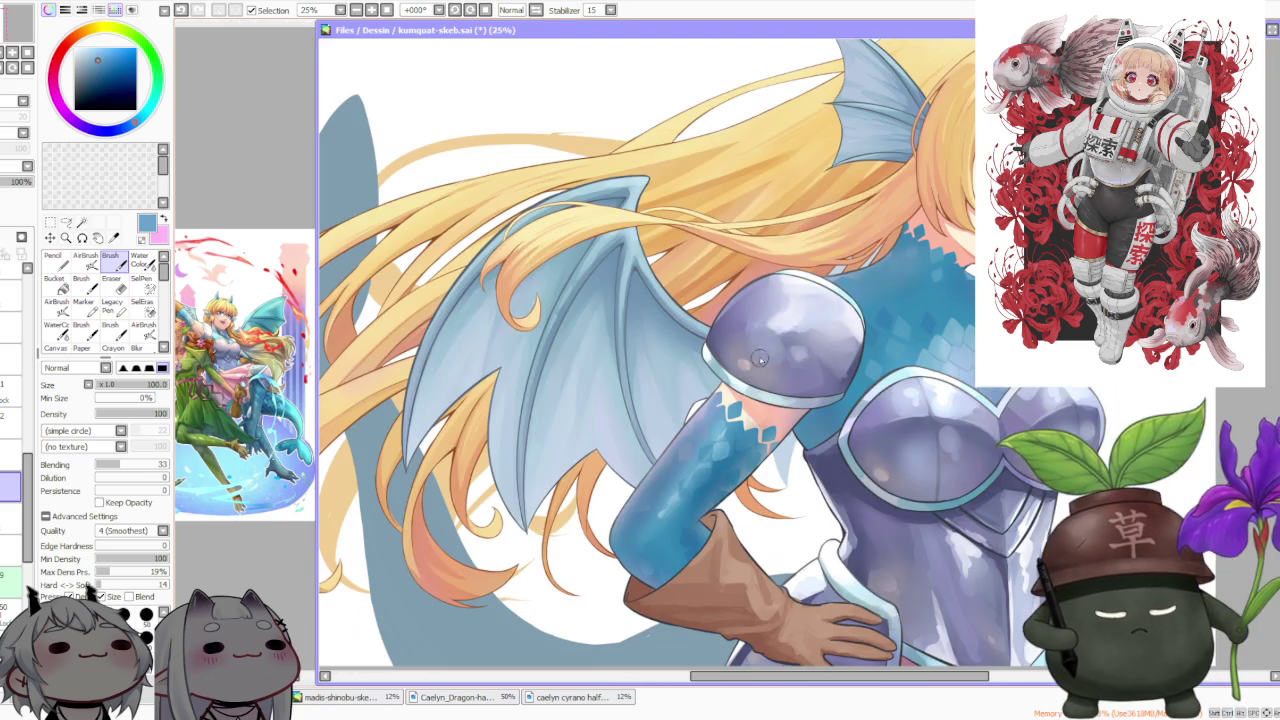
left_click(454, 9)
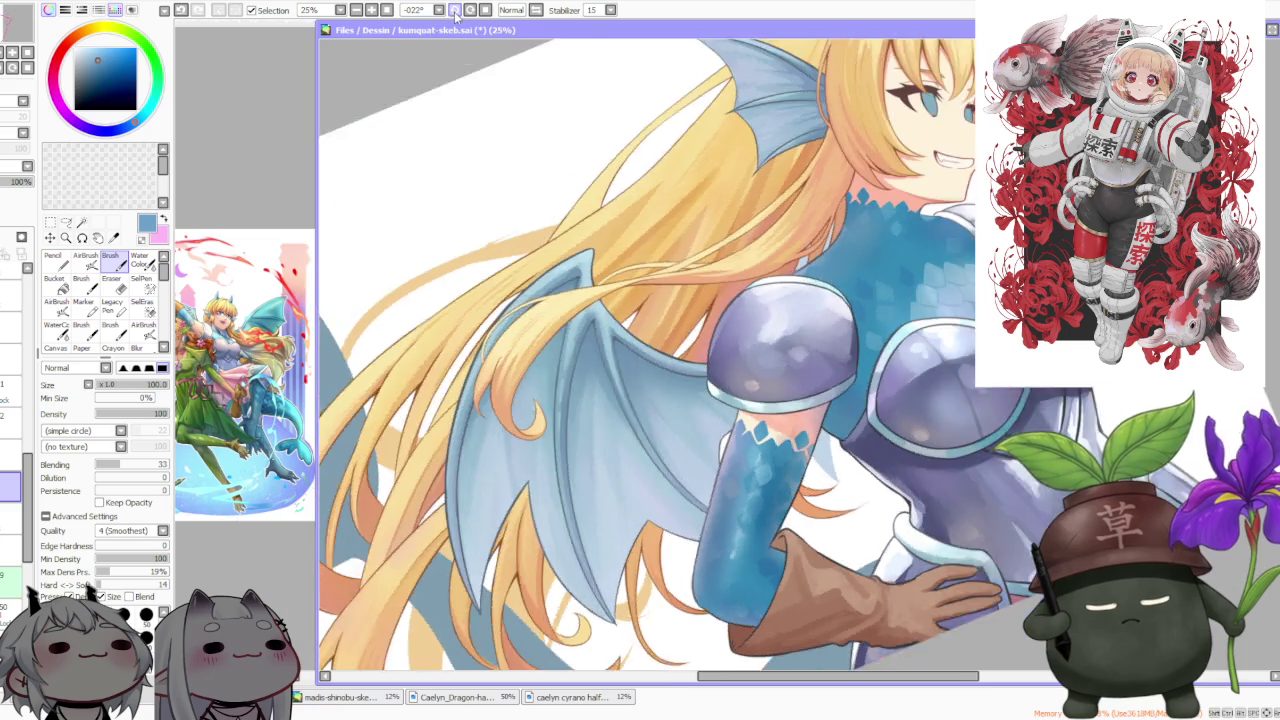
left_click(454, 9)
scroll(812, 398, "up", 2)
scroll(779, 551, "up", 1)
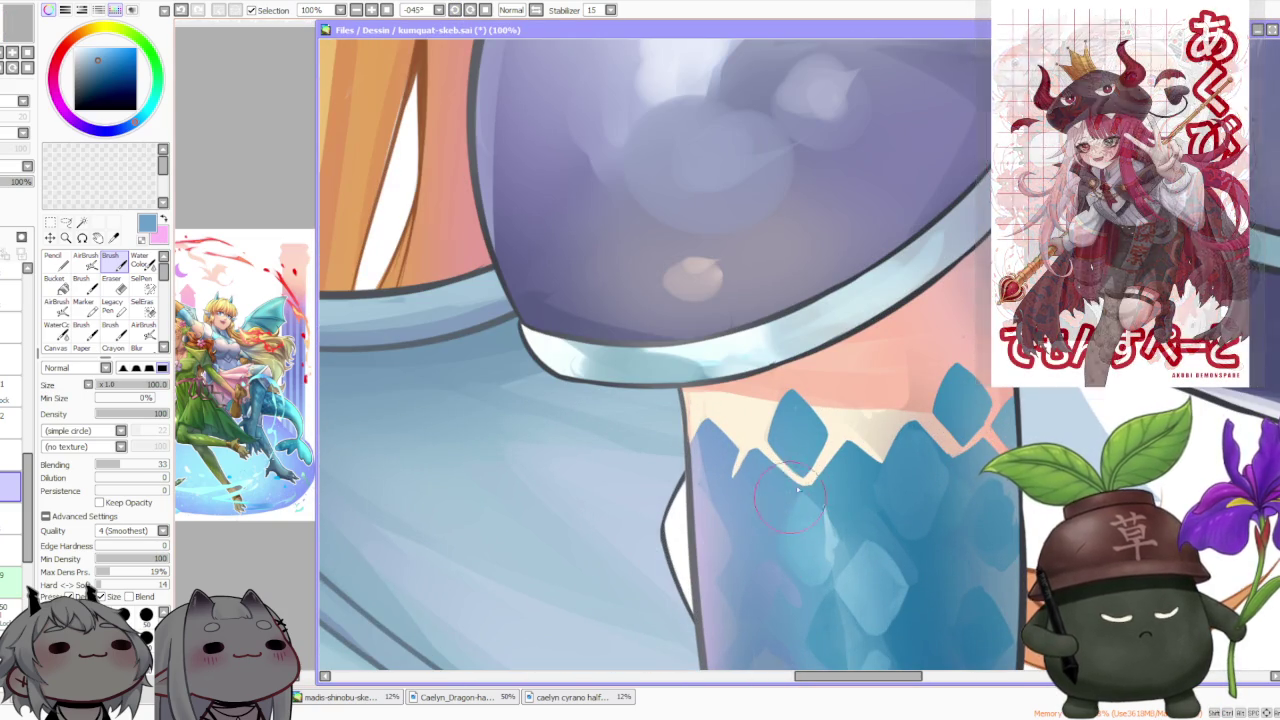
scroll(860, 450, "down", 1)
scroll(906, 427, "up", 1)
scroll(906, 427, "up", 1)
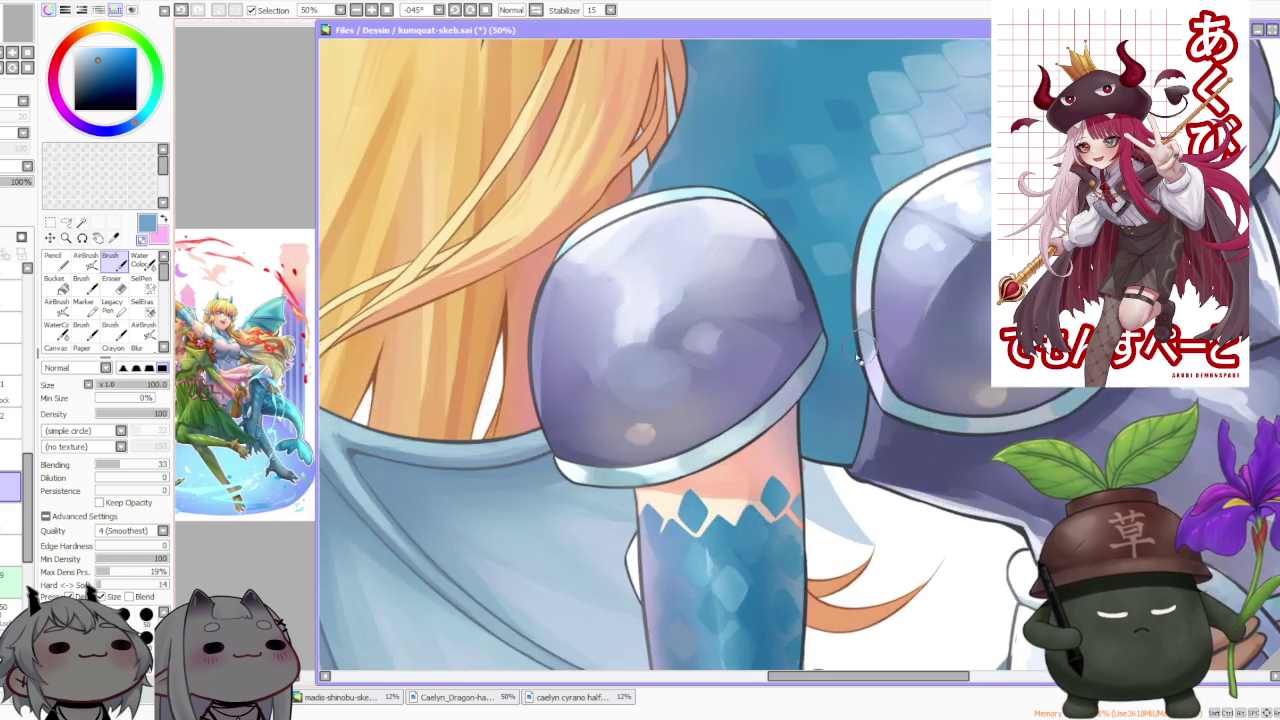
scroll(723, 580, "down", 1)
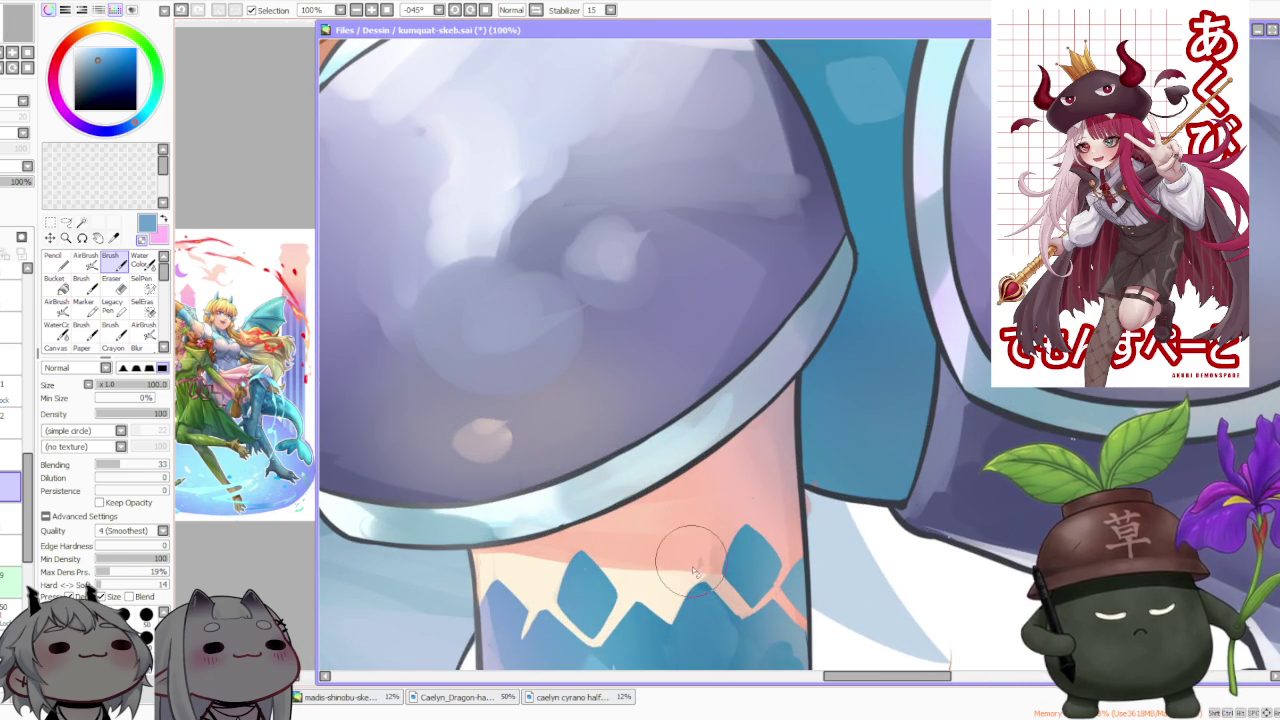
scroll(728, 465, "down", 1)
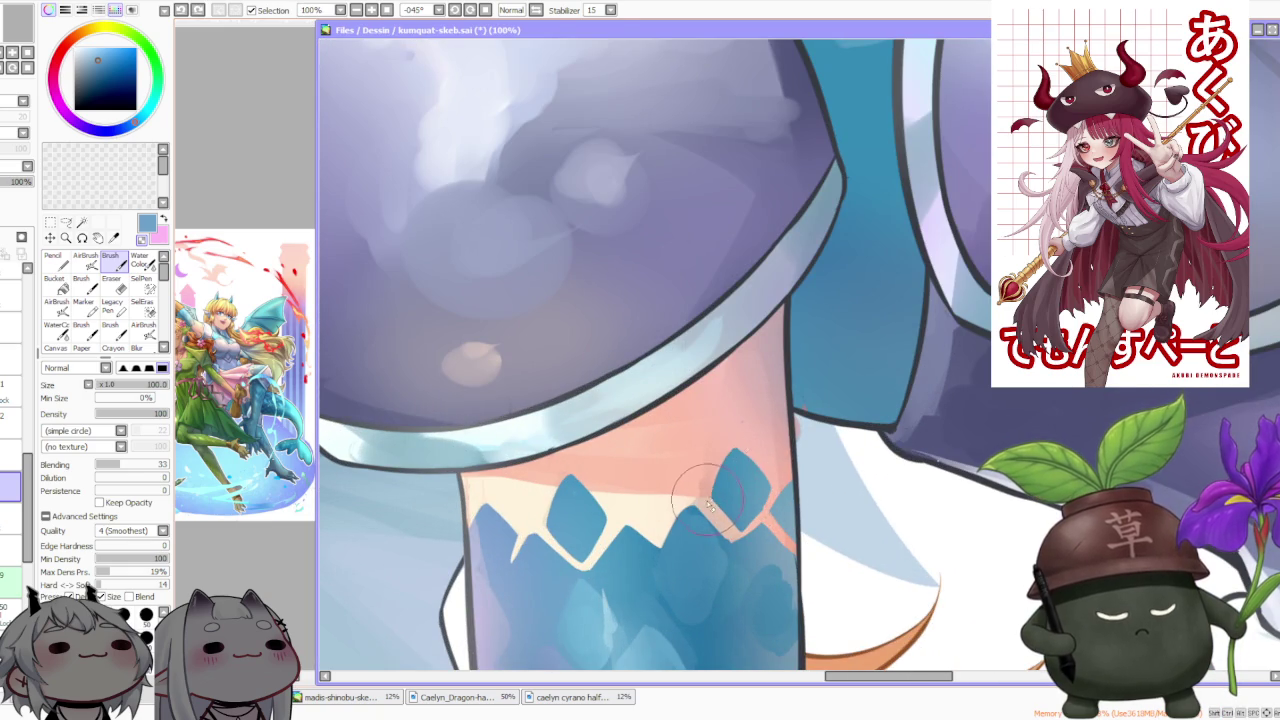
Touch up the peach skin band and diamond edges, undoing unwanted strokes
key("ctrl+z")
mouse_move(722, 470)
left_mouse_down()
mouse_move(682, 474)
mouse_move(668, 520)
mouse_move(700, 470)
mouse_move(675, 537)
mouse_move(688, 495)
mouse_move(670, 500)
mouse_move(718, 537)
mouse_move(680, 510)
left_mouse_up()
key("ctrl+z")
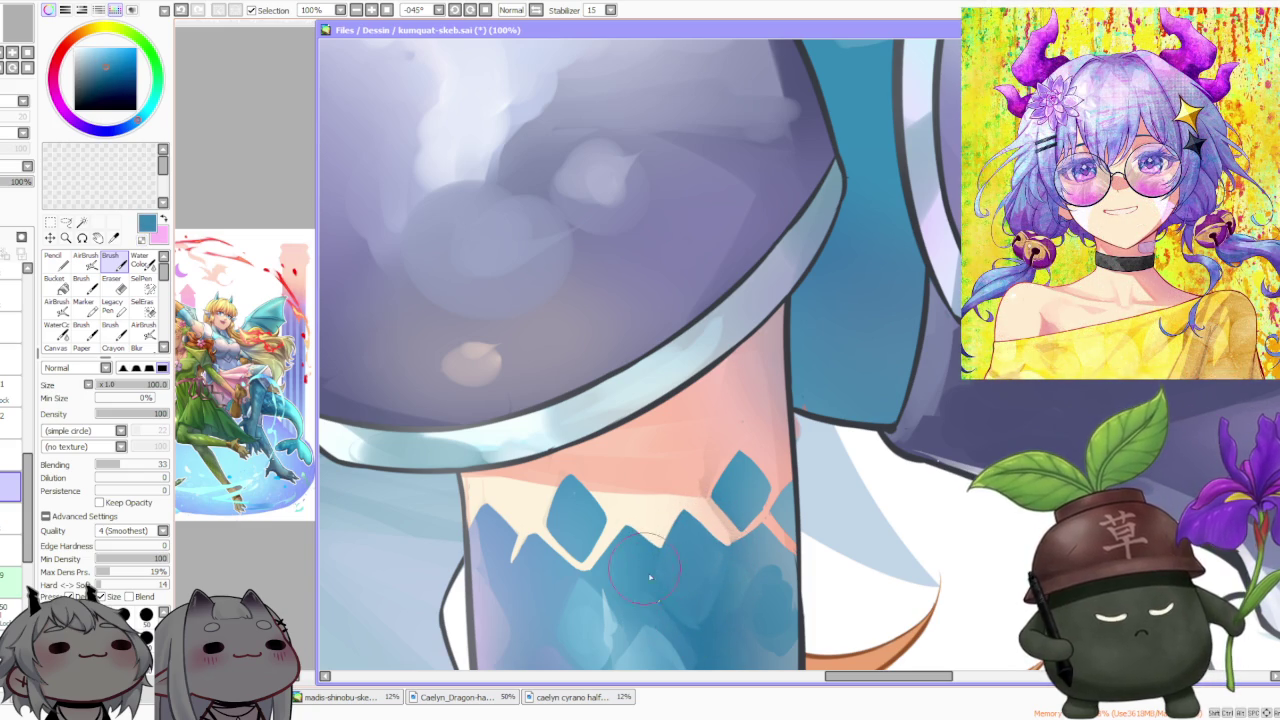
key("ctrl+z")
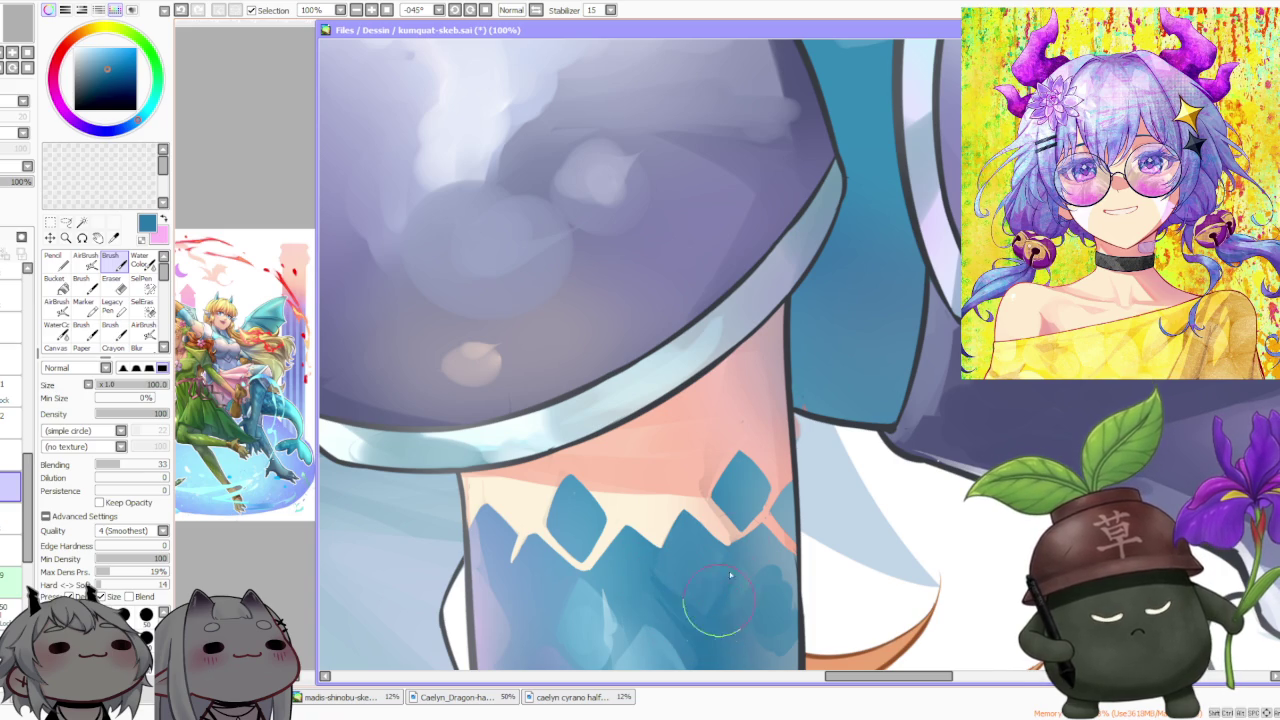
Paint skin and lighter blue along the arm's right edge, covering a stray blue patch
left_click(772, 495, "alt")
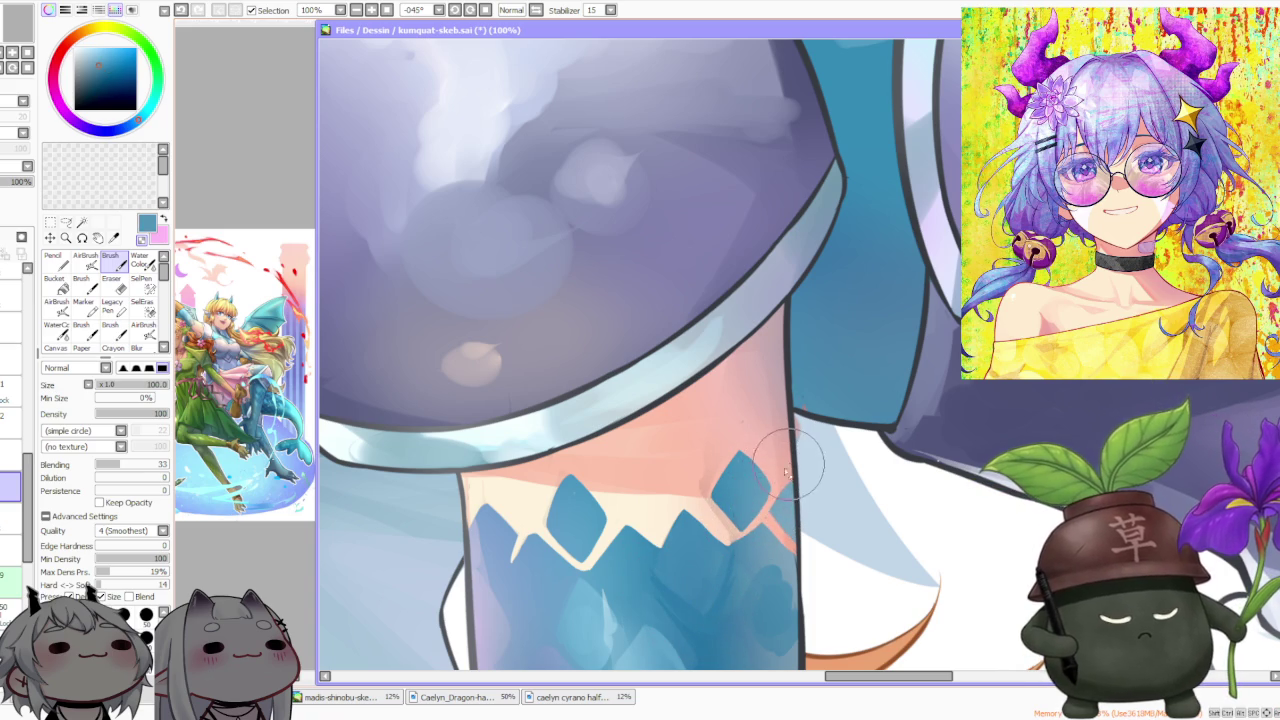
left_click_drag(770, 527, 798, 470)
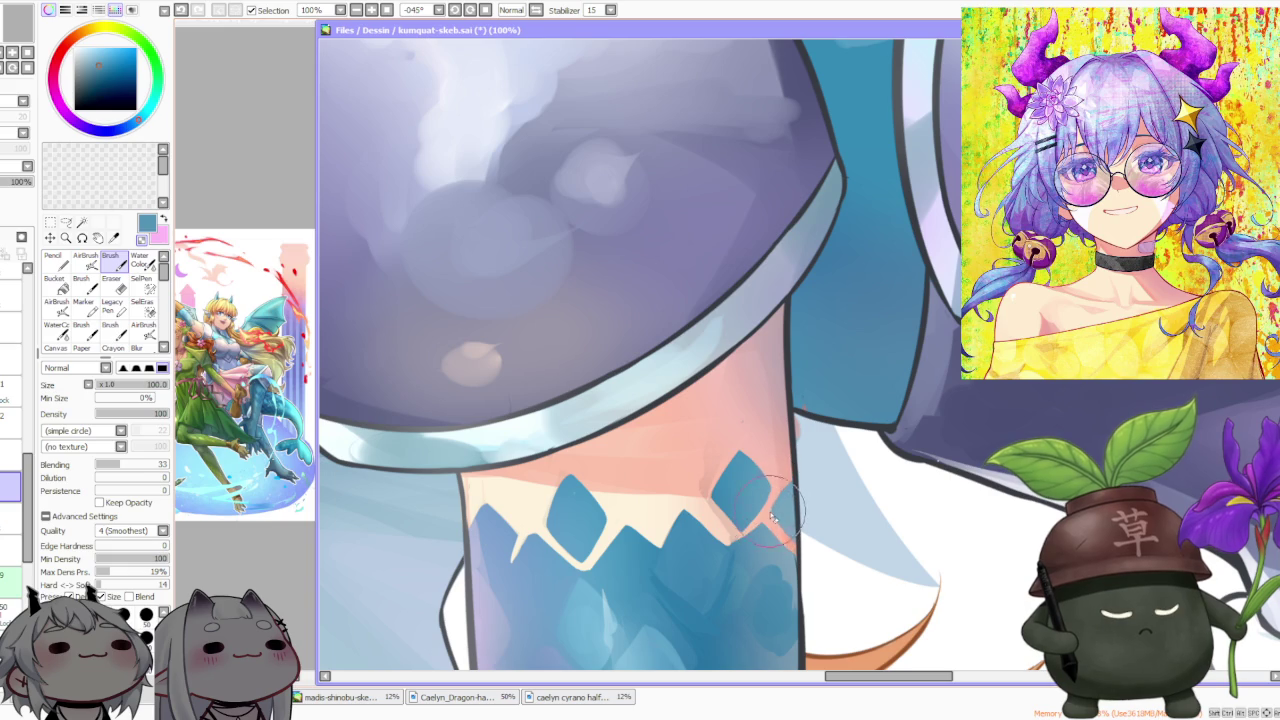
mouse_move(712, 515)
left_mouse_down()
mouse_move(735, 550)
mouse_move(800, 520)
left_mouse_up()
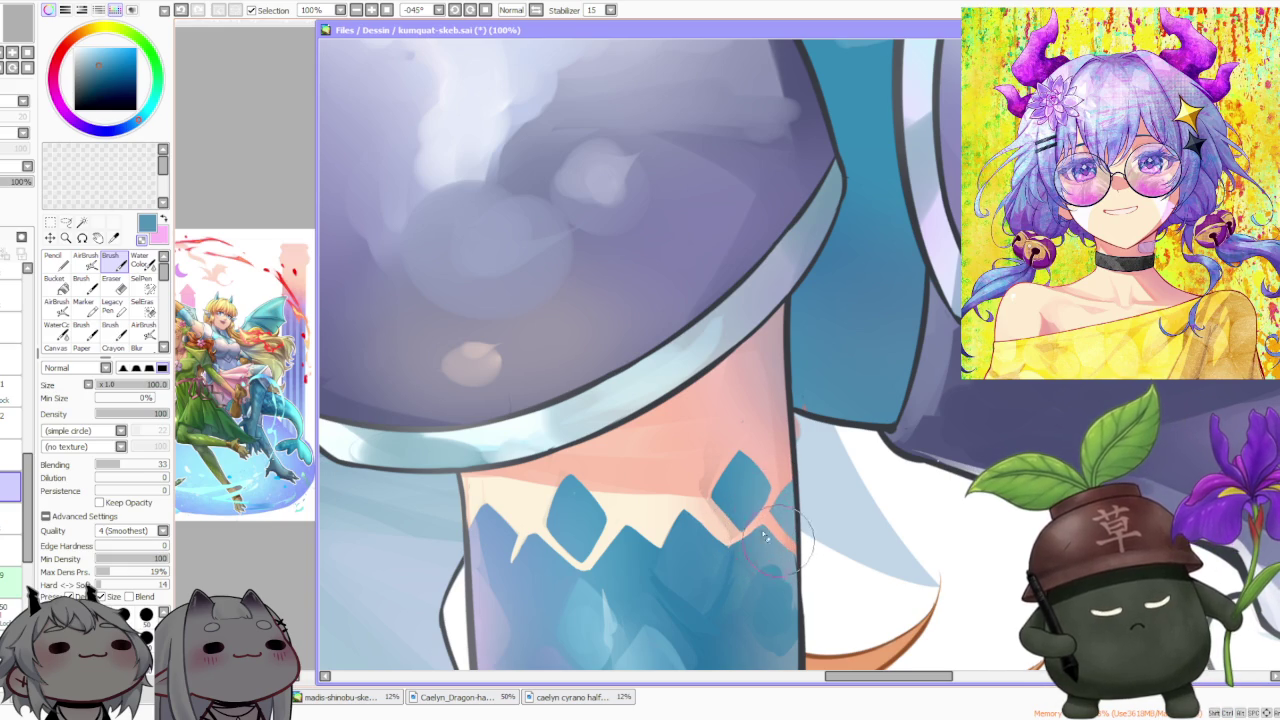
mouse_move(697, 517)
left_mouse_down()
mouse_move(718, 433)
mouse_move(786, 437)
mouse_move(765, 320)
mouse_move(740, 385)
mouse_move(741, 366)
mouse_move(785, 480)
mouse_move(795, 440)
mouse_move(802, 452)
left_mouse_up()
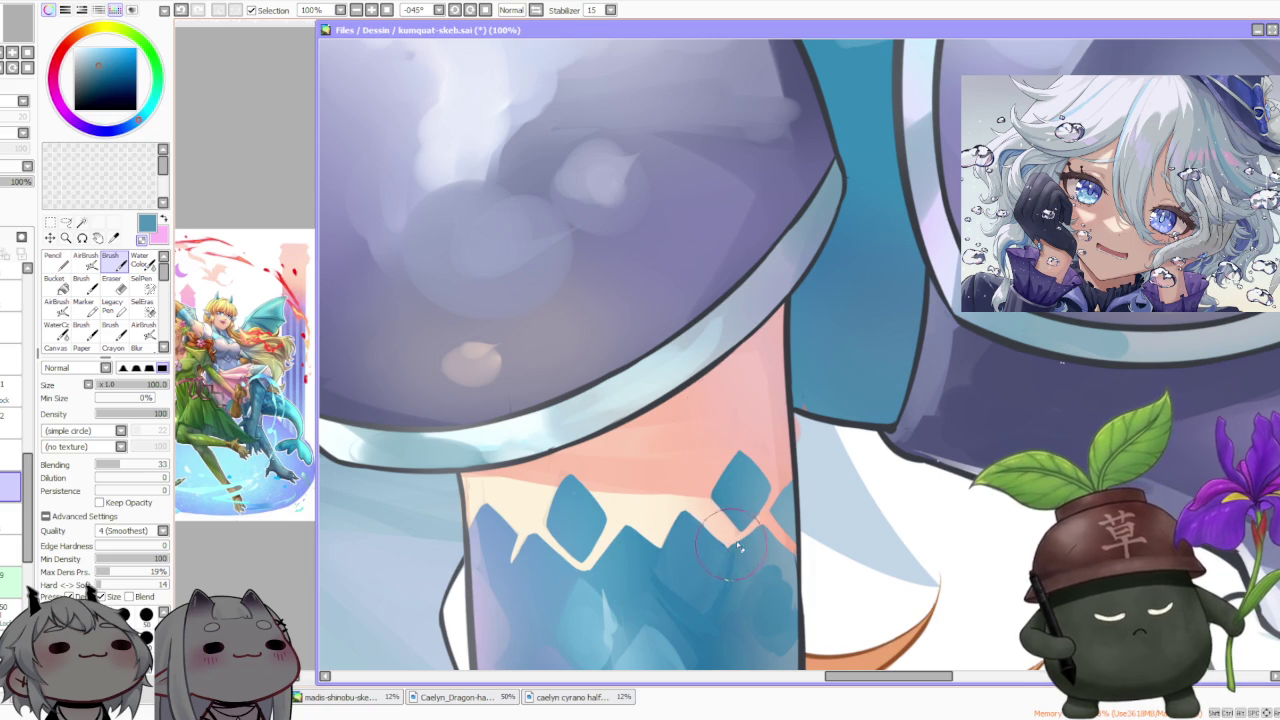
Extend blue at the right diamonds' edge, undo it, and repaint with lighter sampled blue
mouse_move(771, 573)
left_mouse_down()
mouse_move(755, 592)
mouse_move(786, 663)
left_mouse_up()
key("ctrl+z")
key("ctrl+z")
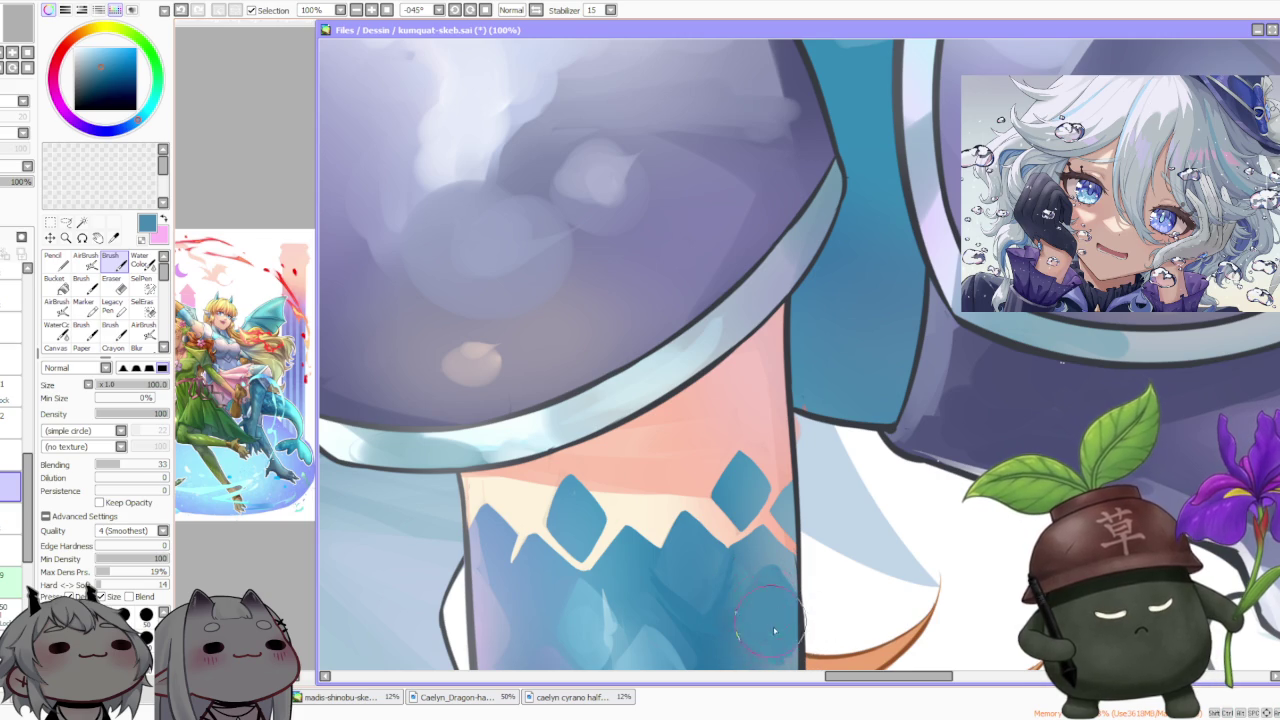
left_click(757, 557, "alt")
left_click_drag(757, 545, 735, 609)
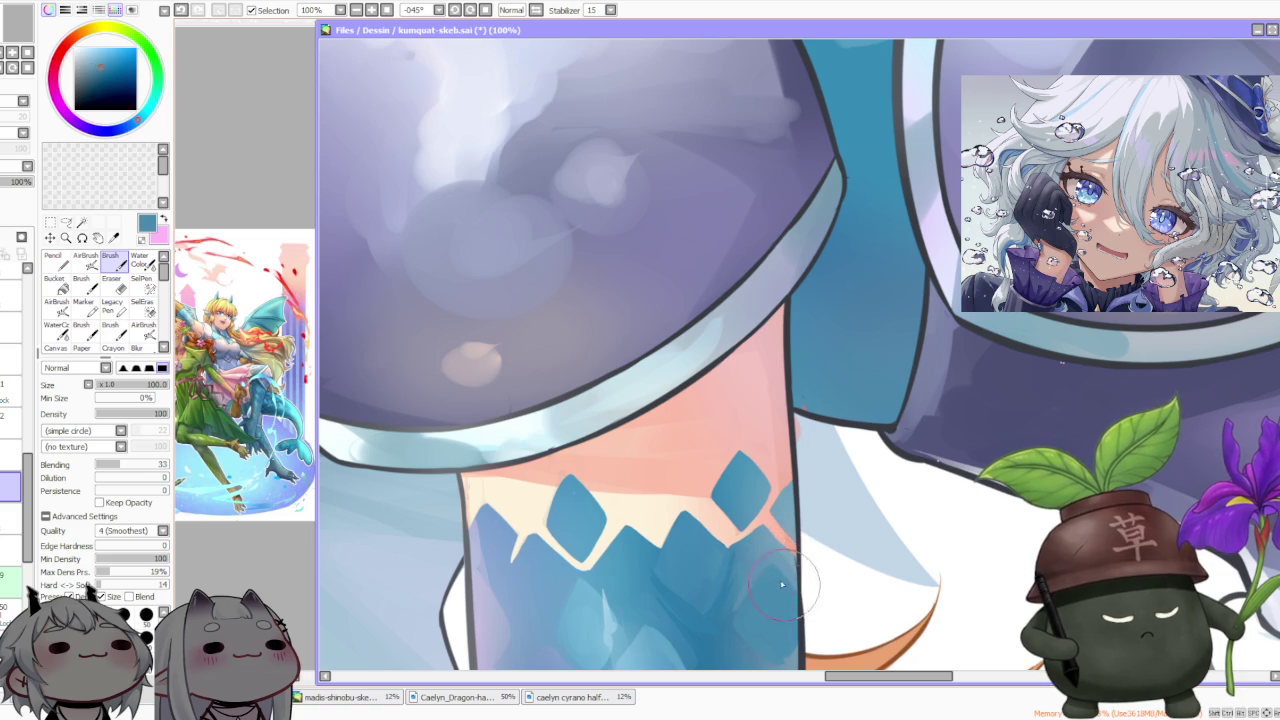
left_click(790, 515, "alt")
Zoom over the forearm sleeve and sample its blues, undoing a stray stroke near the edge
scroll(780, 500, "down", 2)
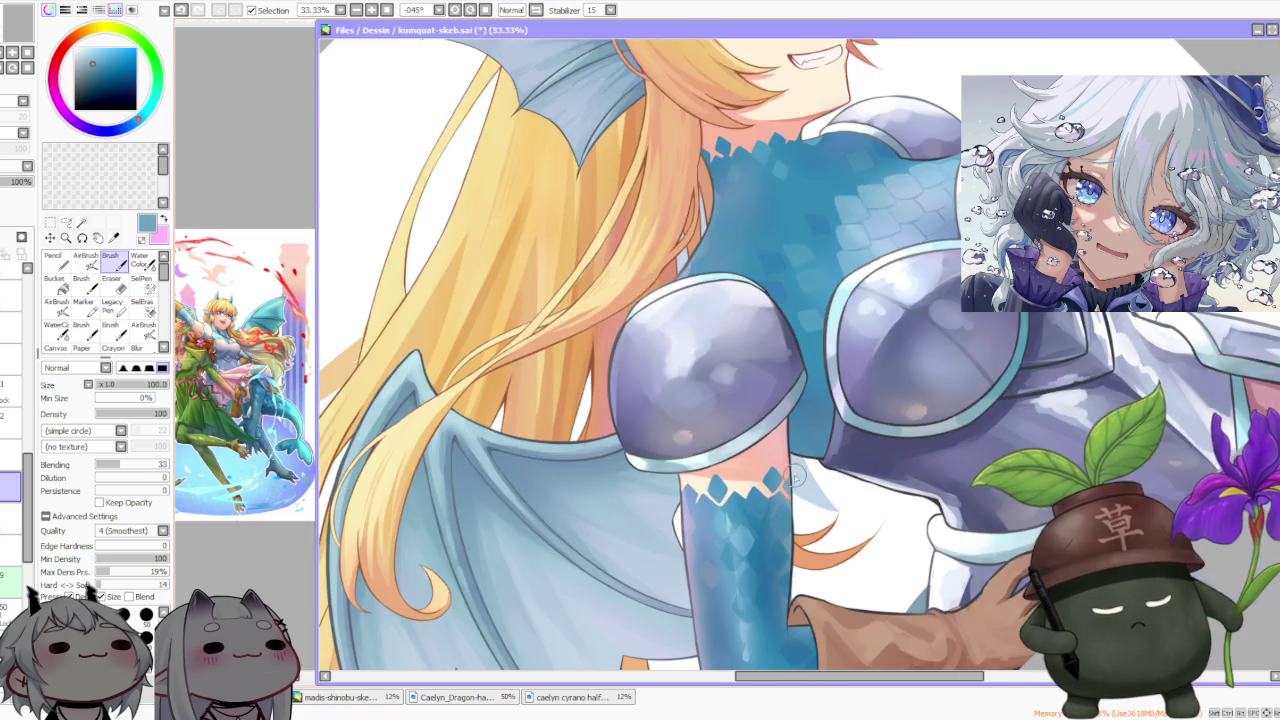
scroll(785, 485, "up", 1)
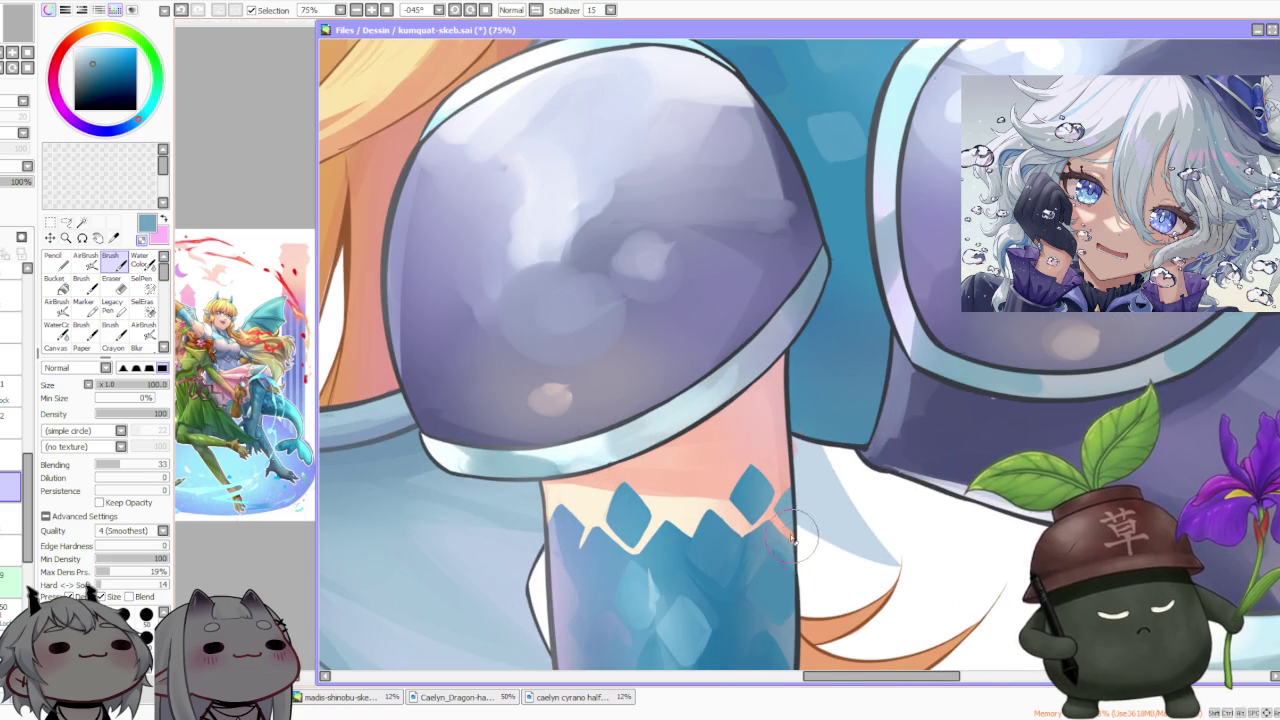
scroll(795, 530, "down", 5)
scroll(805, 505, "down", 2)
scroll(810, 505, "up", 5)
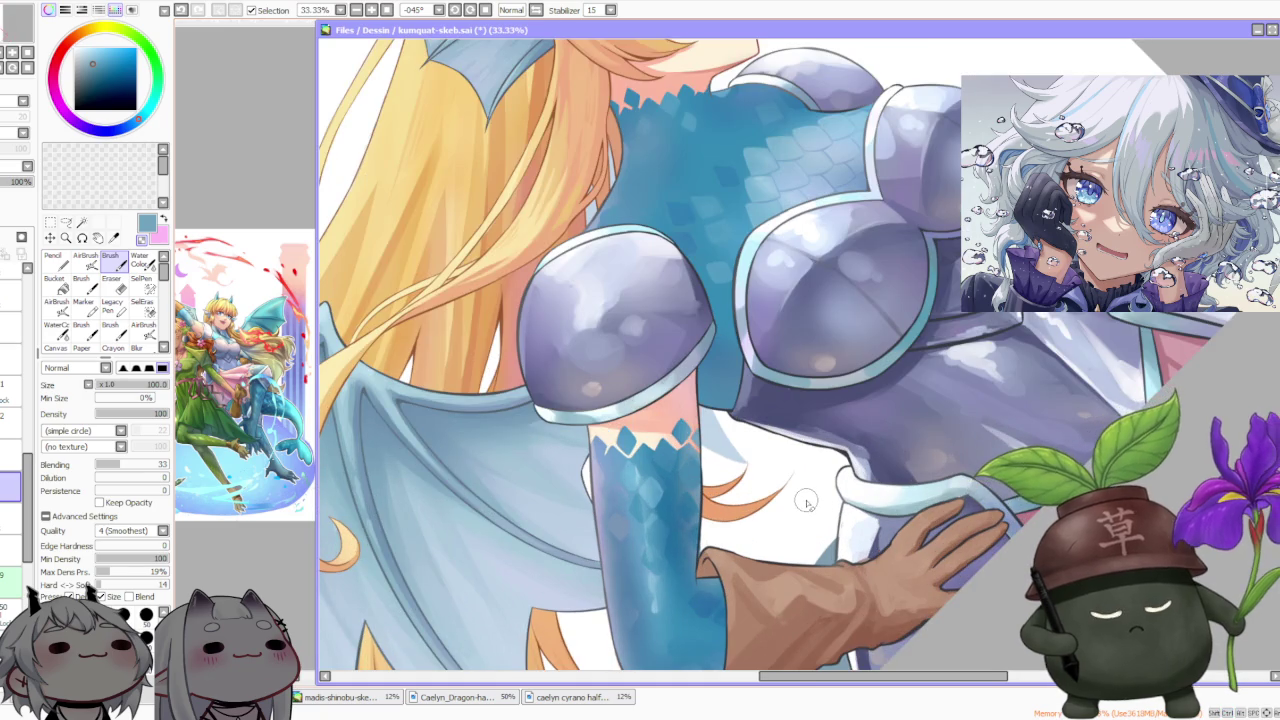
scroll(800, 475, "up", 1)
scroll(615, 335, "up", 1)
scroll(640, 386, "up", 1)
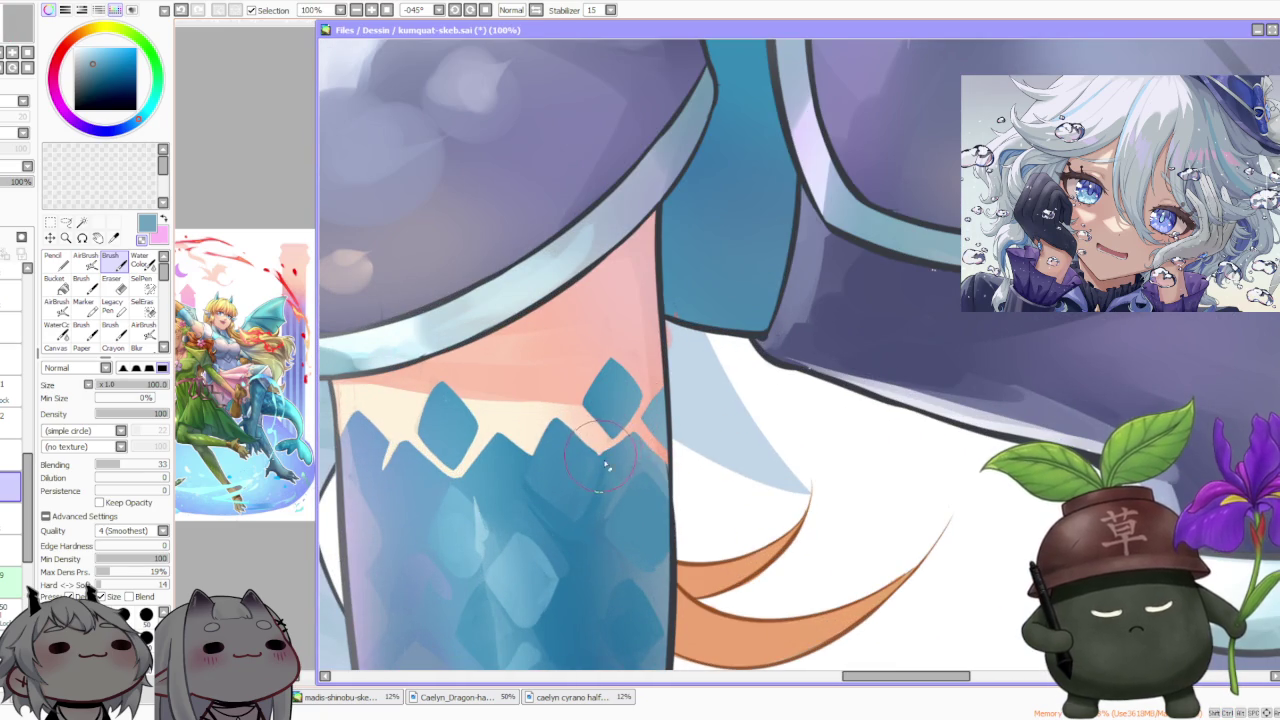
scroll(606, 486, "down", 1)
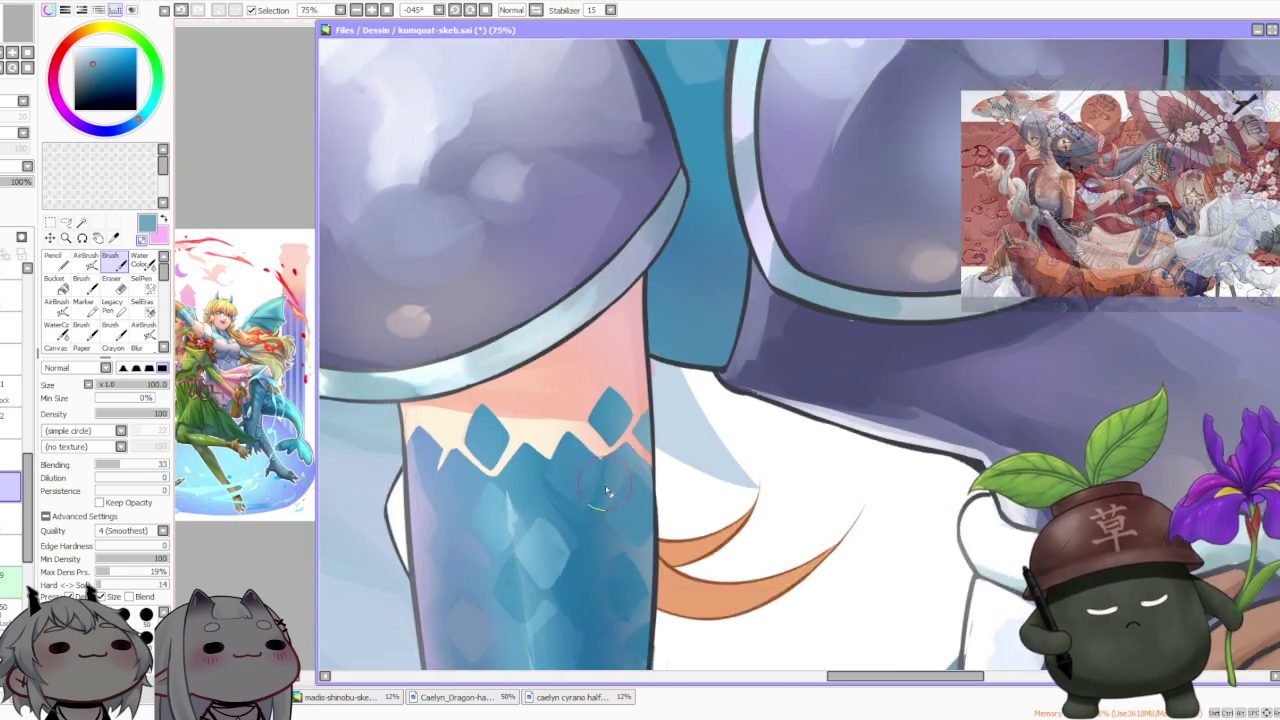
scroll(606, 488, "down", 1)
scroll(606, 488, "up", 2)
left_click(560, 505, "alt")
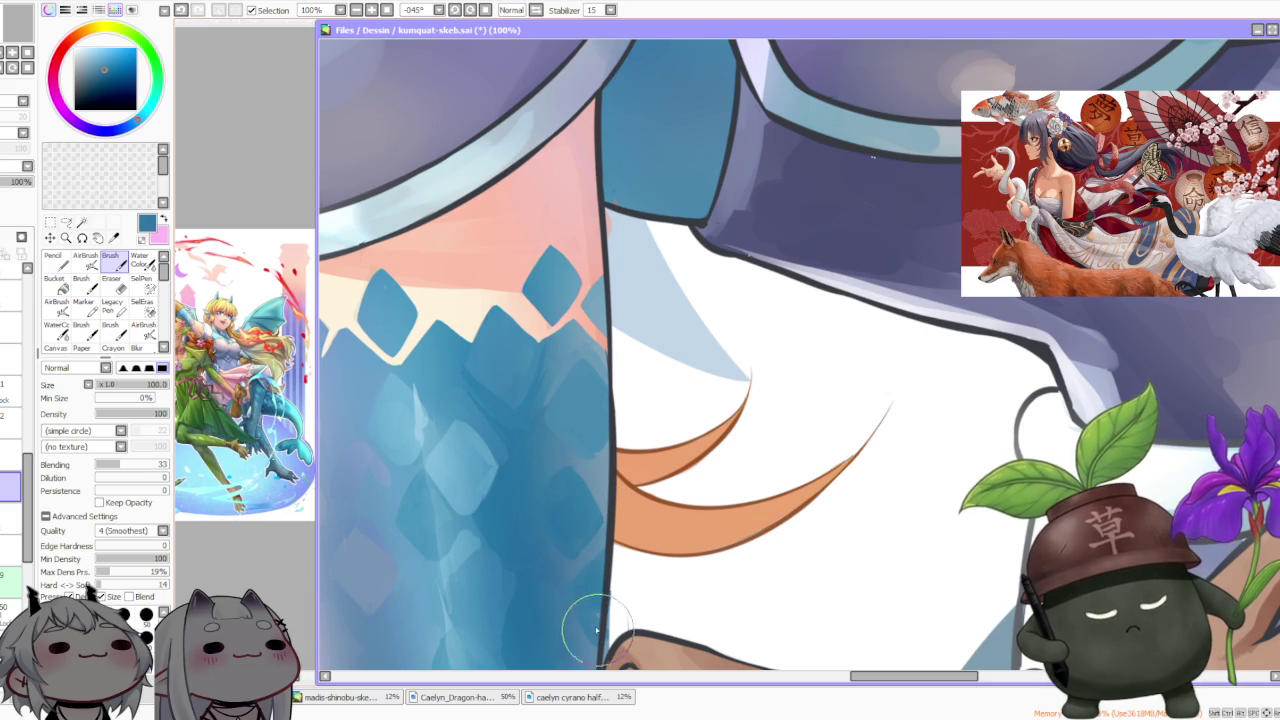
scroll(585, 540, "down", 1)
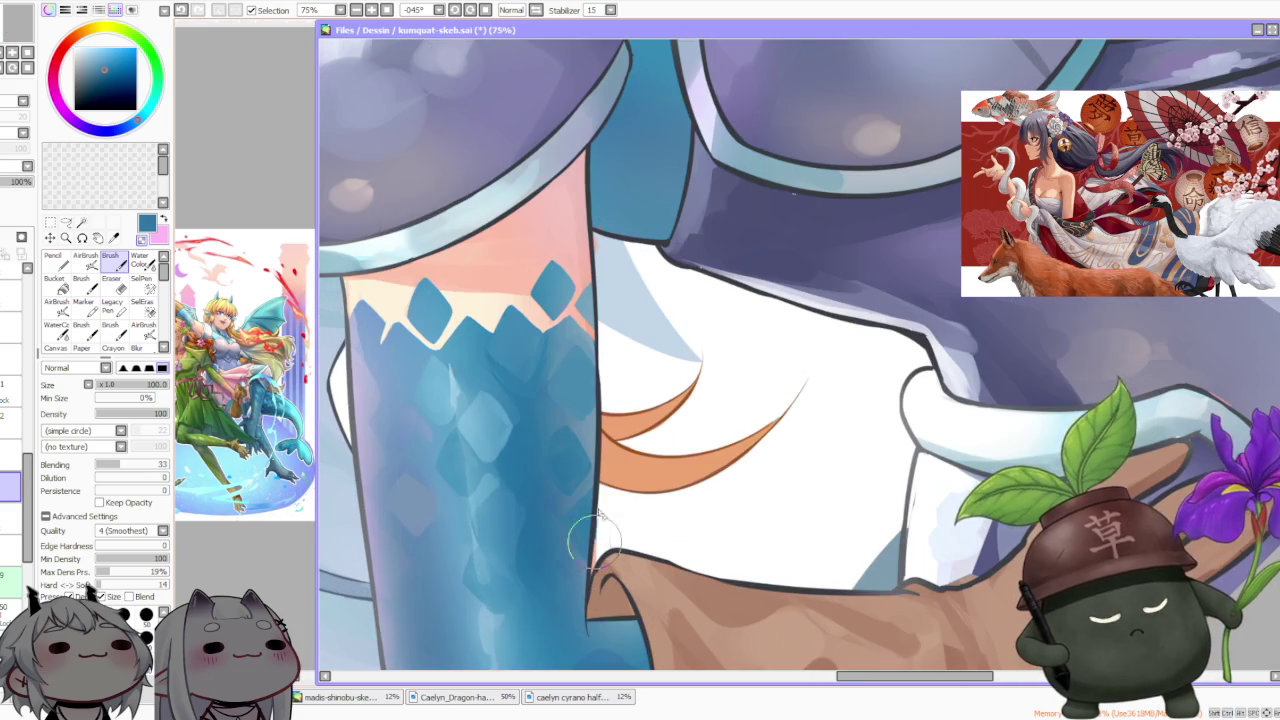
left_click(563, 491, "alt")
key("ctrl+z")
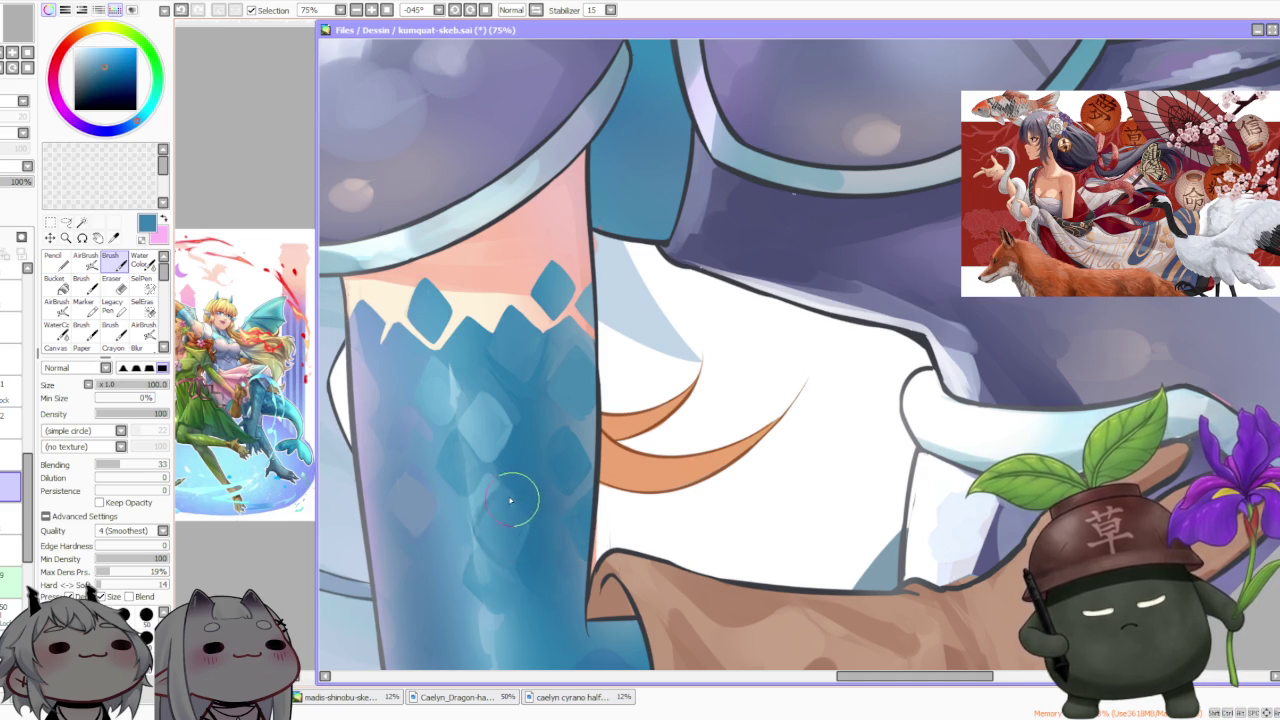
Paint faint scale strokes on the blue sleeve, then undo the last two
left_click_drag(522, 511, 531, 523)
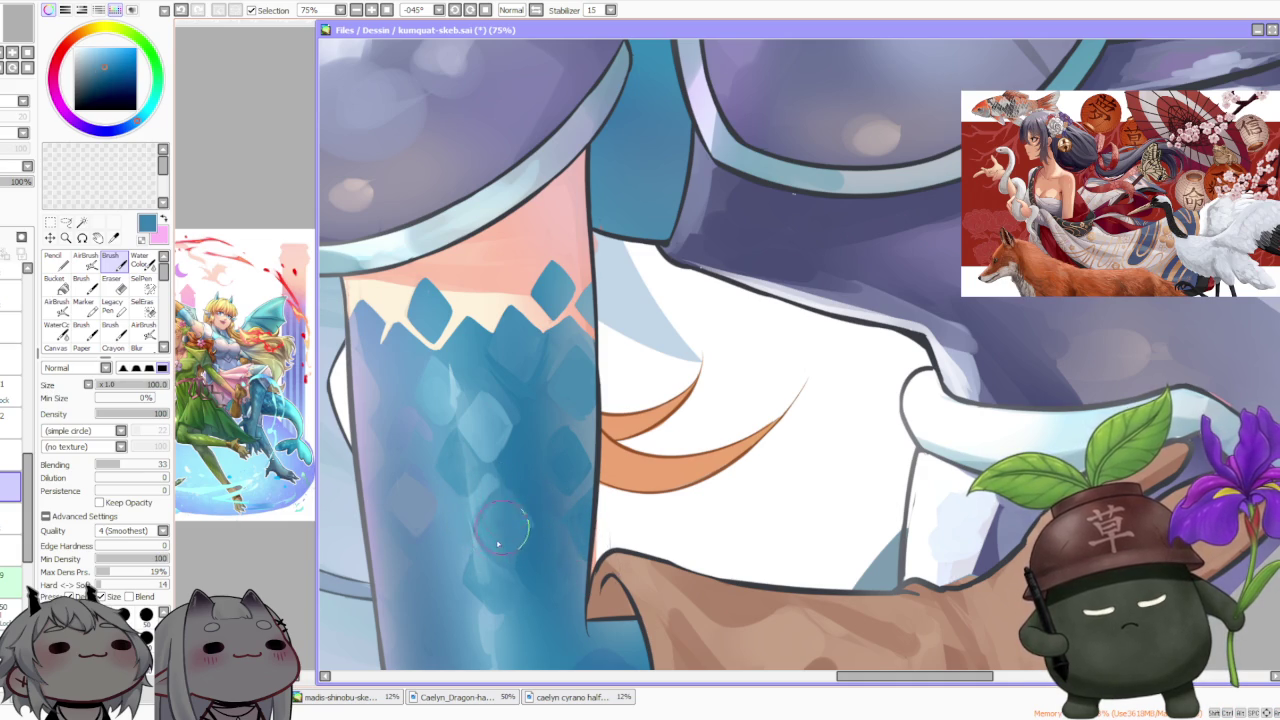
scroll(508, 488, "up", 2)
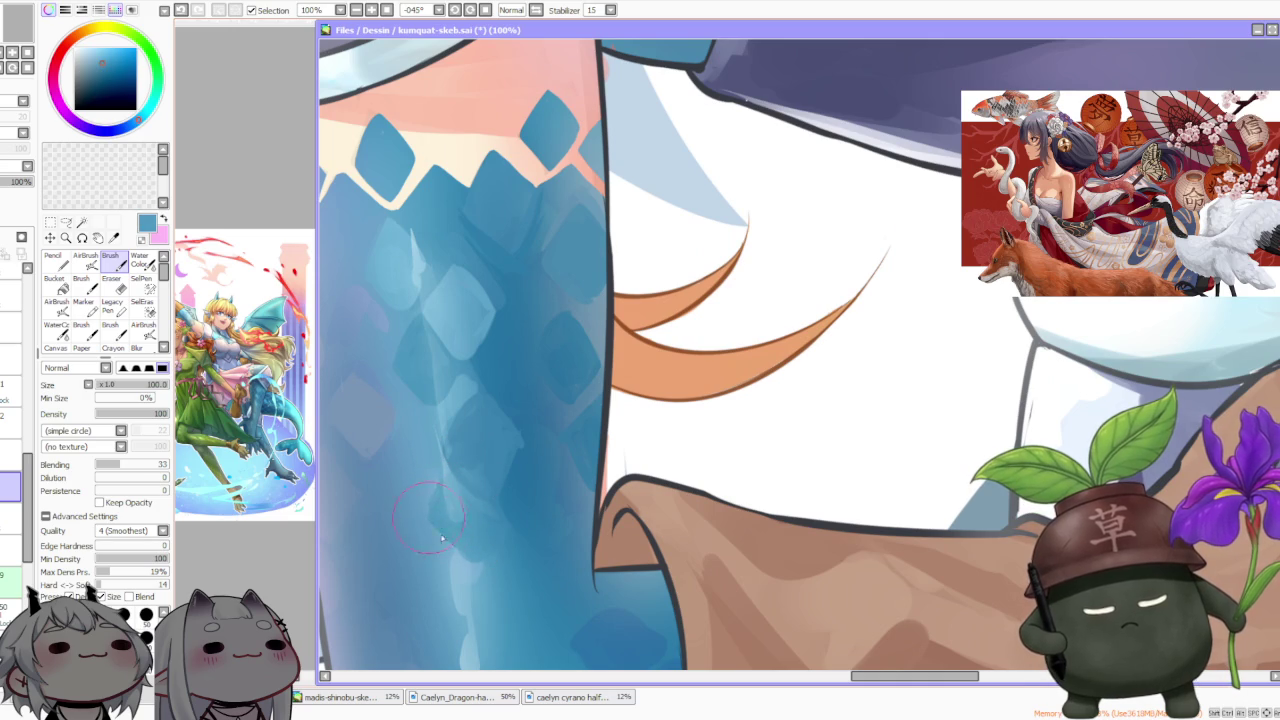
left_click_drag(486, 567, 503, 534)
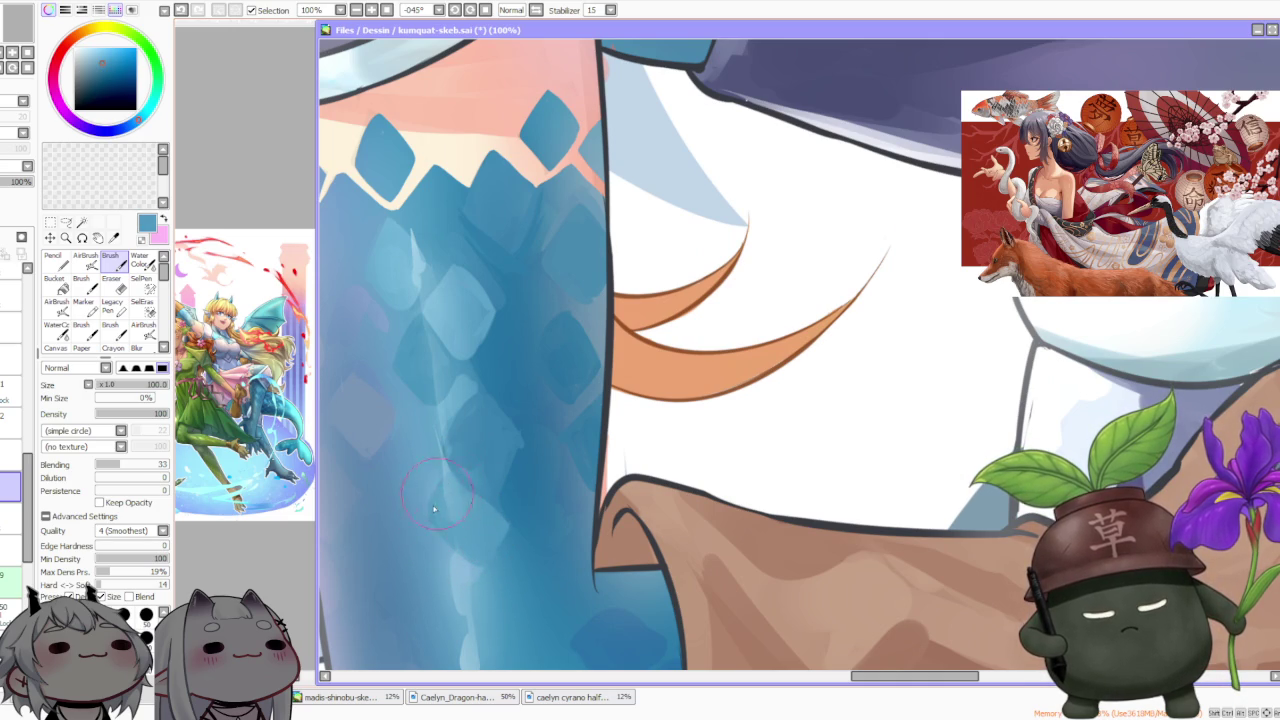
scroll(449, 536, "down", 1)
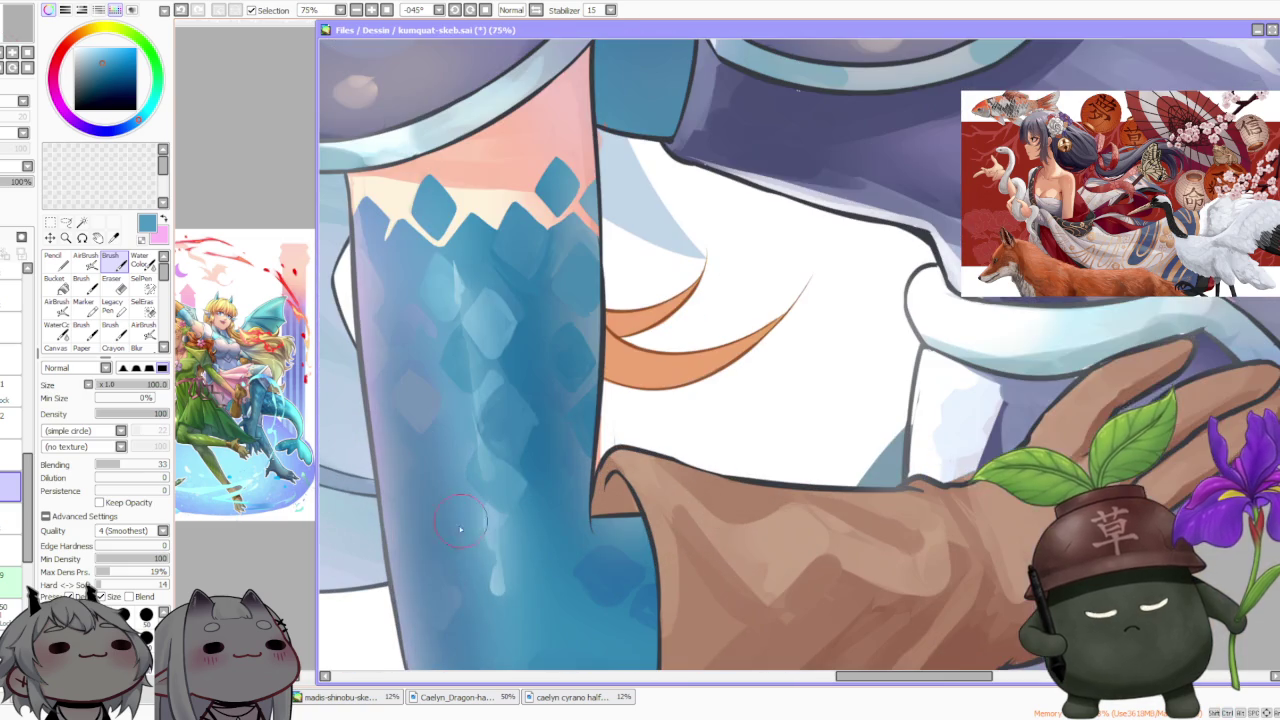
key("ctrl+z")
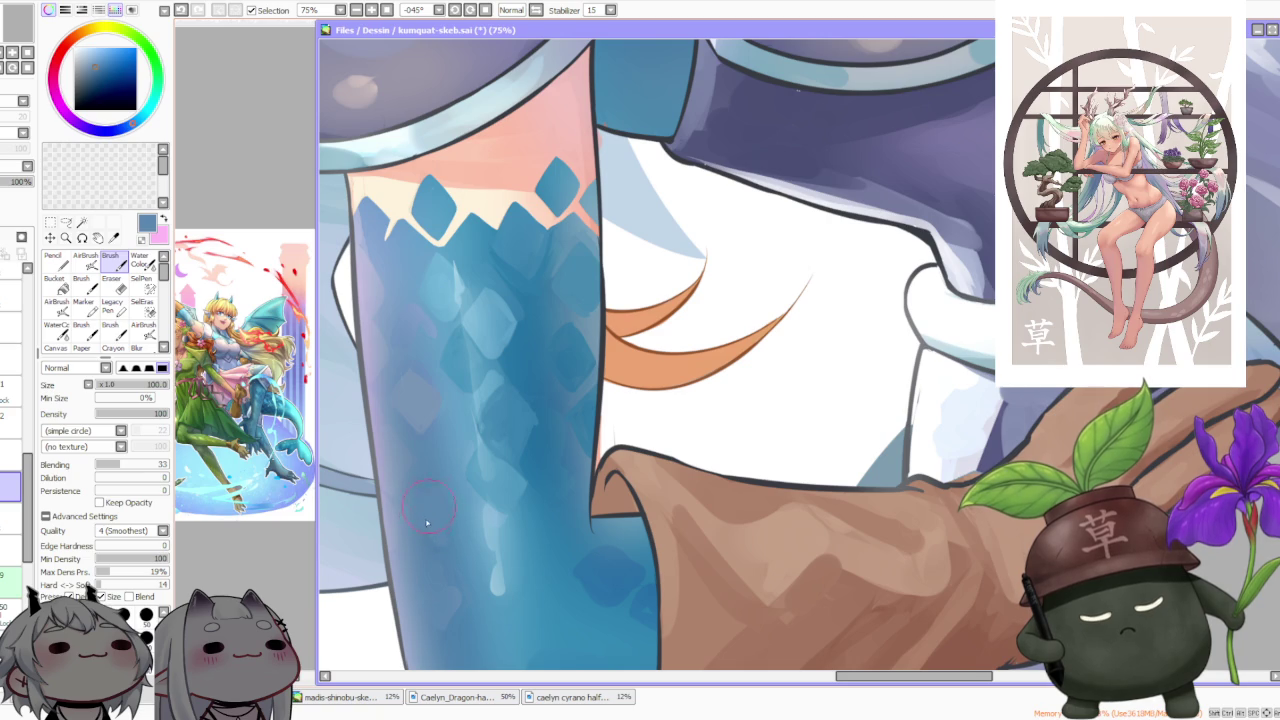
key("ctrl+z")
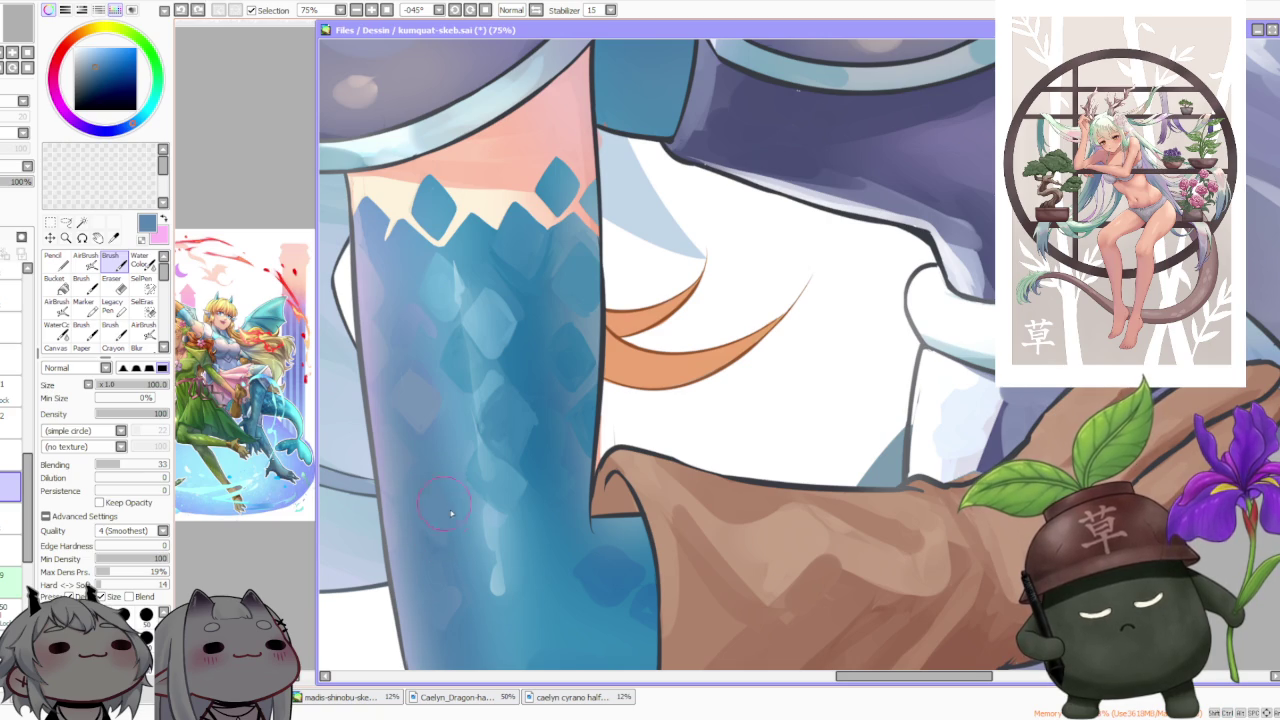
scroll(448, 517, "down", 3)
scroll(470, 550, "up", 1)
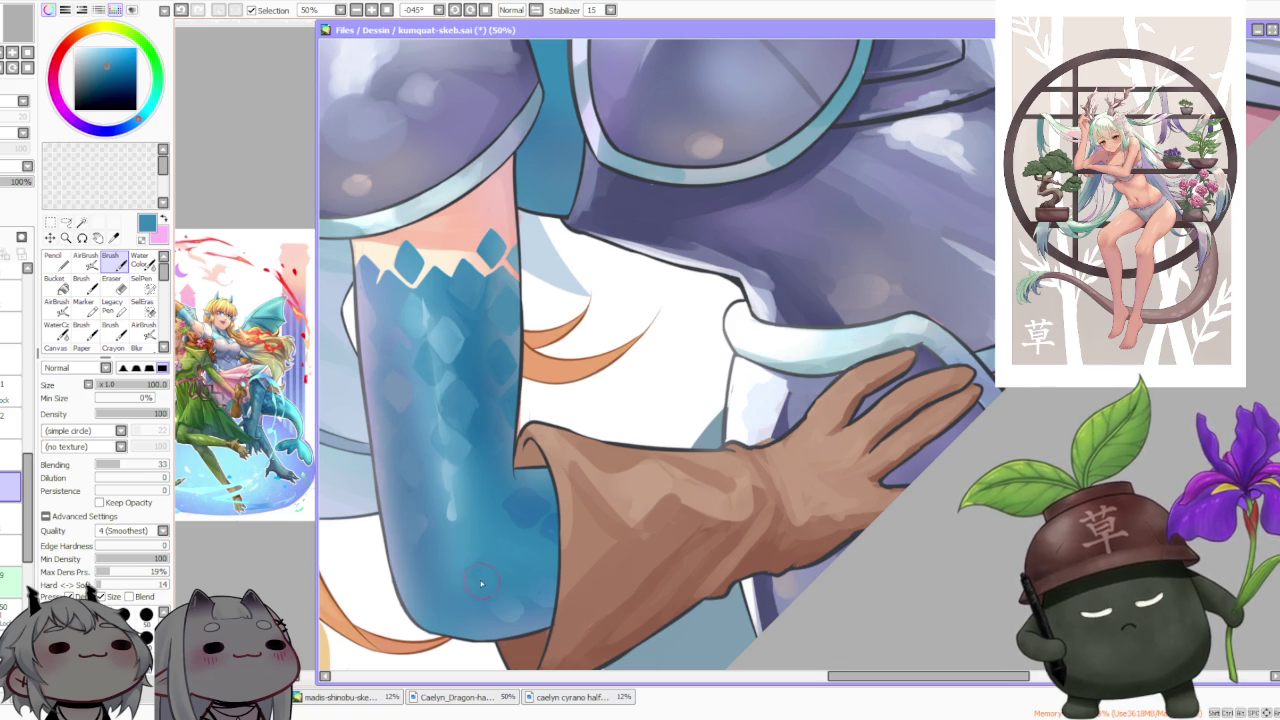
Sample lighter blues and paint highlight strokes on the sleeve scales, undoing one miss
left_click(511, 607, "alt")
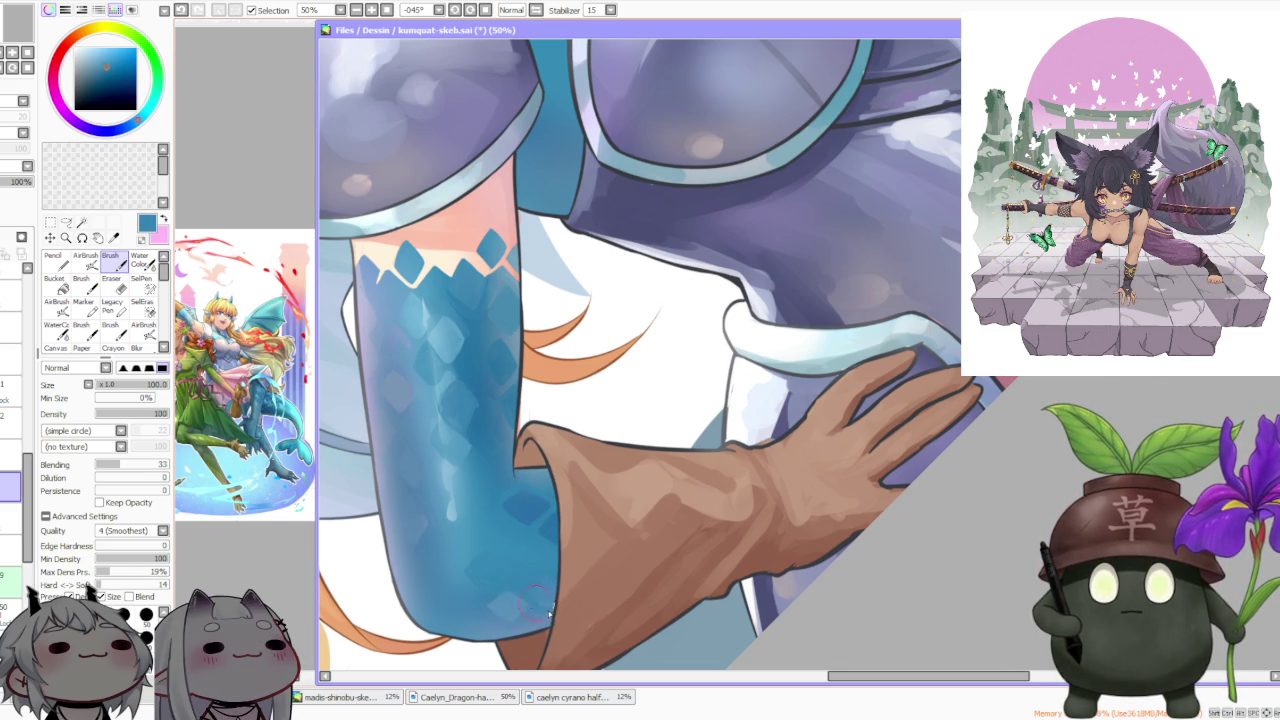
left_click(500, 630, "alt")
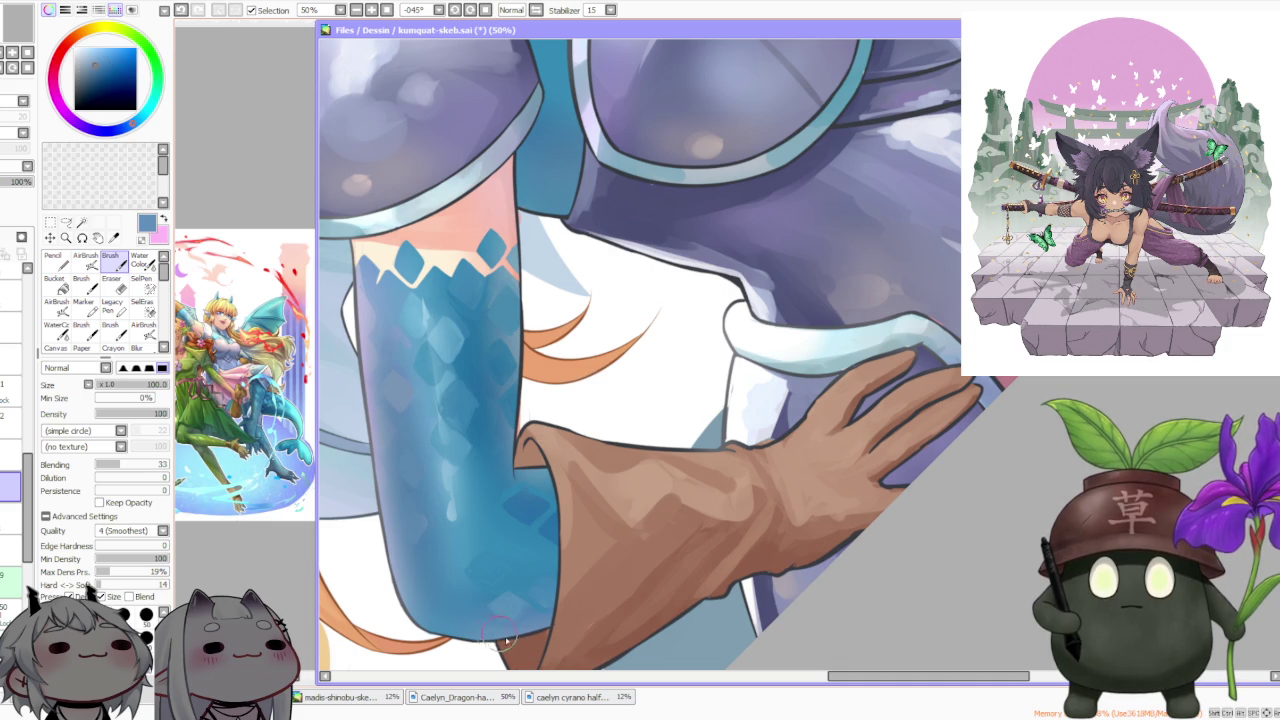
key("ctrl+z")
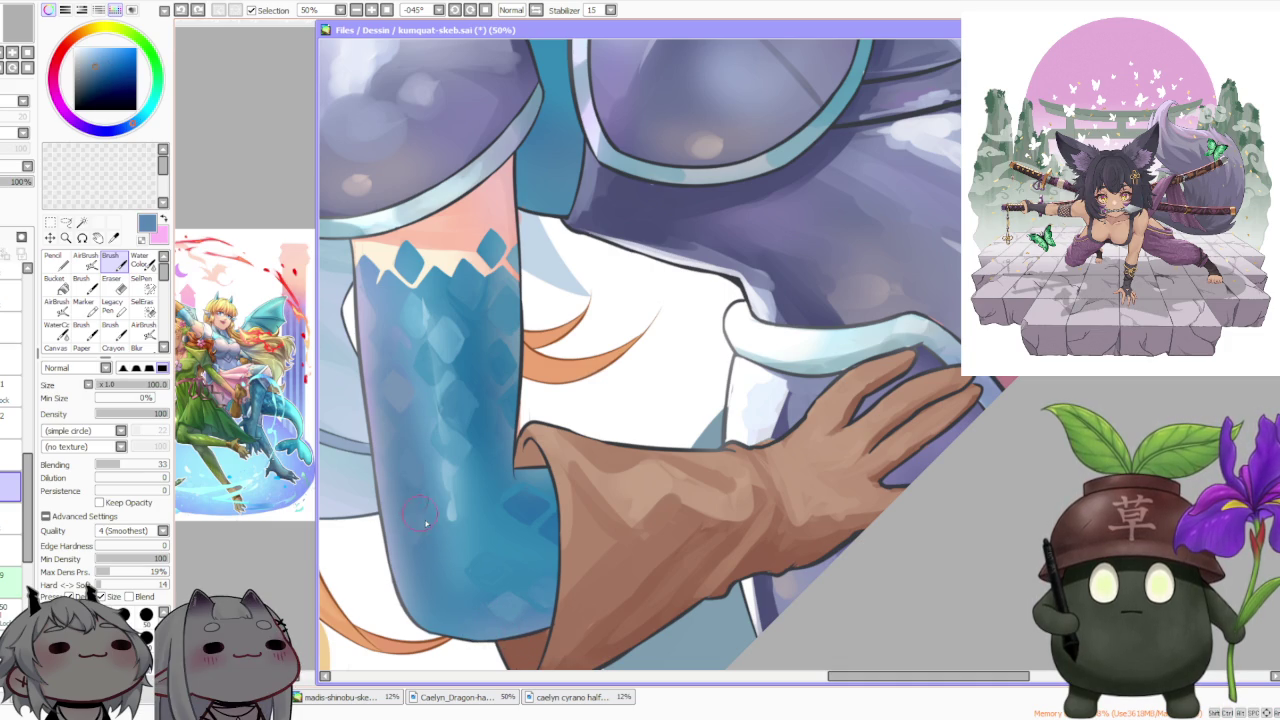
scroll(423, 523, "down", 1)
scroll(428, 421, "up", 2)
left_click(403, 460, "alt")
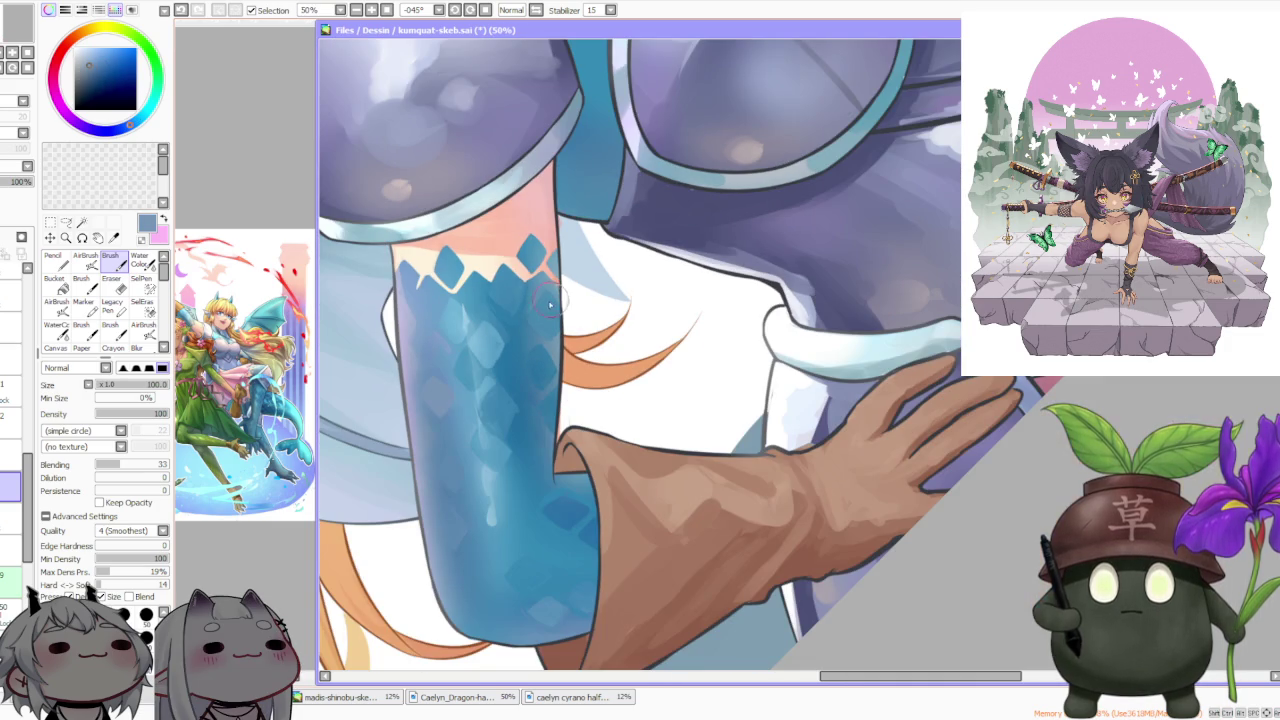
scroll(530, 310, "down", 1)
left_click(500, 340, "alt")
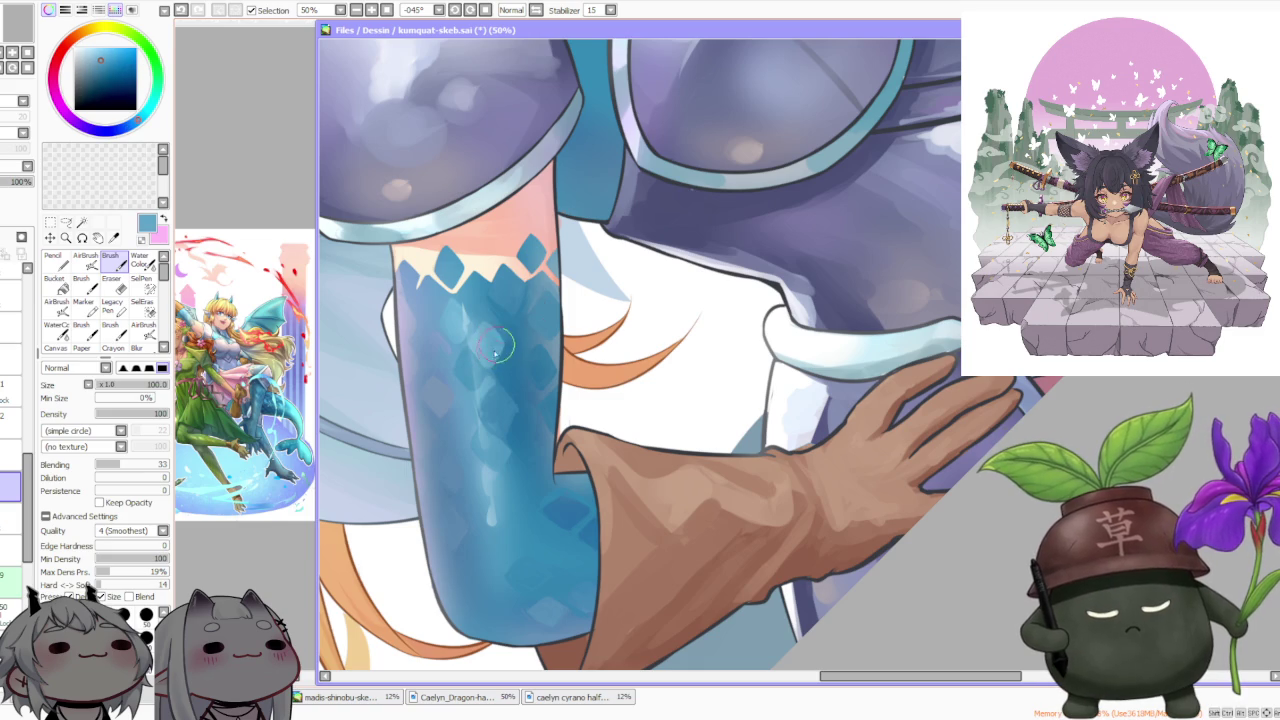
left_click_drag(488, 345, 500, 368)
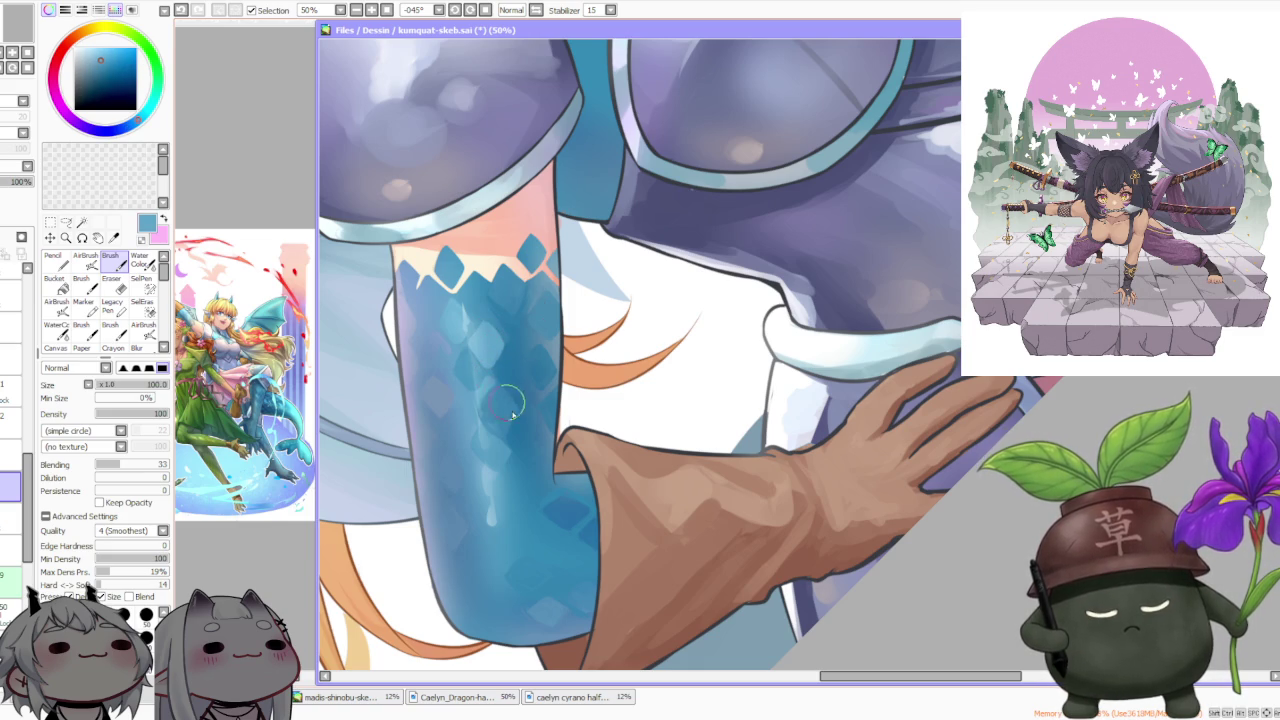
Sample darker and lighter sleeve blues, then switch to the Water Color blending brush (C)
left_click(518, 430, "alt")
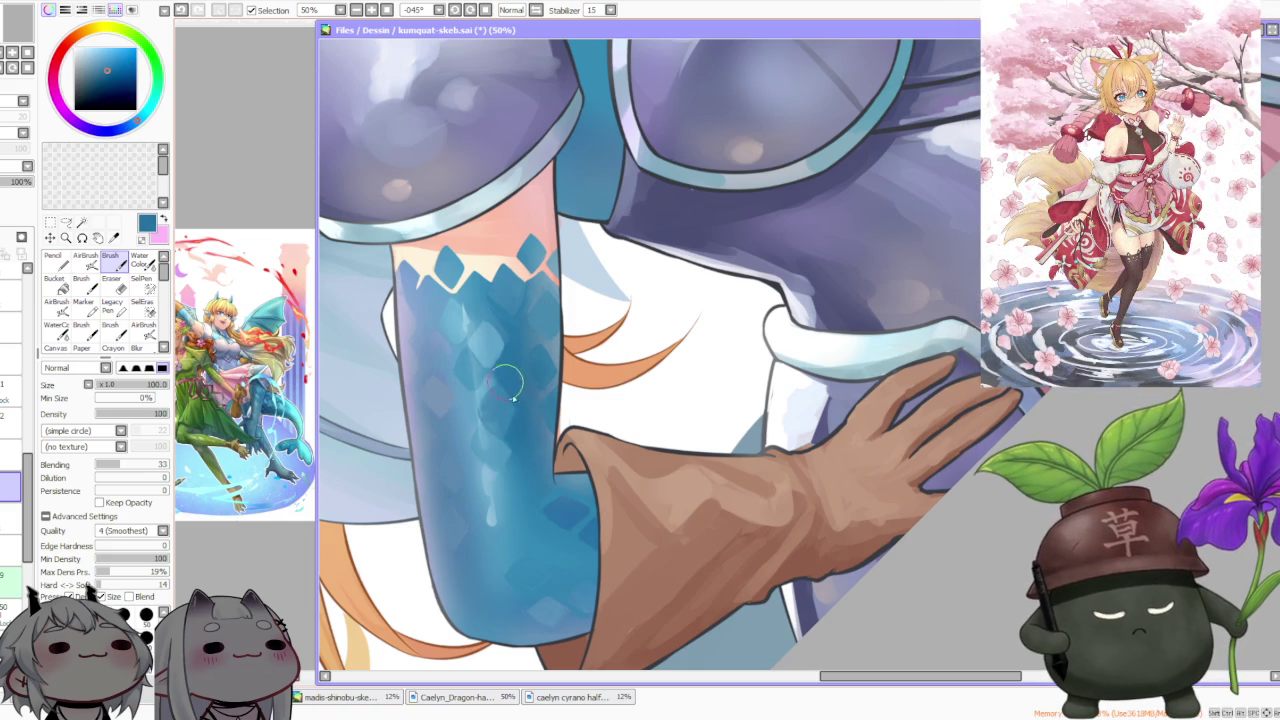
left_click(510, 385, "alt")
scroll(520, 413, "down", 1)
scroll(521, 413, "down", 3)
scroll(530, 390, "up", 1)
scroll(560, 330, "up", 3)
scroll(558, 301, "down", 2)
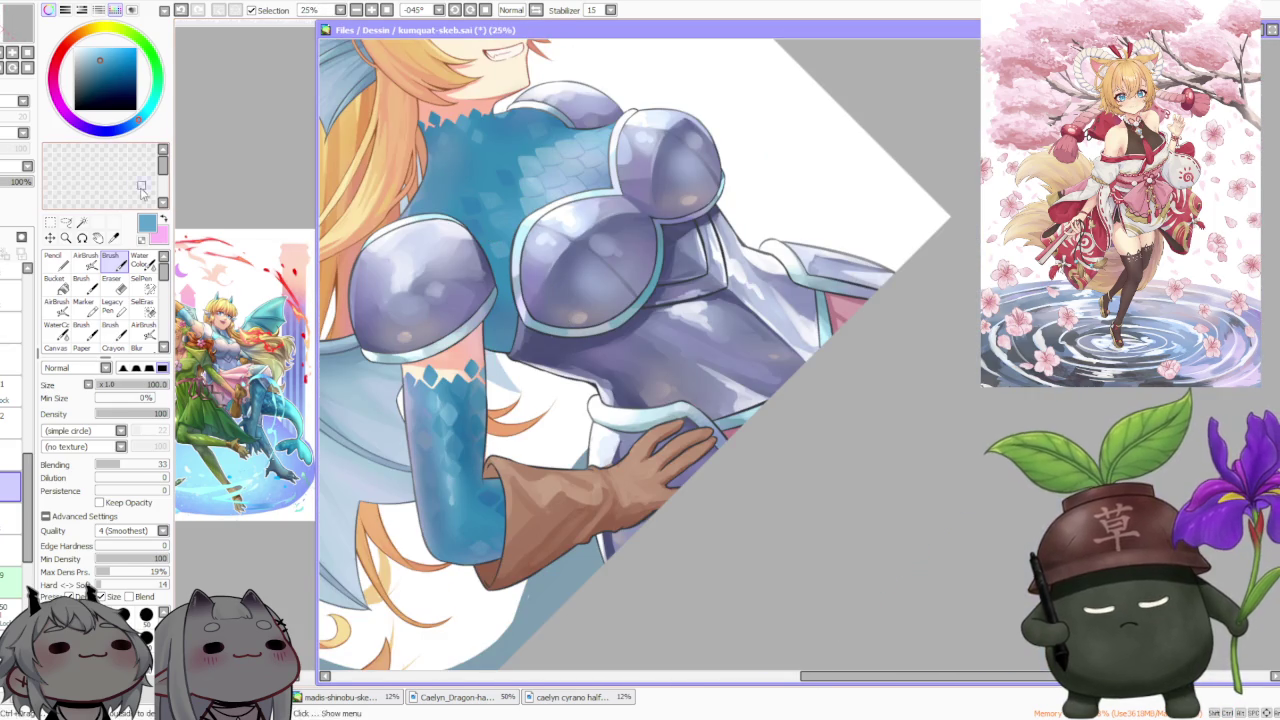
key("c")
scroll(476, 367, "up", 2)
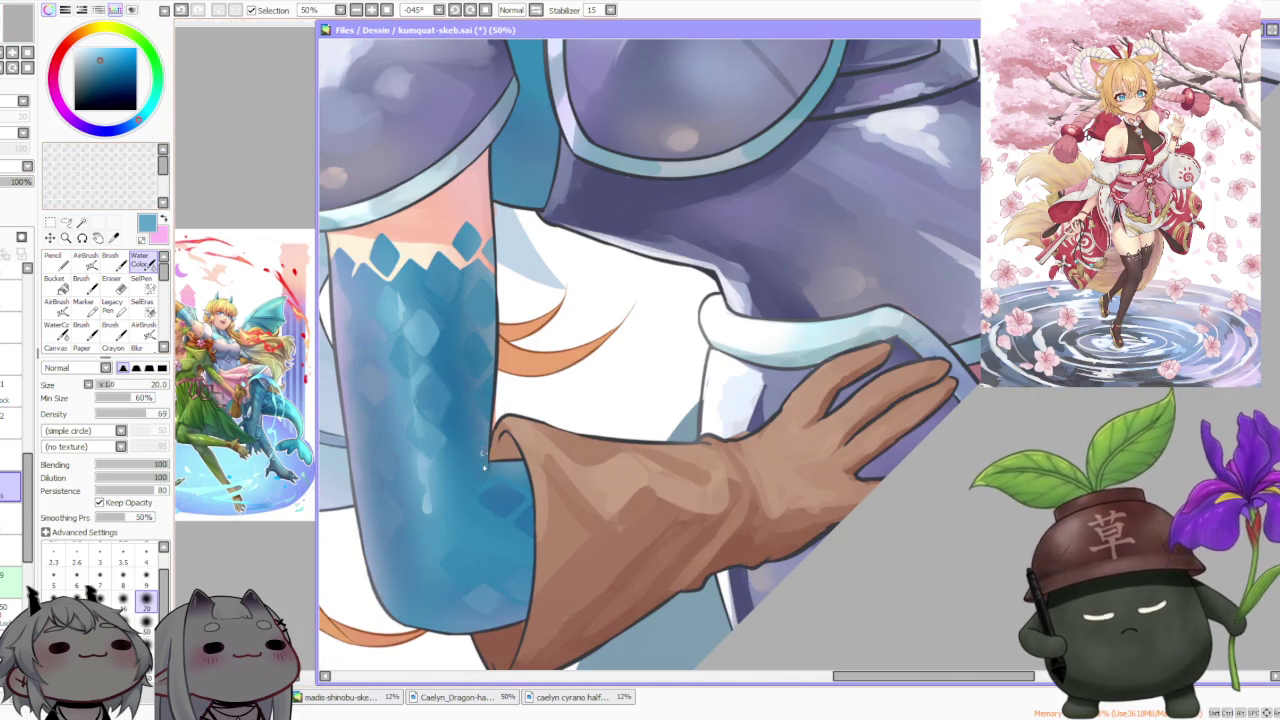
Enlarge the blending brush to size 50, then return to the regular brush and pan to the torso
key("bracketright")
key("bracketright")
key("bracketright")
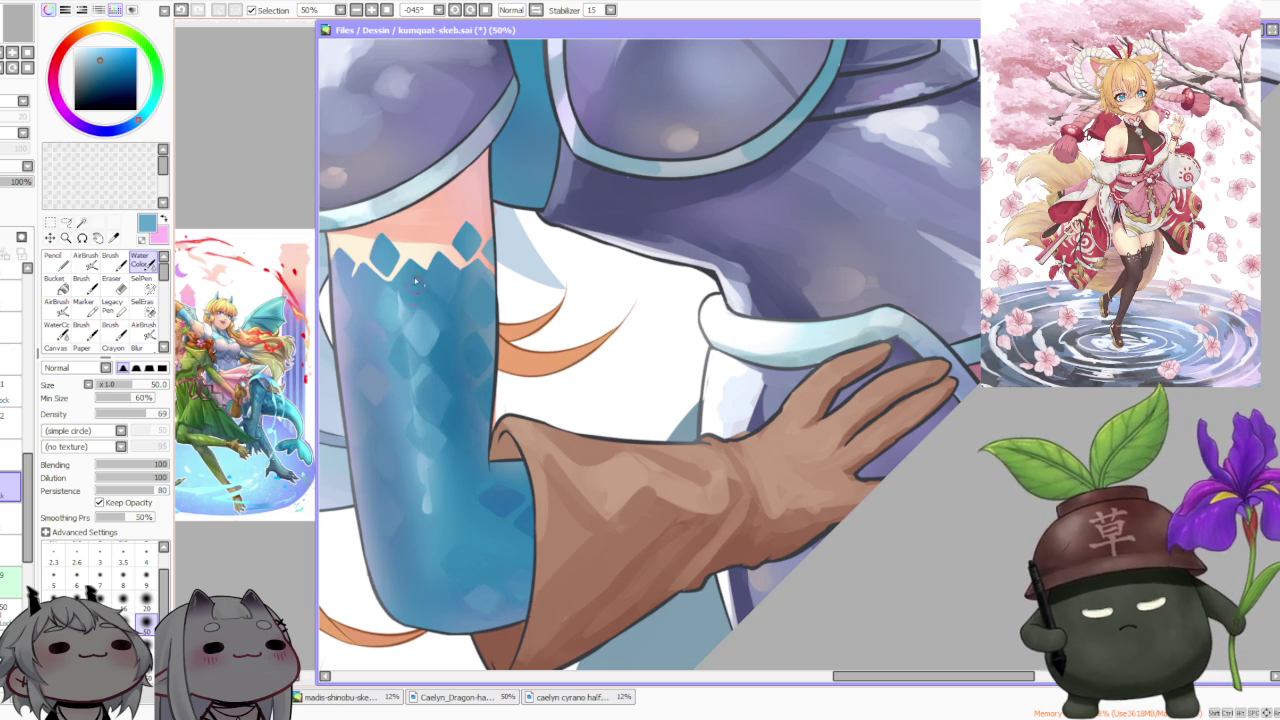
left_click(119, 260)
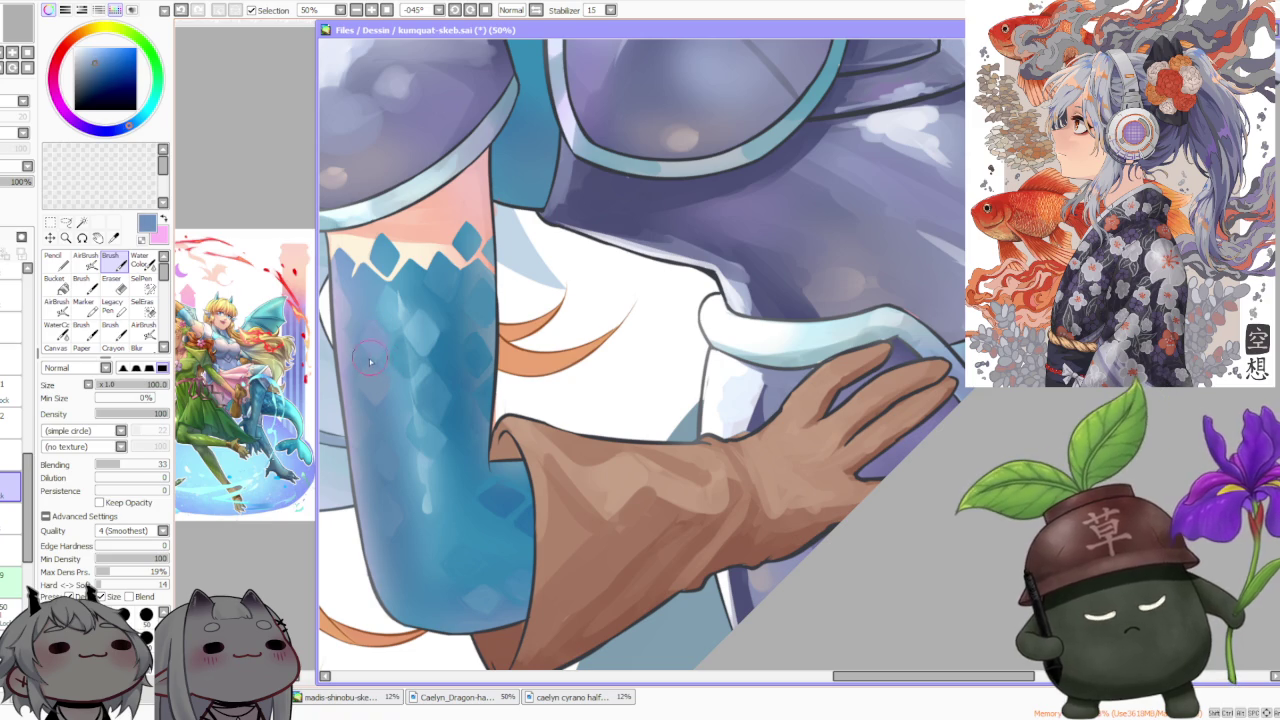
scroll(381, 360, "down", 1)
left_click_drag(381, 360, 450, 275)
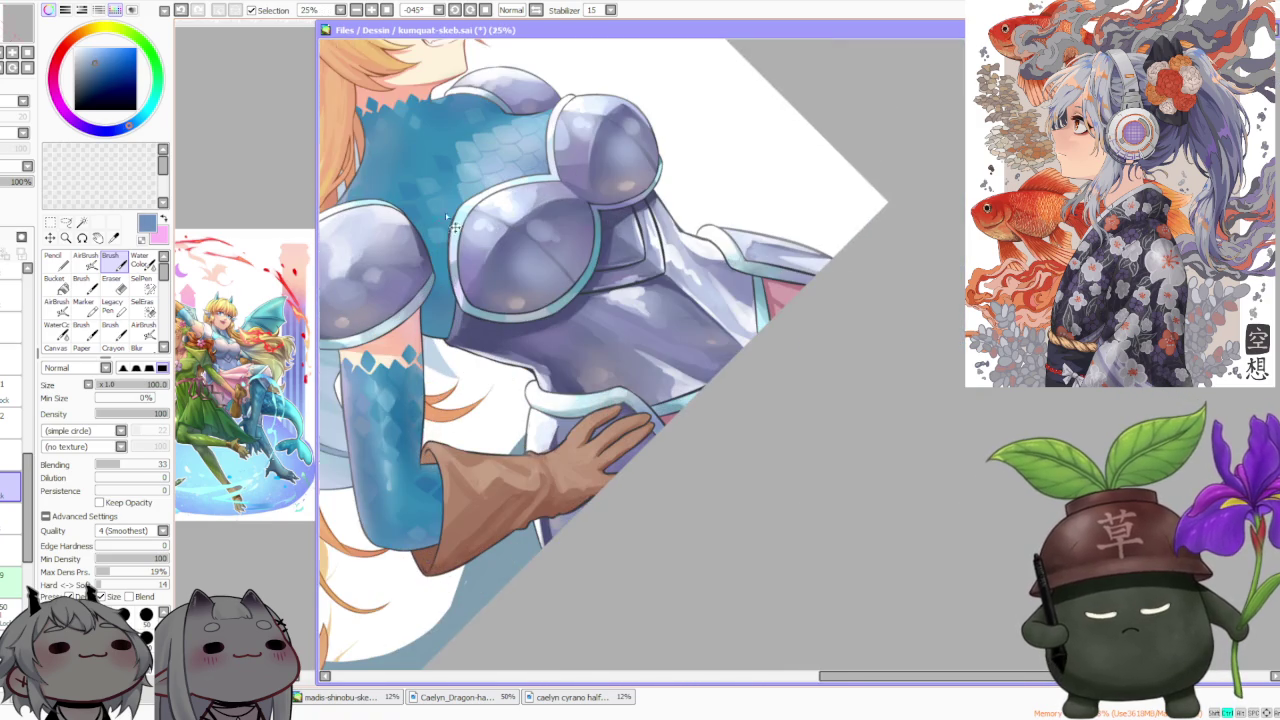
scroll(450, 283, "up", 1)
scroll(430, 305, "down", 1)
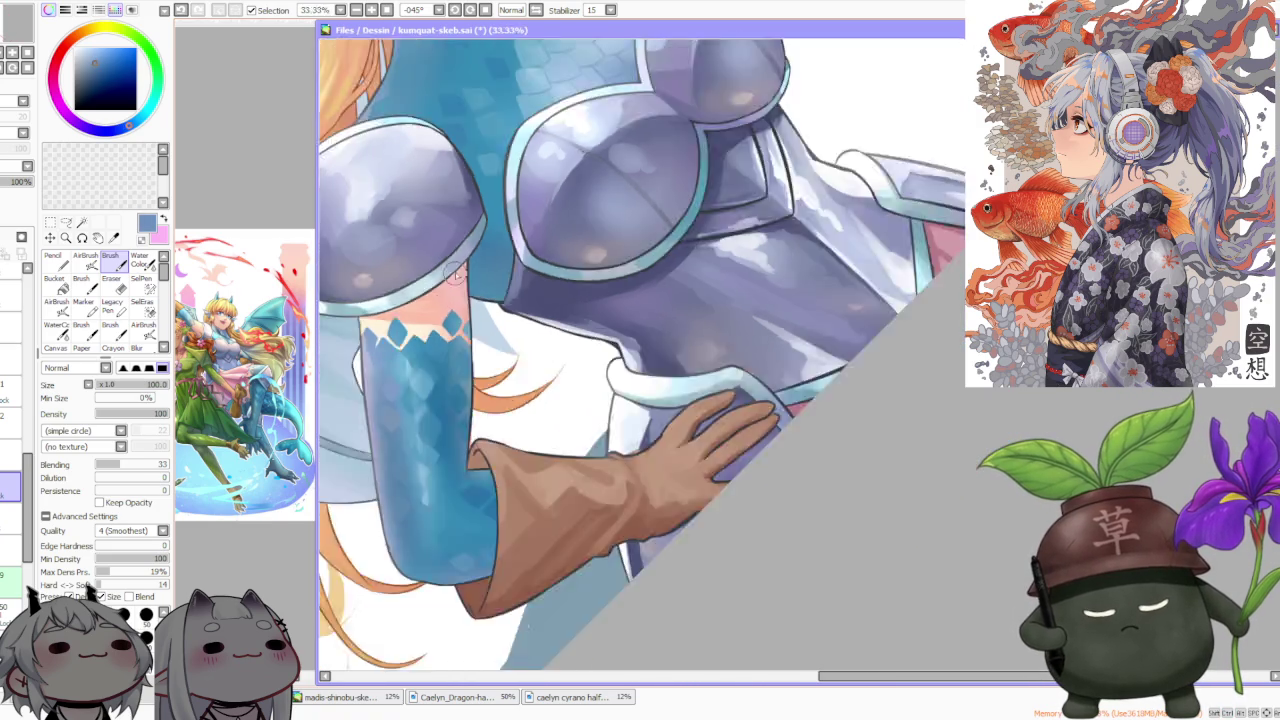
scroll(416, 247, "down", 1)
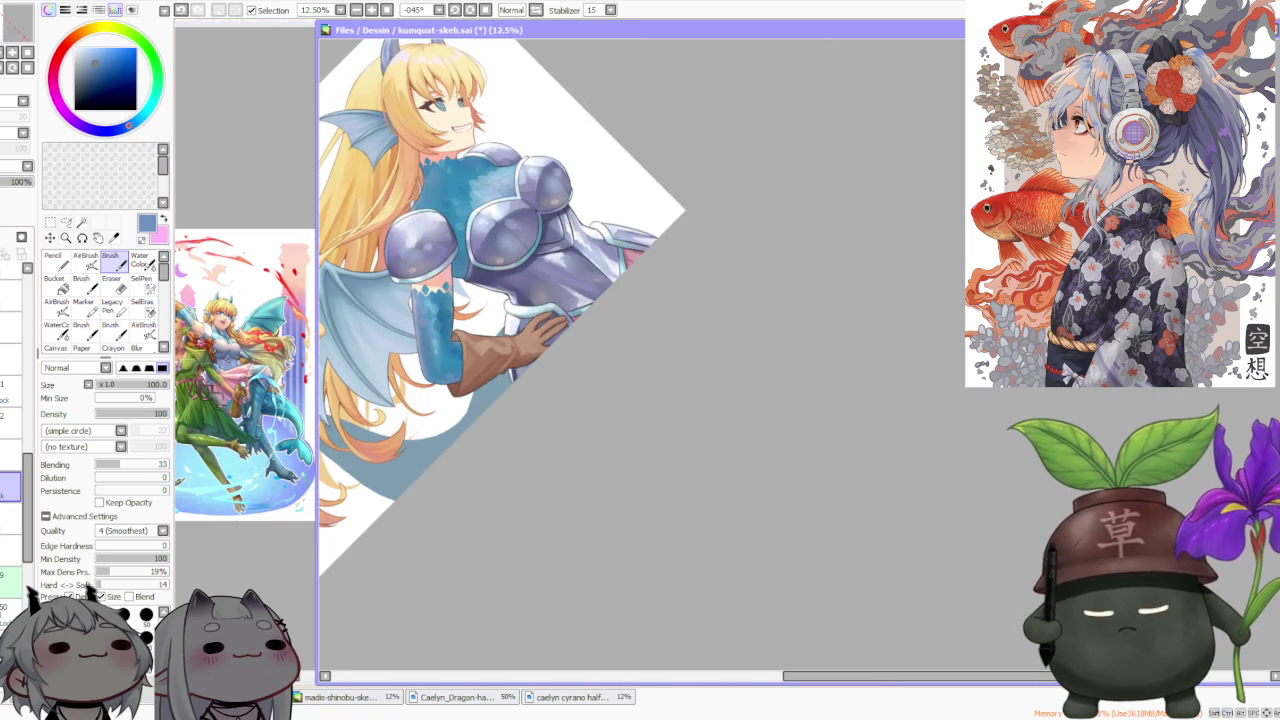
Lower the scale layer's opacity to 69% and reset the canvas rotation to 0°
left_click_drag(14, 184, 10, 188)
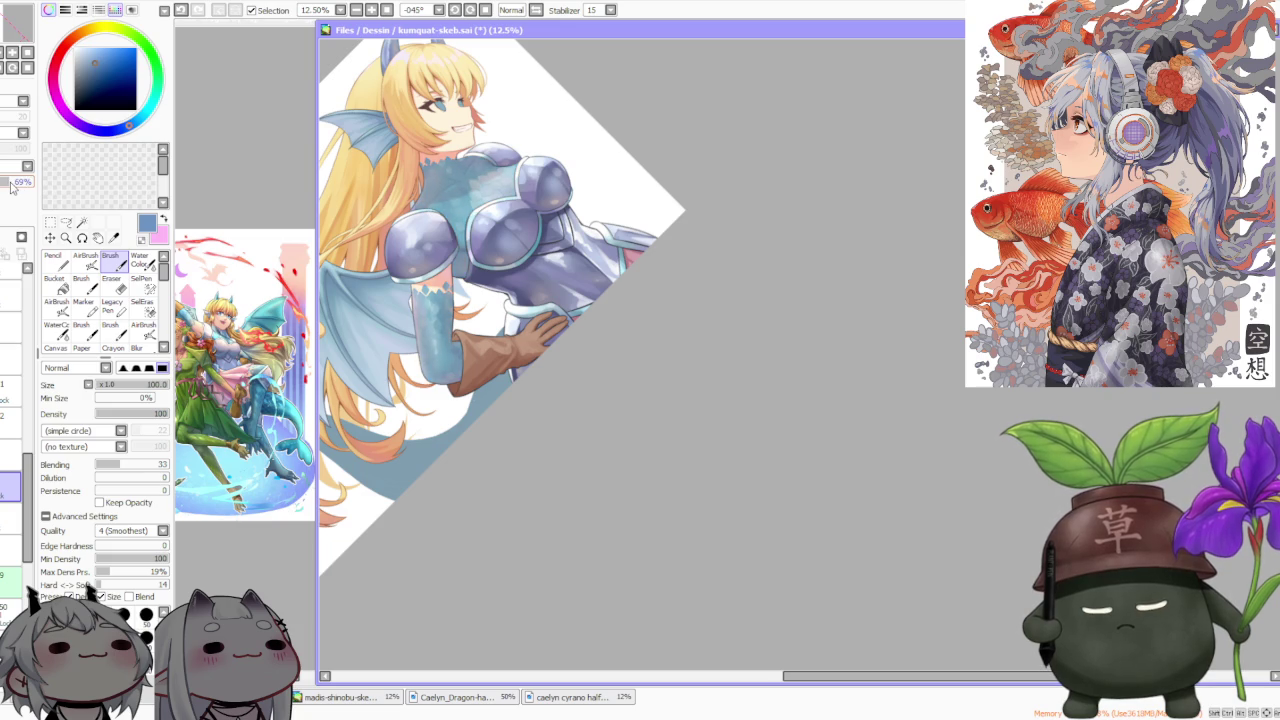
scroll(400, 300, "down", 1)
scroll(403, 345, "up", 2)
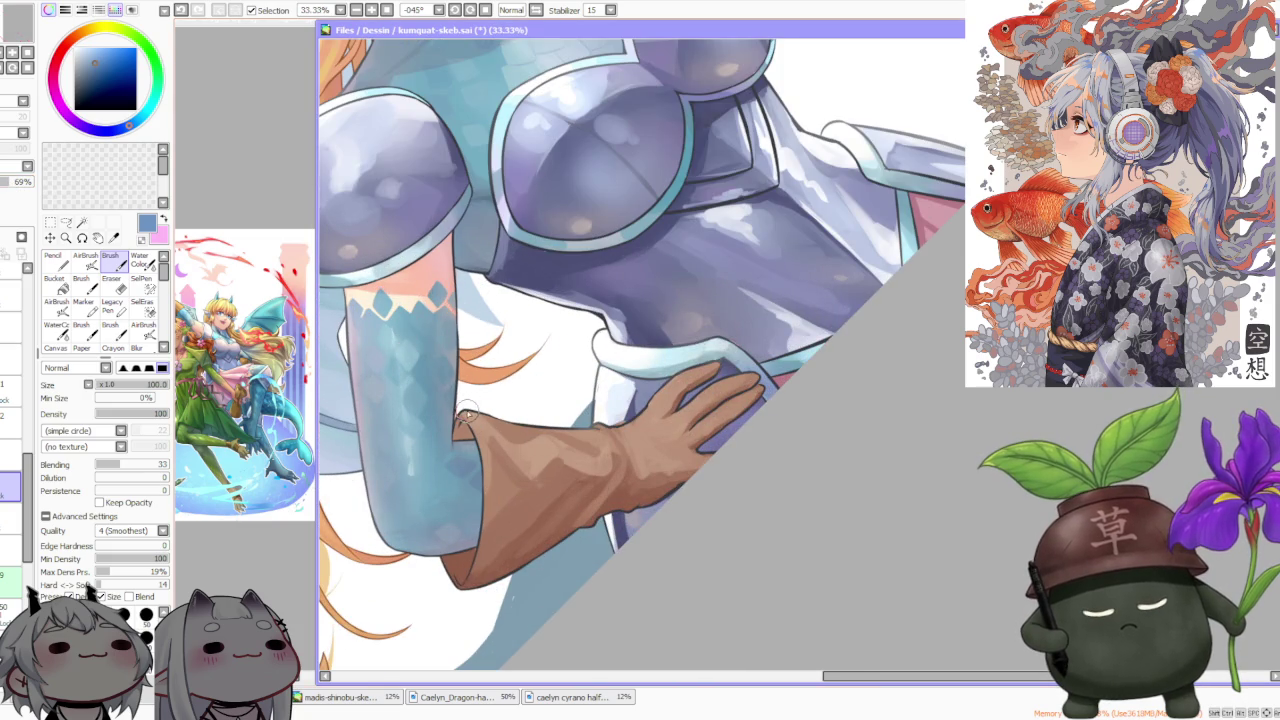
scroll(470, 380, "down", 1)
left_click(486, 10)
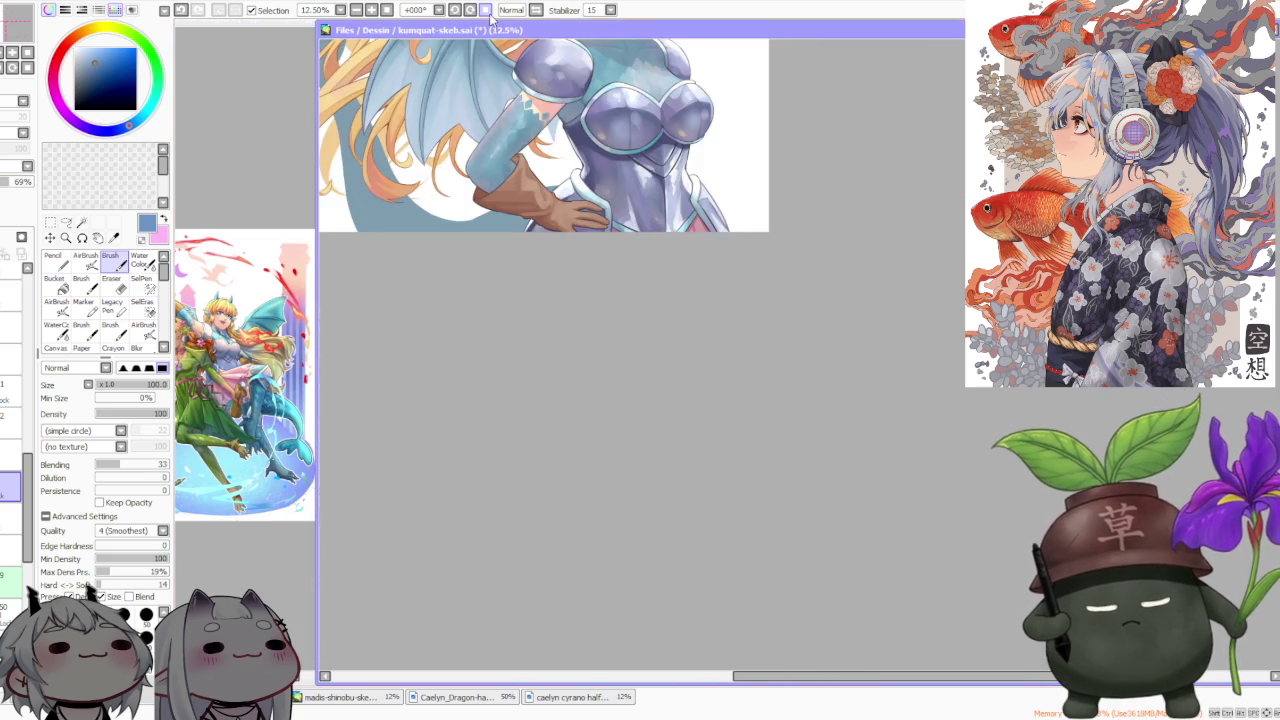
Zoom in on the neck and chest scales, zoom back out, and select the layer below
scroll(445, 268, "up", 1)
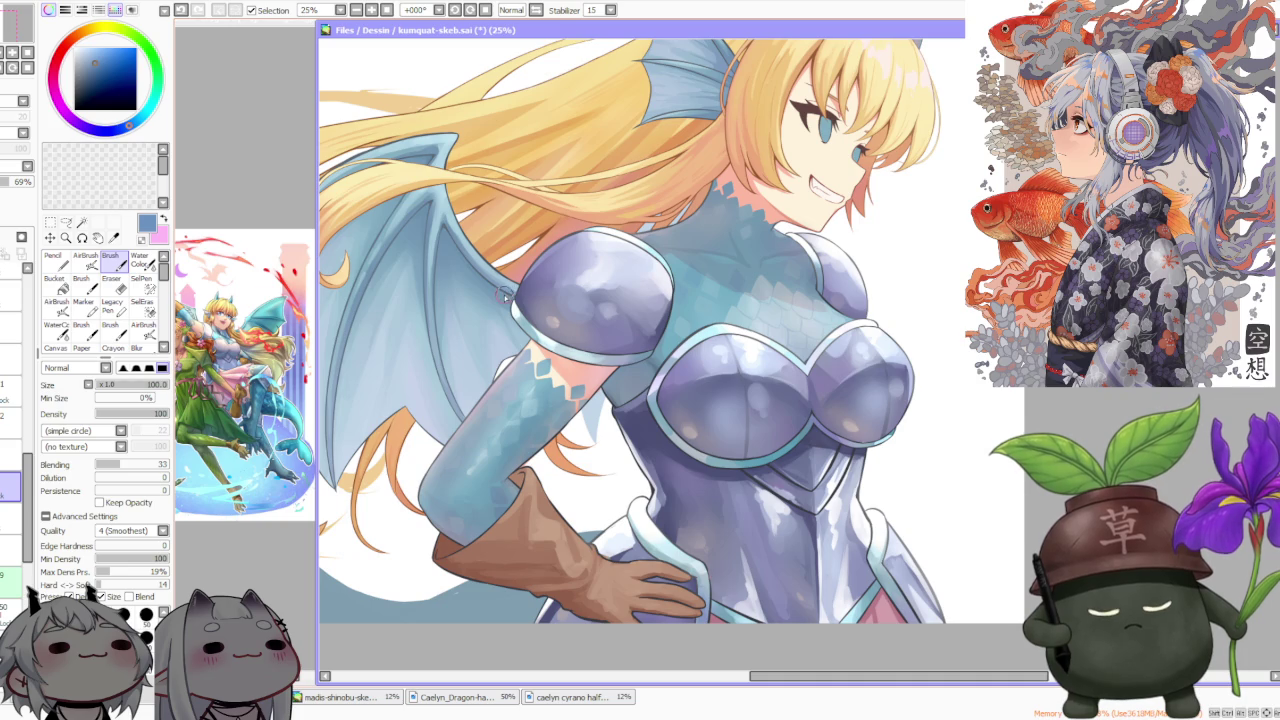
scroll(505, 295, "down", 1)
scroll(700, 305, "up", 2)
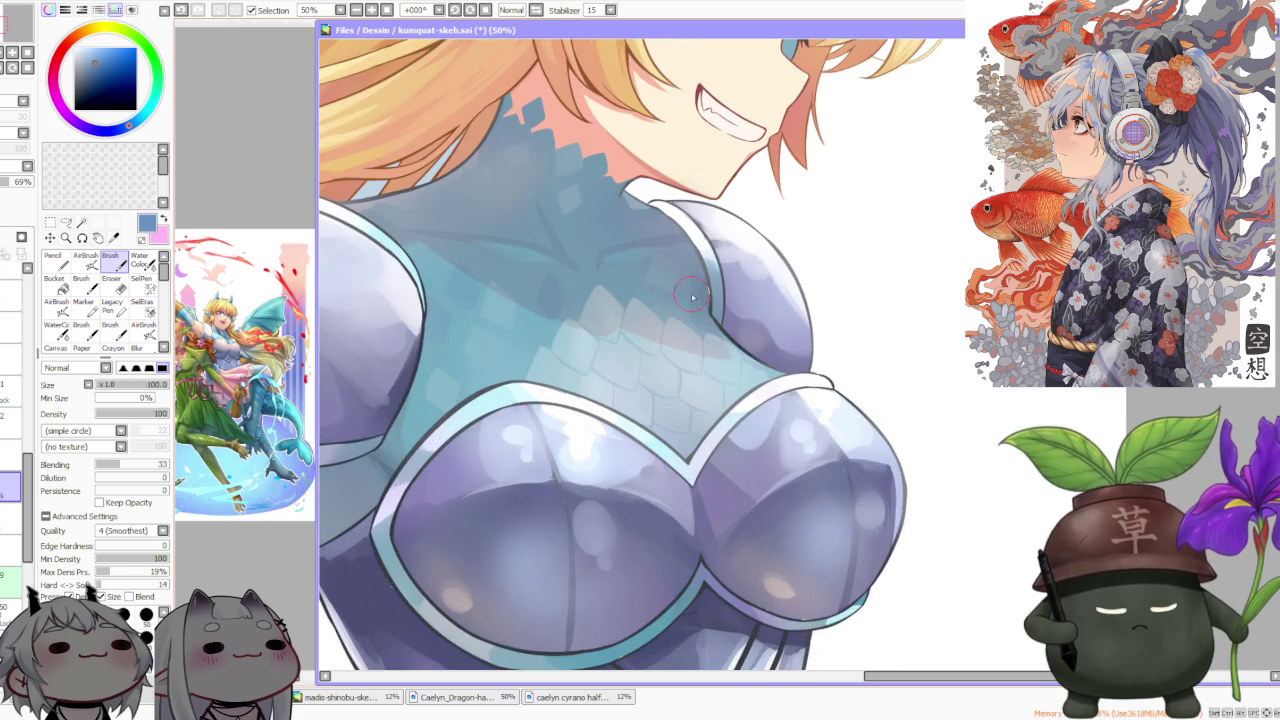
scroll(692, 297, "up", 1)
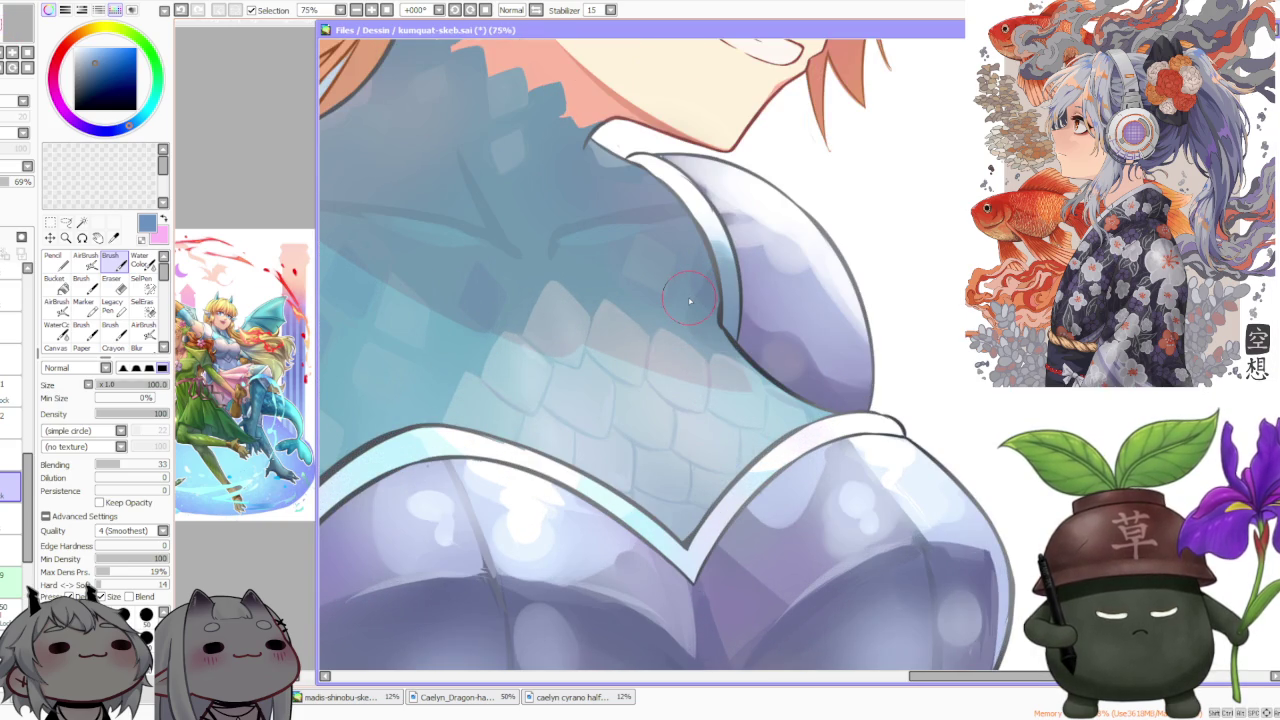
scroll(689, 301, "down", 1)
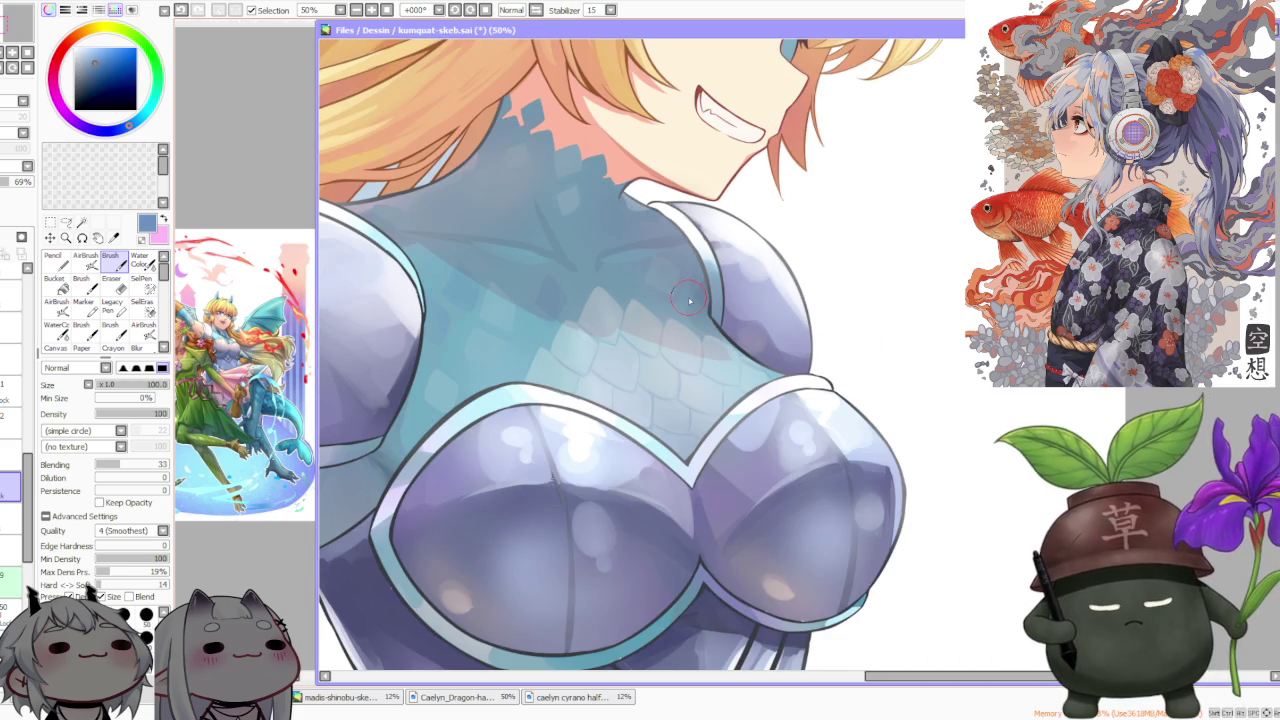
scroll(688, 297, "down", 1)
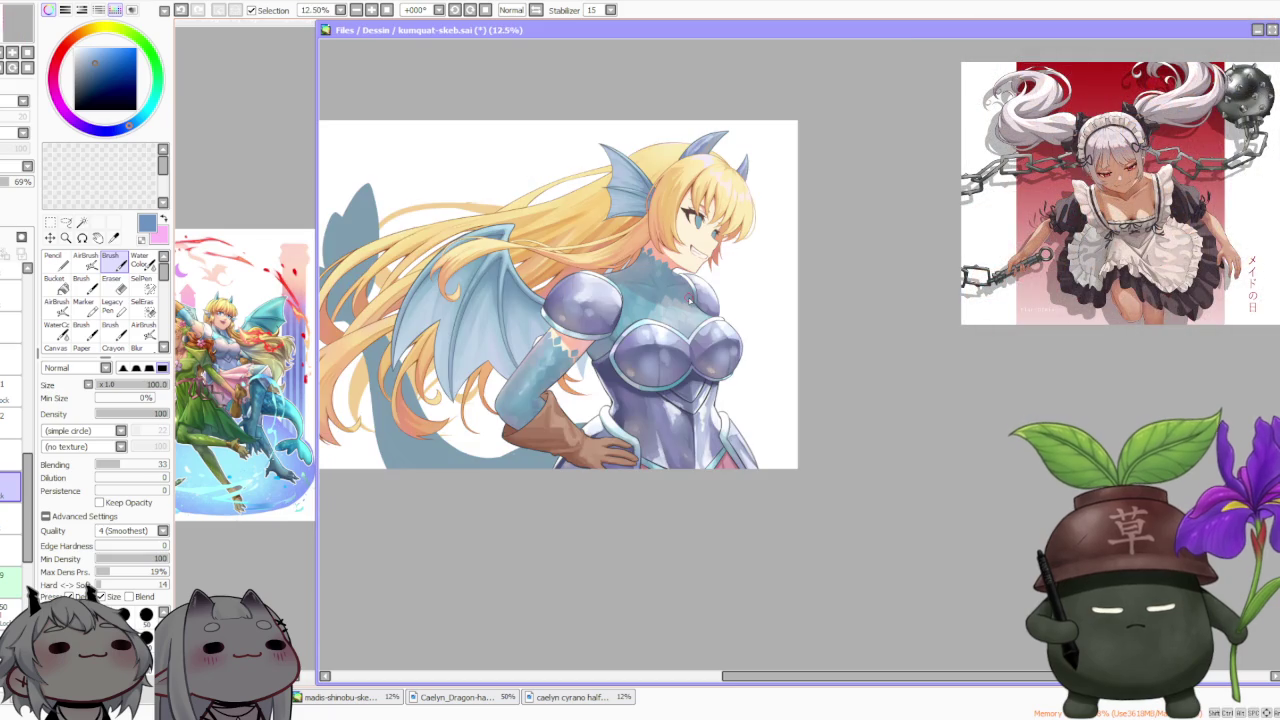
scroll(570, 300, "down", 1)
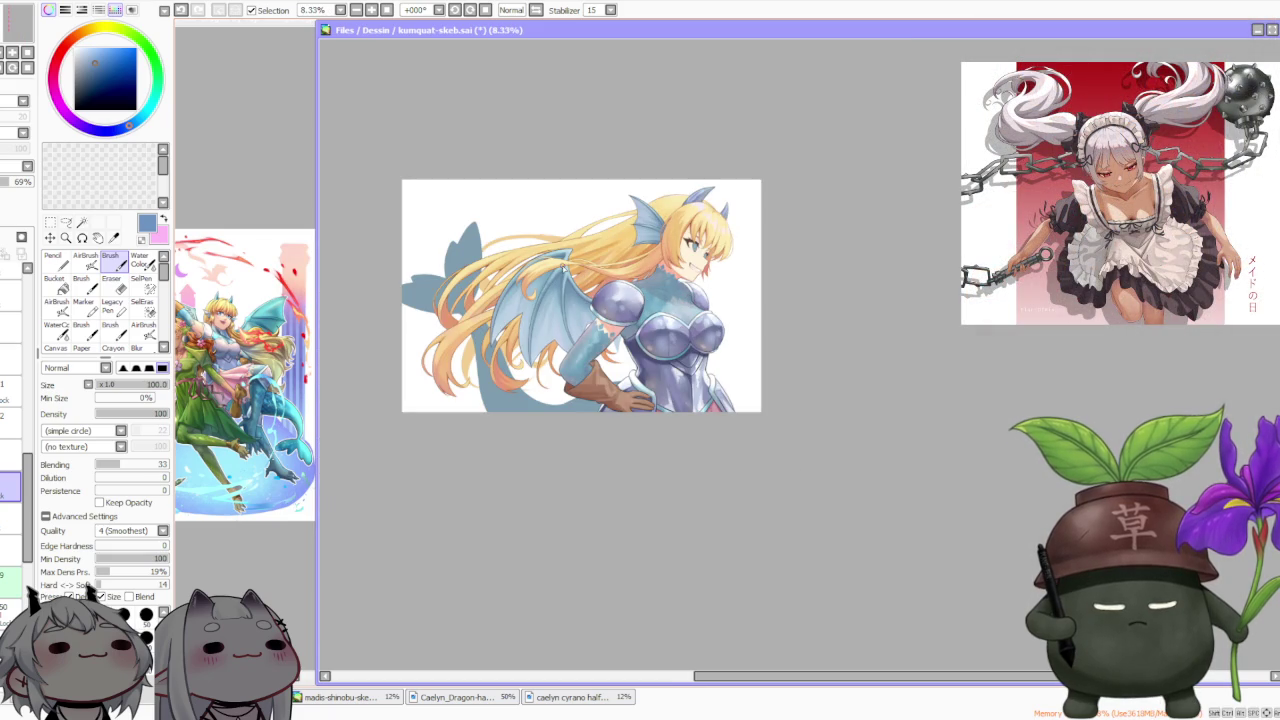
scroll(564, 268, "up", 1)
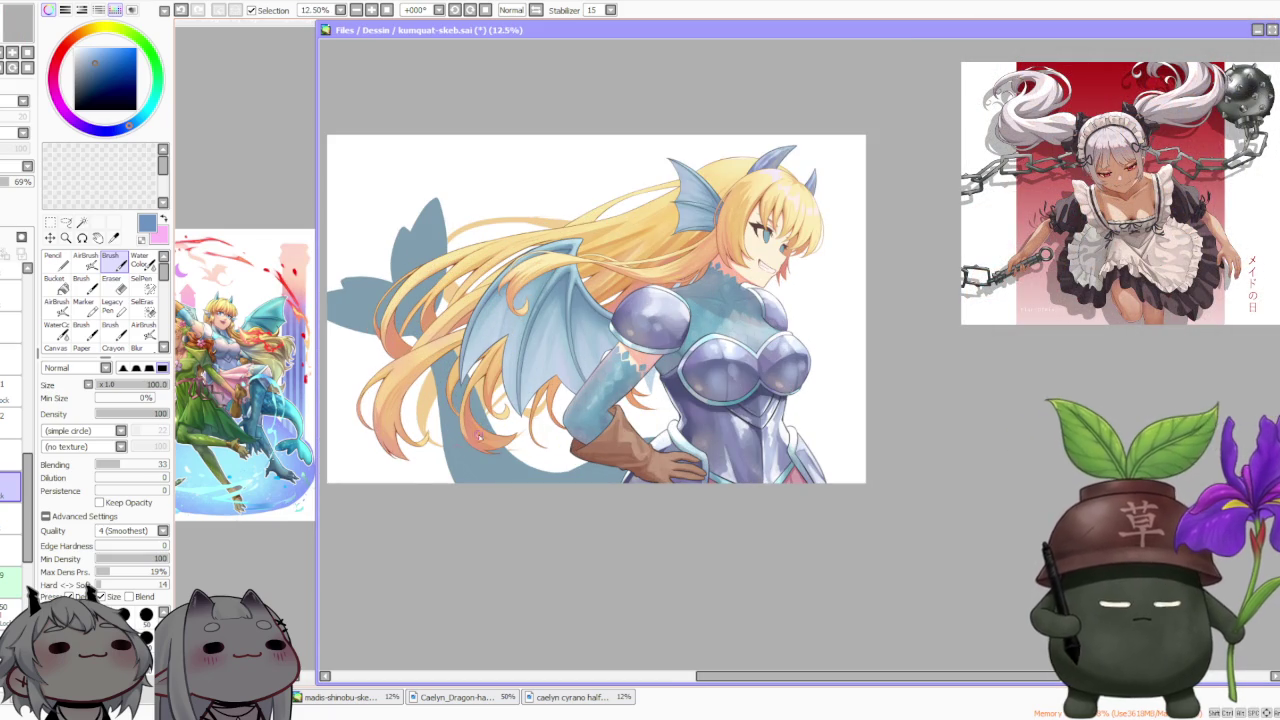
left_click(10, 518)
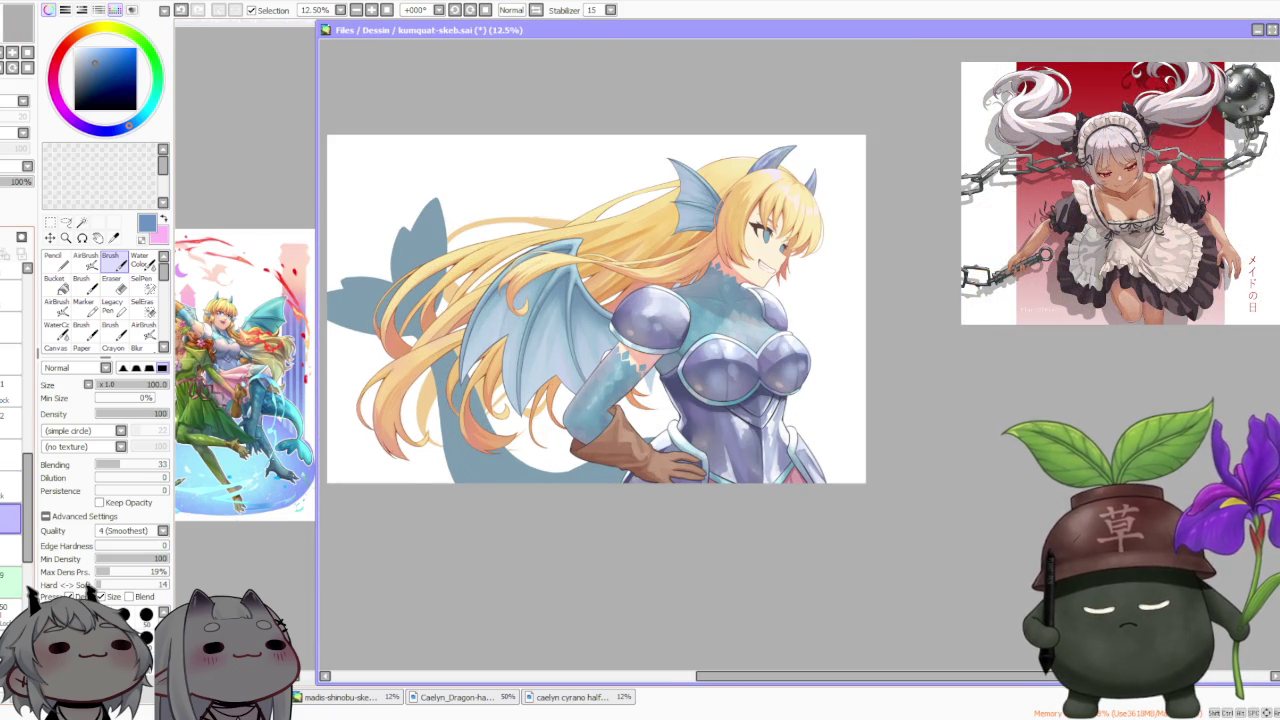
Paint the purple coat and pale trim around the gloved wrist with the Brush
scroll(625, 325, "up", 2)
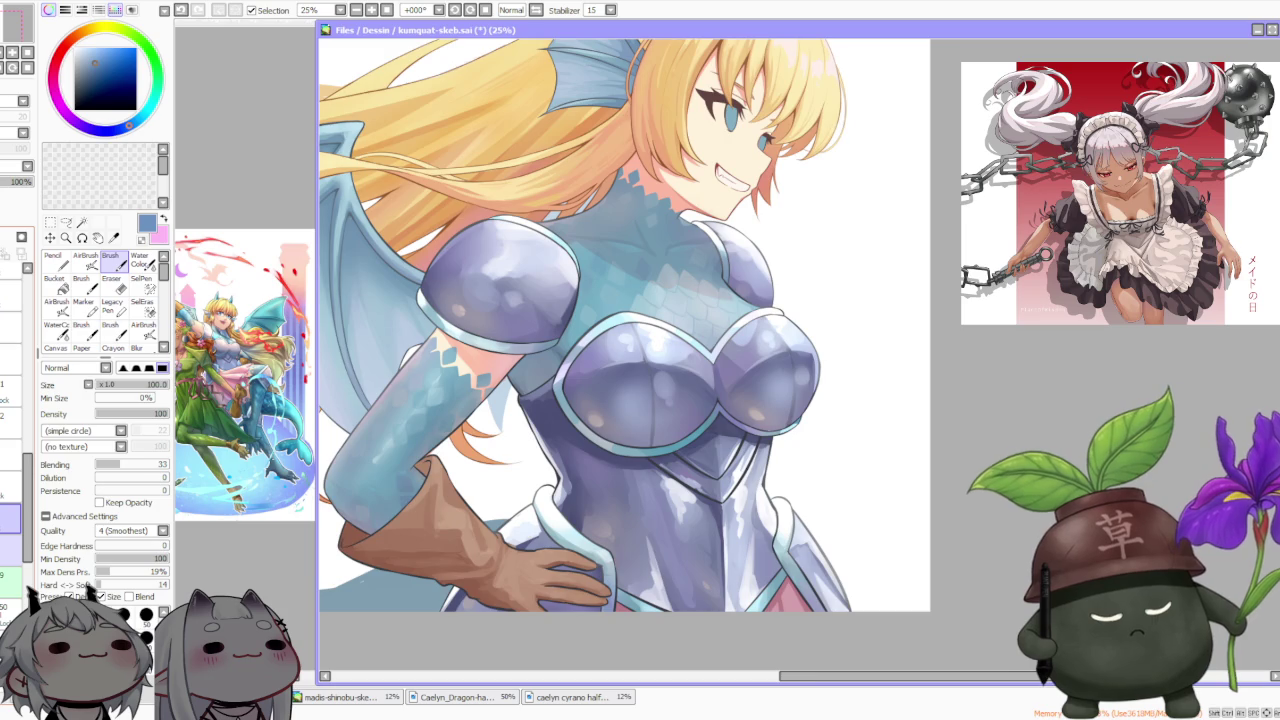
scroll(467, 366, "up", 1)
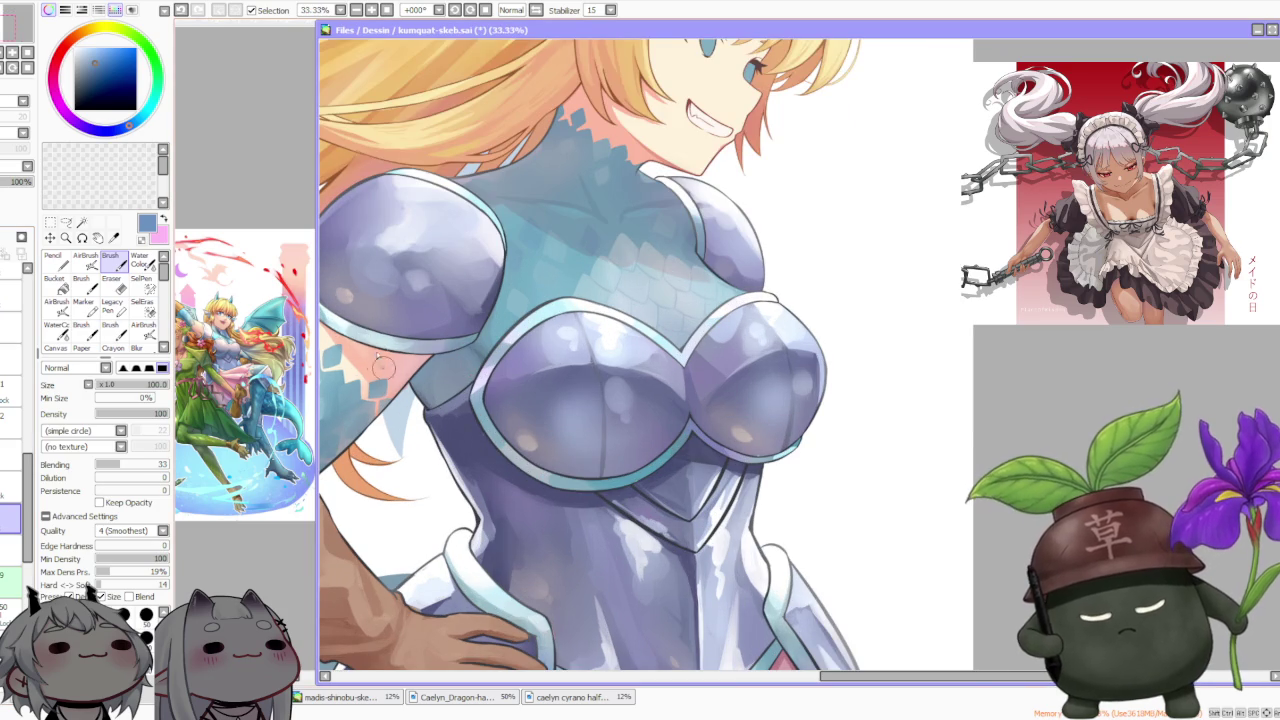
key("c")
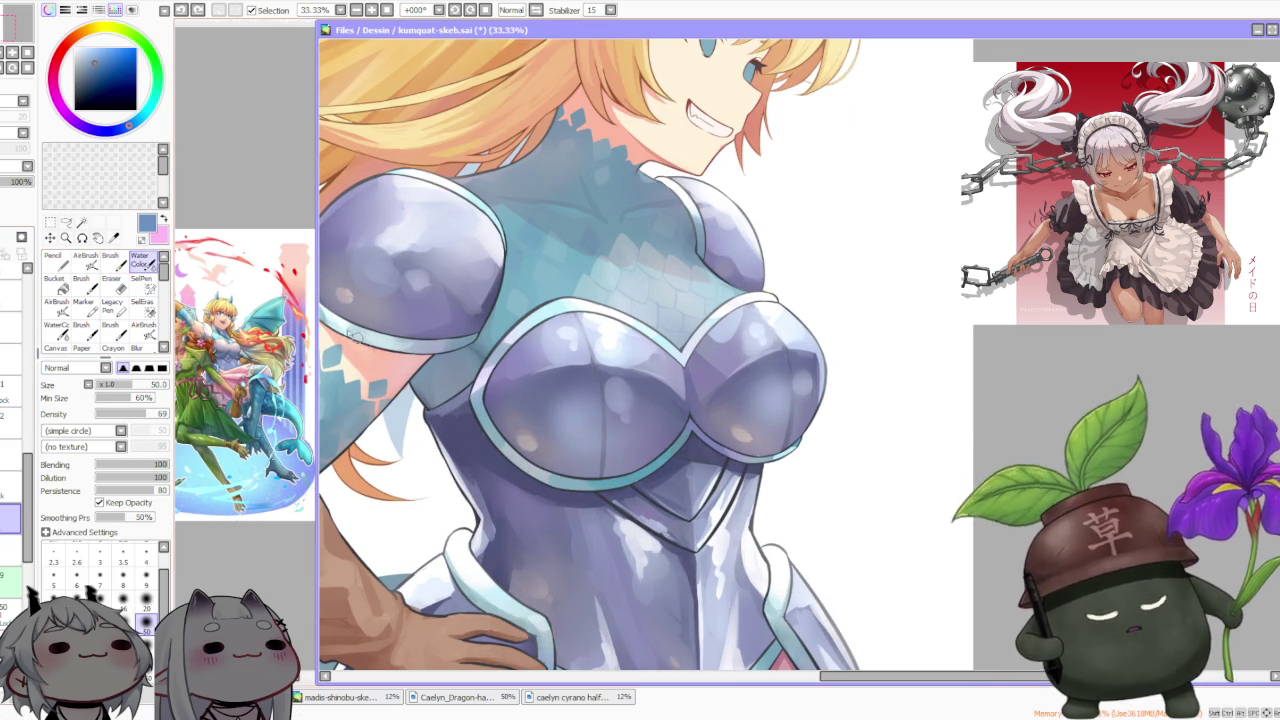
scroll(425, 362, "up", 3)
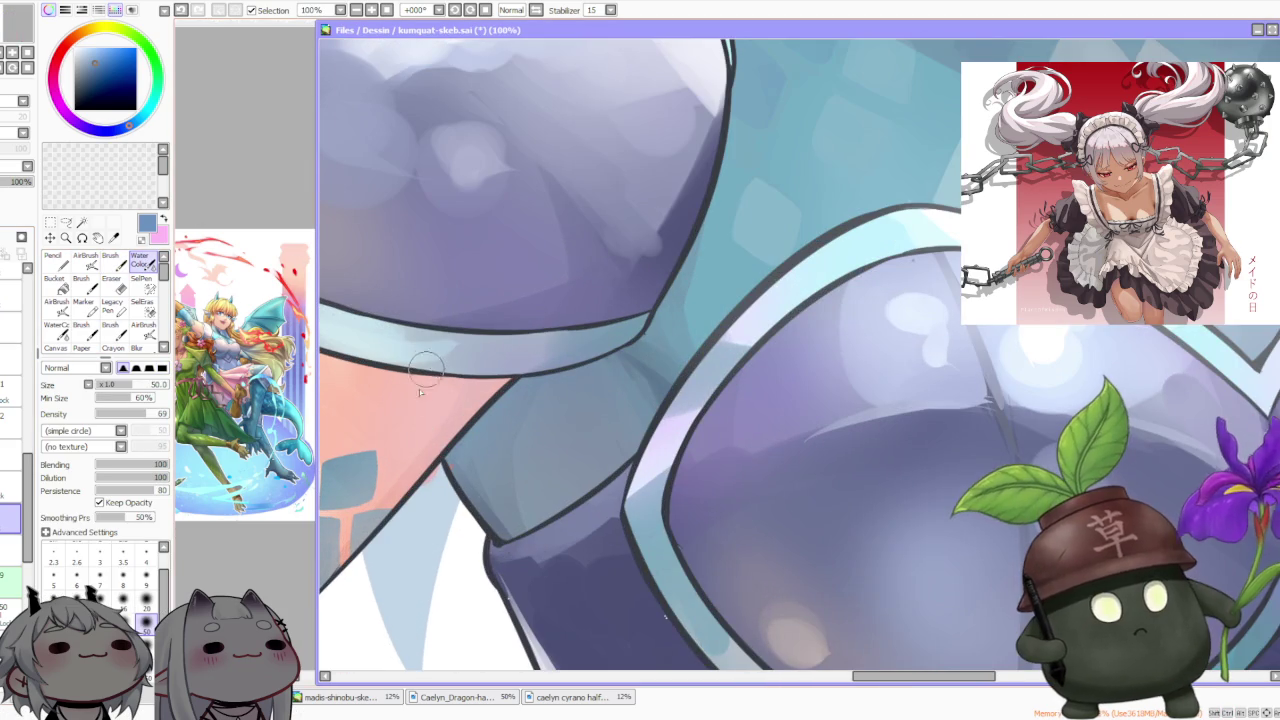
scroll(400, 370, "down", 2)
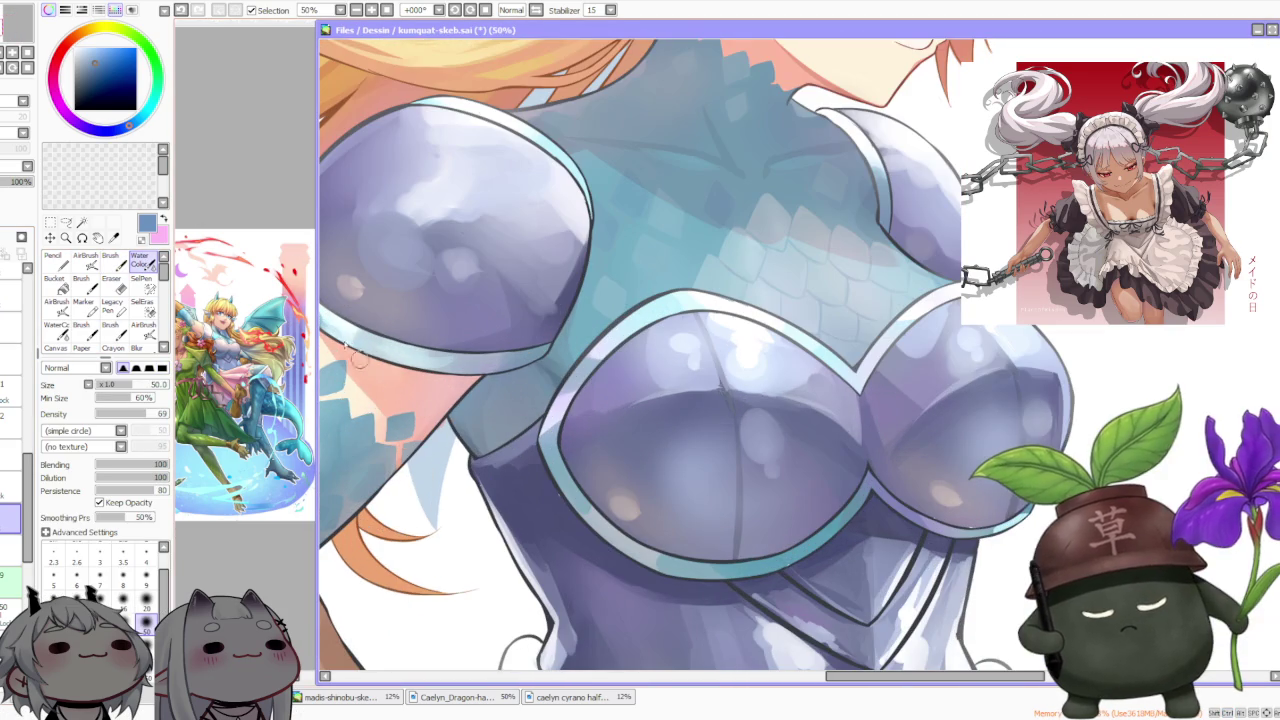
key("b")
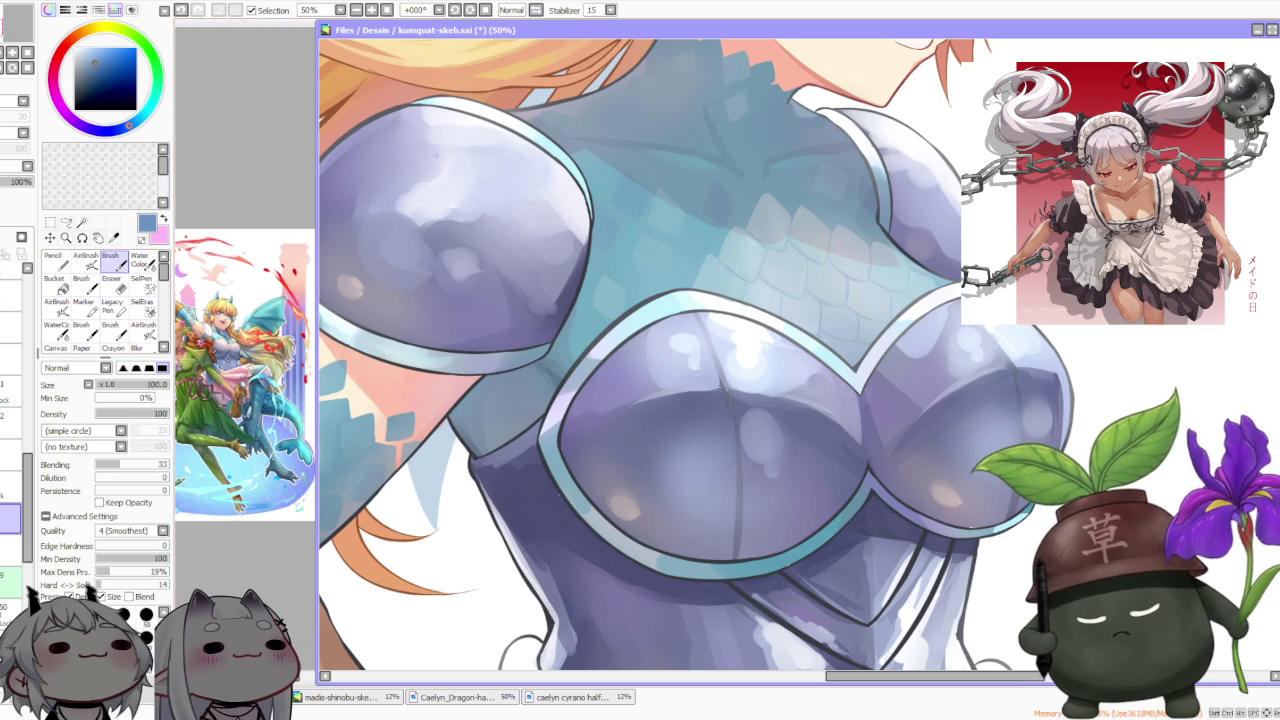
scroll(445, 443, "up", 1)
scroll(445, 435, "up", 1)
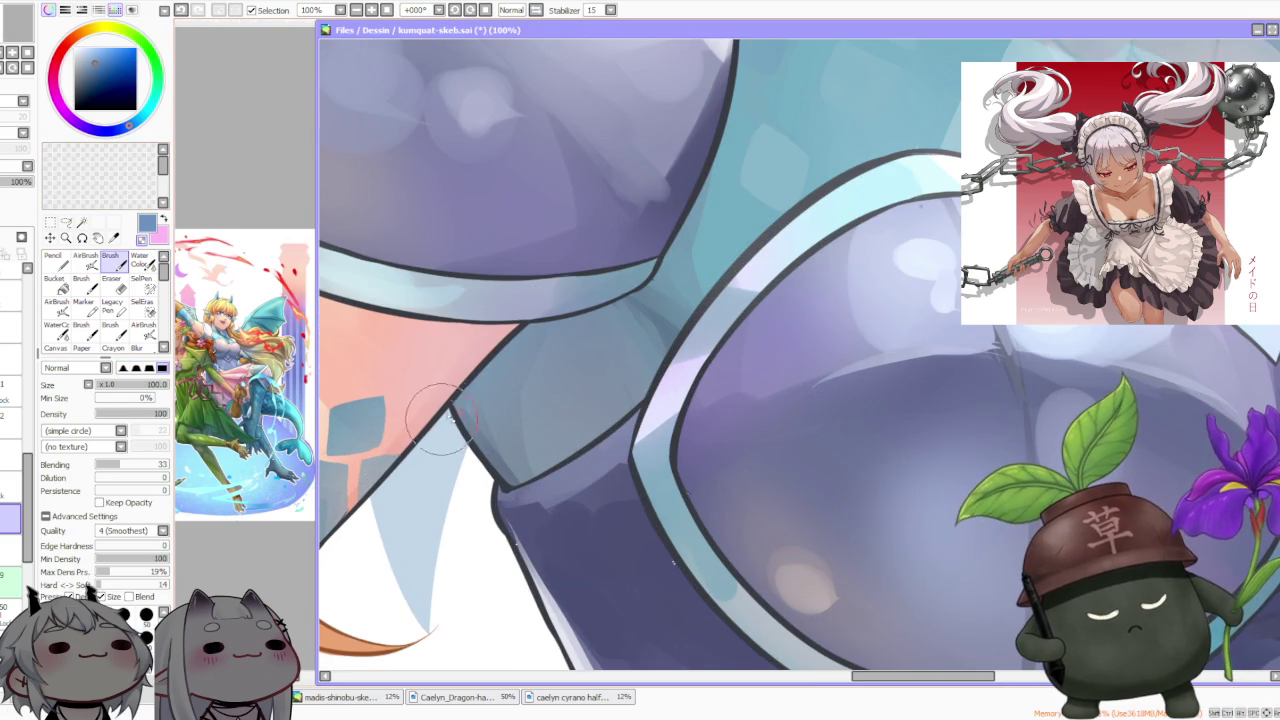
scroll(448, 425, "down", 2)
scroll(470, 415, "up", 2)
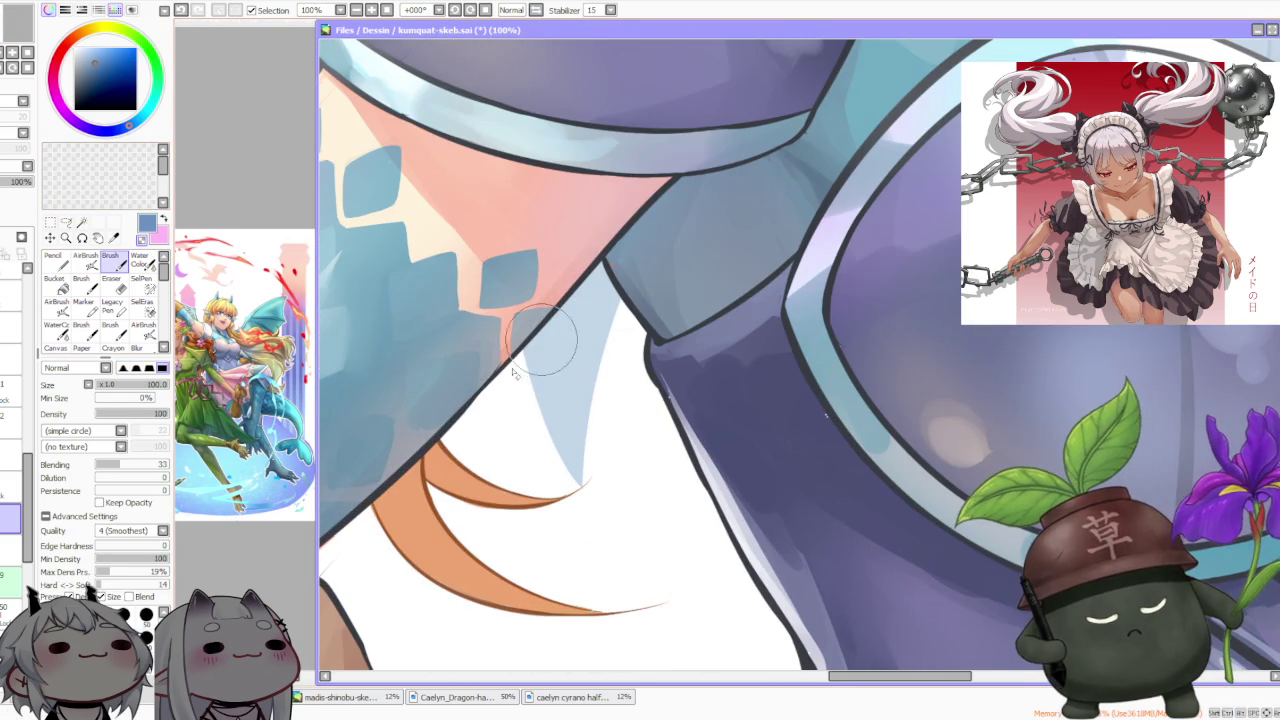
scroll(494, 400, "down", 1)
scroll(500, 405, "up", 1)
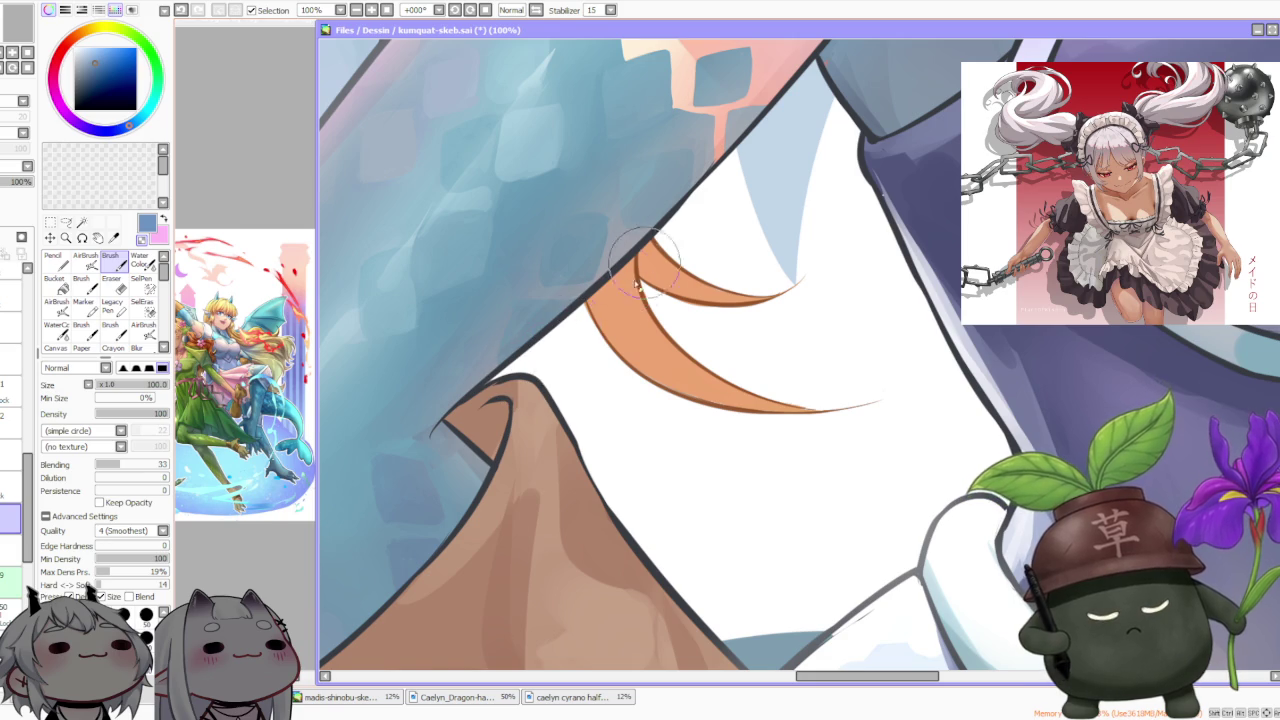
scroll(616, 330, "down", 1)
scroll(616, 330, "down", 1)
scroll(610, 335, "down", 1)
scroll(625, 348, "down", 1)
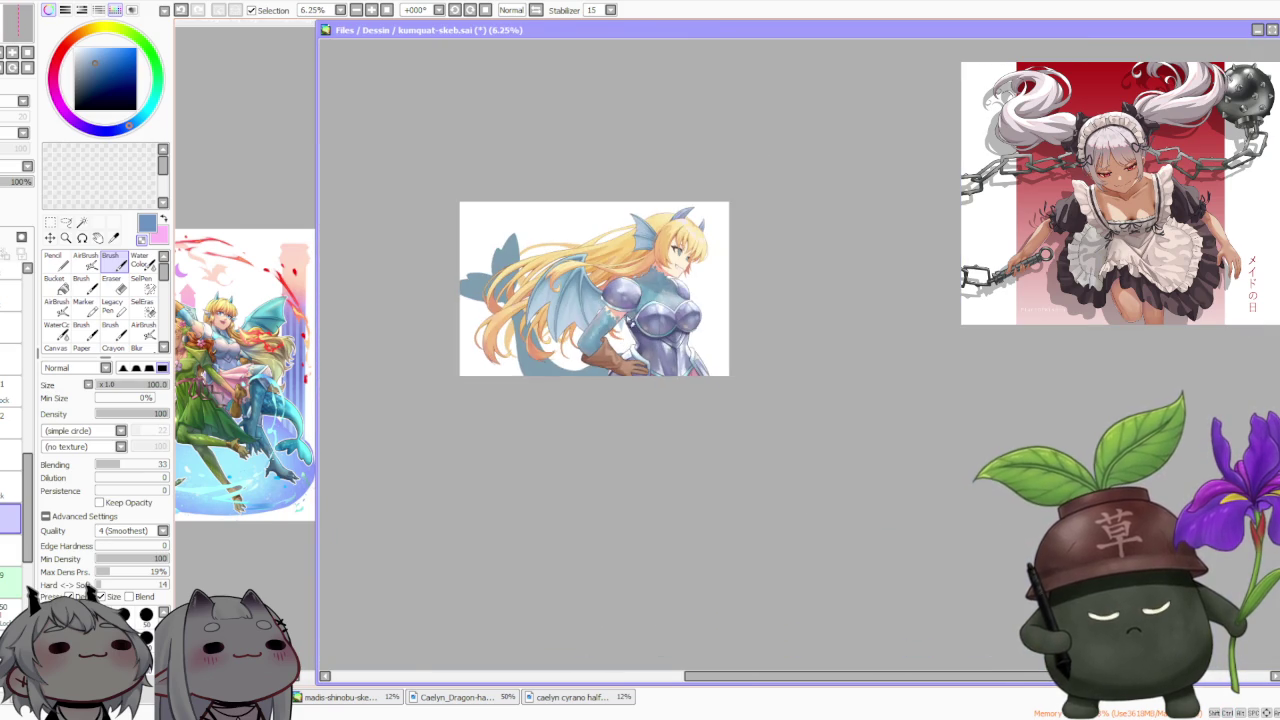
scroll(680, 226, "up", 1)
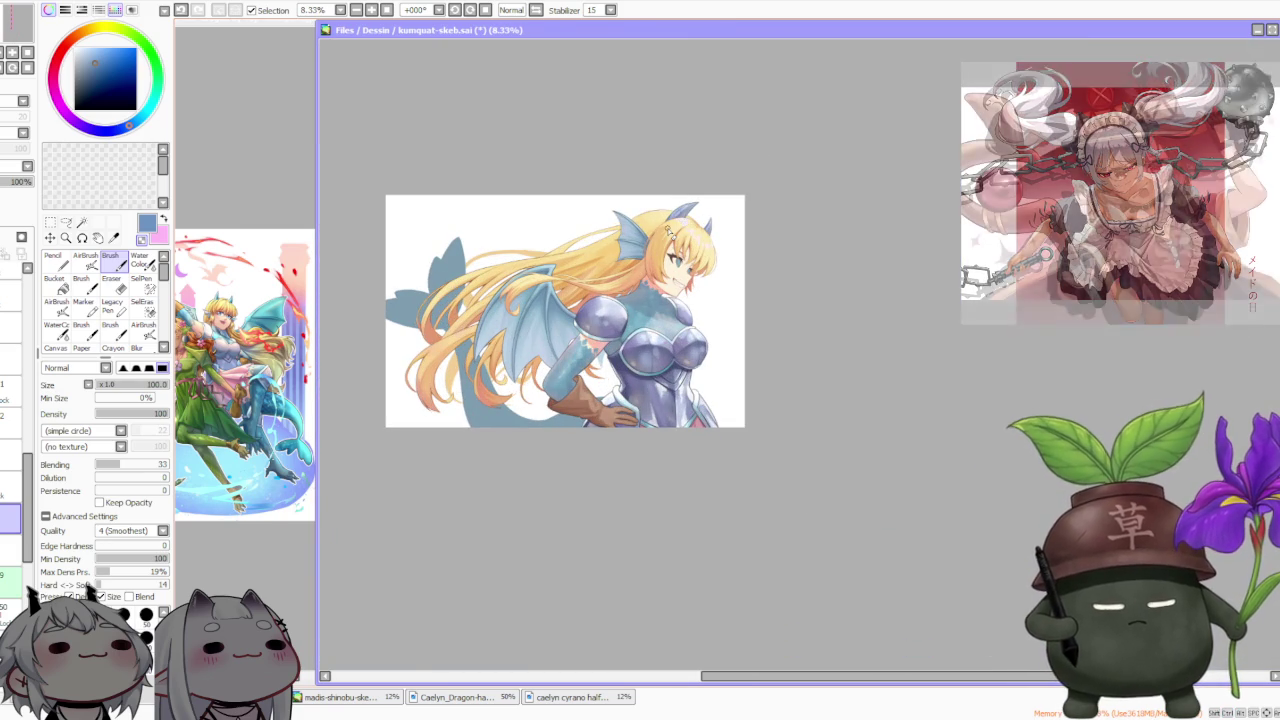
scroll(640, 430, "up", 3)
scroll(640, 432, "up", 2)
scroll(640, 432, "up", 1)
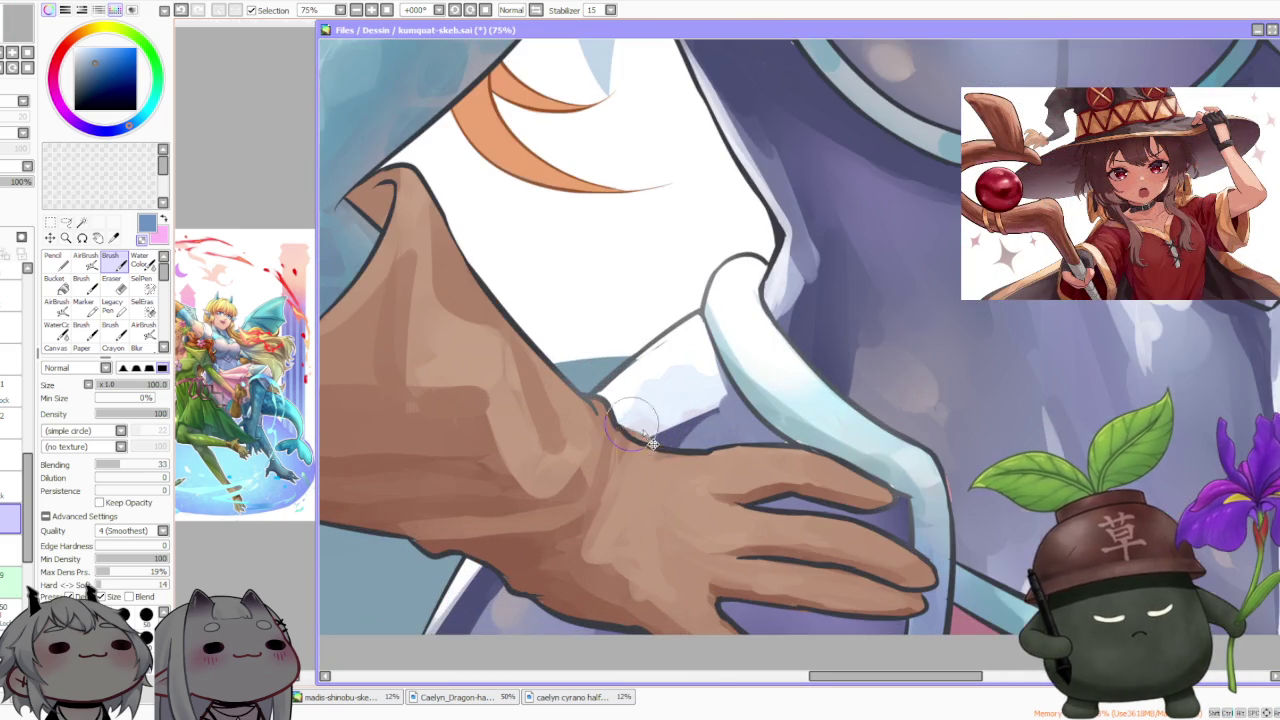
scroll(543, 325, "down", 1)
scroll(20, 440, "down", 5)
scroll(12, 396, "down", 2)
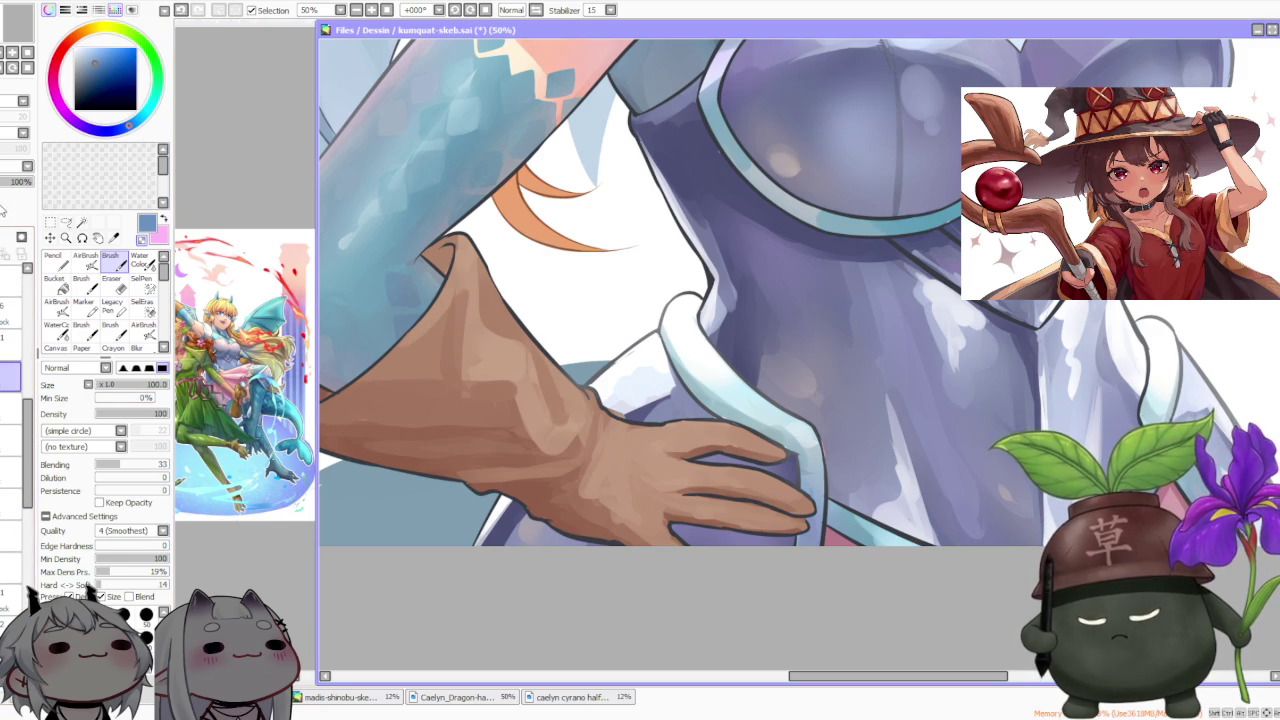
scroll(590, 395, "up", 1)
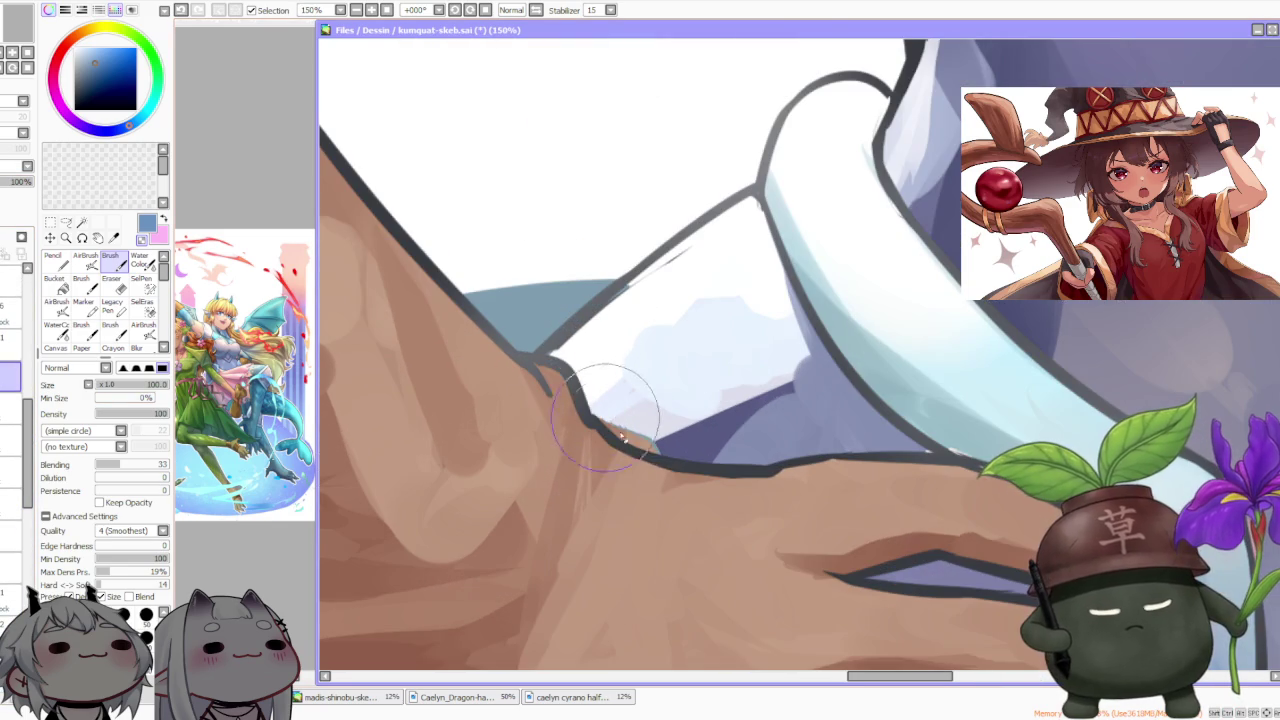
scroll(611, 419, "down", 1)
scroll(611, 419, "down", 1)
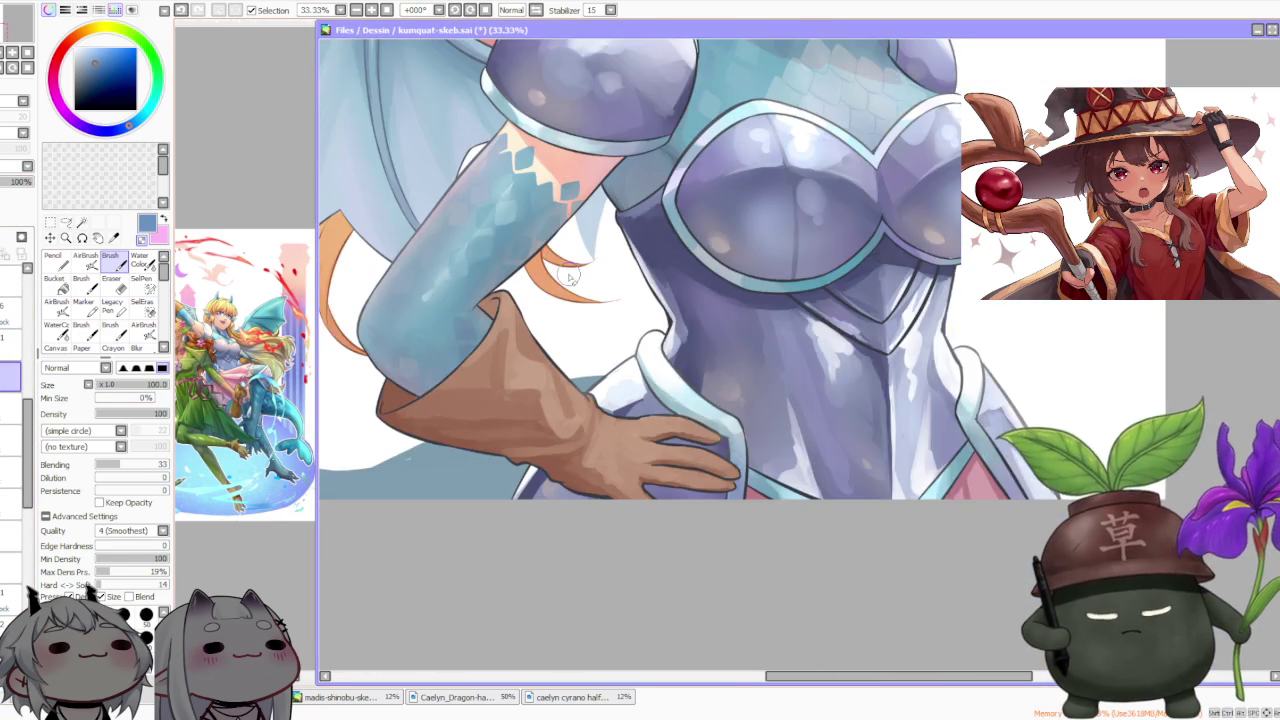
scroll(611, 419, "down", 1)
Select a lower layer and toggle its visibility to compare the artwork
left_click(10, 440)
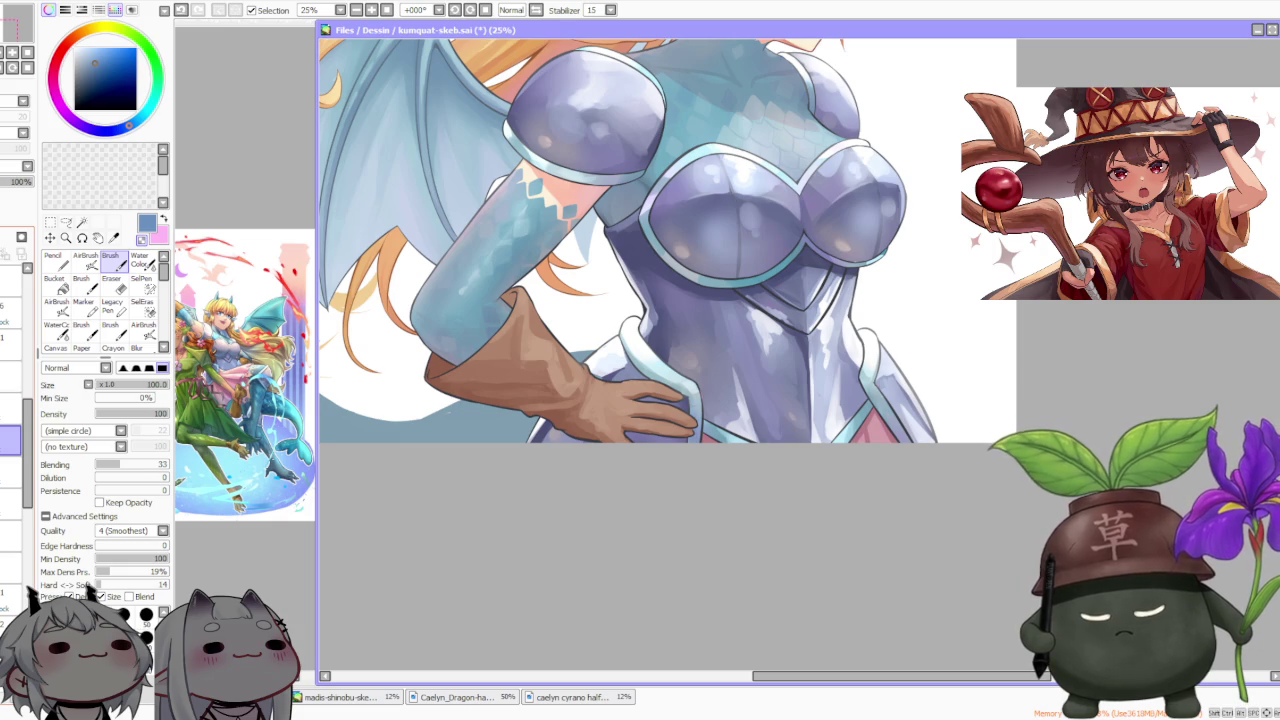
scroll(785, 335, "down", 1)
left_click(10, 440)
left_click(10, 440)
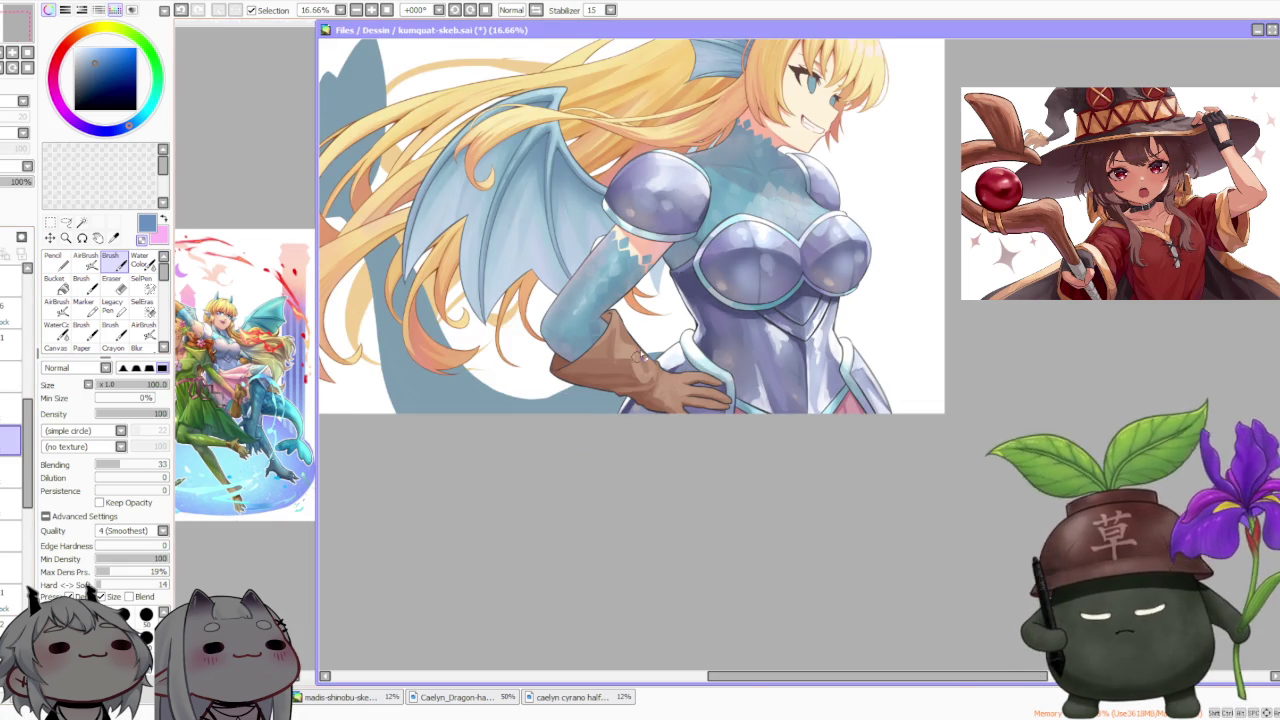
scroll(643, 363, "up", 5)
Choose dark slate-purple on the colour wheel and switch to the Water Color blending brush
left_click(642, 405, "alt")
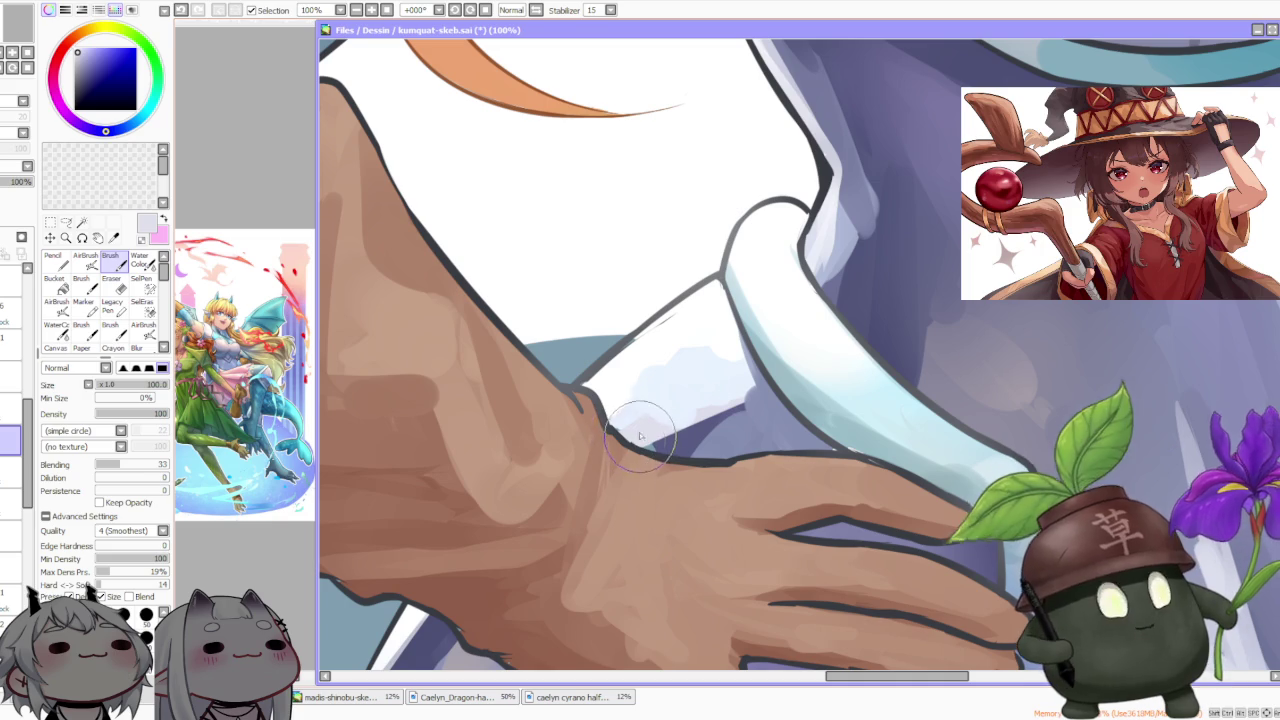
left_click(635, 418, "alt")
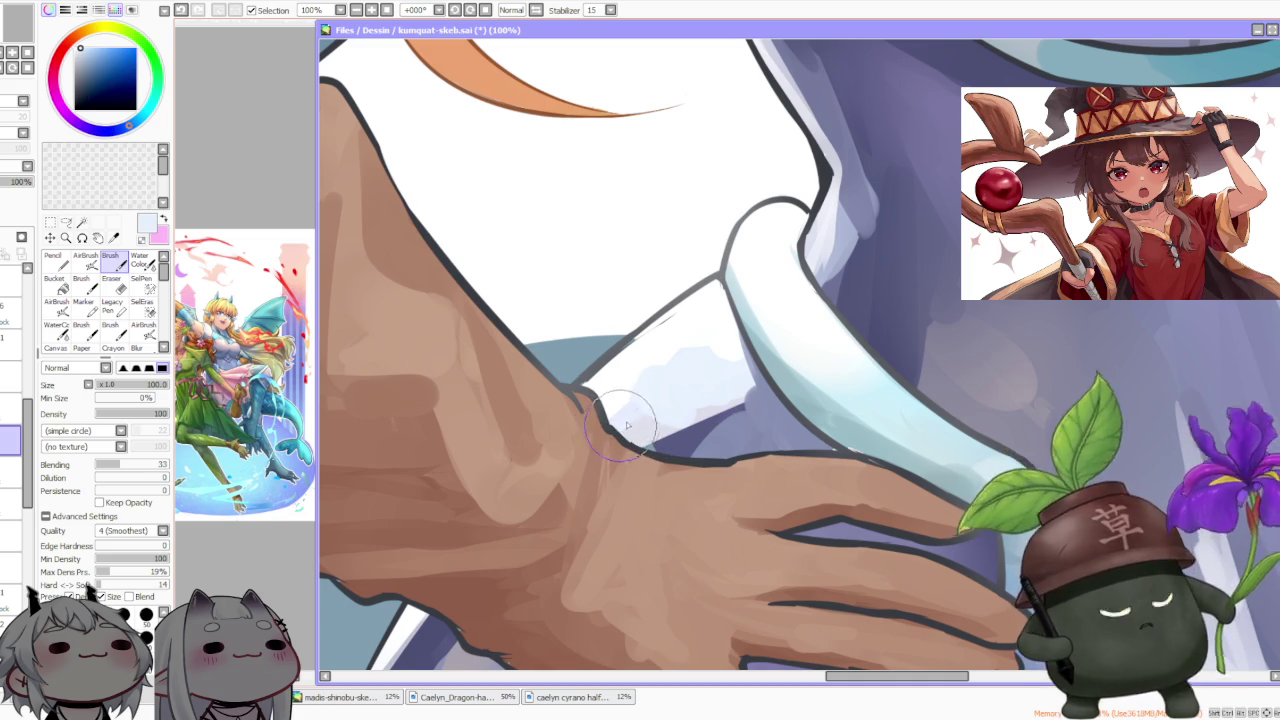
left_click(648, 435, "alt")
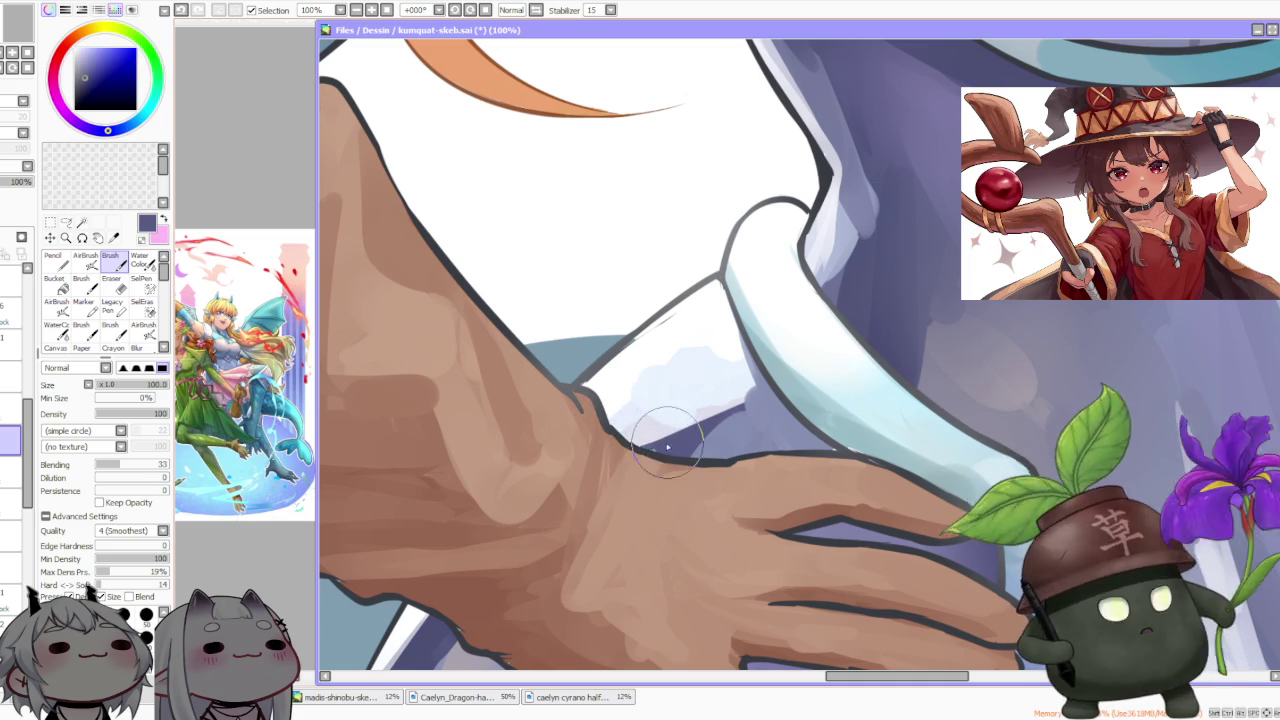
scroll(738, 212, "down", 1)
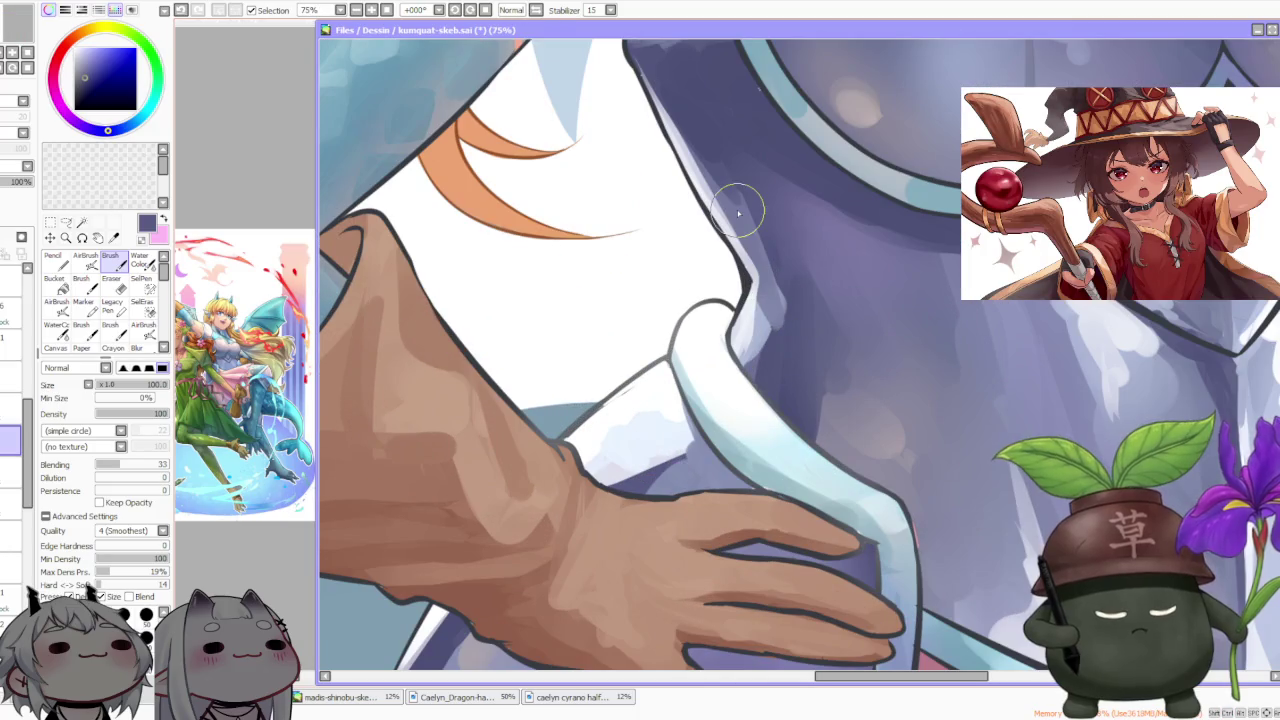
key("c")
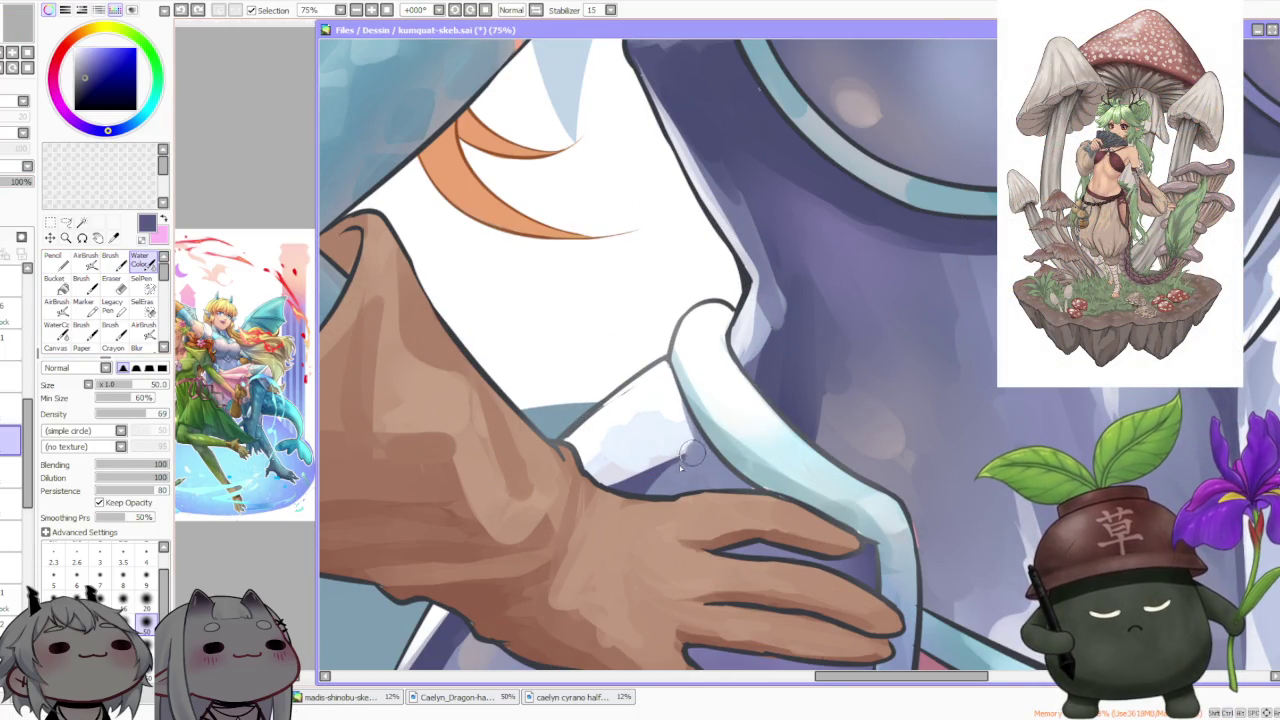
Zoom out to 8.33% for the whole canvas, check the face at 50%, then settle at 16.66%
scroll(690, 425, "down", 2)
scroll(705, 426, "down", 2)
scroll(713, 427, "down", 1)
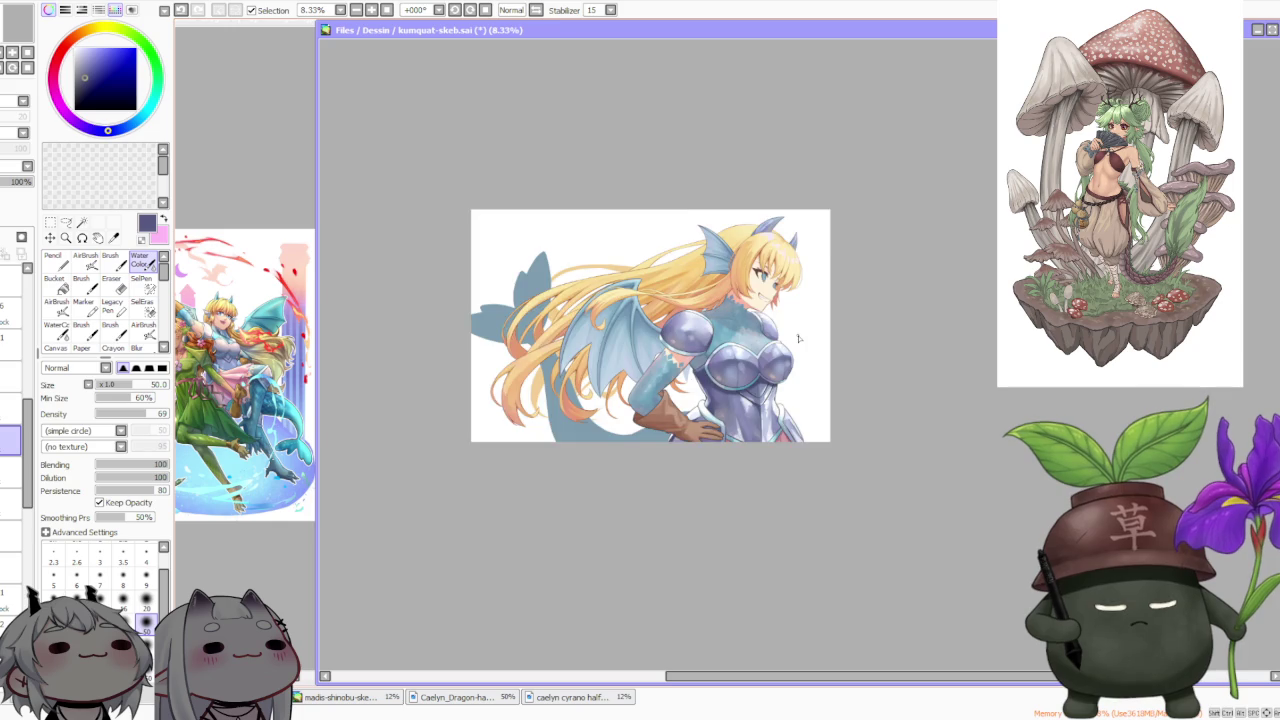
scroll(798, 339, "down", 1)
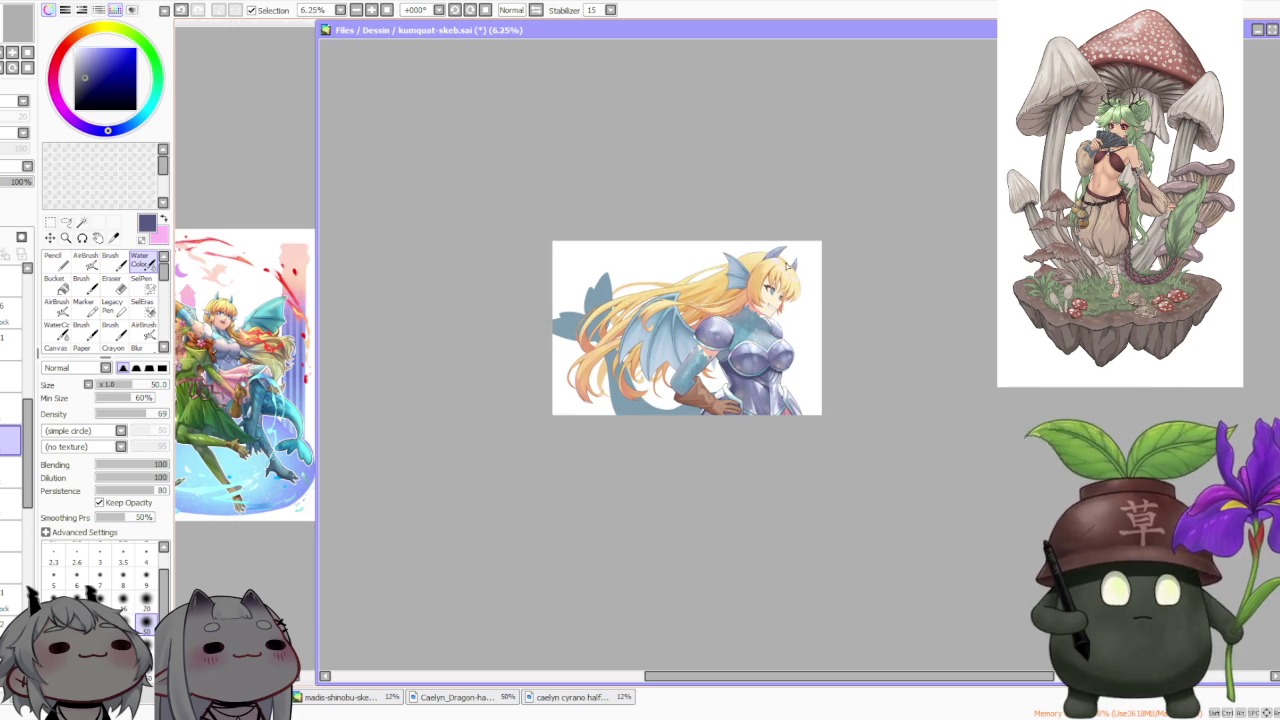
scroll(788, 260, "up", 1)
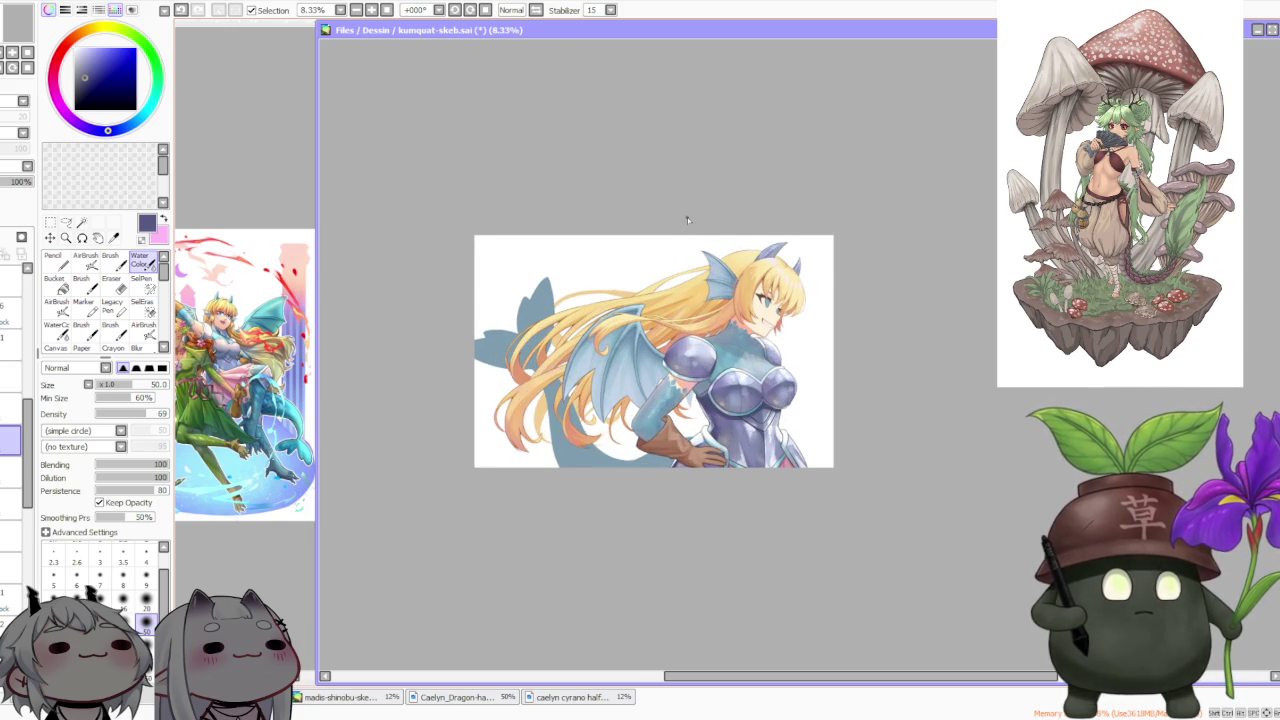
scroll(650, 212, "up", 1)
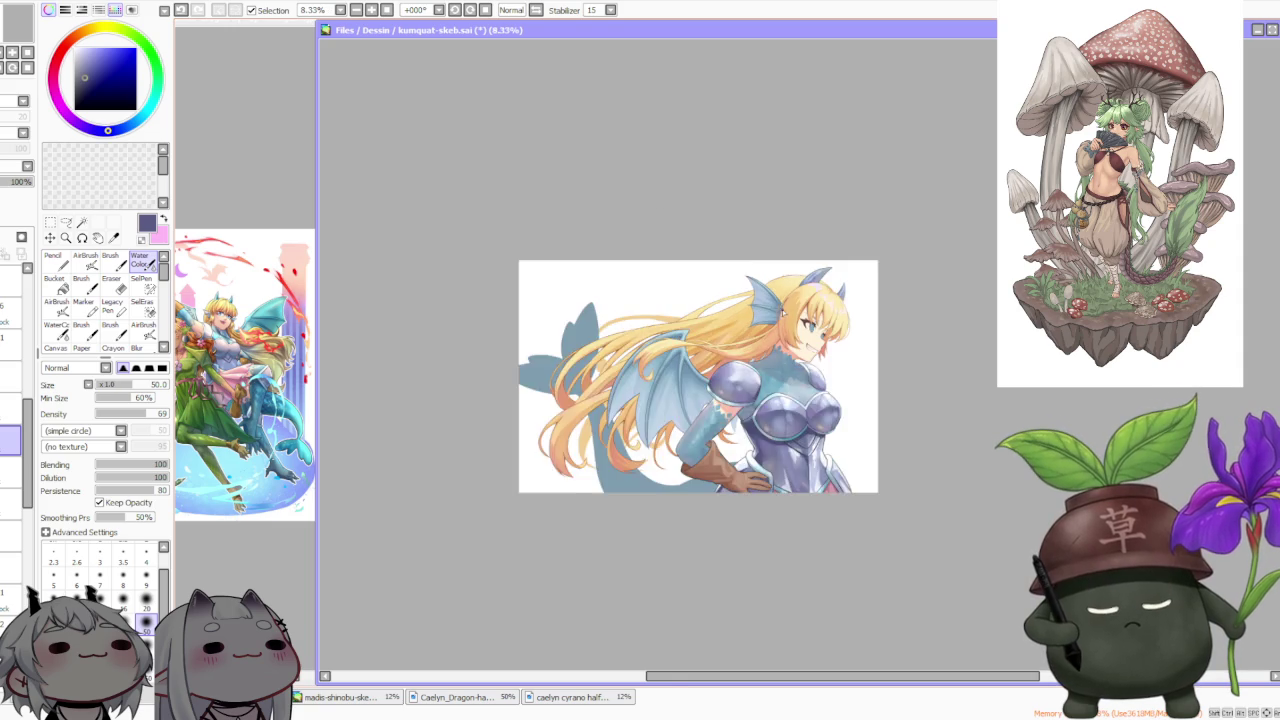
scroll(788, 320, "up", 1)
scroll(788, 322, "up", 2)
scroll(786, 328, "up", 1)
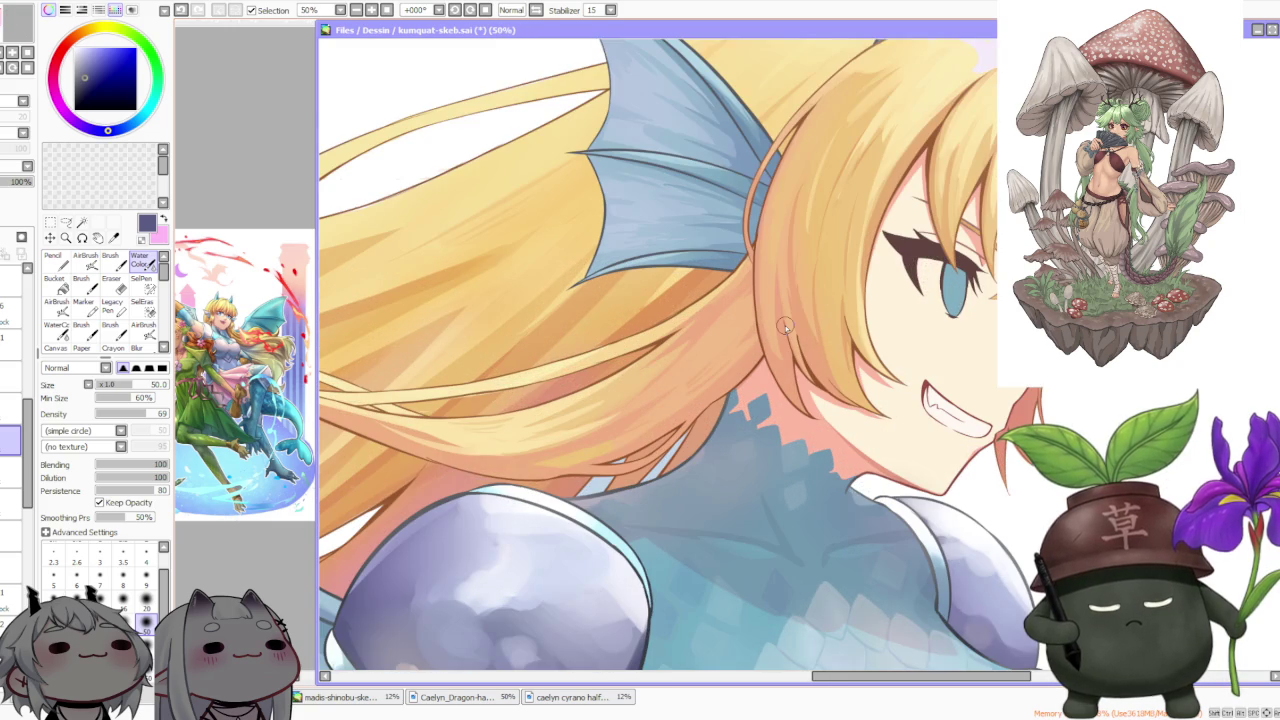
scroll(786, 328, "down", 2)
scroll(786, 328, "down", 1)
scroll(786, 328, "down", 2)
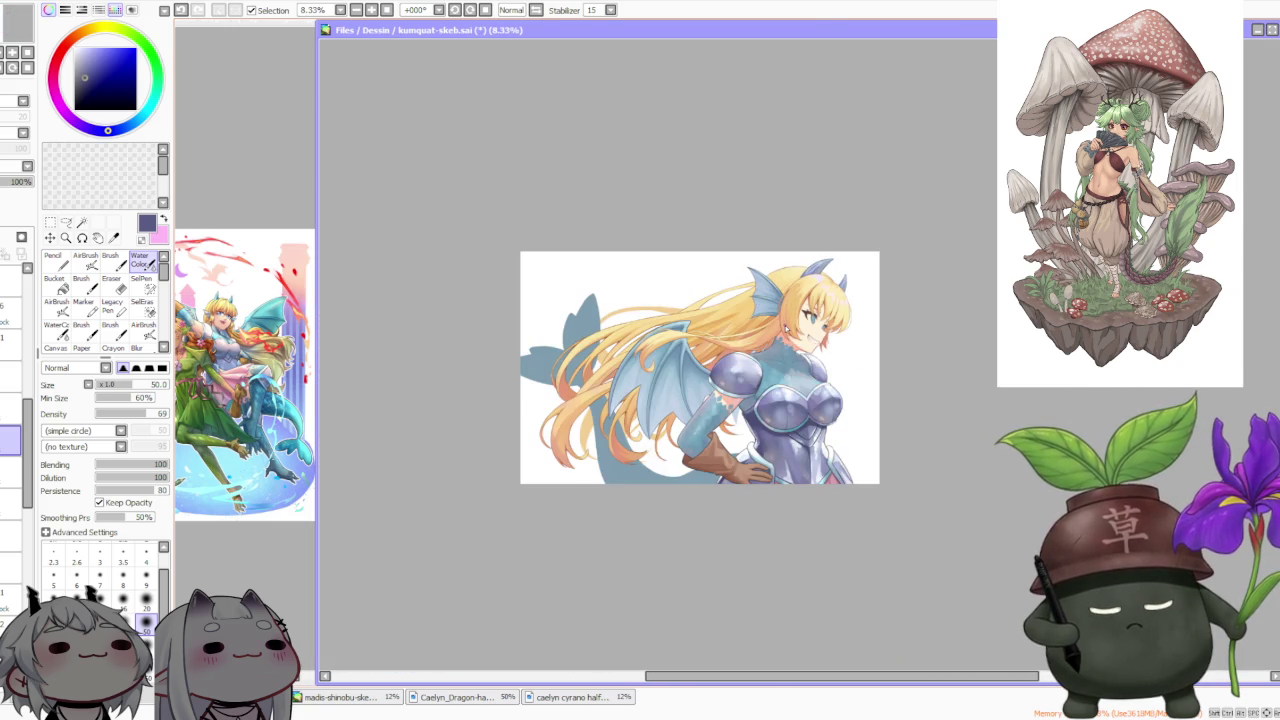
scroll(752, 390, "up", 2)
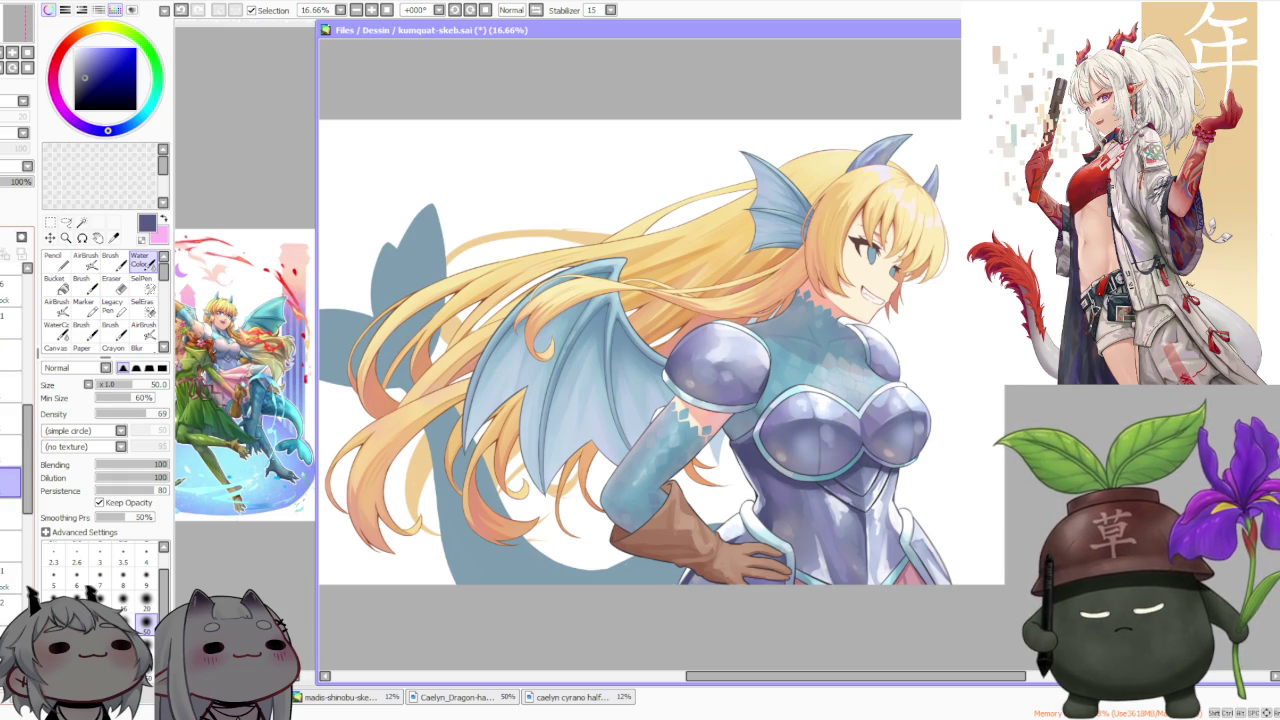
scroll(922, 492, "down", 1)
scroll(922, 492, "up", 3)
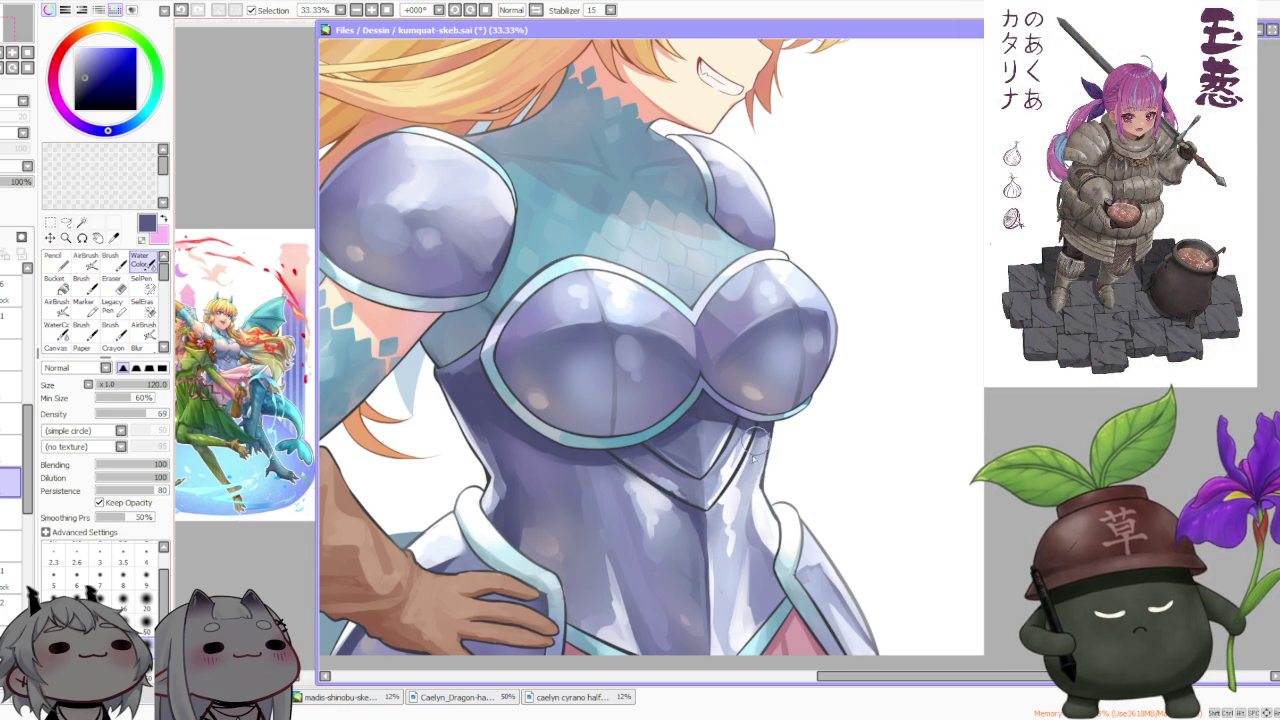
key("minus")
key("minus")
key("minus")
key("minus")
scroll(681, 433, "up", 1)
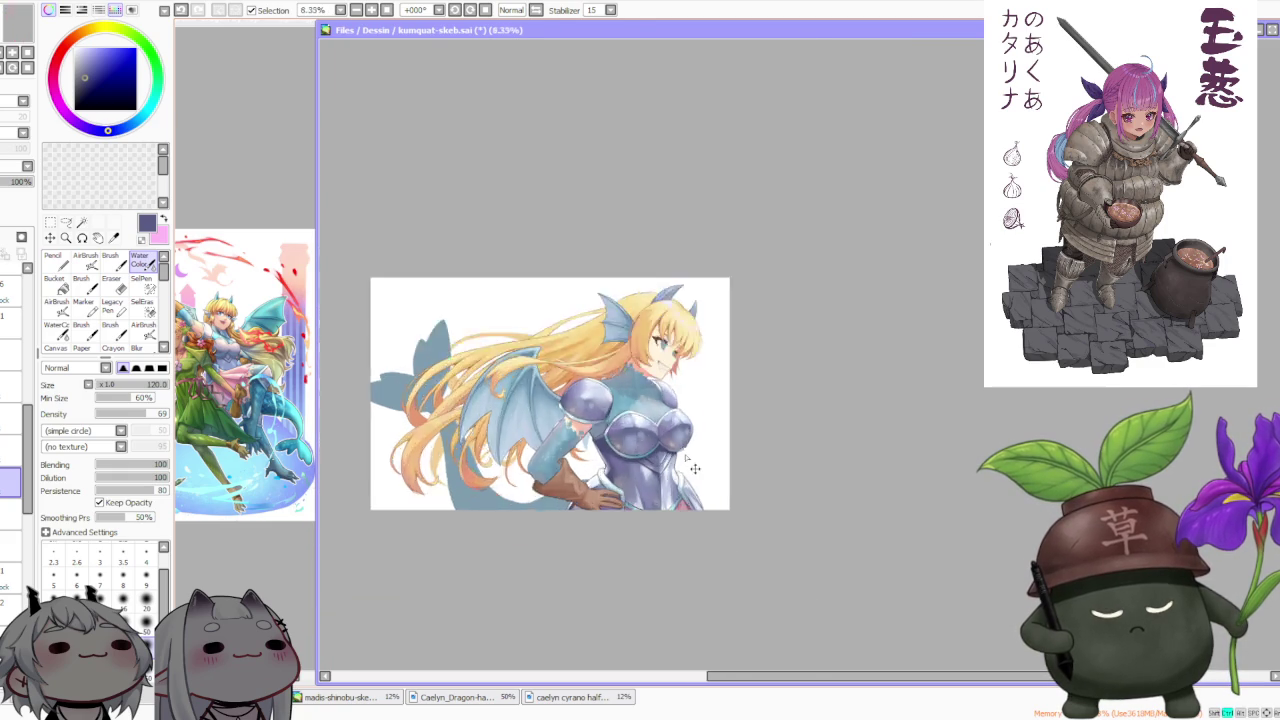
scroll(681, 440, "up", 1)
scroll(660, 486, "down", 1)
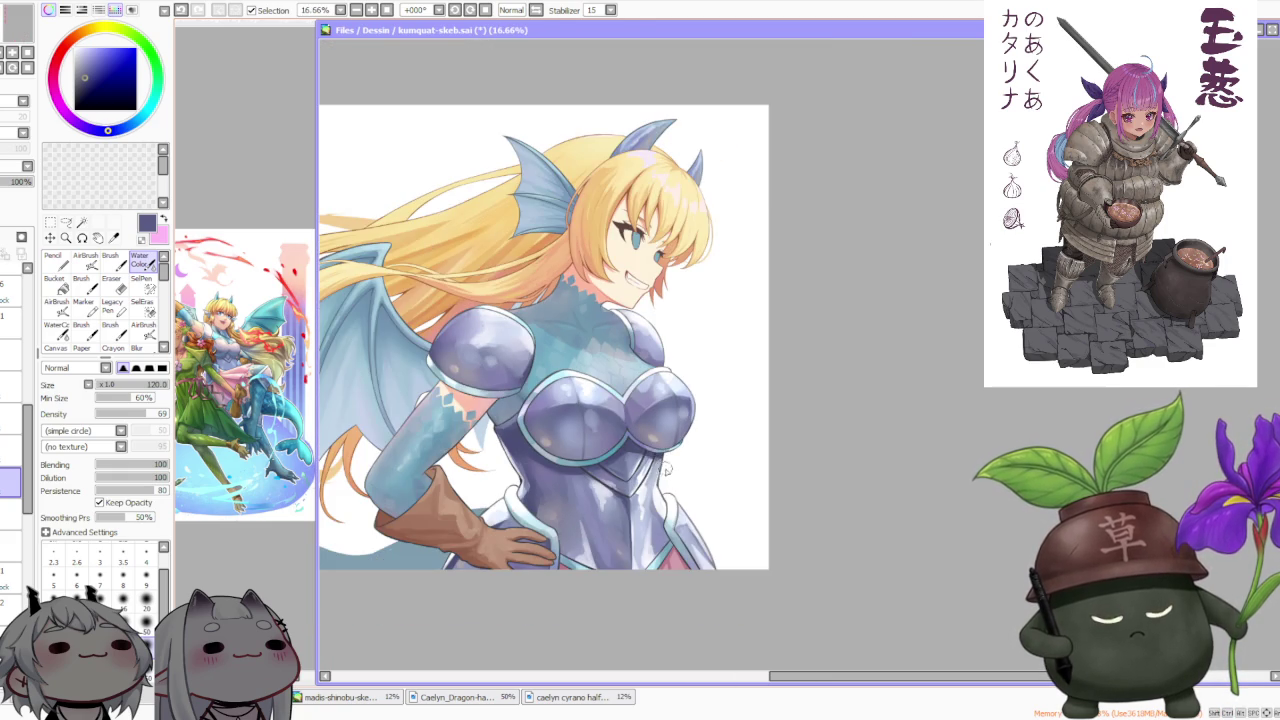
scroll(676, 437, "down", 2)
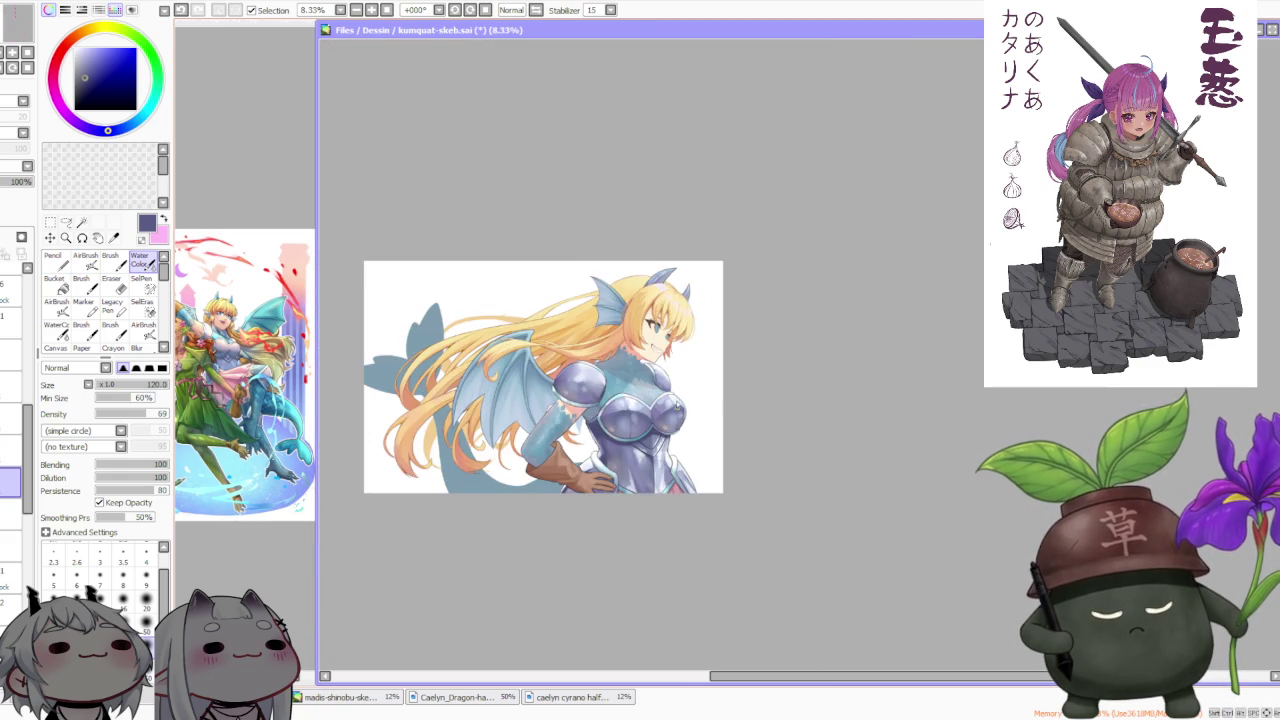
scroll(686, 320, "down", 1)
scroll(687, 279, "up", 1)
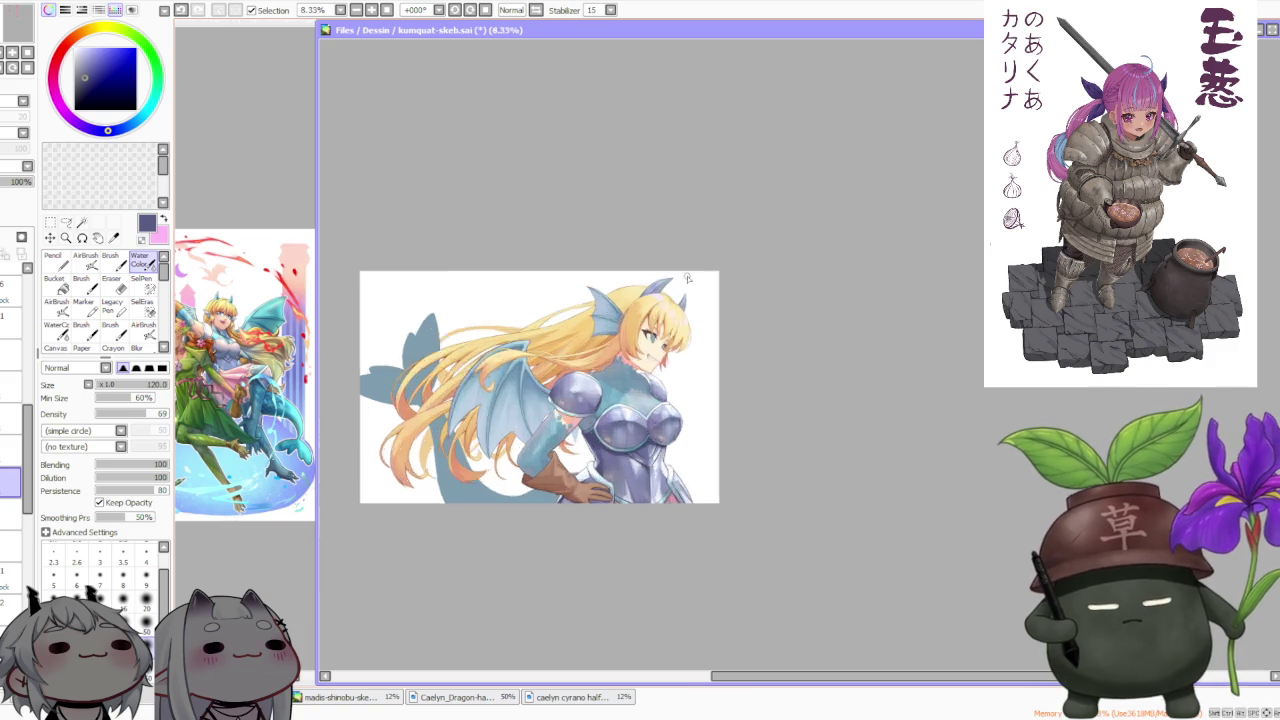
scroll(687, 278, "up", 1)
scroll(652, 343, "down", 1)
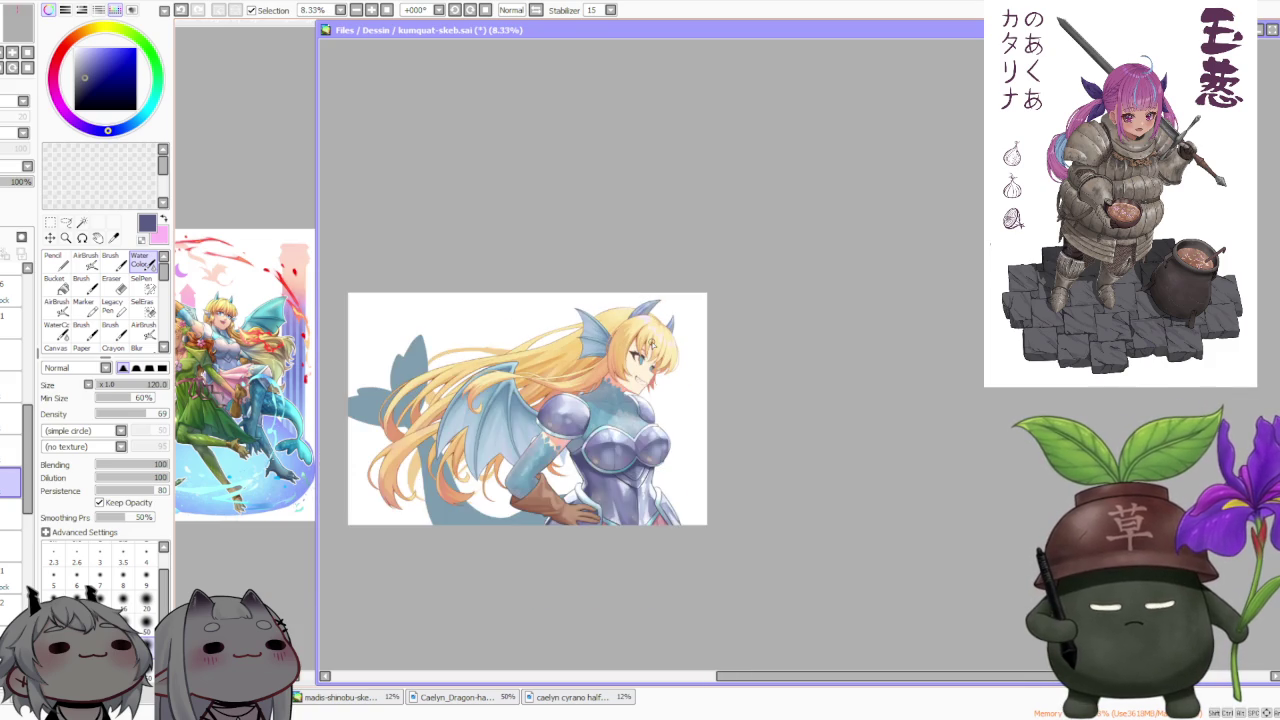
scroll(621, 411, "up", 1)
scroll(588, 412, "up", 1)
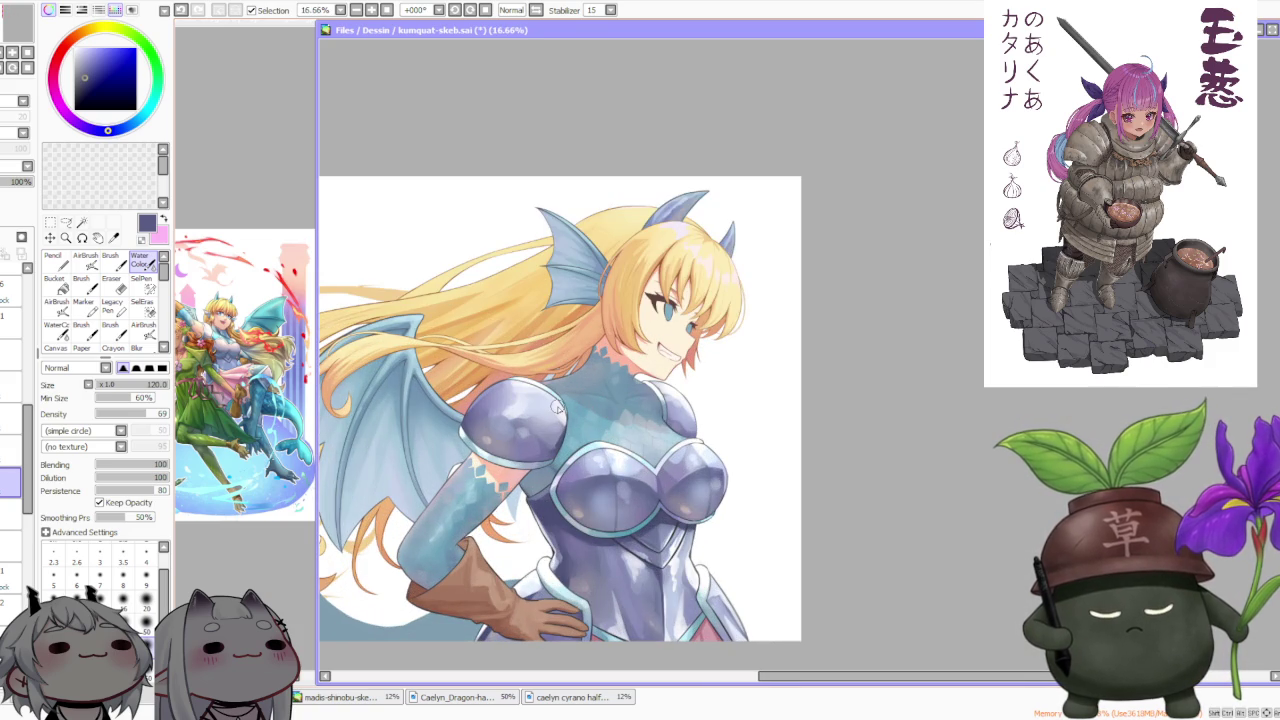
scroll(557, 408, "down", 2)
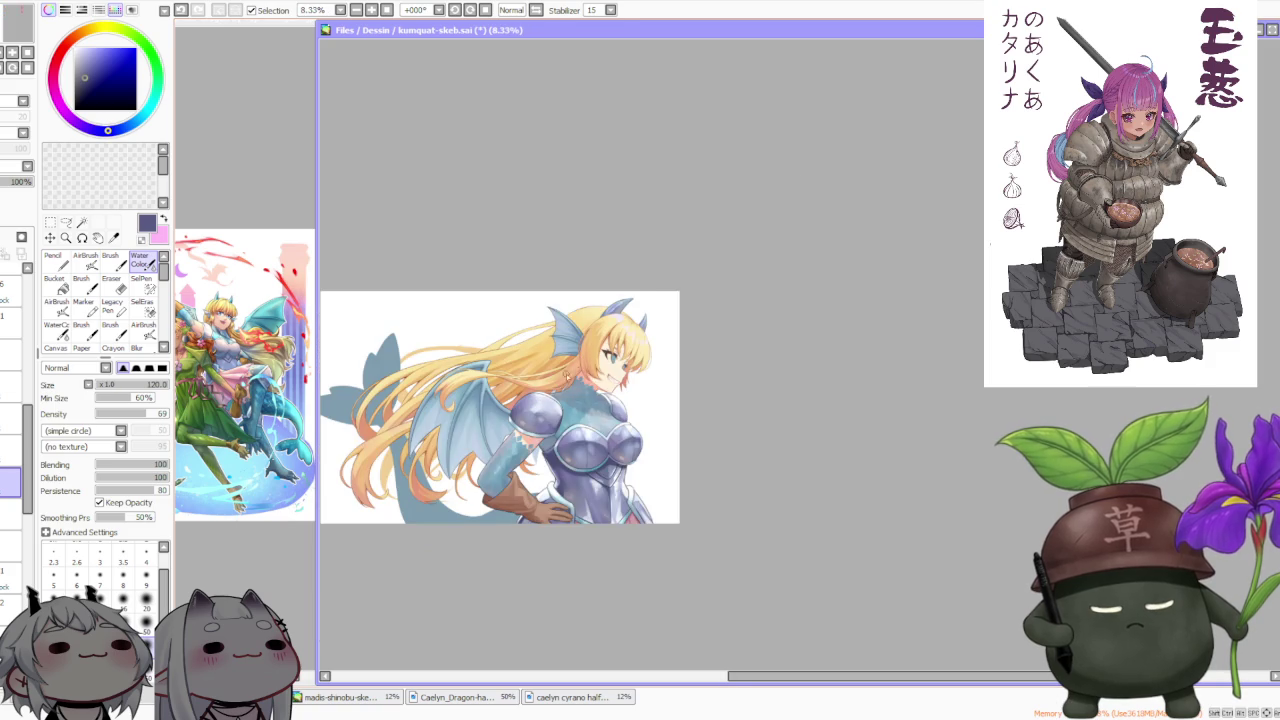
scroll(555, 398, "up", 1)
scroll(556, 394, "down", 2)
scroll(400, 443, "up", 2)
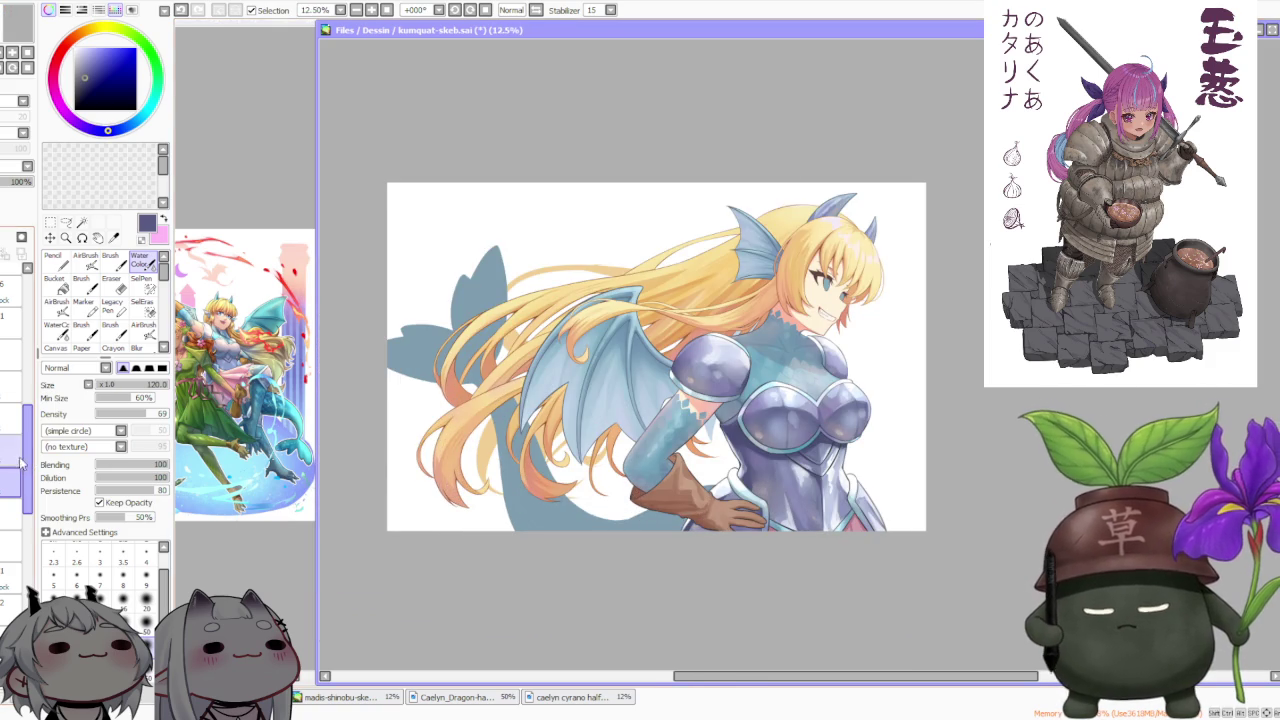
scroll(35, 540, "down", 2)
scroll(35, 541, "down", 2)
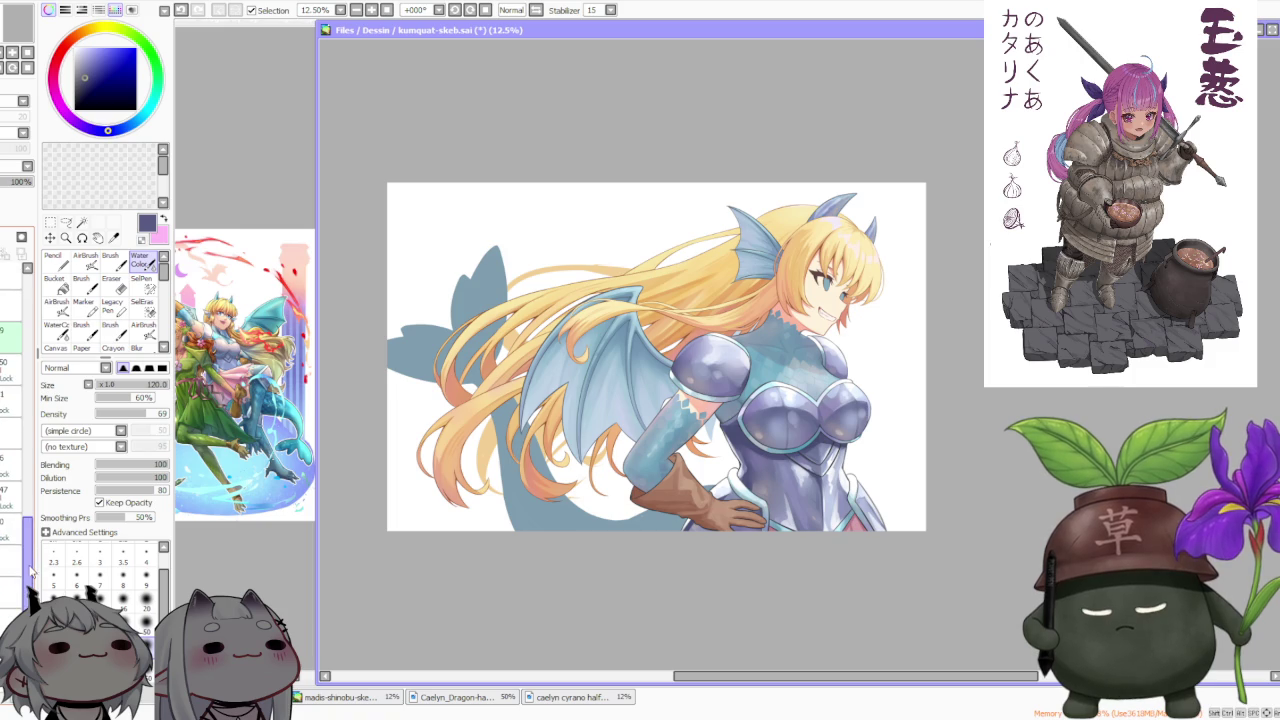
scroll(38, 575, "down", 2)
scroll(20, 560, "down", 2)
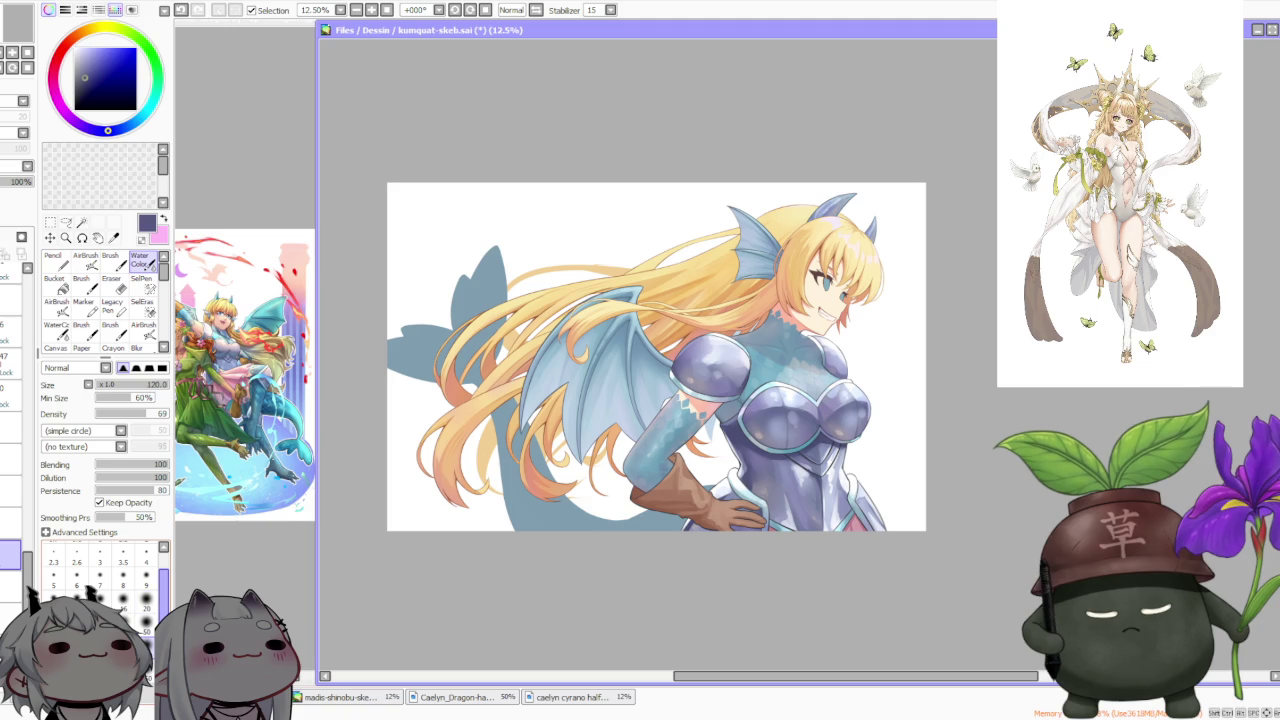
Glance at the madis-shinobu-skeb and Caelyn_Dragon documents, then bring the dragon girl illustration back in front
left_click(318, 697)
left_click(316, 697)
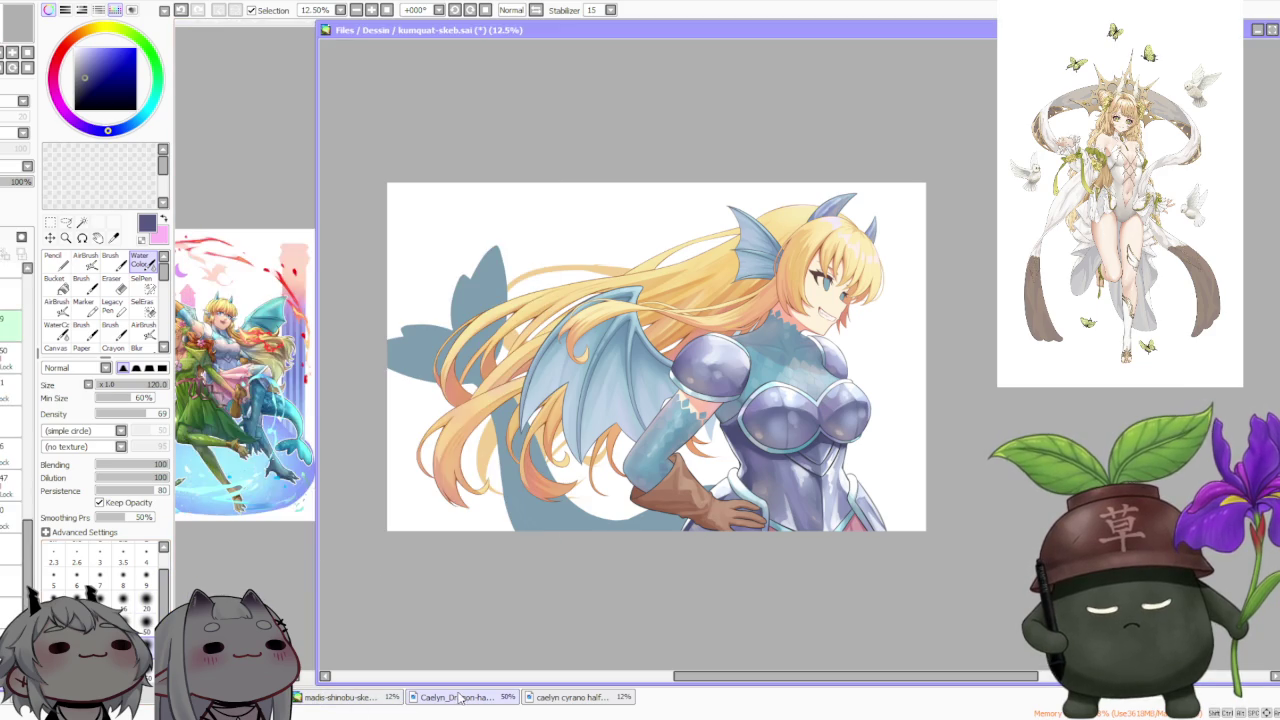
left_click(455, 697)
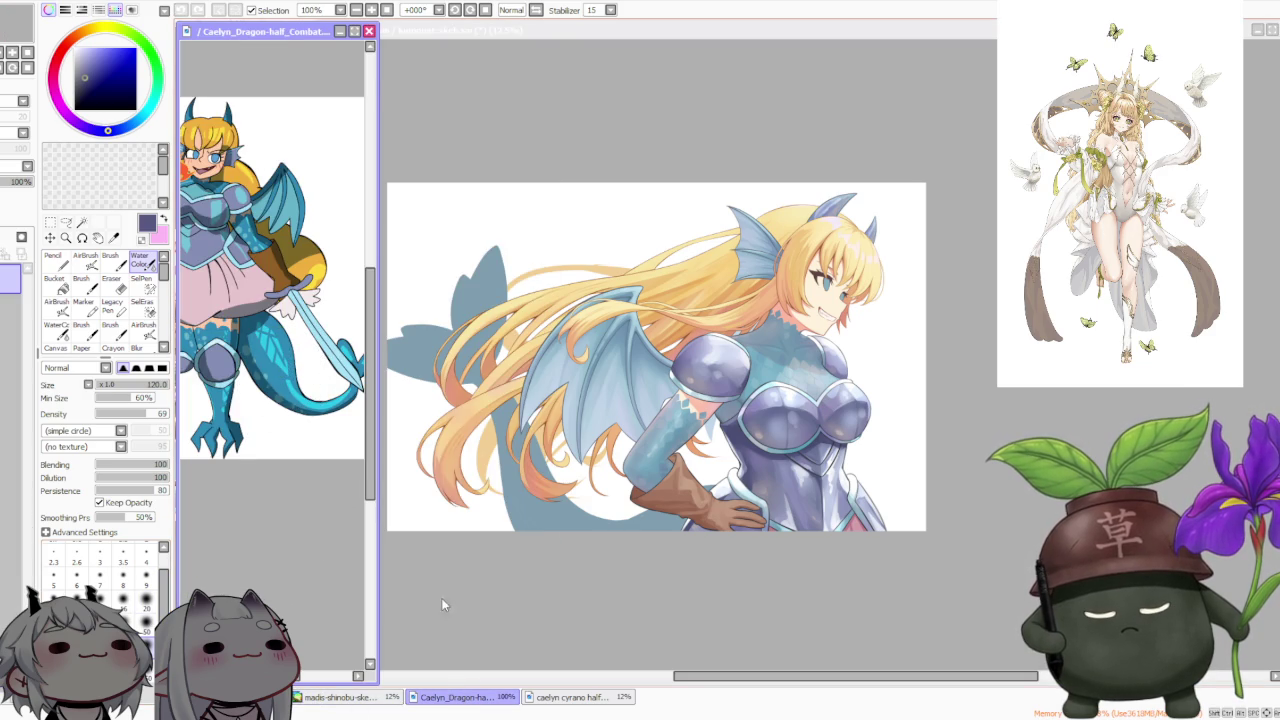
left_click(468, 610)
scroll(402, 598, "down", 1)
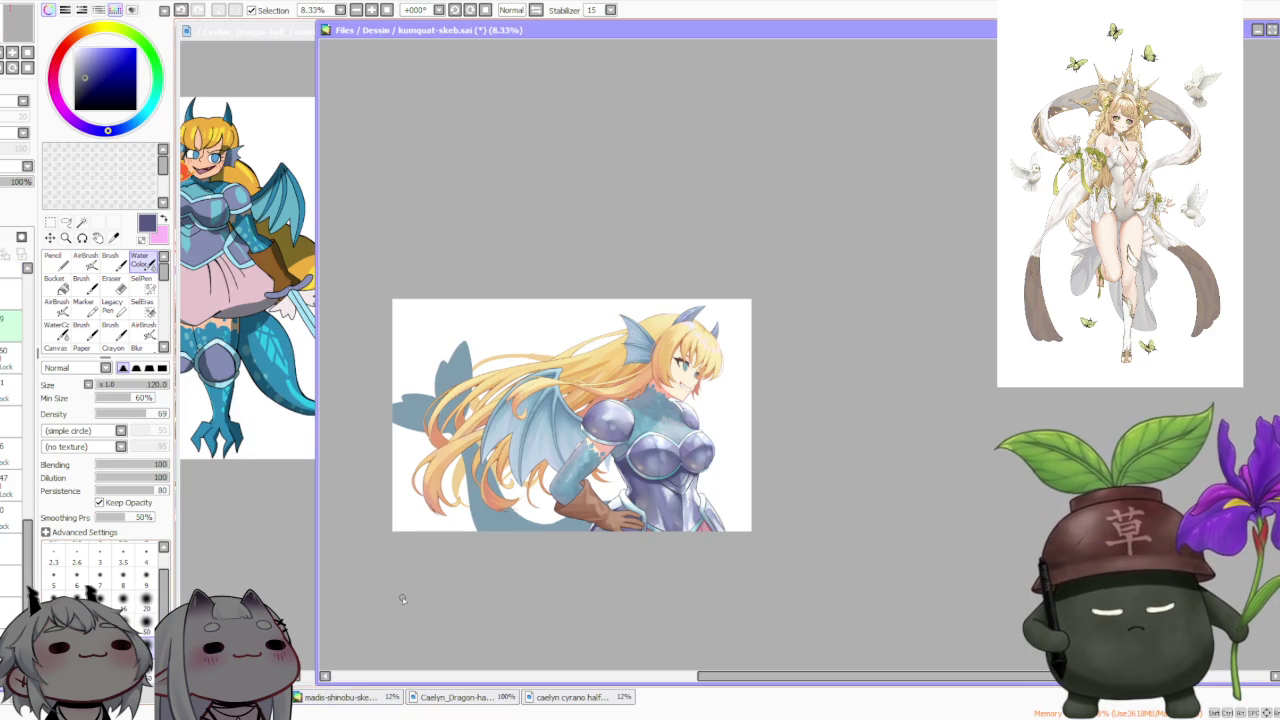
scroll(402, 598, "down", 1)
scroll(412, 584, "up", 1)
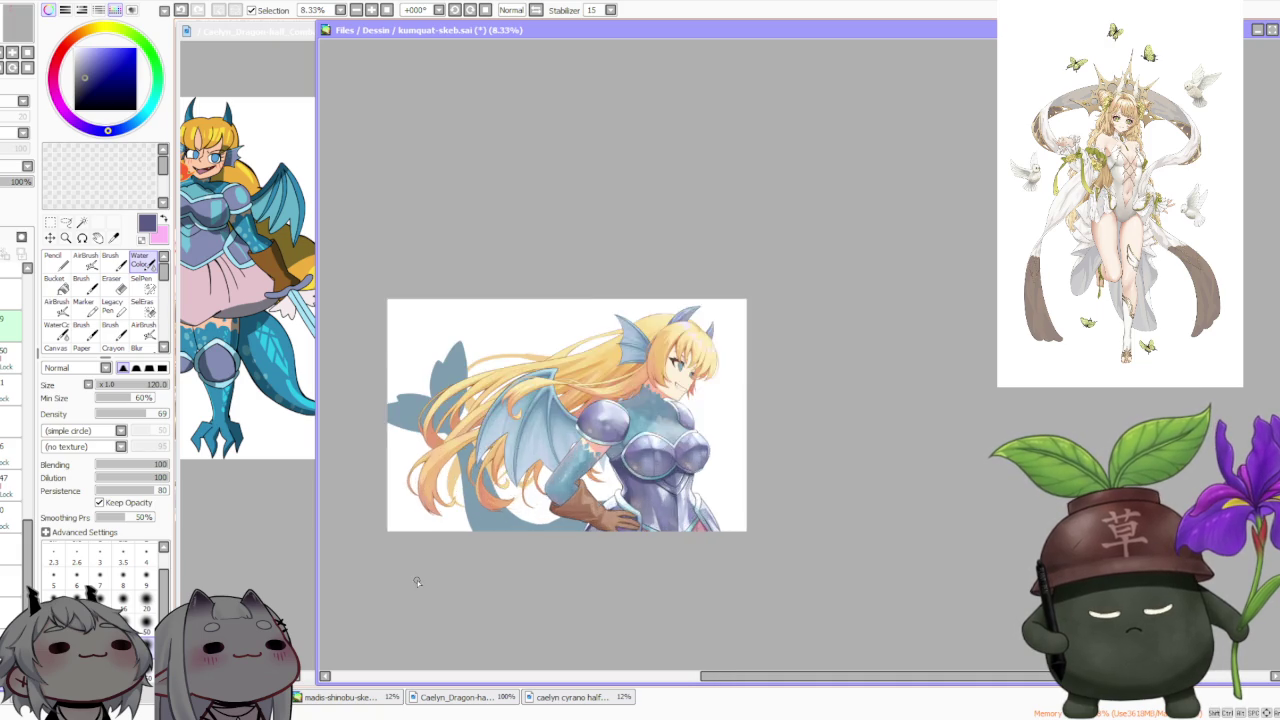
scroll(417, 581, "up", 1)
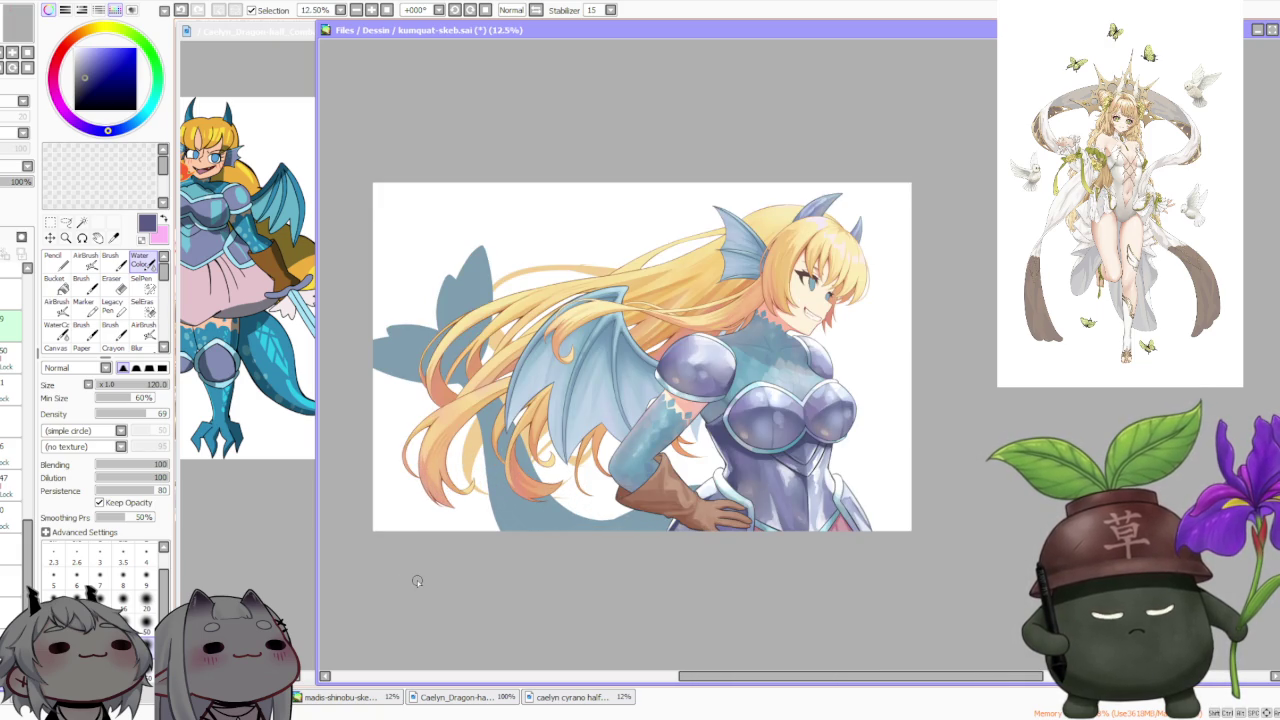
scroll(788, 365, "up", 3)
scroll(790, 360, "down", 1)
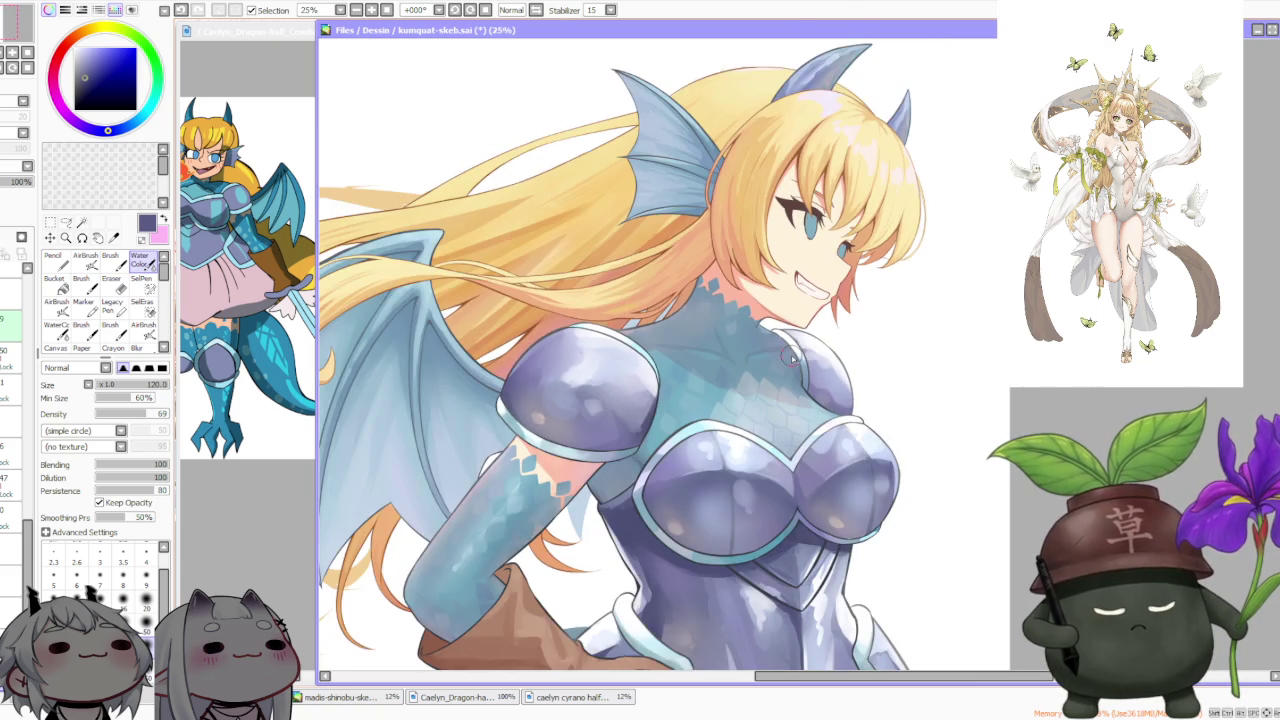
scroll(790, 360, "down", 1)
scroll(790, 360, "down", 2)
scroll(571, 465, "up", 1)
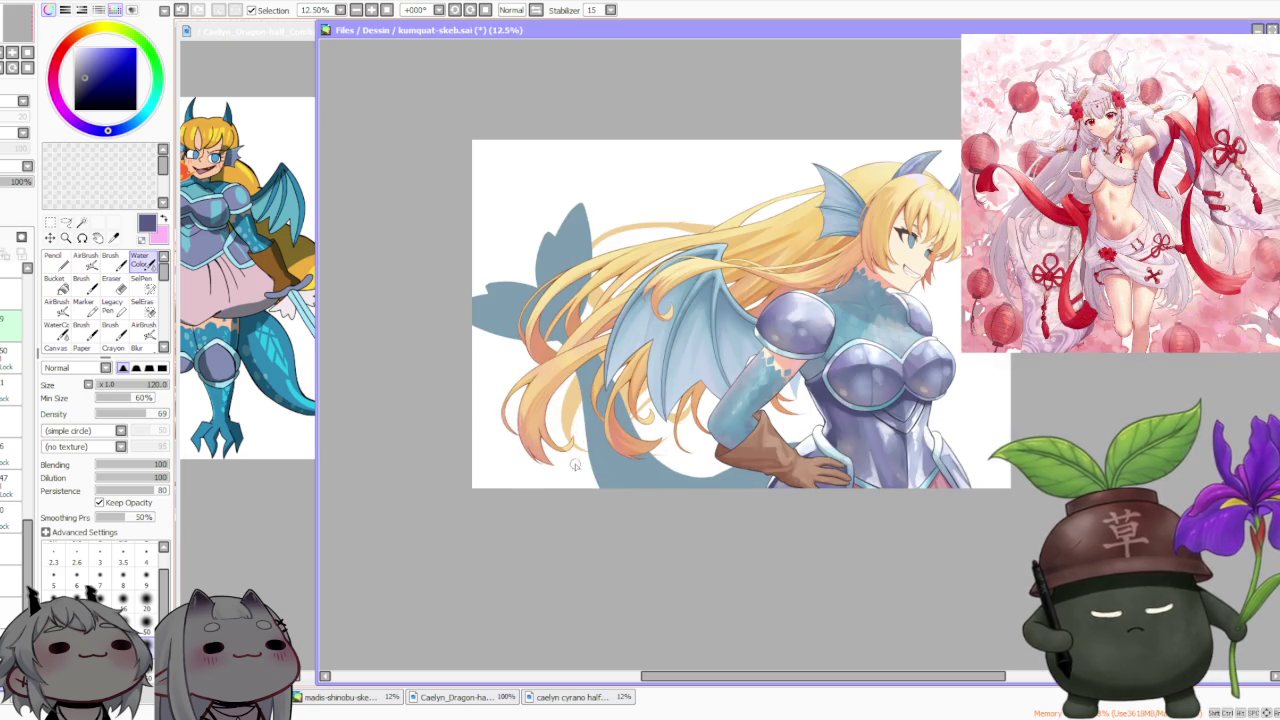
scroll(653, 477, "down", 1)
scroll(769, 388, "up", 2)
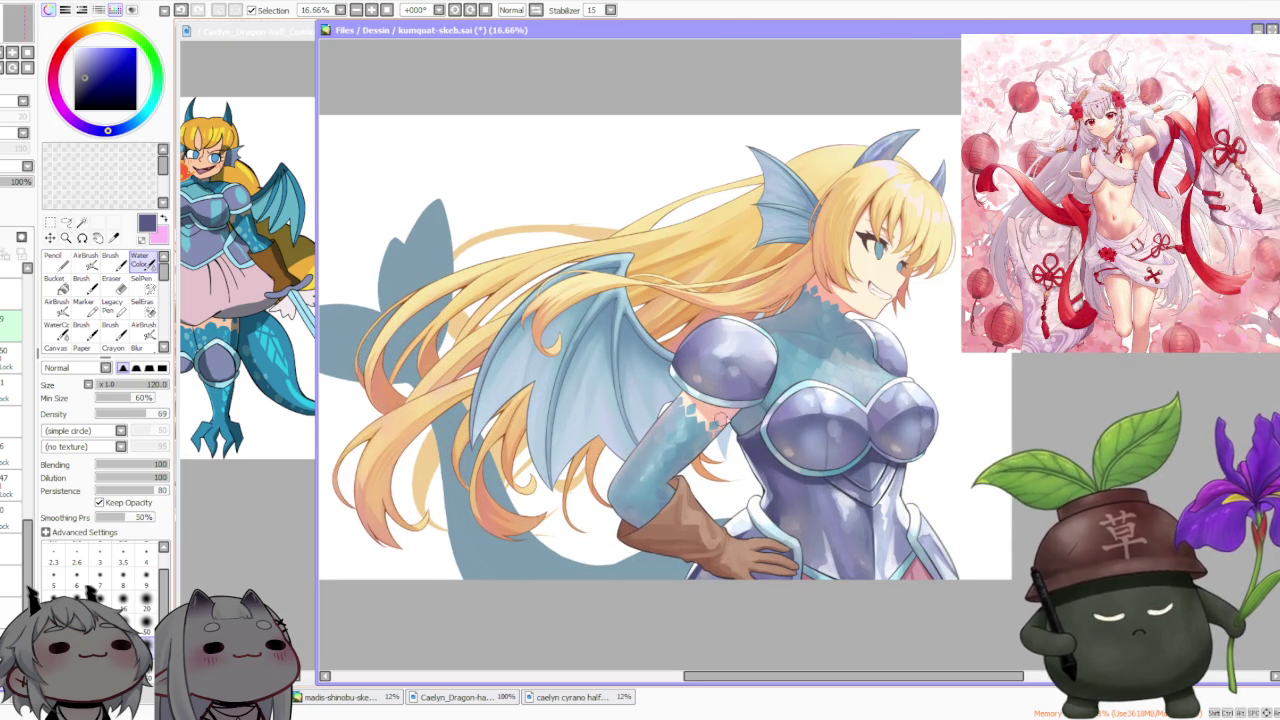
Eyedrop the light grey-blue from the drawing and select the AirBrush tool
left_click(735, 425, "alt")
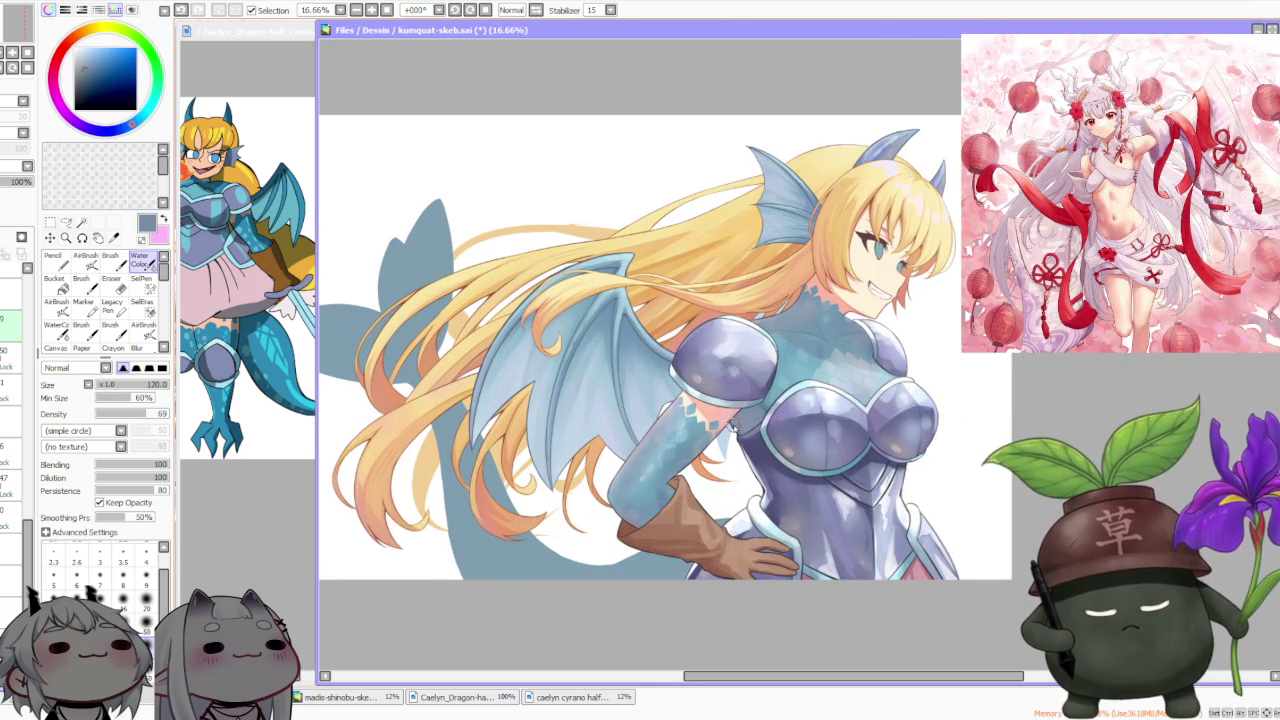
scroll(735, 425, "down", 2)
scroll(813, 264, "up", 1)
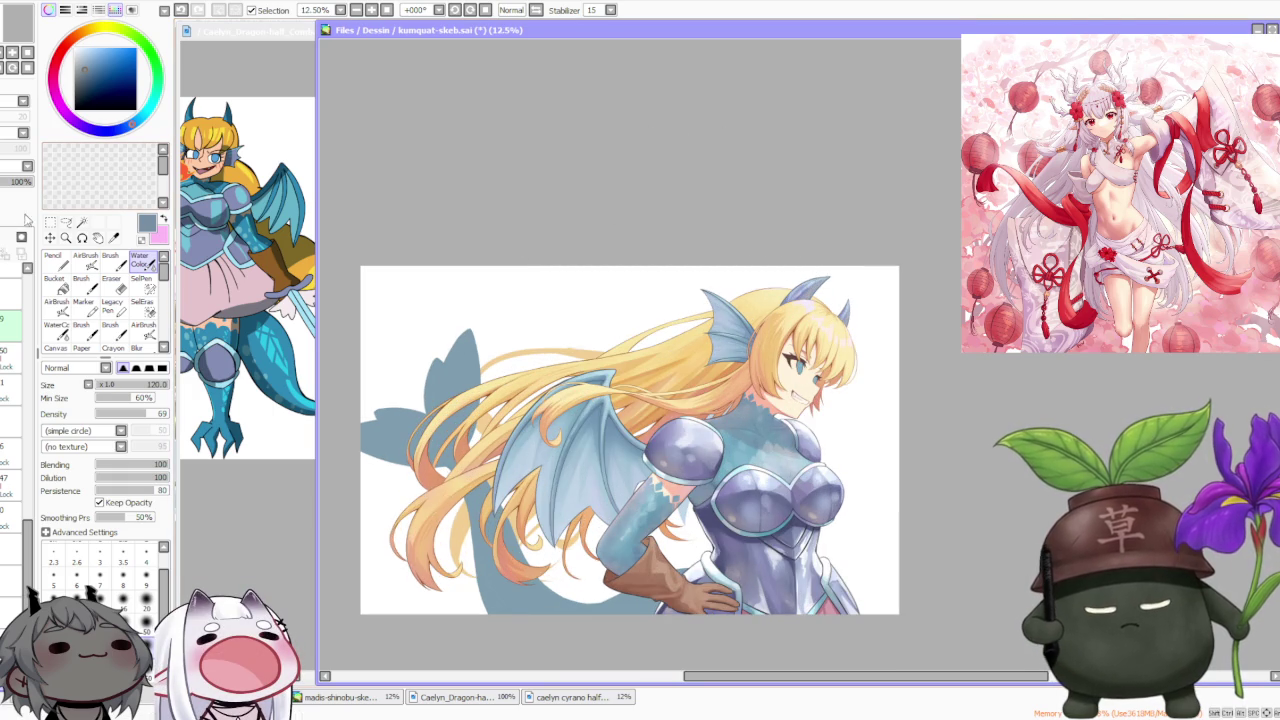
left_click(90, 266)
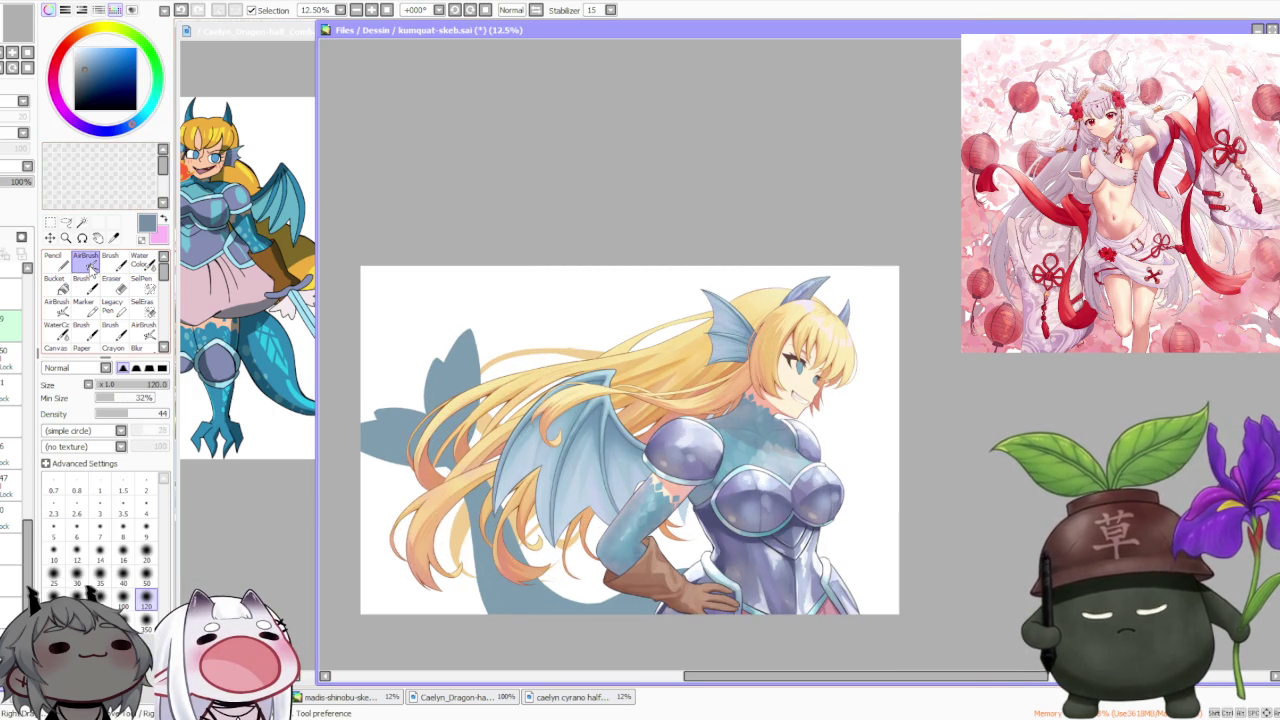
Set the airbrush to size 500 and shade the scaled arm with sampled light blue and grey-blues
left_click(100, 650)
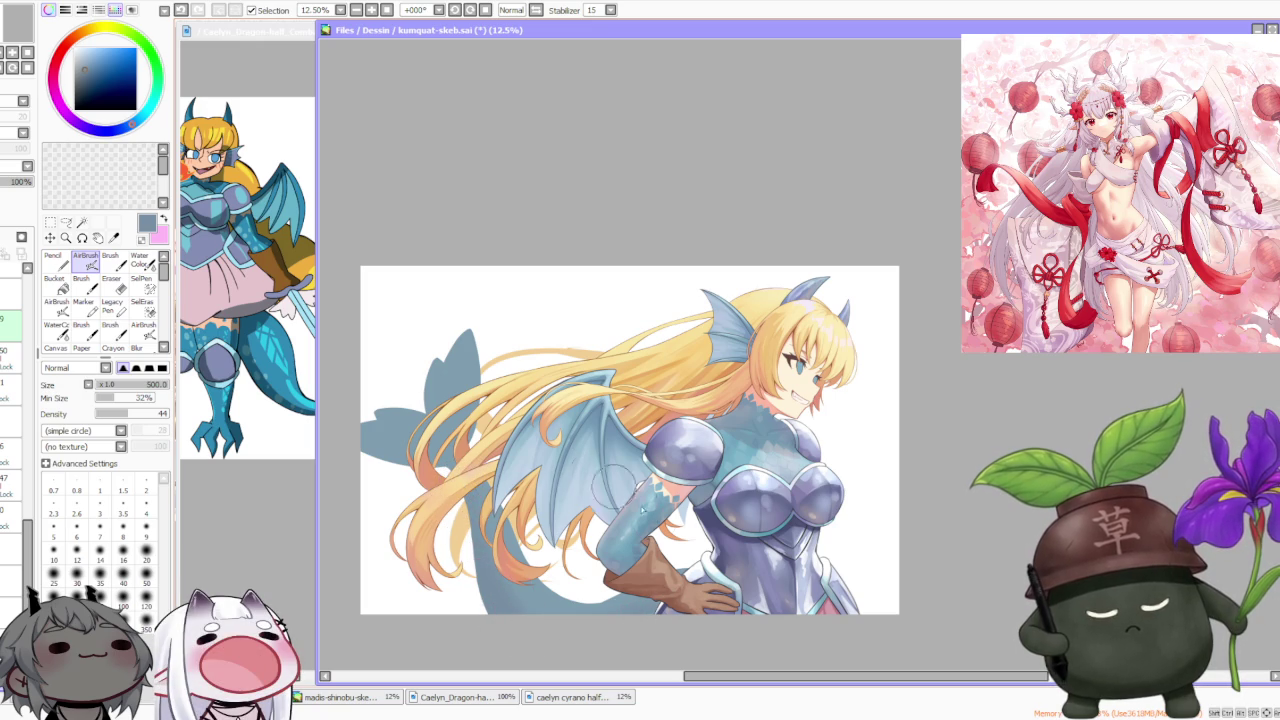
left_click(643, 510, "alt")
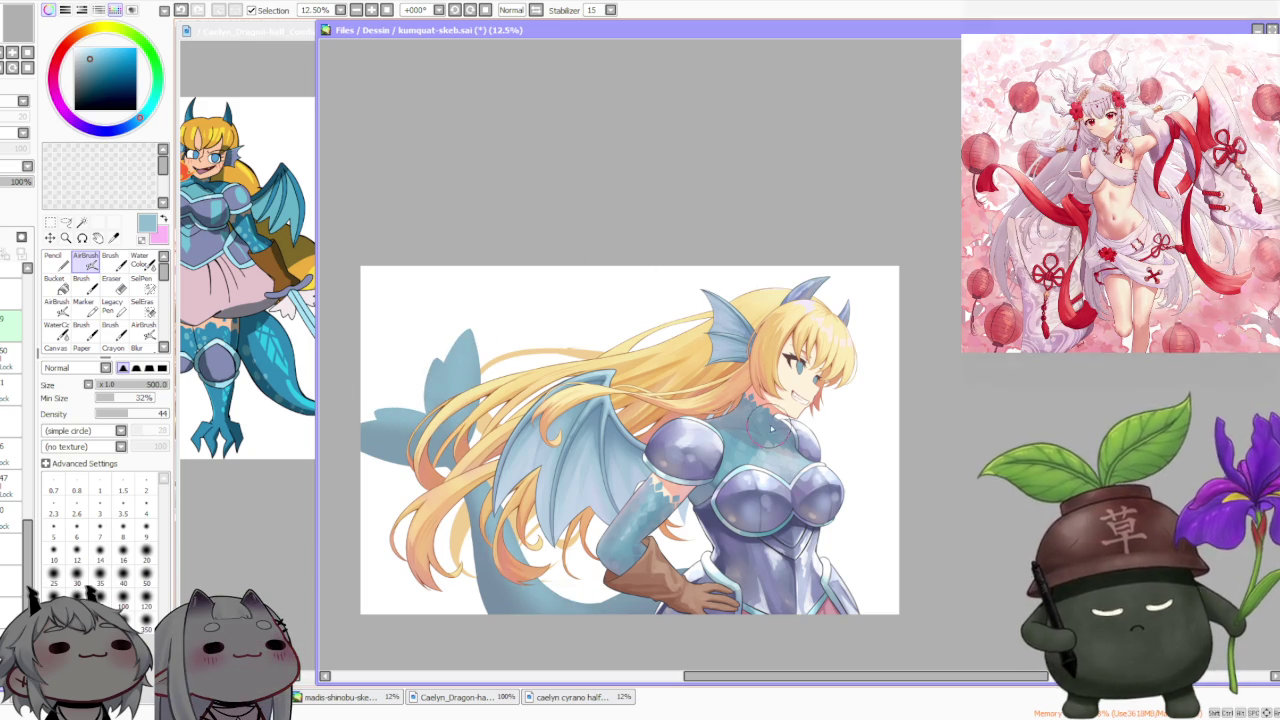
left_click(683, 425, "alt")
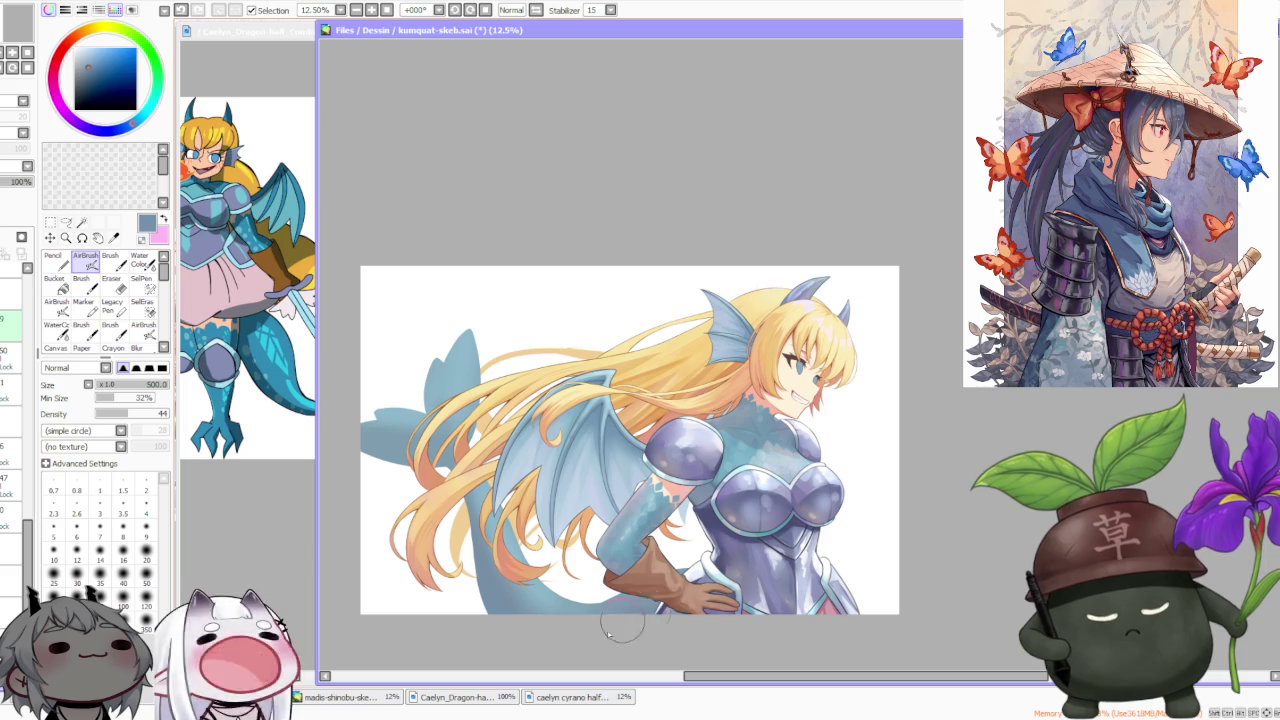
left_click(515, 541, "alt")
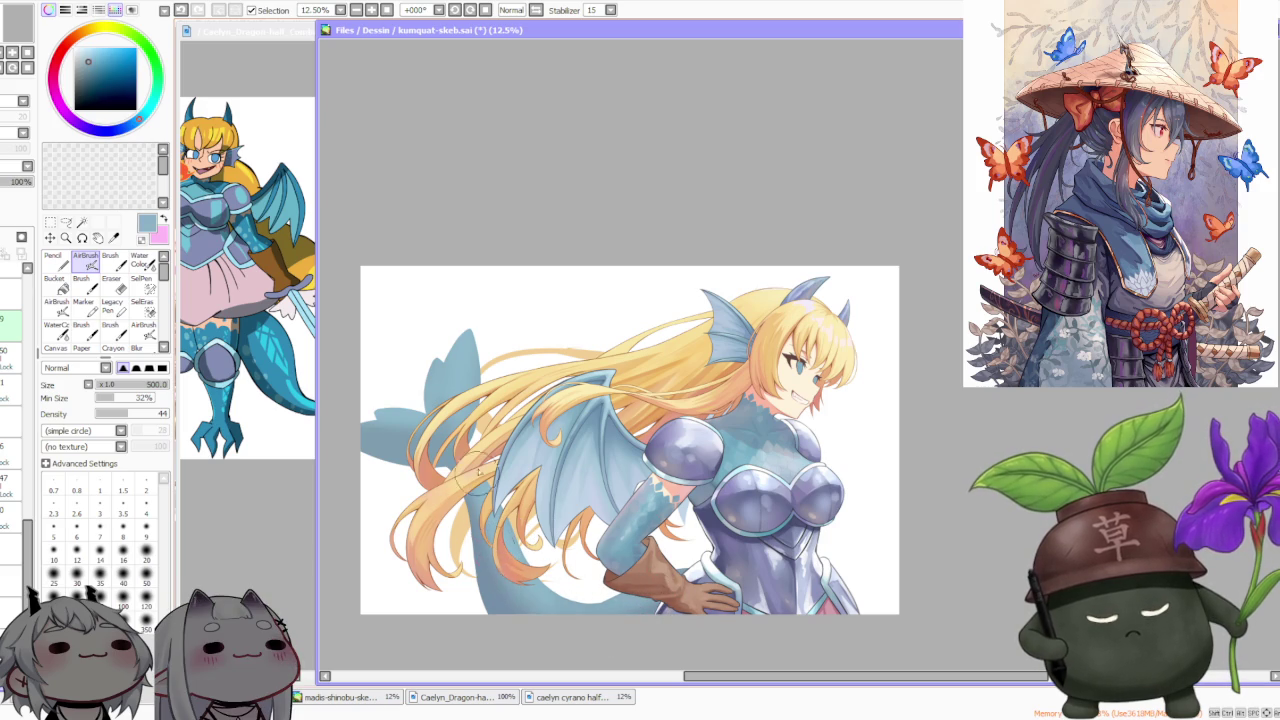
left_click(629, 489, "alt")
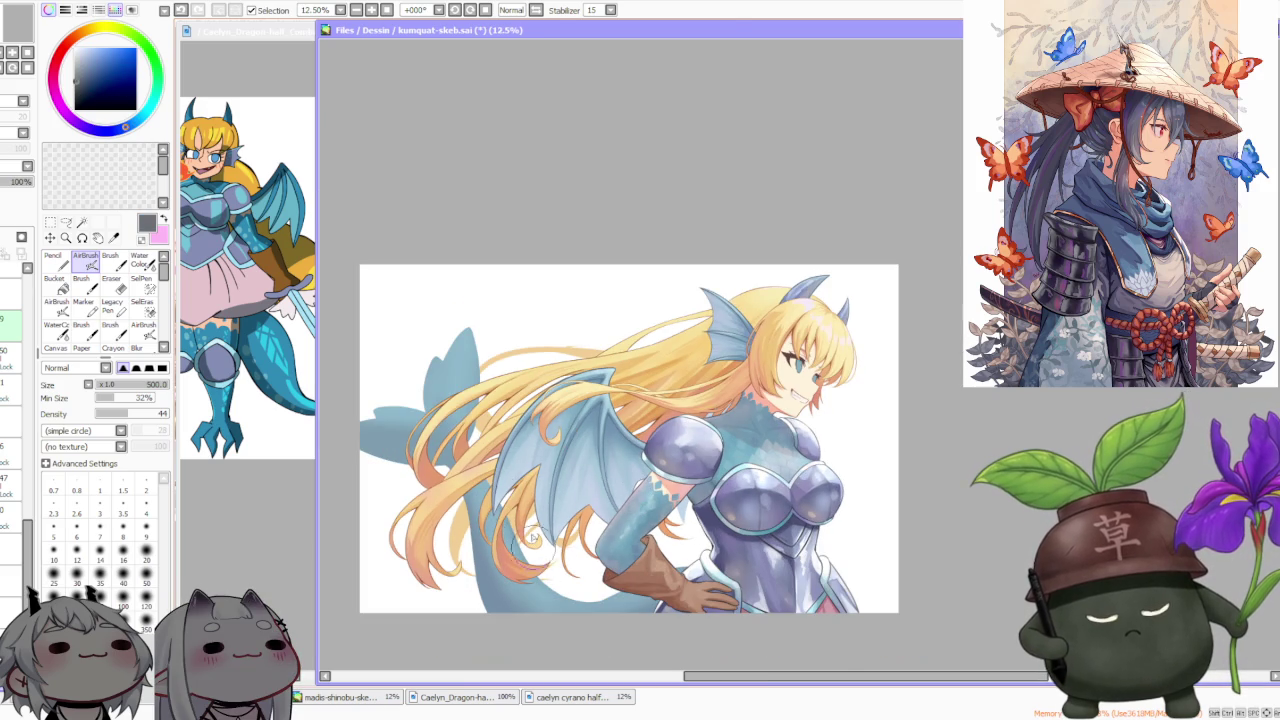
Sample the armour's purple and soften the chest shading, zooming in and out to check
scroll(560, 530, "up", 1)
left_click(609, 525, "alt")
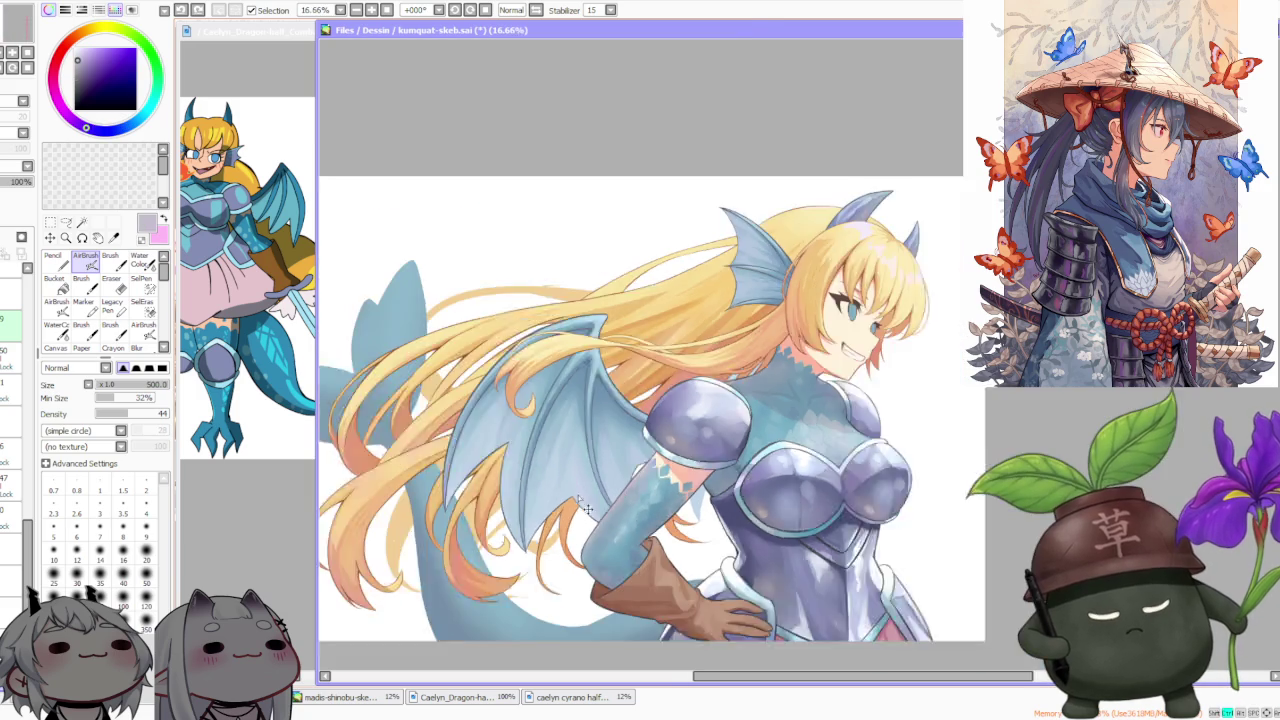
scroll(609, 525, "down", 1)
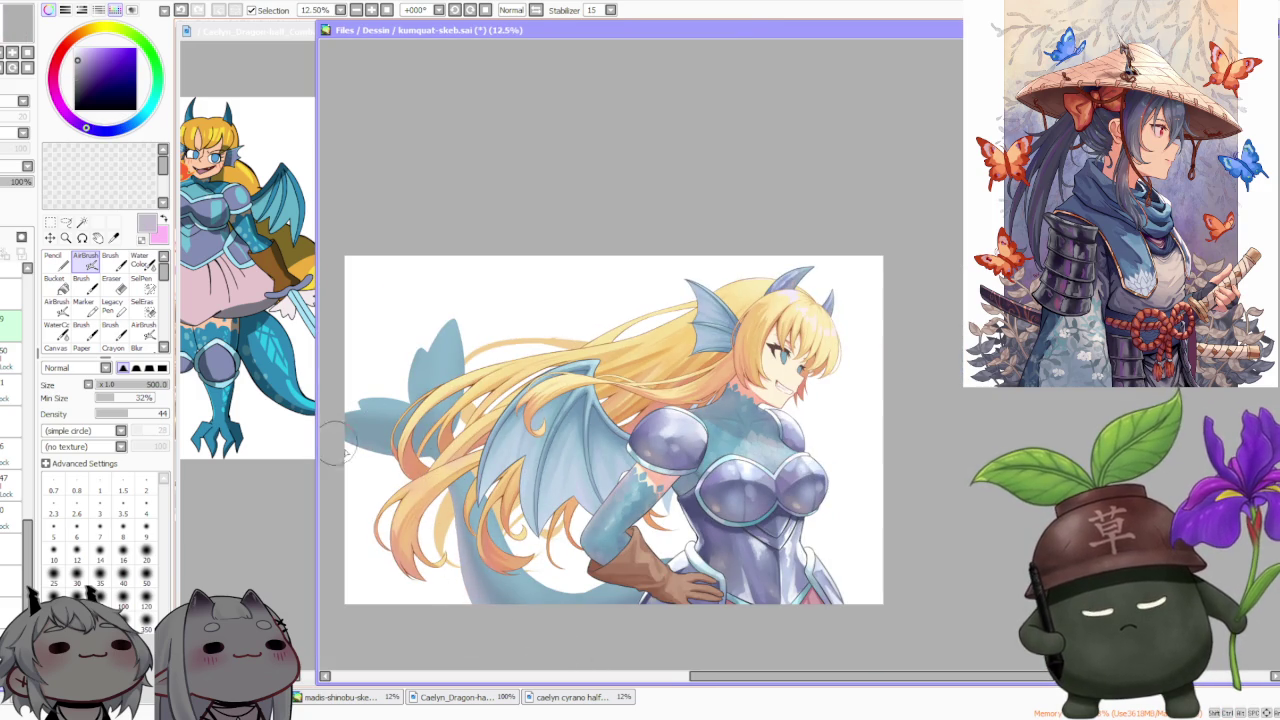
scroll(590, 380, "down", 1)
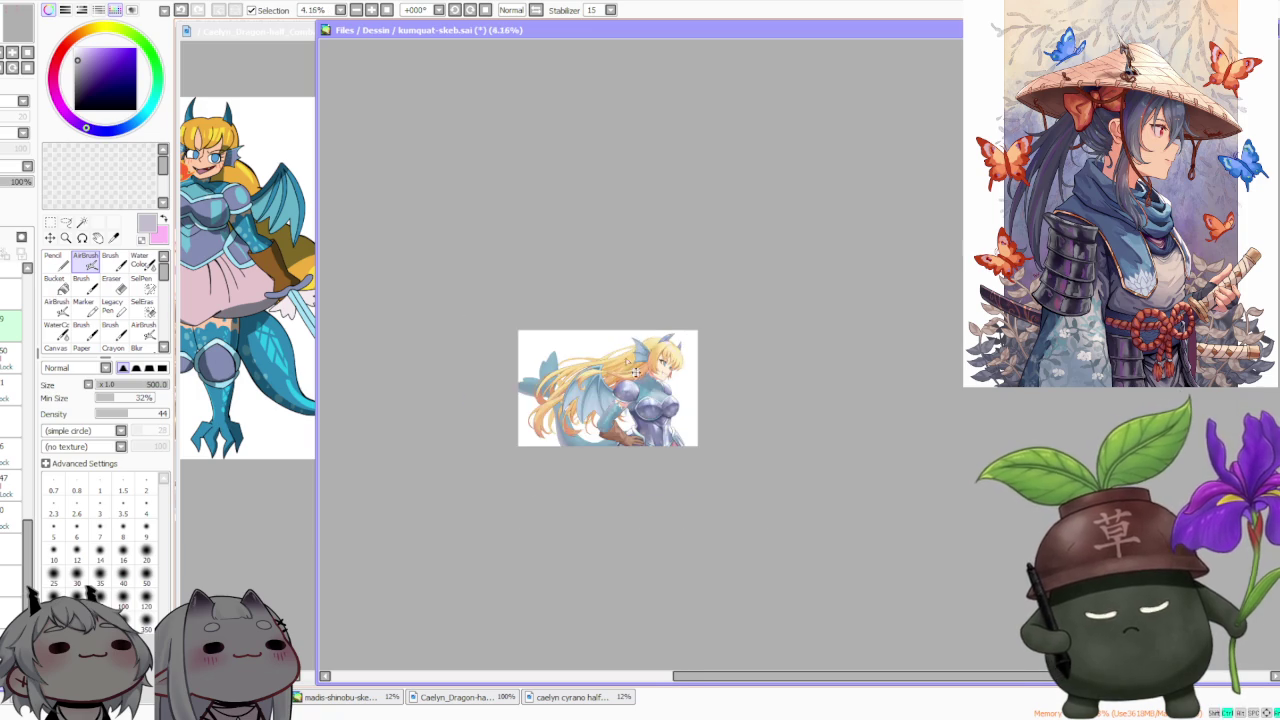
scroll(600, 380, "down", 1)
scroll(638, 378, "up", 2)
scroll(605, 415, "up", 1)
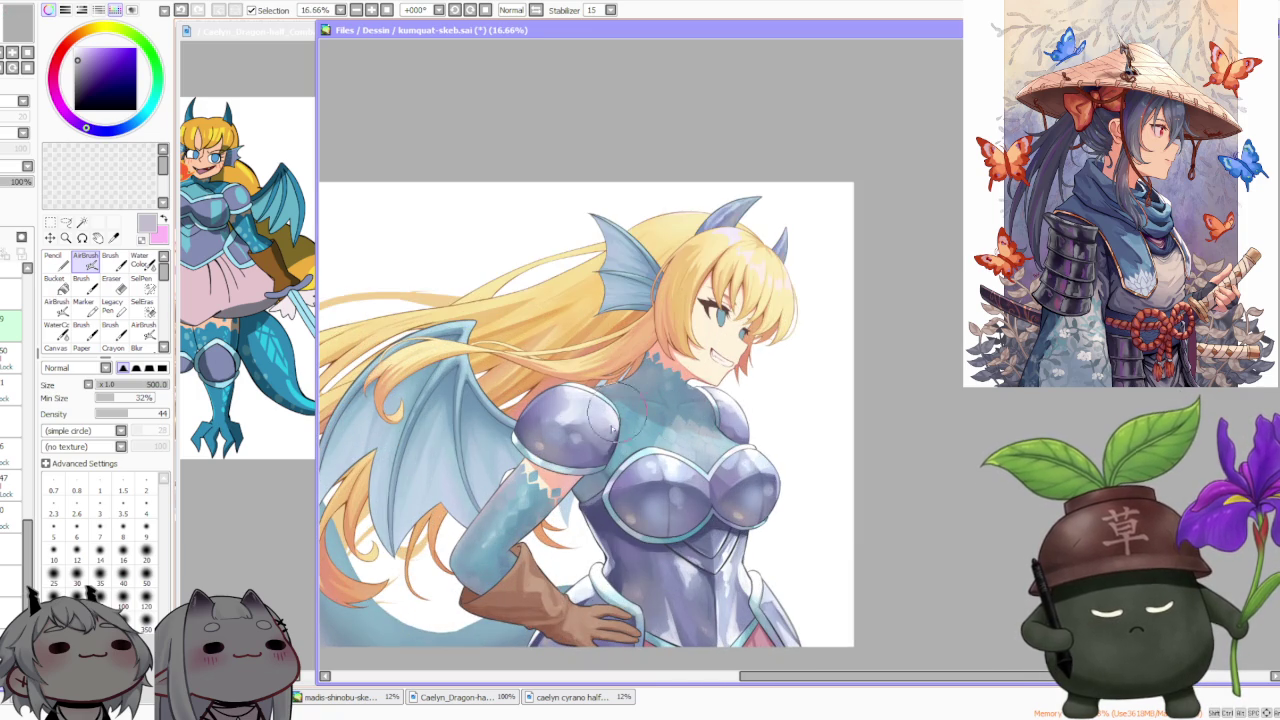
scroll(565, 450, "up", 2)
scroll(495, 525, "down", 3)
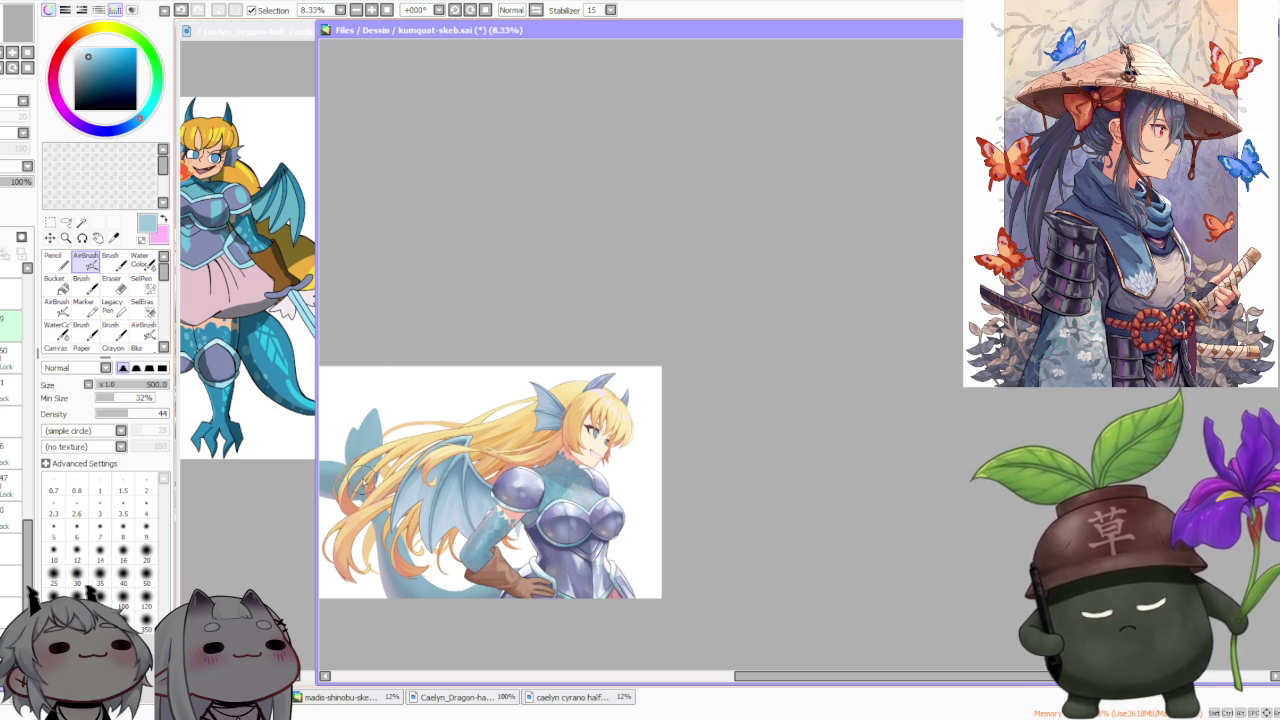
Compare the dragon-girl reference sheet and finished illustration, then return to kumquat-skeb.sai
left_click(290, 560)
left_click_drag(250, 676, 300, 676)
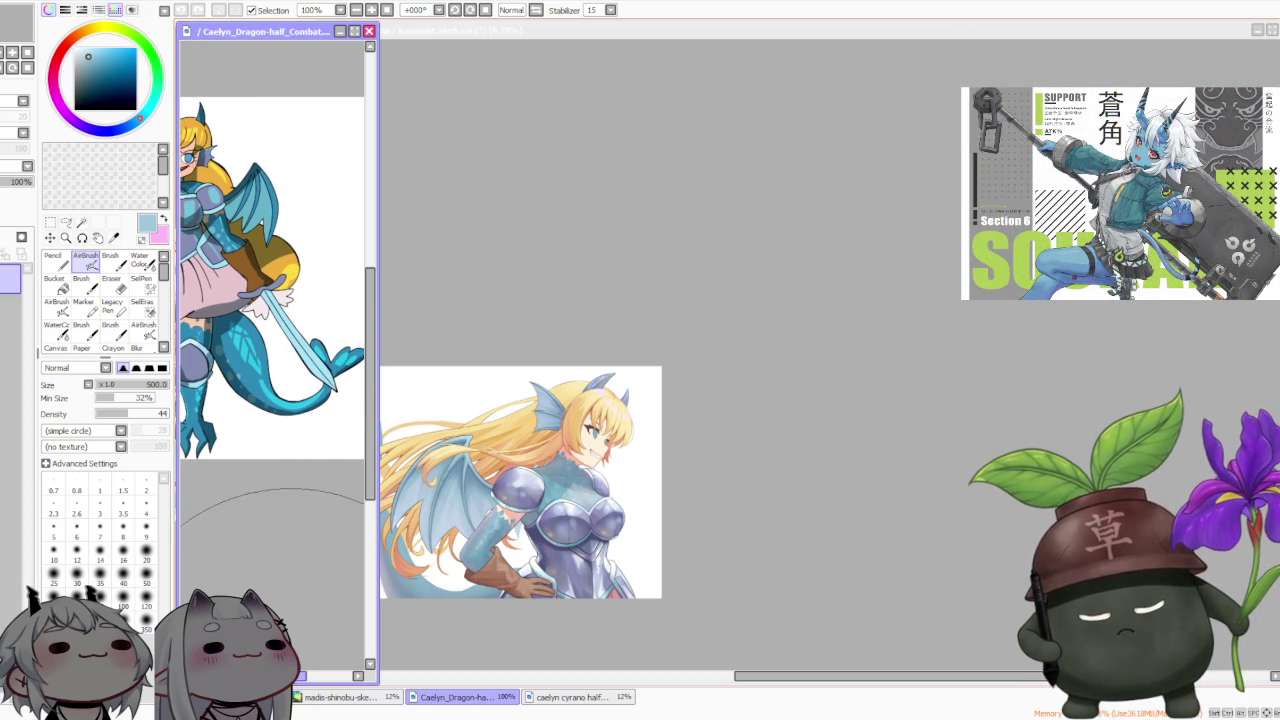
left_click(365, 697)
left_click(540, 697)
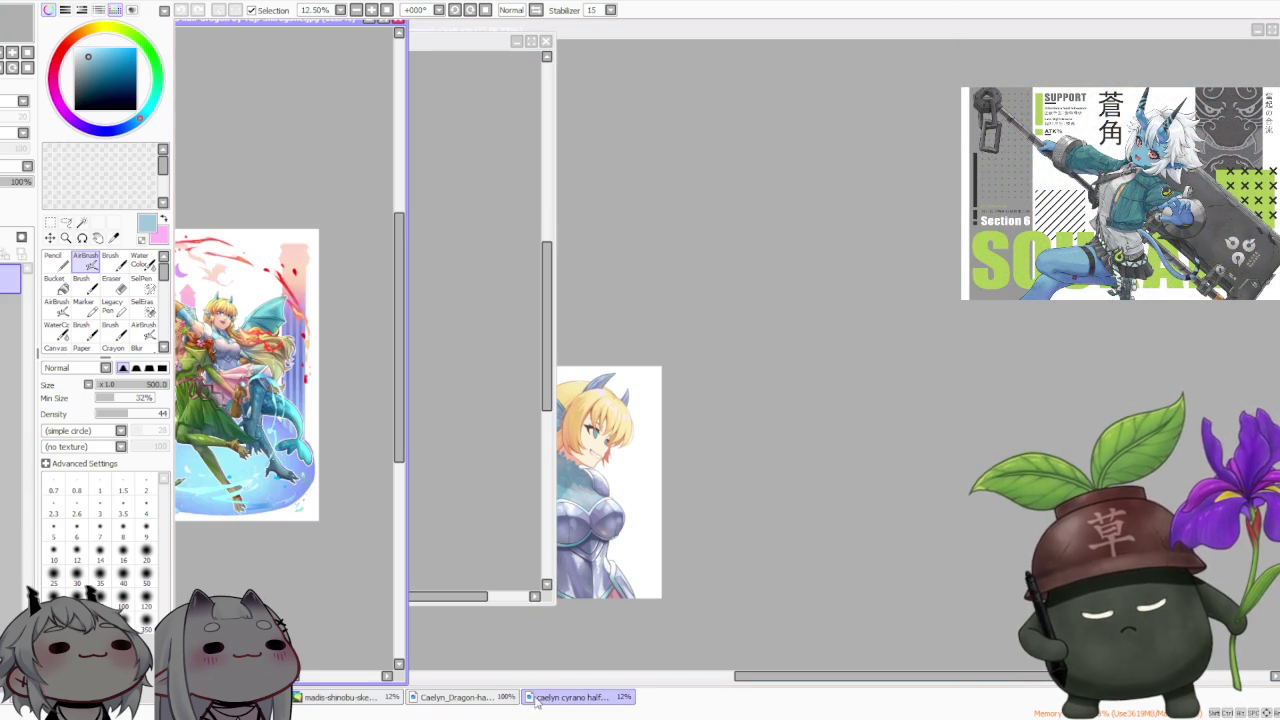
scroll(337, 491, "up", 1)
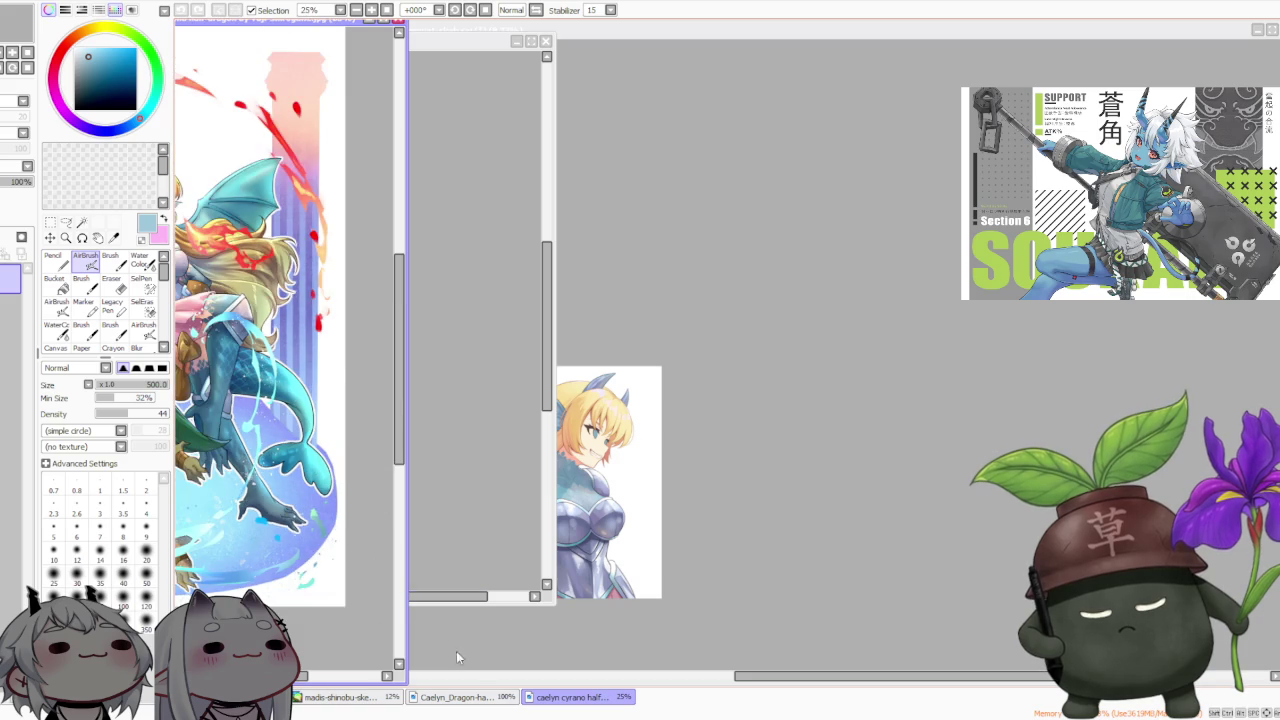
left_click(455, 697)
left_click(552, 699)
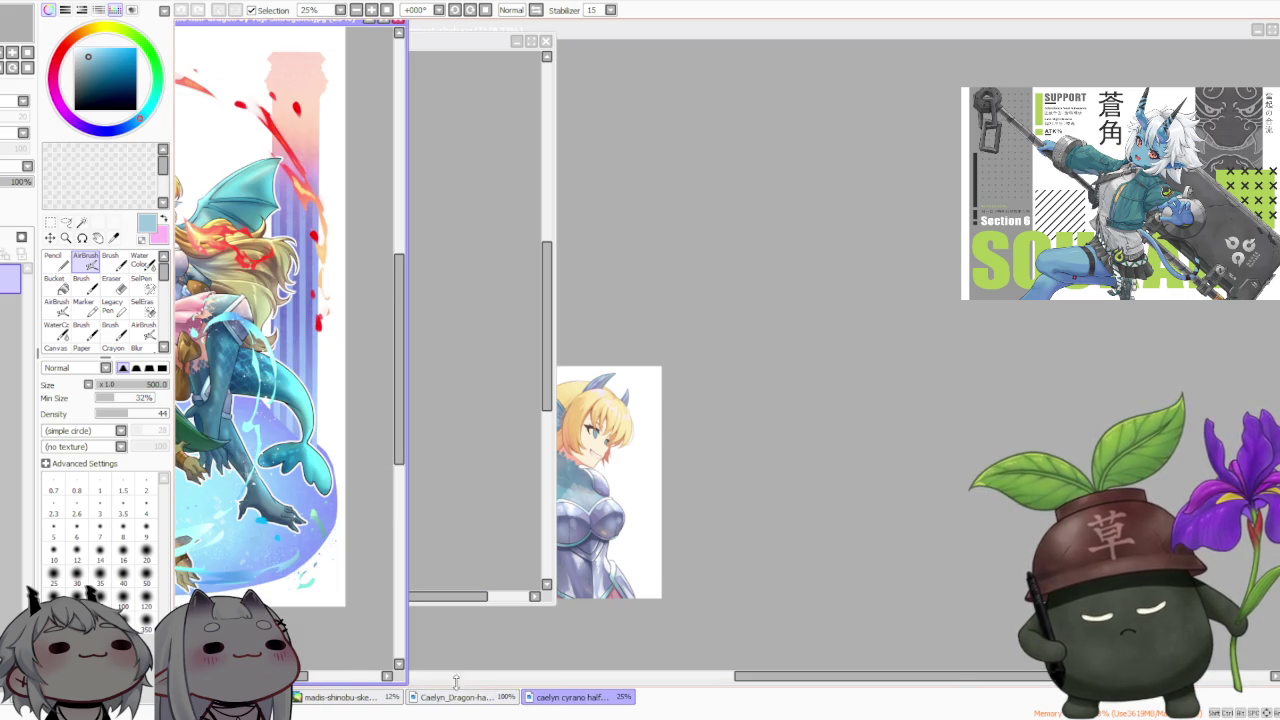
left_click(644, 232)
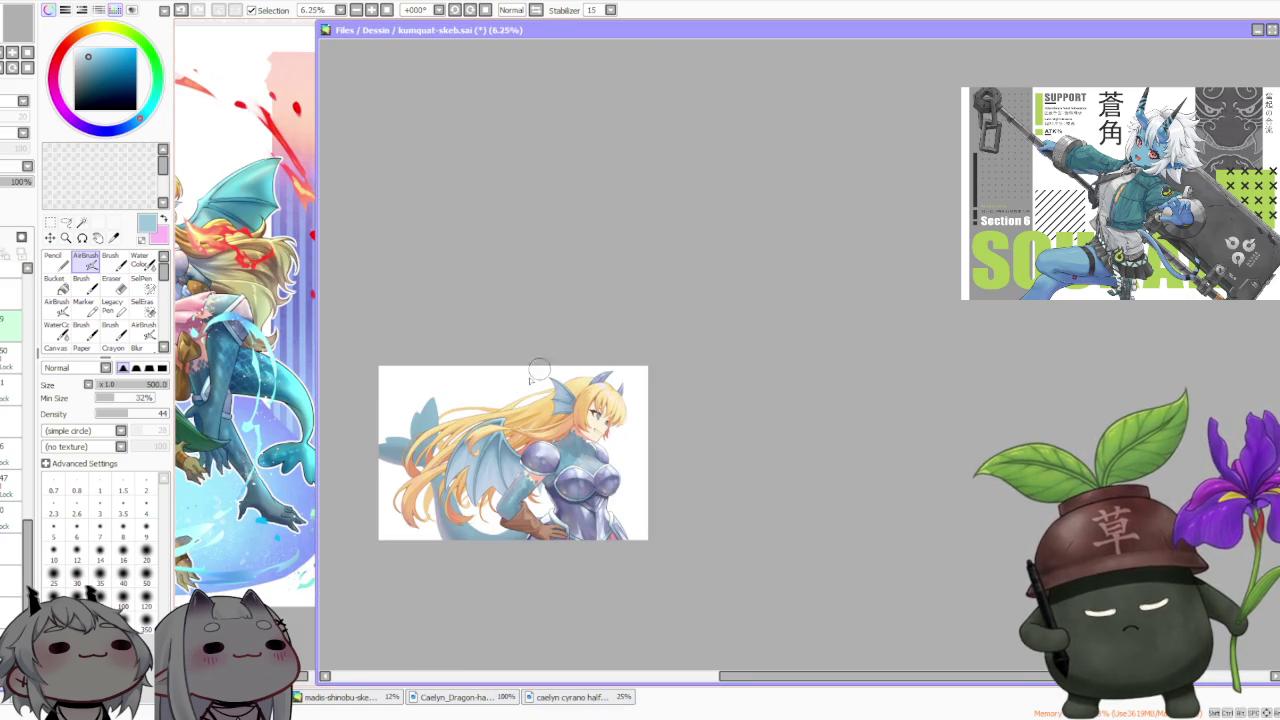
Airbrush darker greyish-blue shading on the tail at size 300, then sample the fin's light blue
scroll(410, 423, "up", 1)
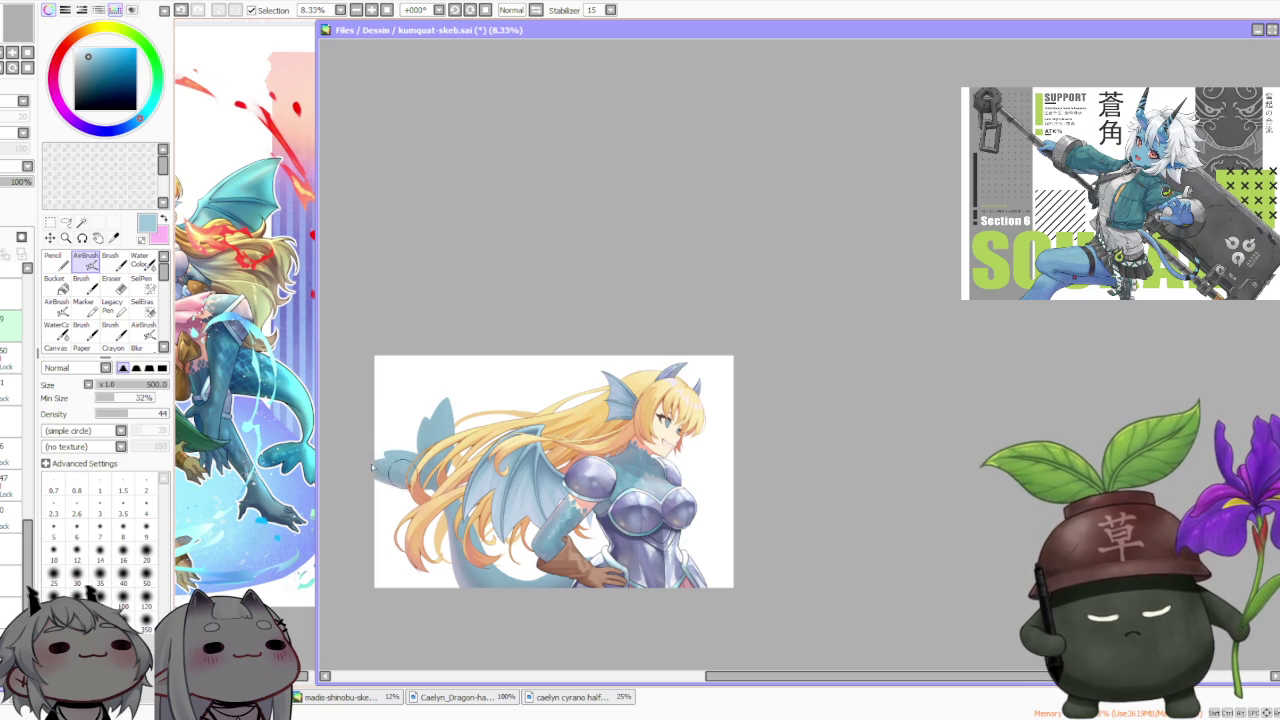
left_click(450, 547, "alt")
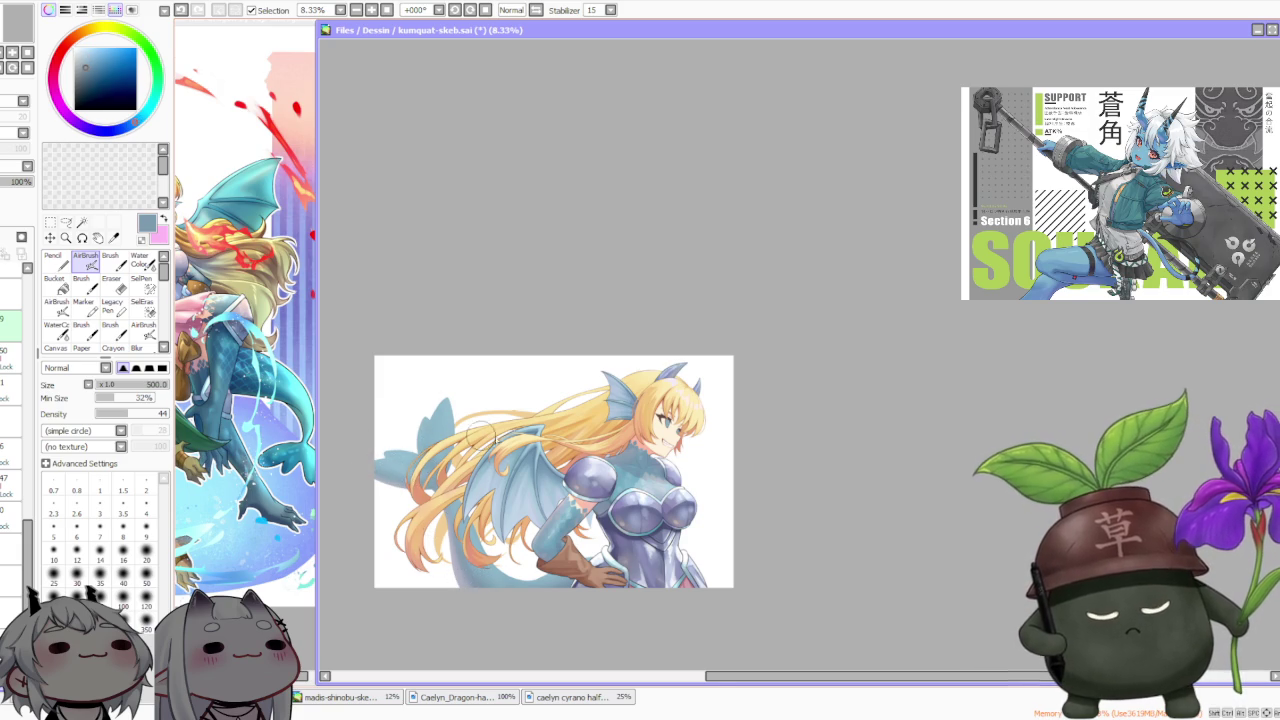
scroll(470, 437, "up", 3)
scroll(470, 437, "up", 2)
scroll(487, 500, "down", 4)
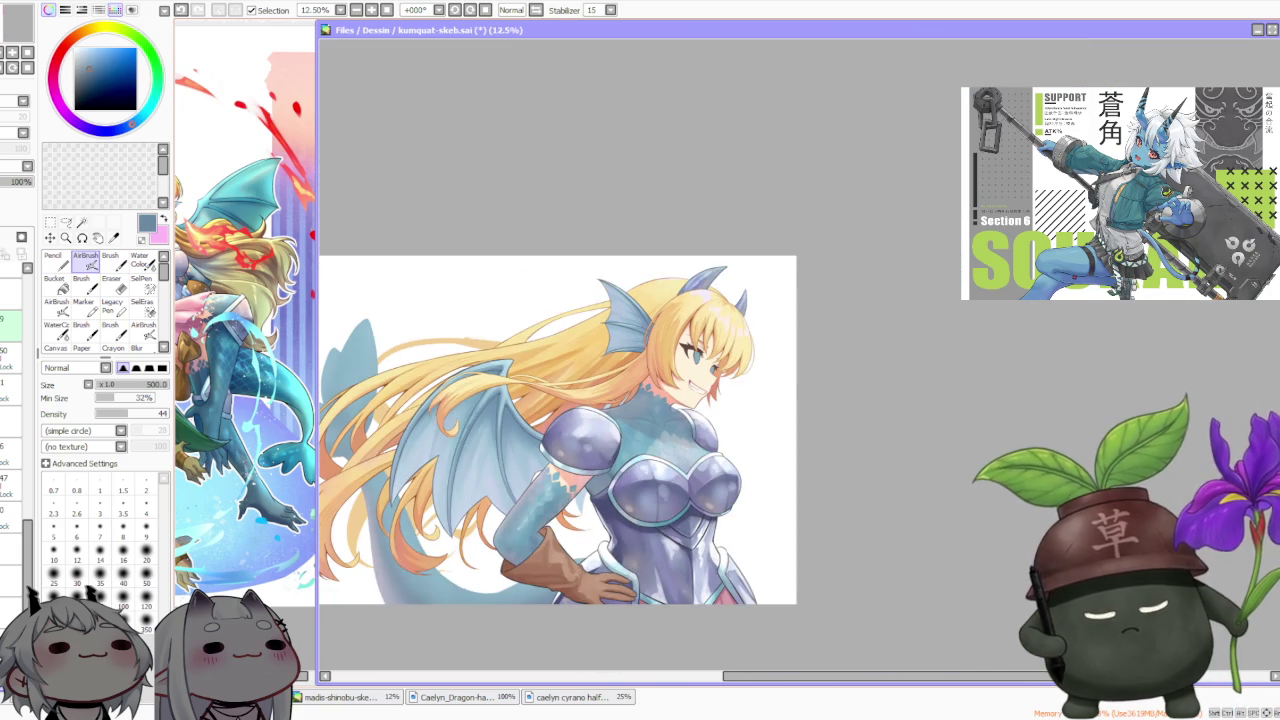
left_click(123, 620)
left_click_drag(405, 402, 350, 392)
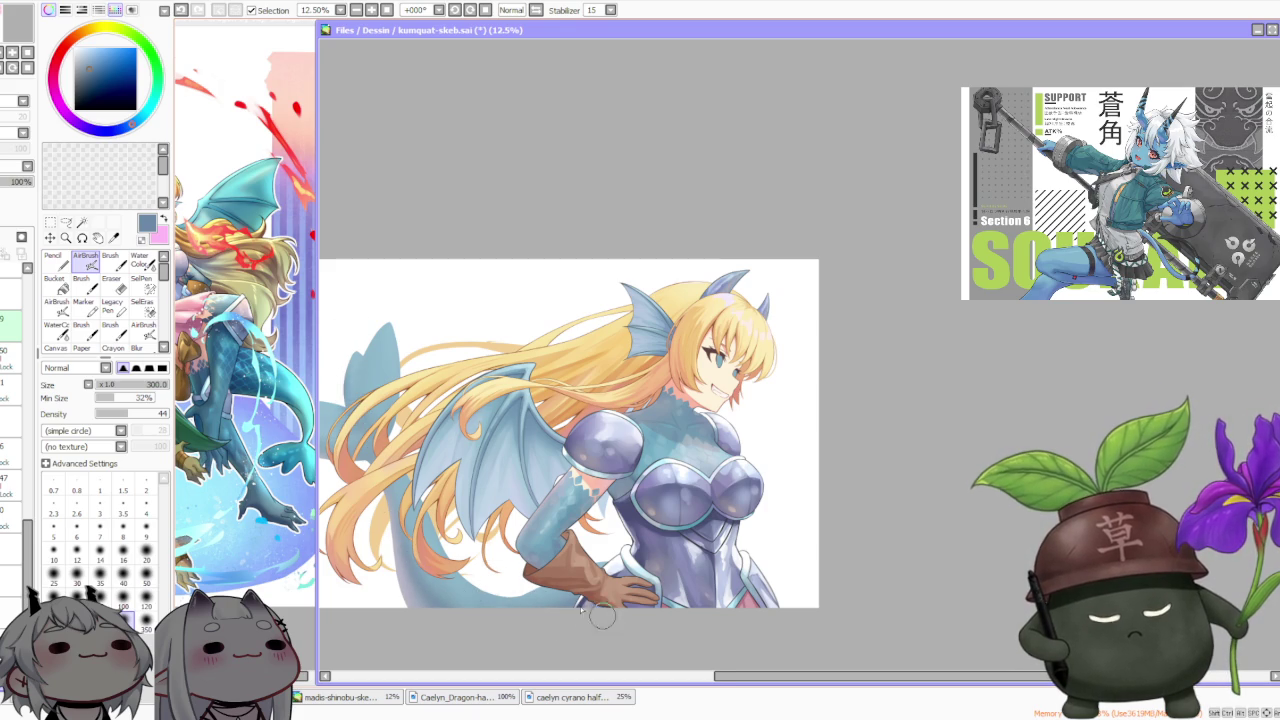
scroll(481, 381, "down", 2)
scroll(481, 381, "down", 1)
scroll(420, 430, "up", 1)
scroll(402, 462, "up", 3)
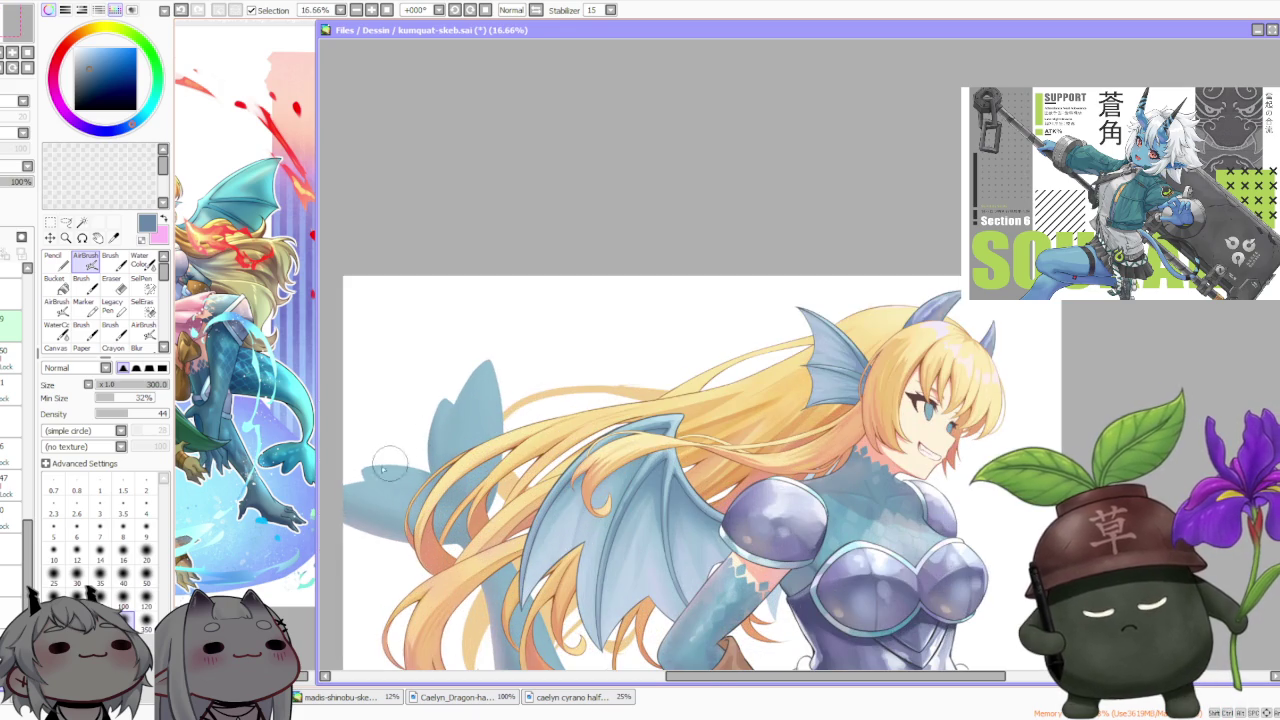
left_click(379, 480, "alt")
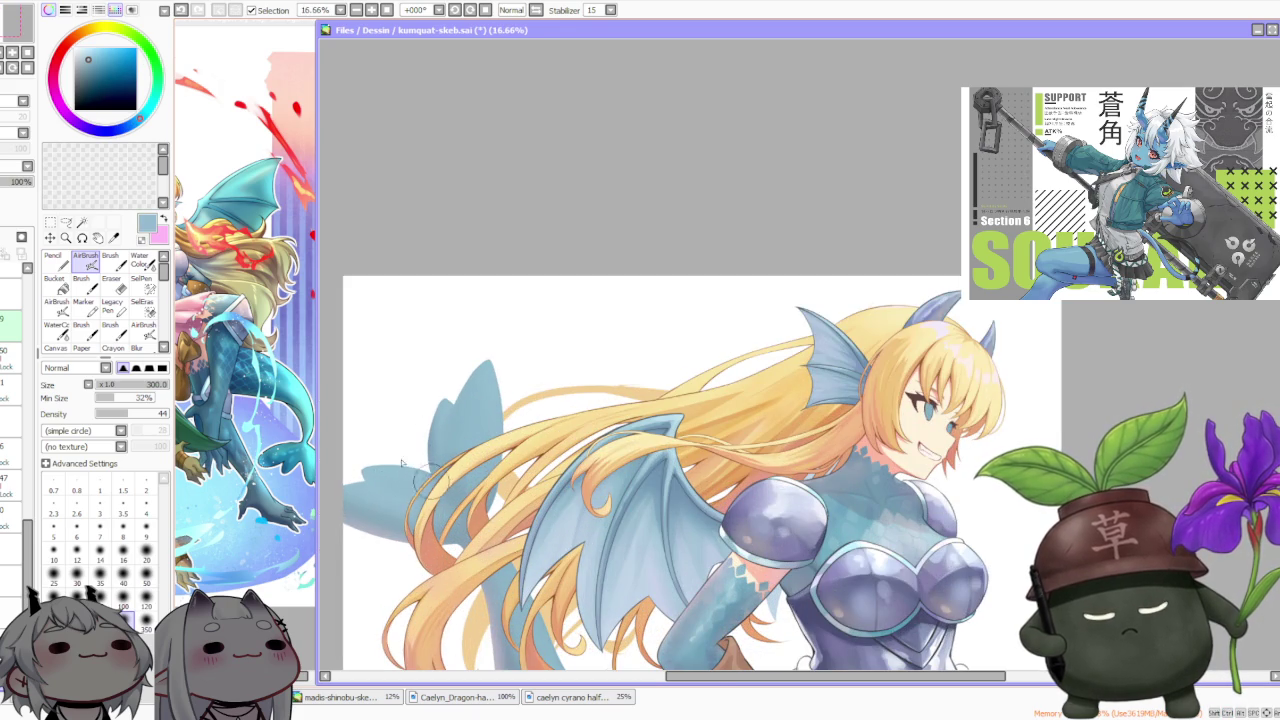
scroll(425, 347, "down", 2)
With the regular Brush, paint light strokes in the fin's light blue over the tail area
key("b")
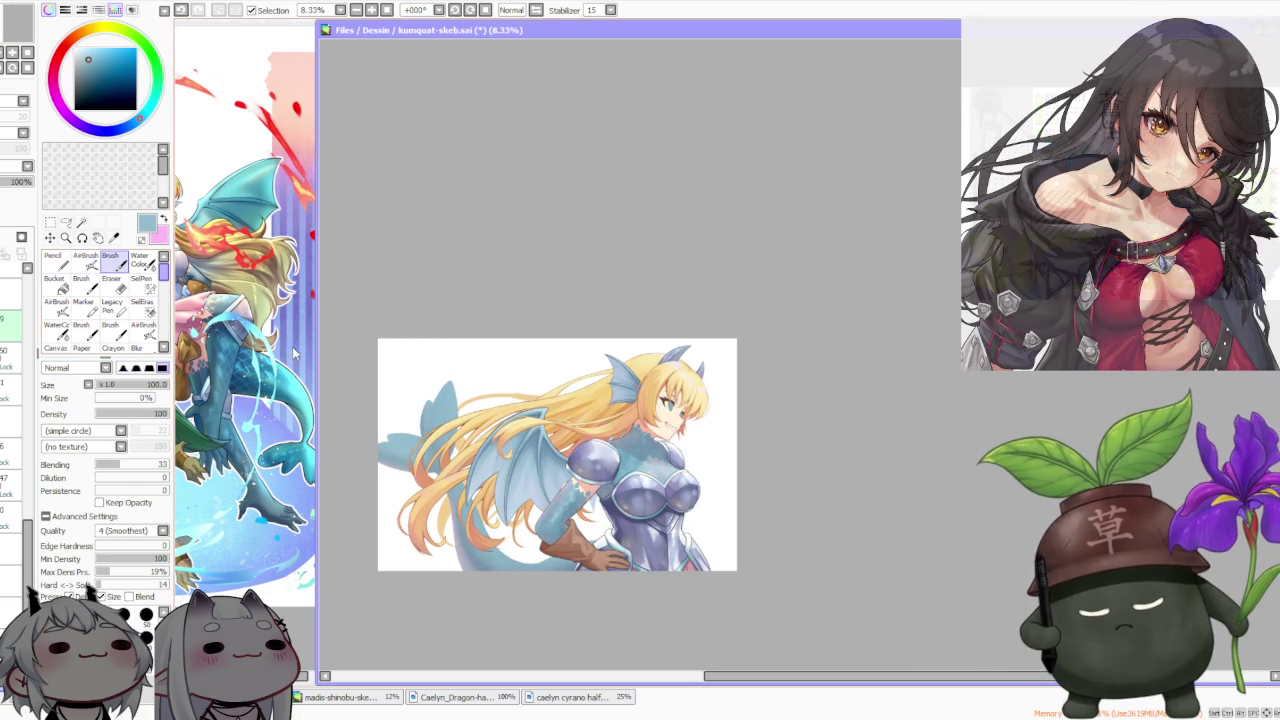
left_click(478, 547, "alt")
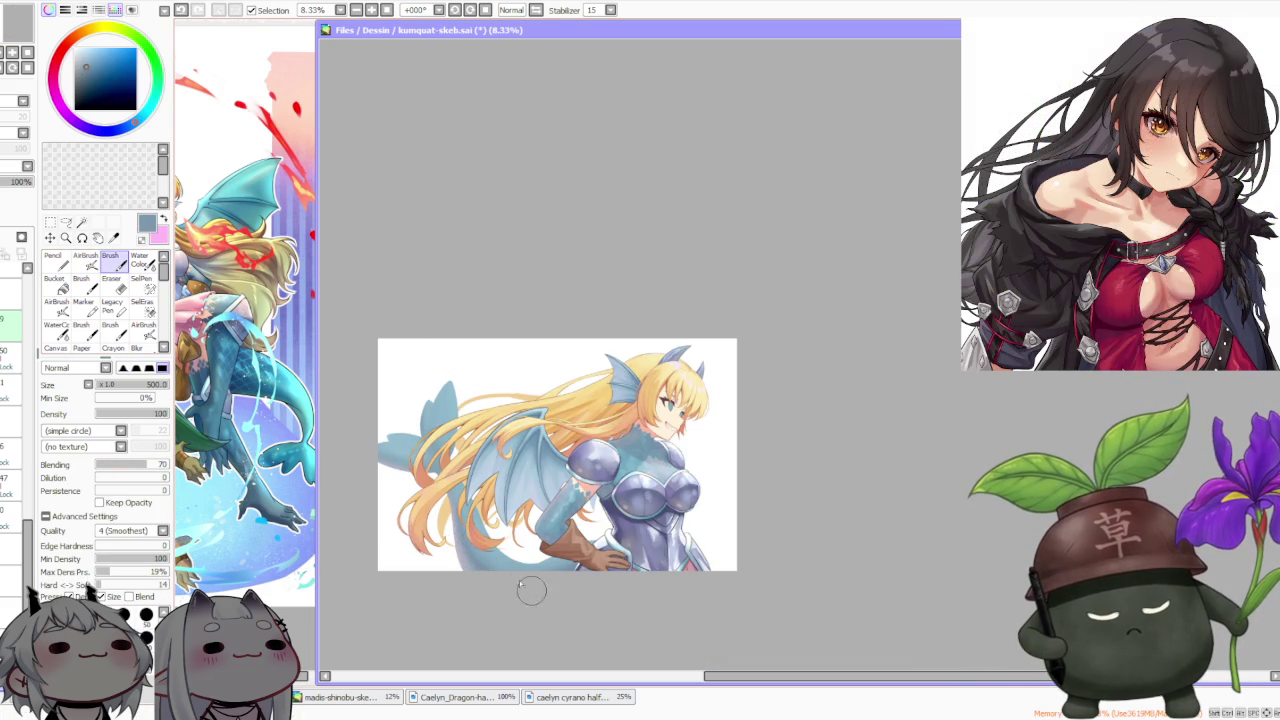
left_click(397, 445, "alt")
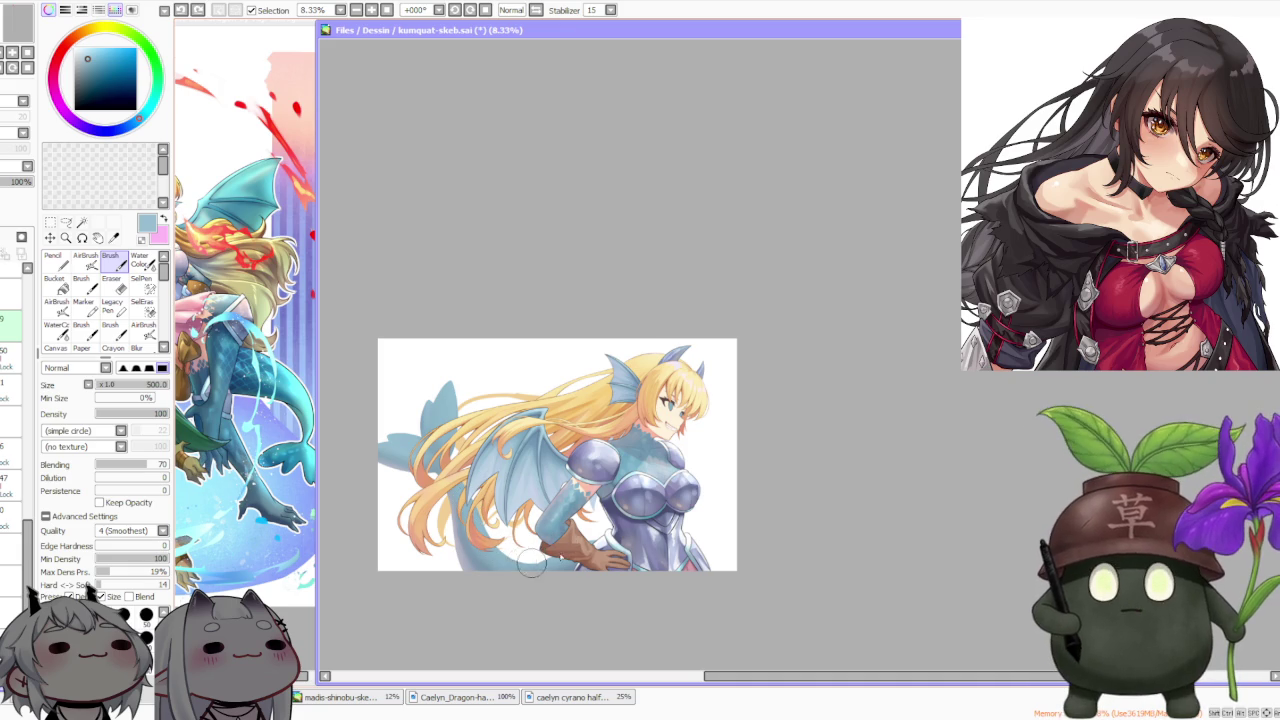
left_click_drag(533, 566, 572, 545)
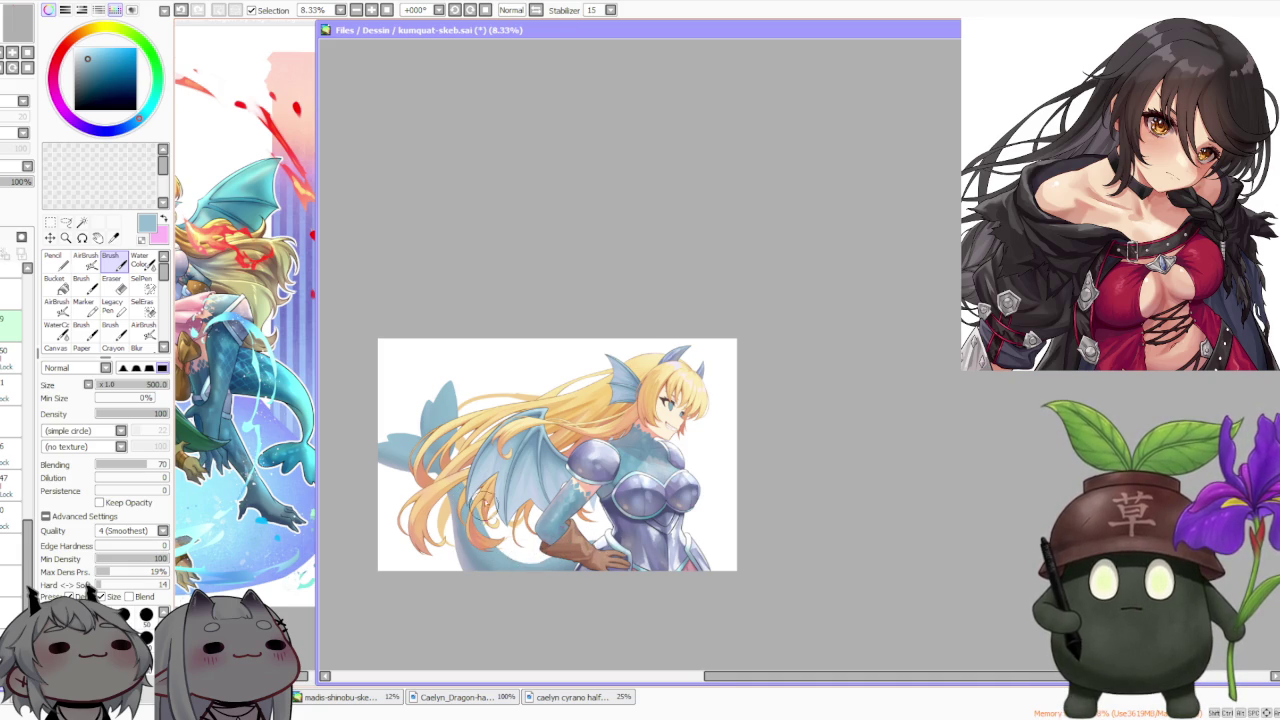
scroll(522, 556, "up", 1)
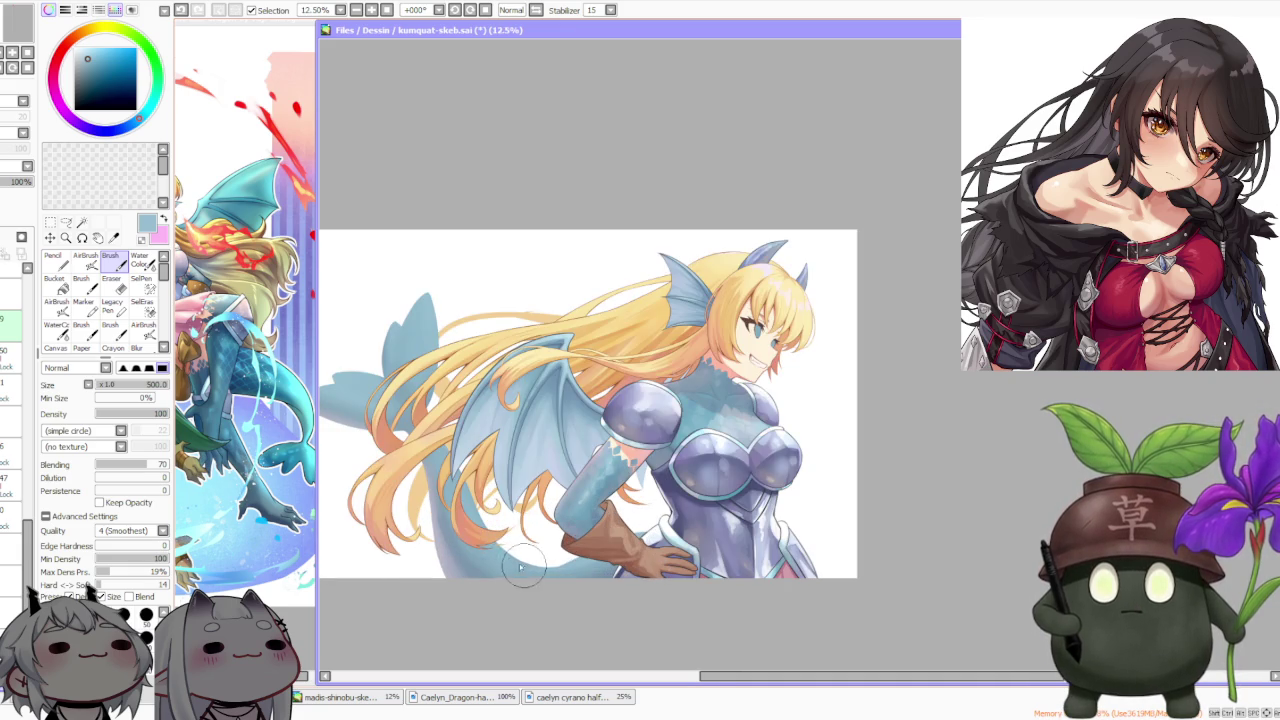
Sample blue-grey tones from the tail and lower the brush Blending to 51
left_click(430, 540, "alt")
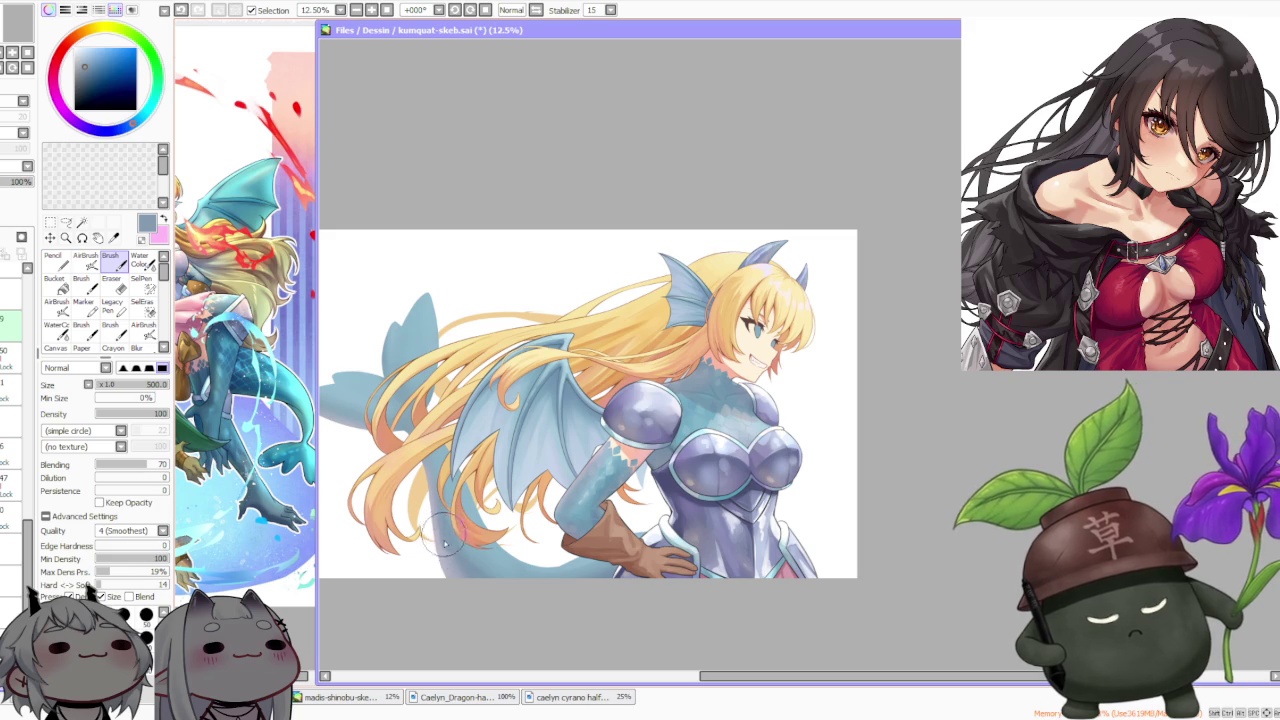
left_click(446, 560, "alt")
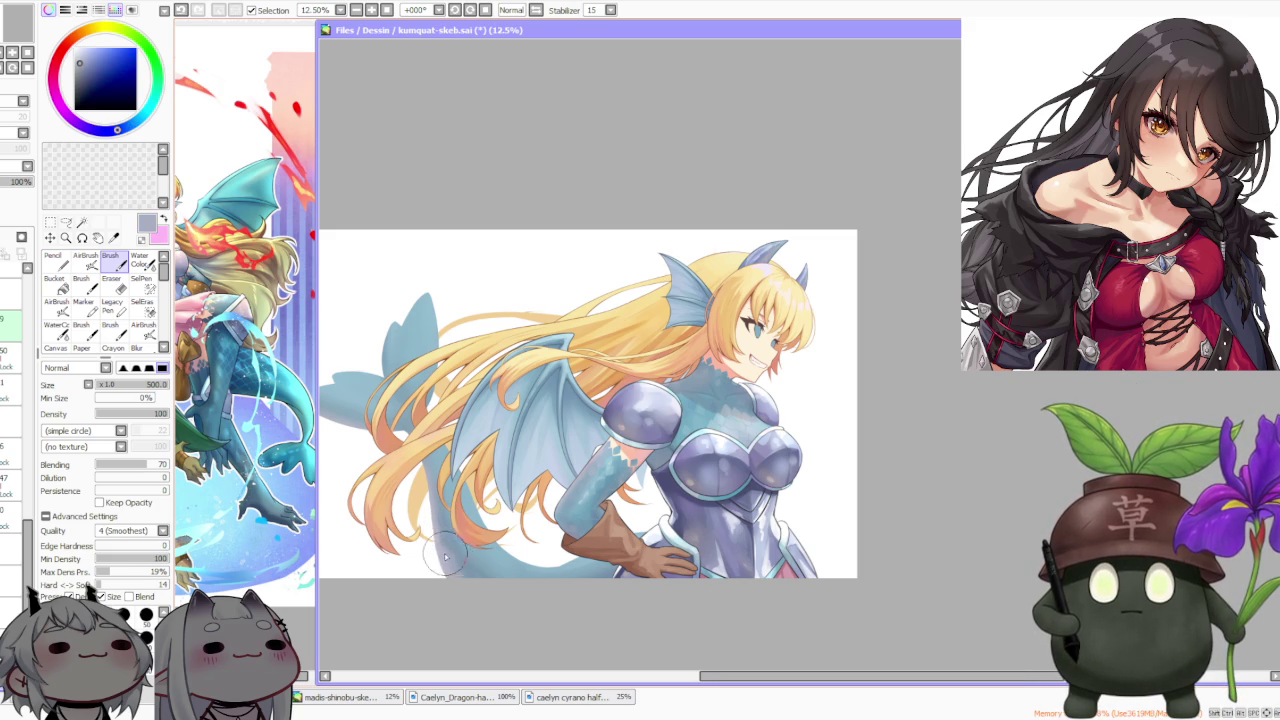
left_click(455, 560, "alt")
left_click(443, 550, "alt")
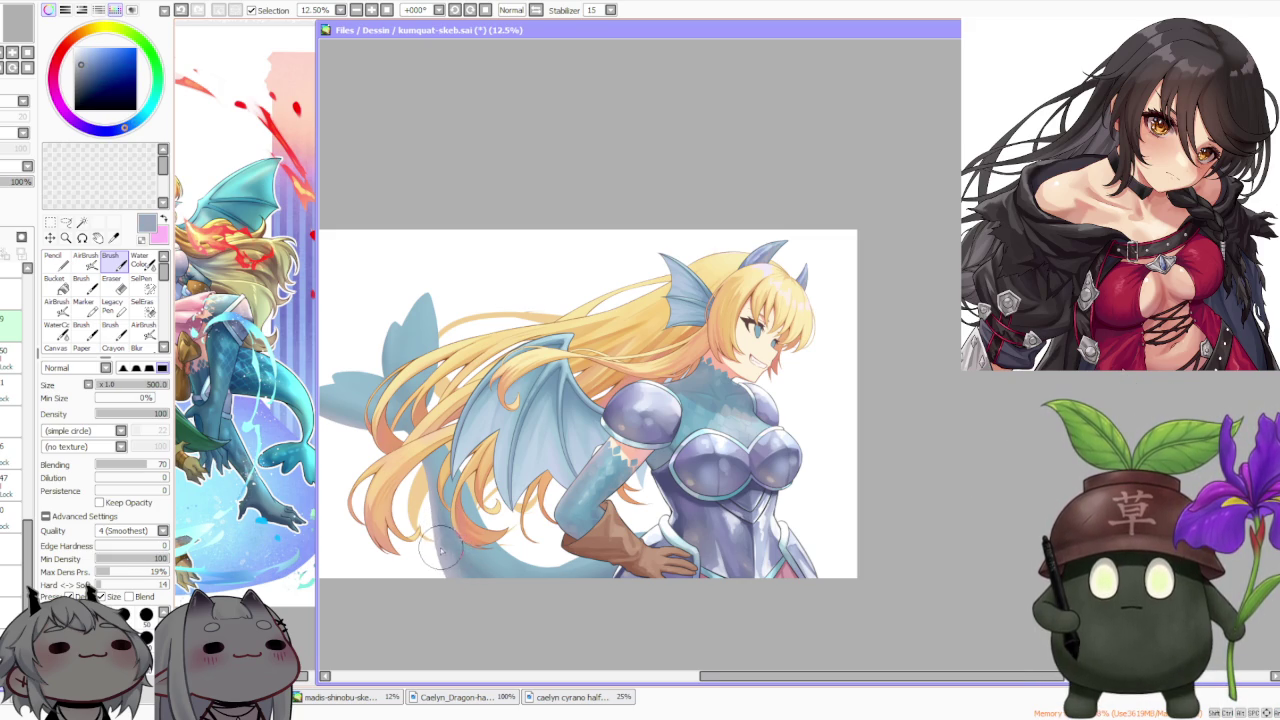
left_click(456, 558, "alt")
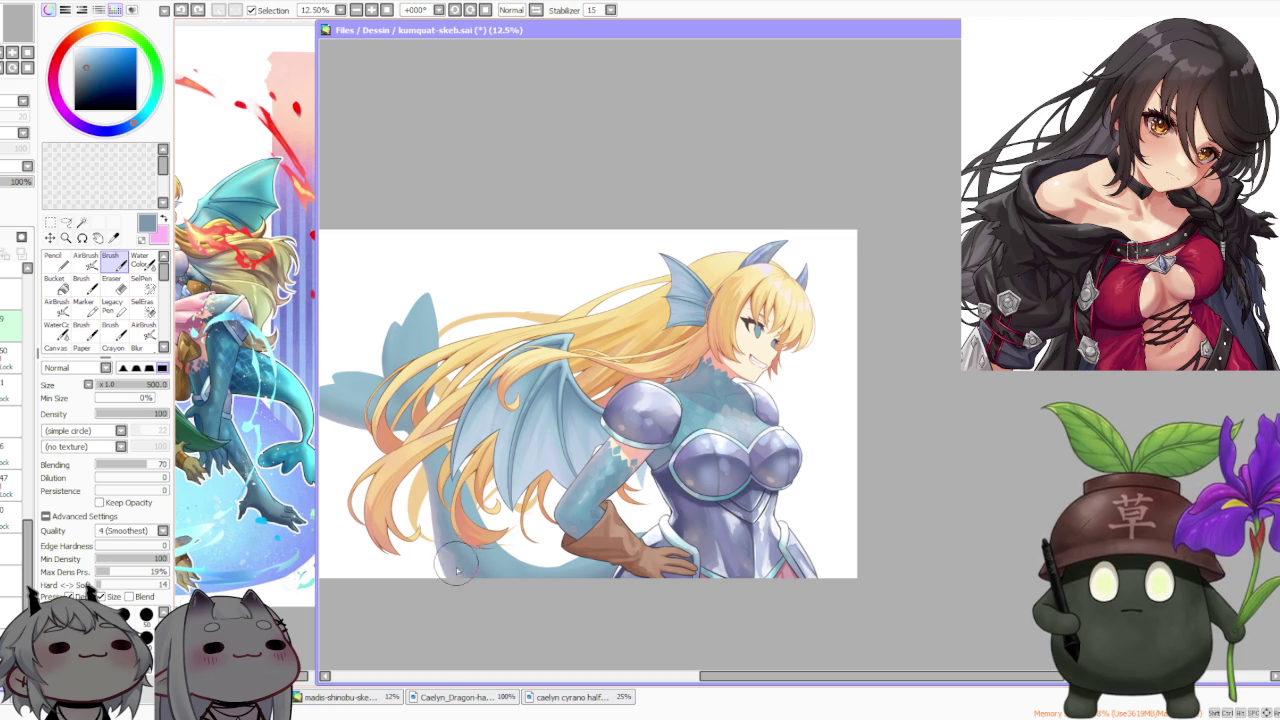
scroll(453, 540, "down", 2)
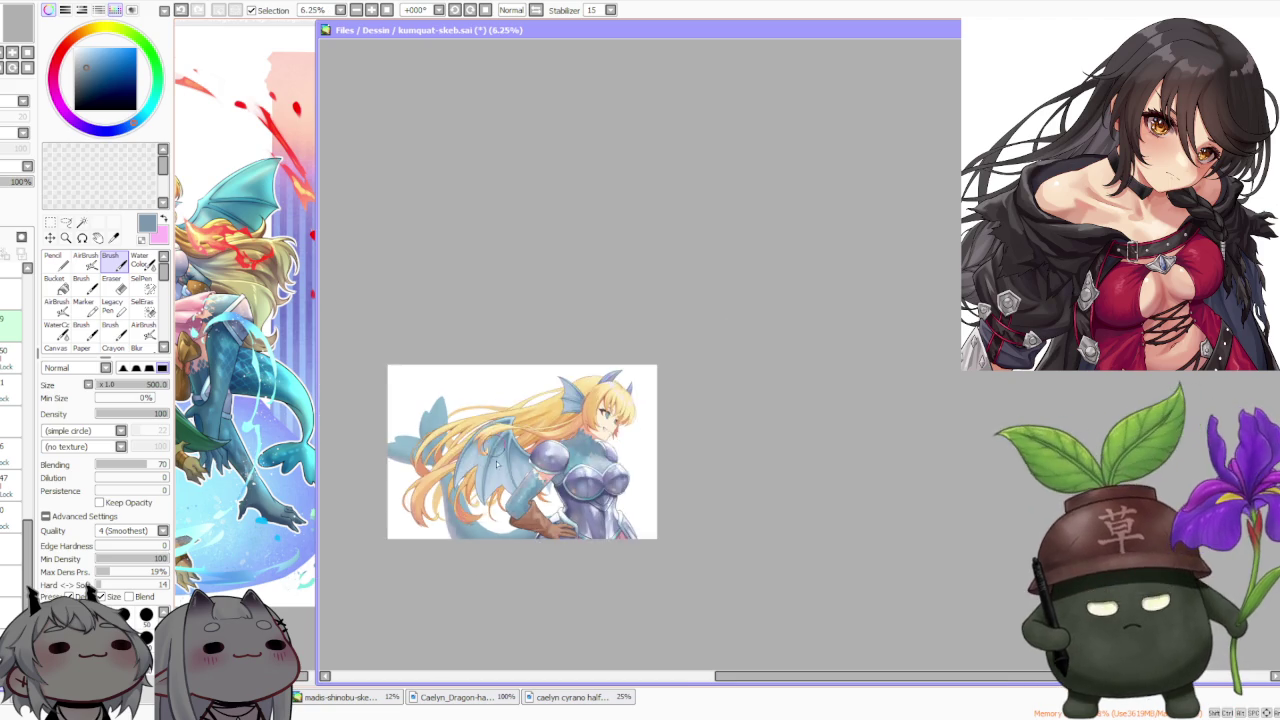
scroll(453, 560, "up", 2)
scroll(453, 580, "up", 1)
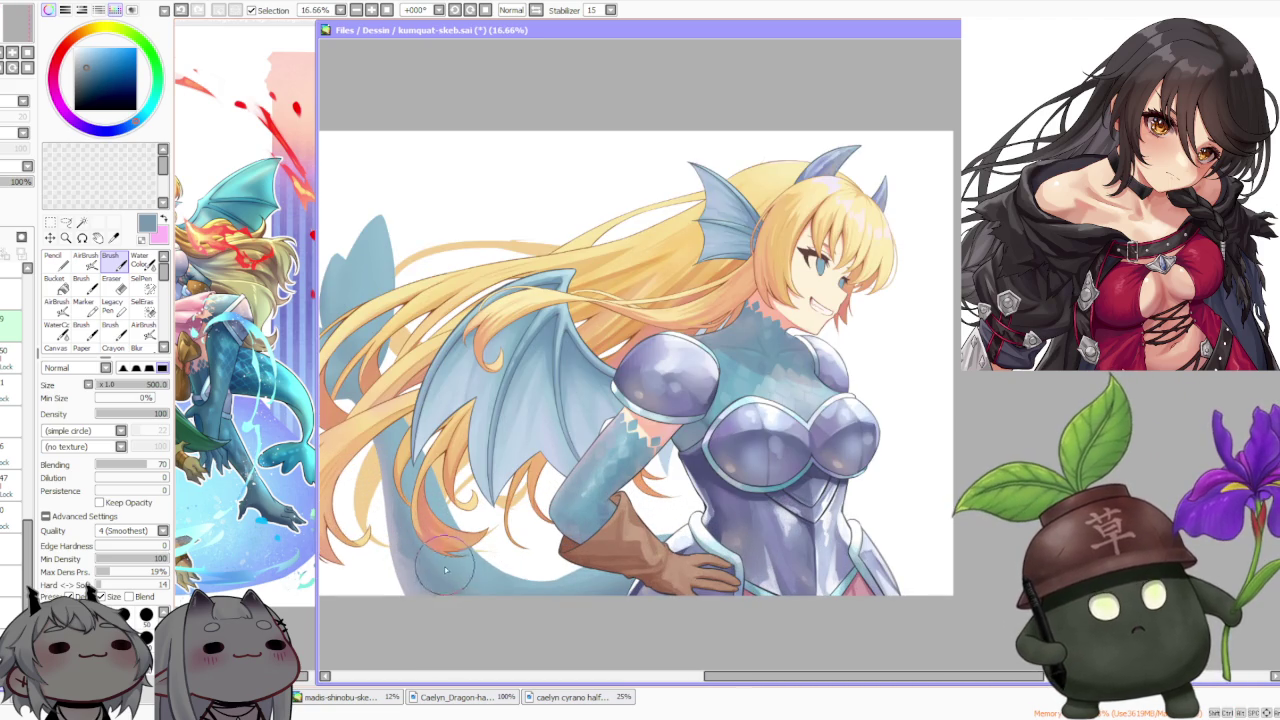
left_click_drag(149, 465, 131, 465)
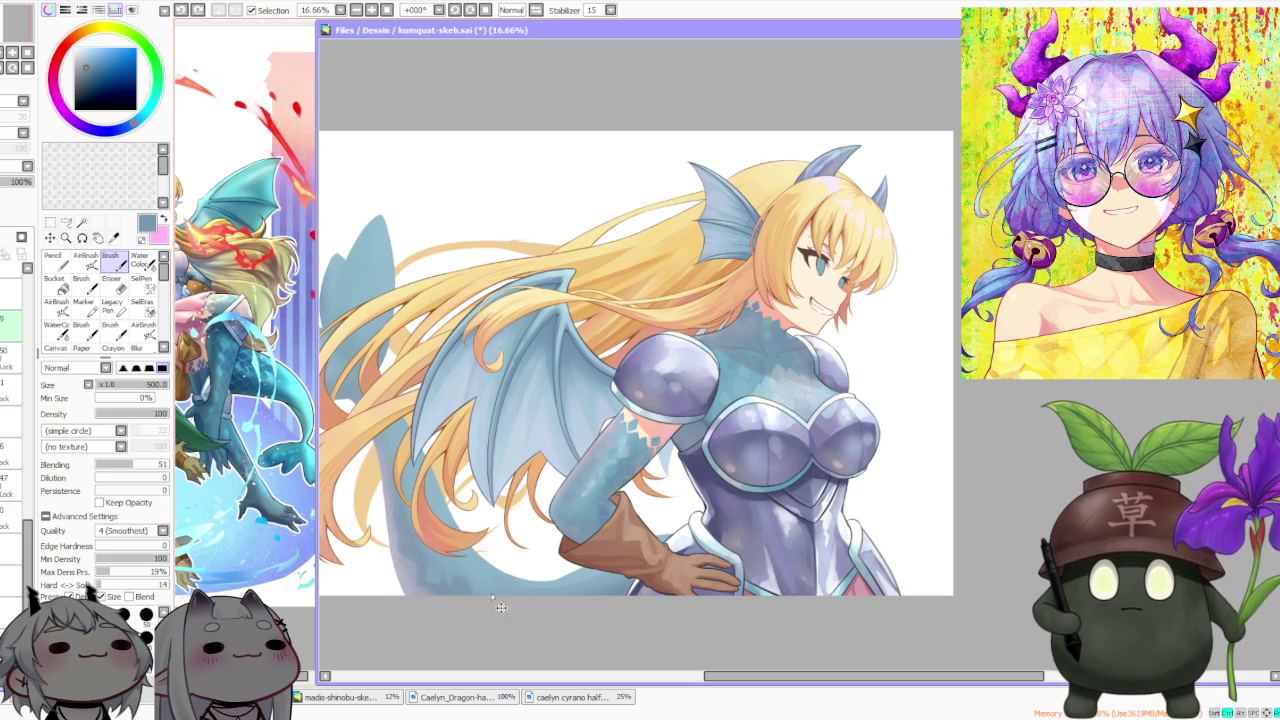
Shade along the tail's lower edge with a lighter blue-grey, then adjust the colour slightly
left_click(437, 575, "alt")
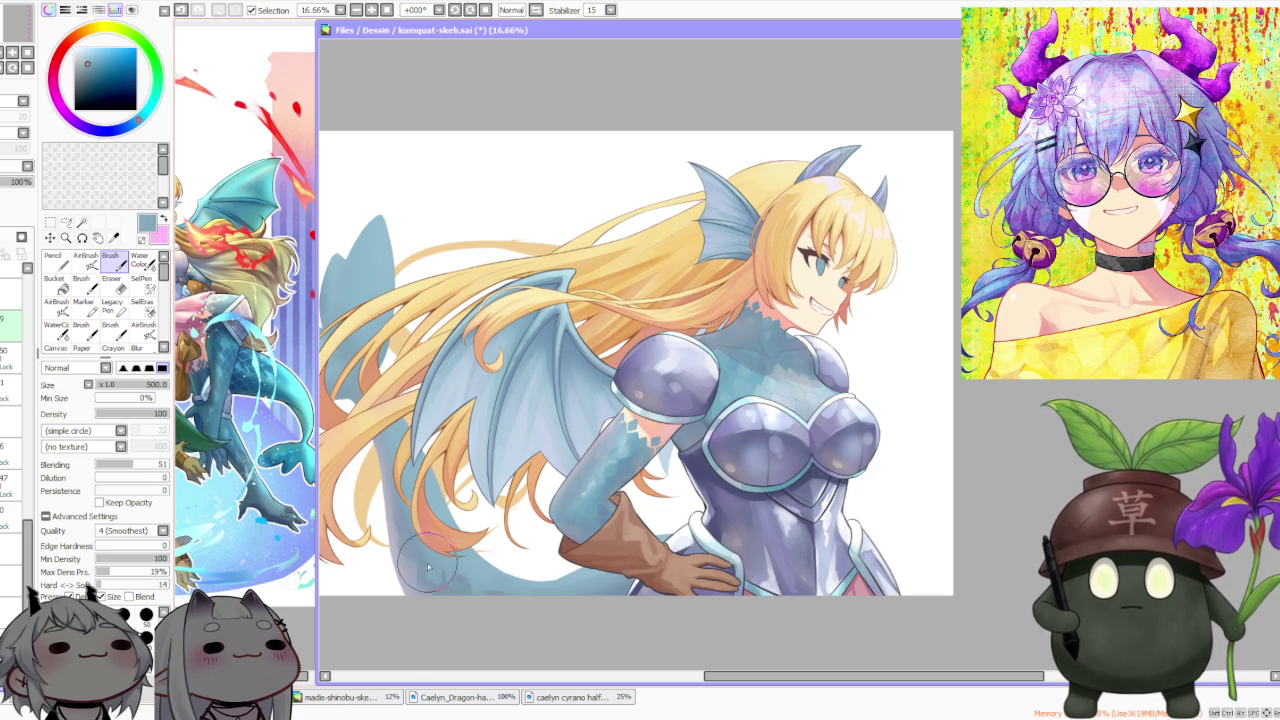
left_click_drag(428, 555, 600, 597)
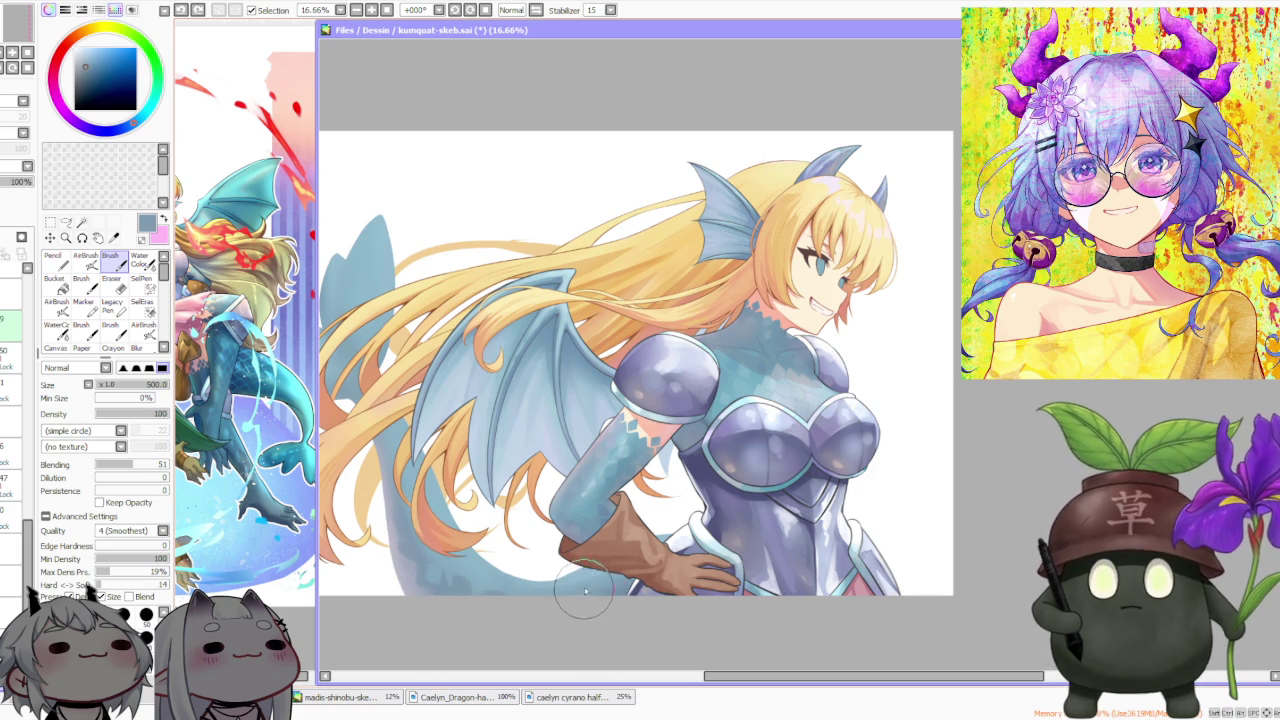
left_click(535, 584, "alt")
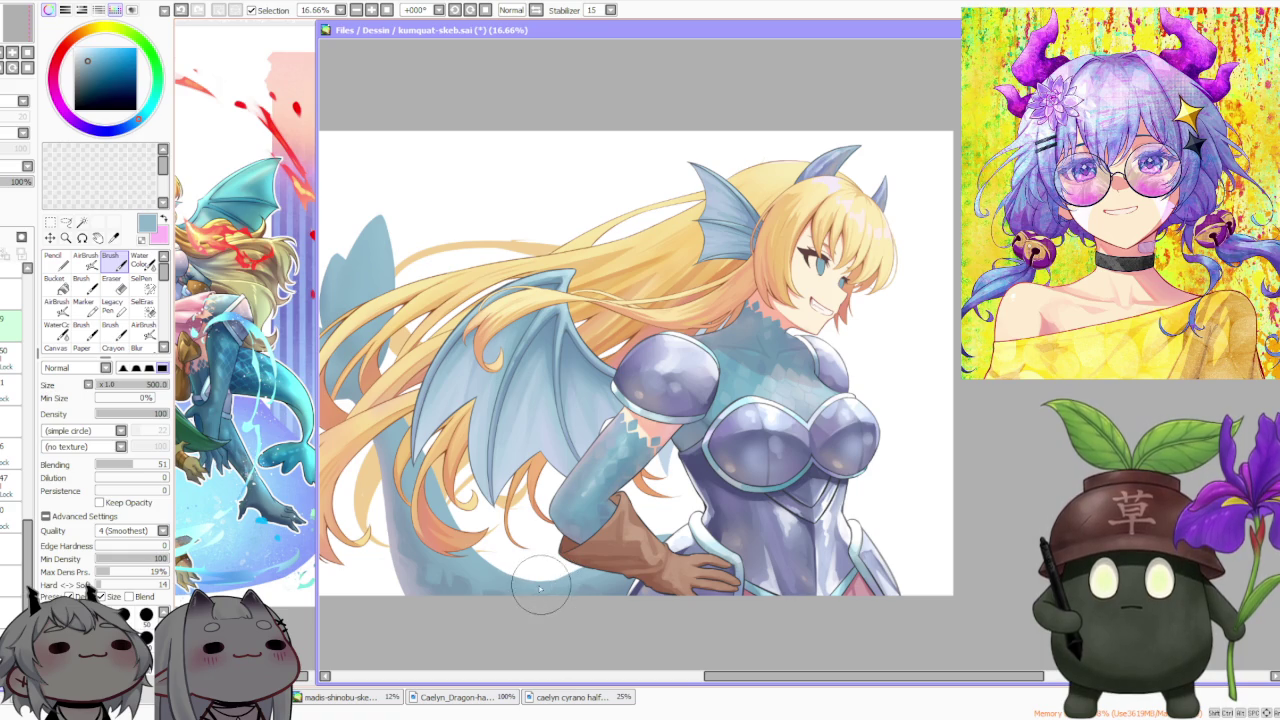
scroll(540, 508, "down", 1)
scroll(560, 540, "up", 1)
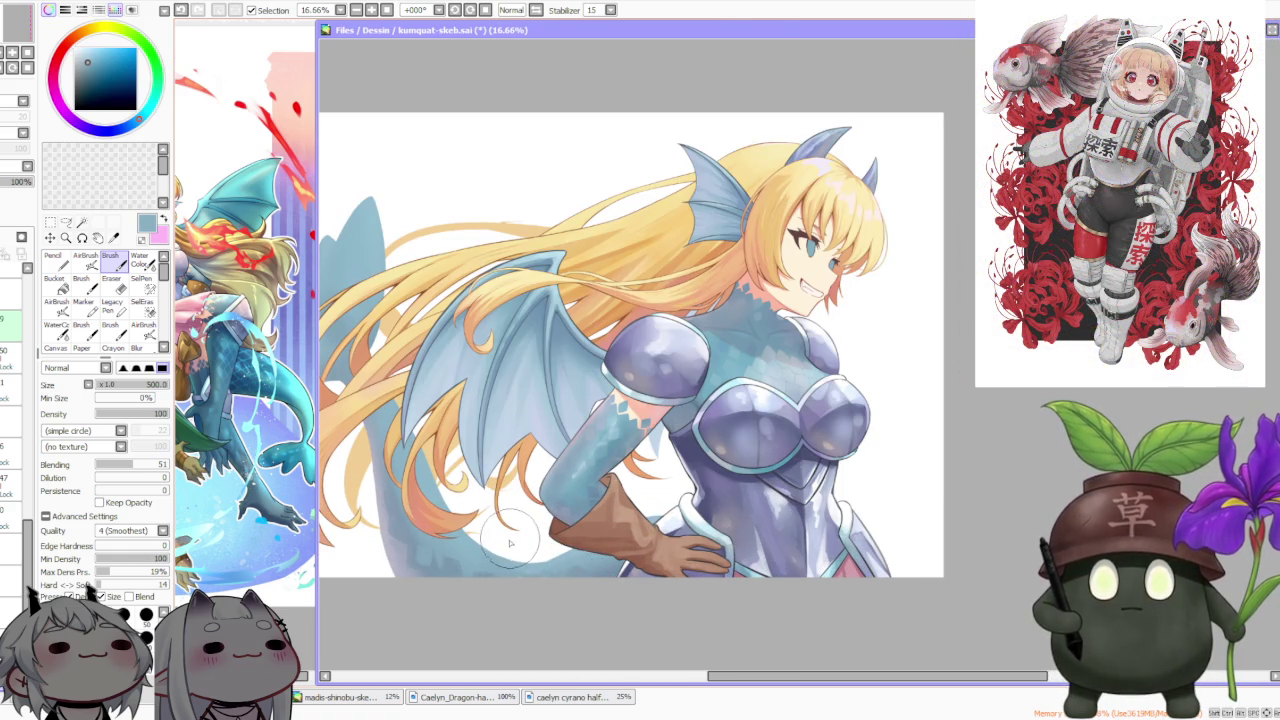
scroll(555, 335, "down", 1)
scroll(565, 355, "up", 1)
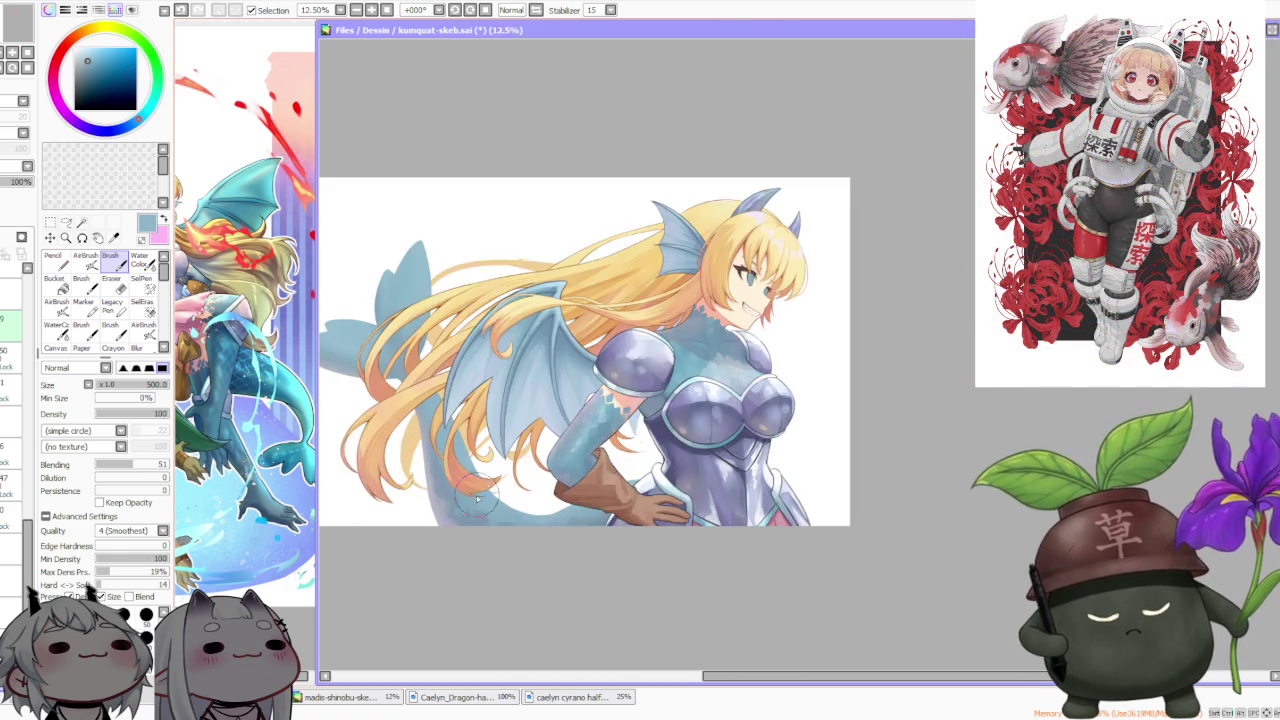
scroll(462, 520, "up", 1)
Alternate Water Color and Brush while picking darker blue-greys to soften the tail shading
key("c")
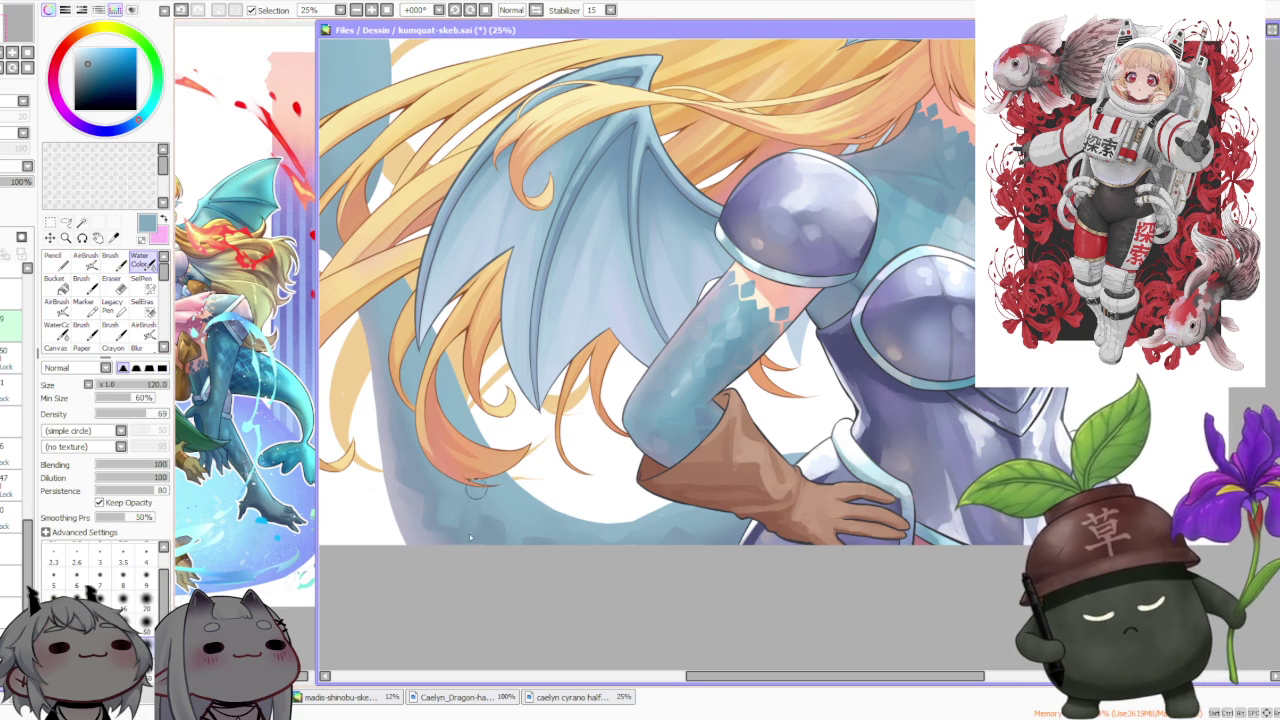
scroll(470, 445, "down", 2)
scroll(470, 510, "up", 2)
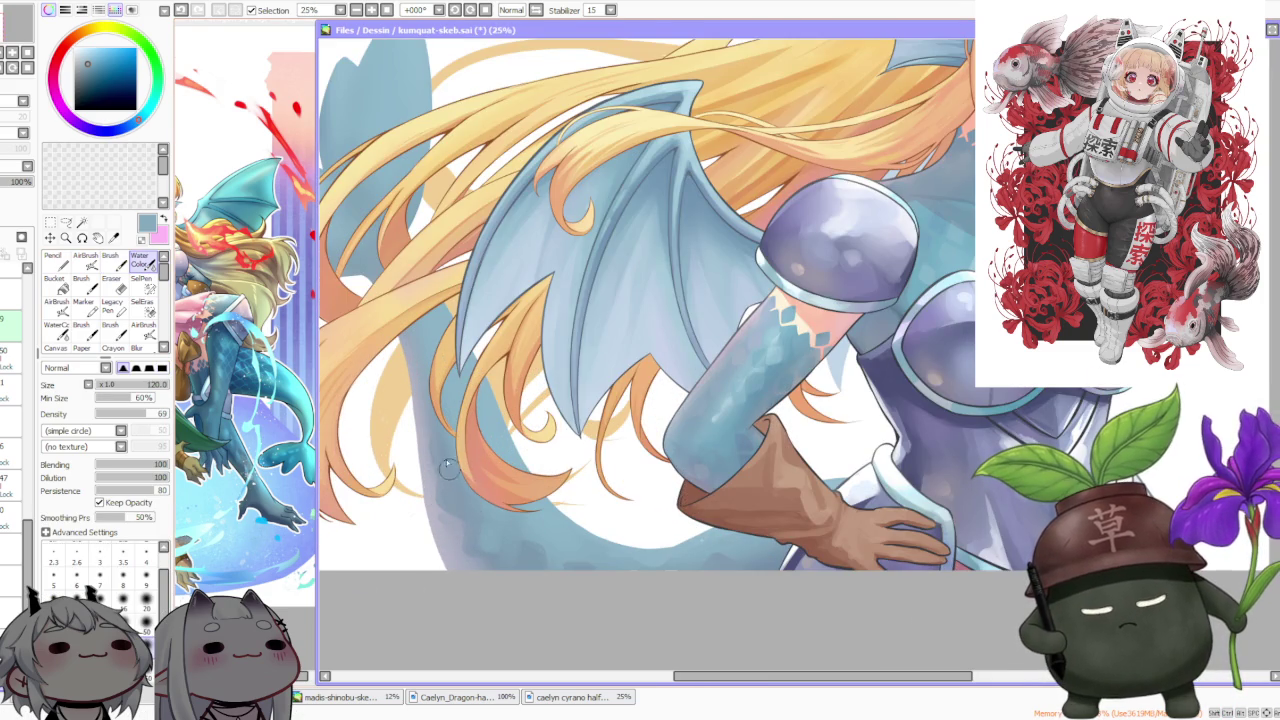
left_click(452, 536, "alt")
key("b")
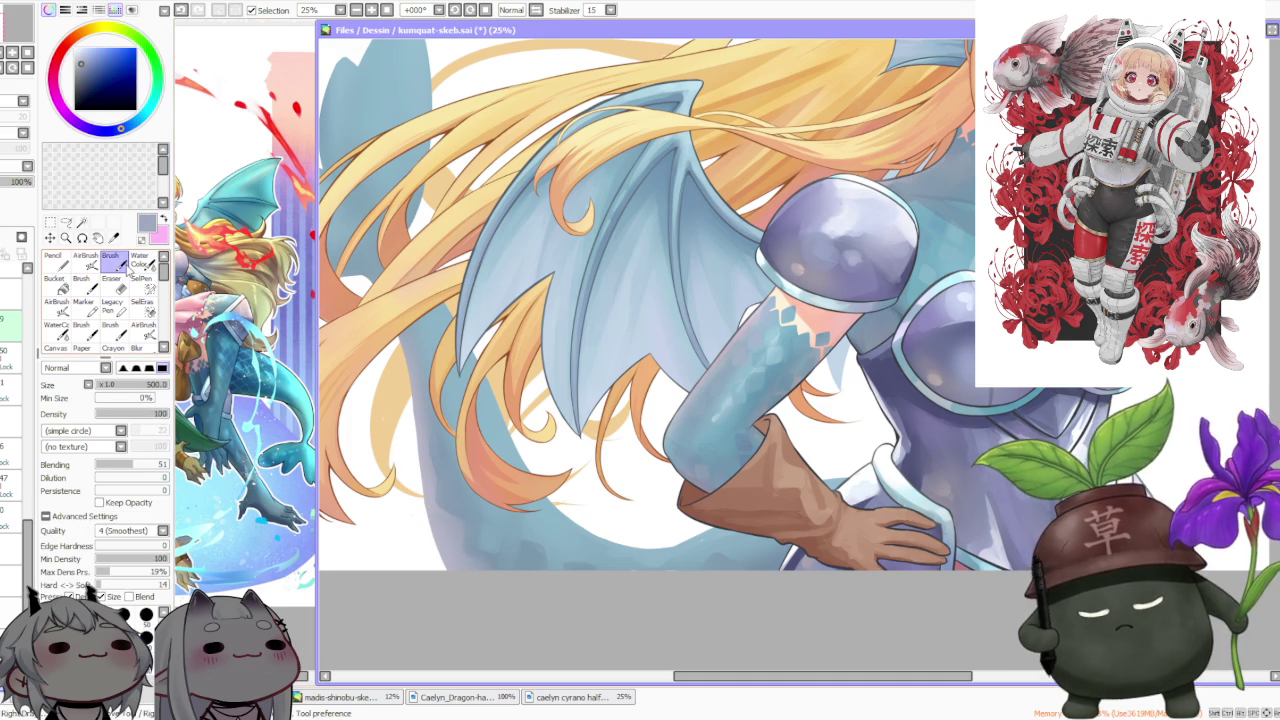
left_click(460, 520, "alt")
scroll(463, 521, "down", 1)
scroll(480, 490, "down", 2)
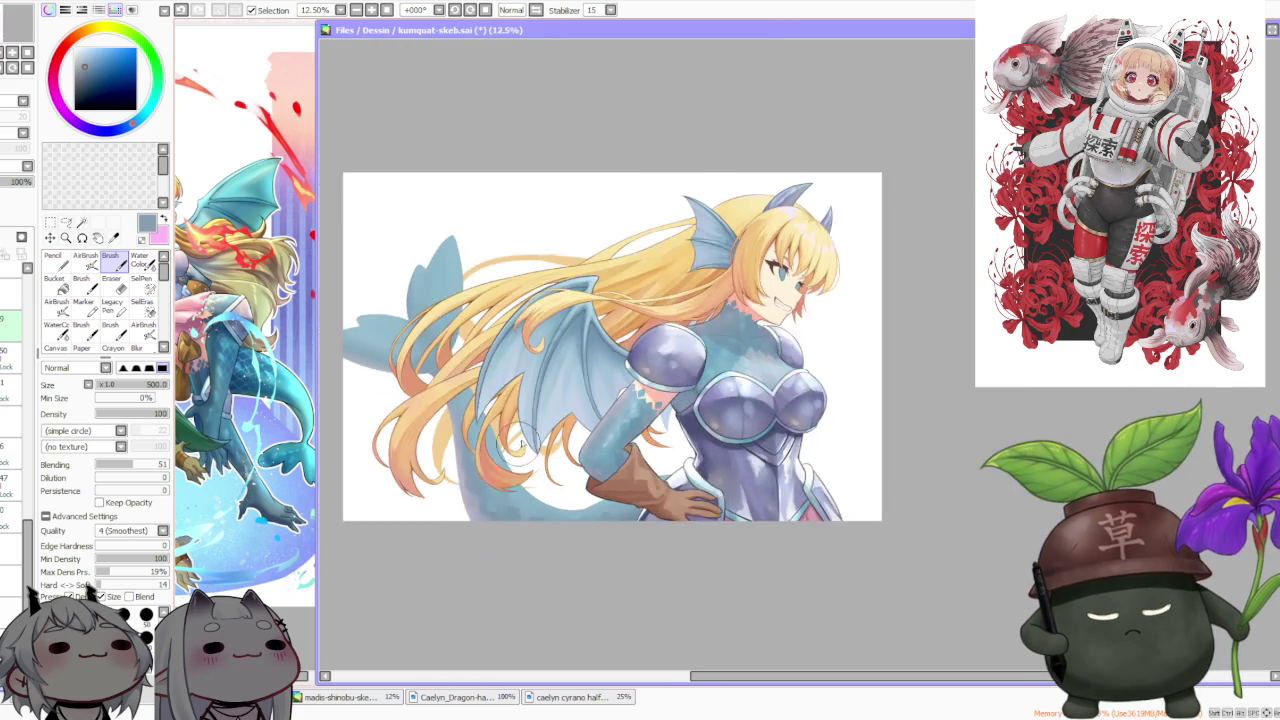
scroll(509, 446, "down", 1)
scroll(590, 405, "up", 1)
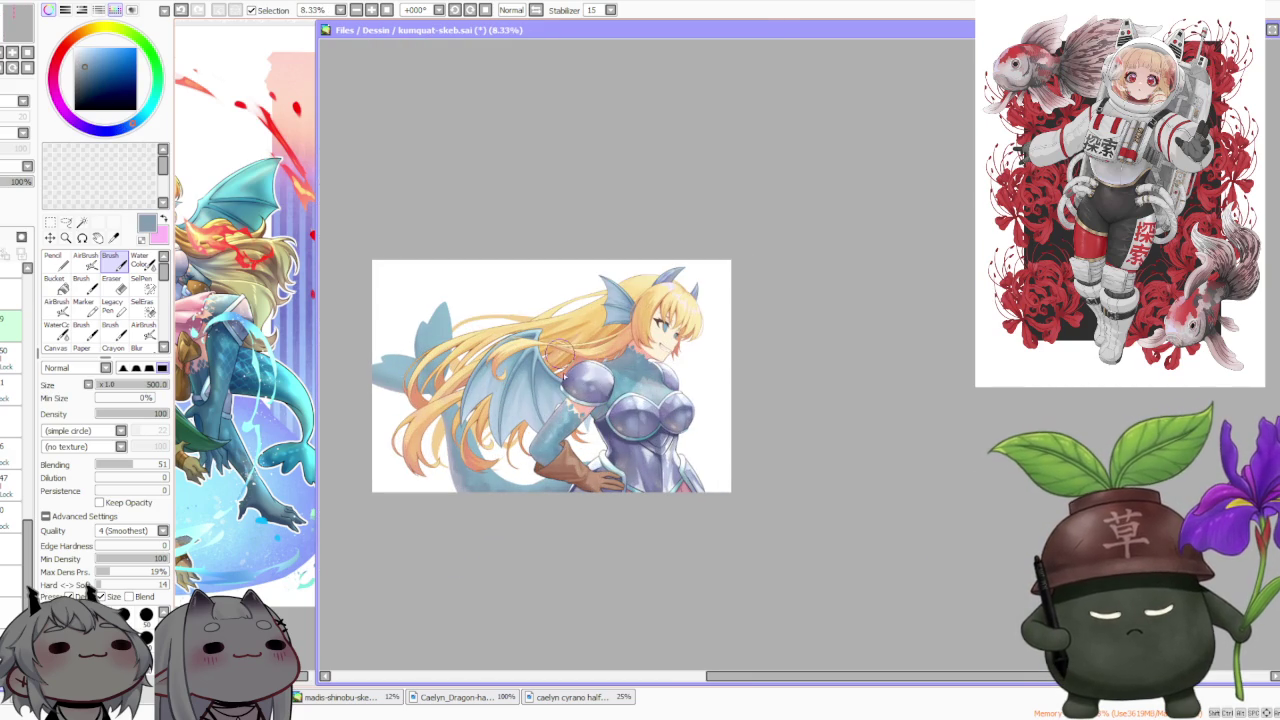
scroll(552, 418, "up", 2)
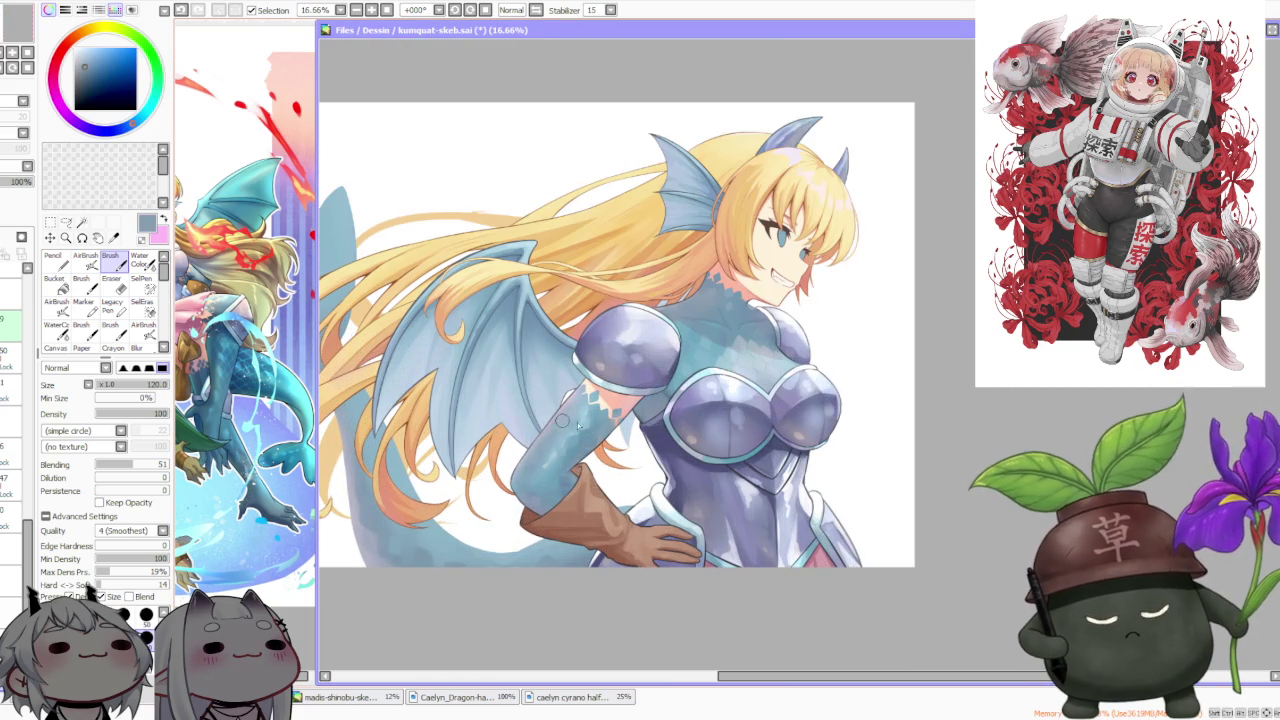
left_click(554, 416, "alt")
scroll(408, 505, "up", 1)
scroll(425, 550, "down", 1)
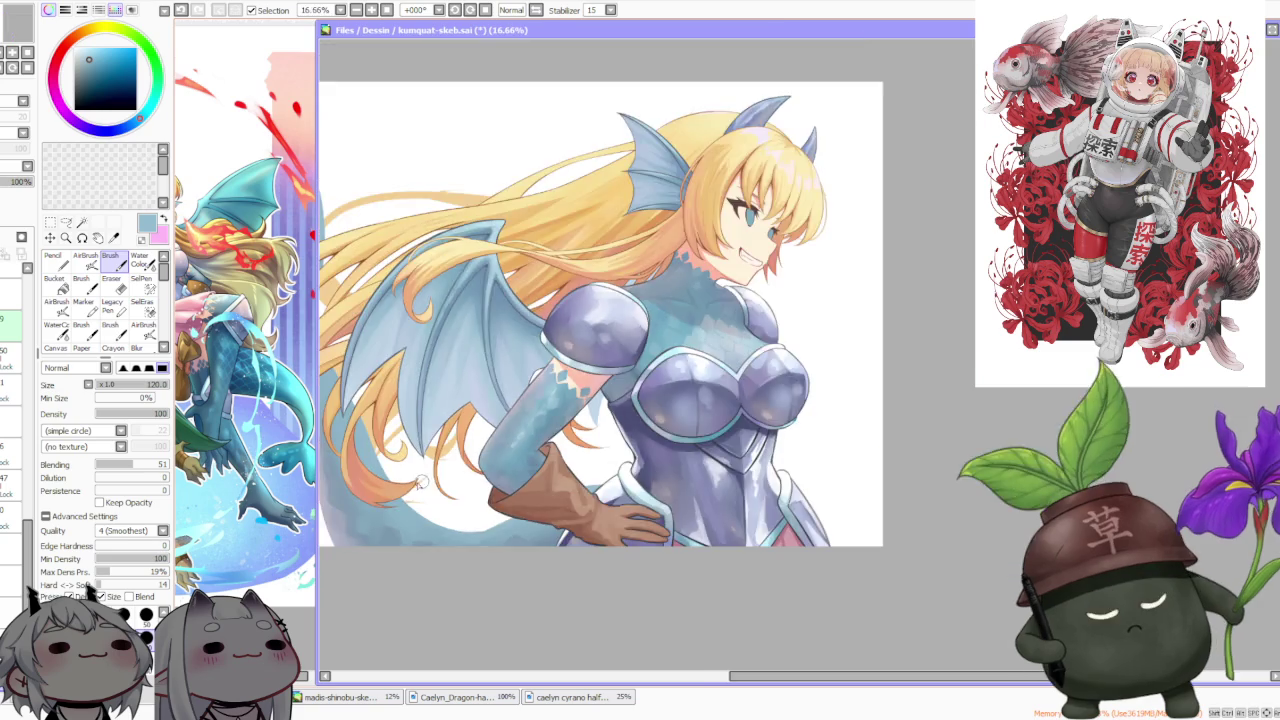
scroll(420, 512, "up", 1)
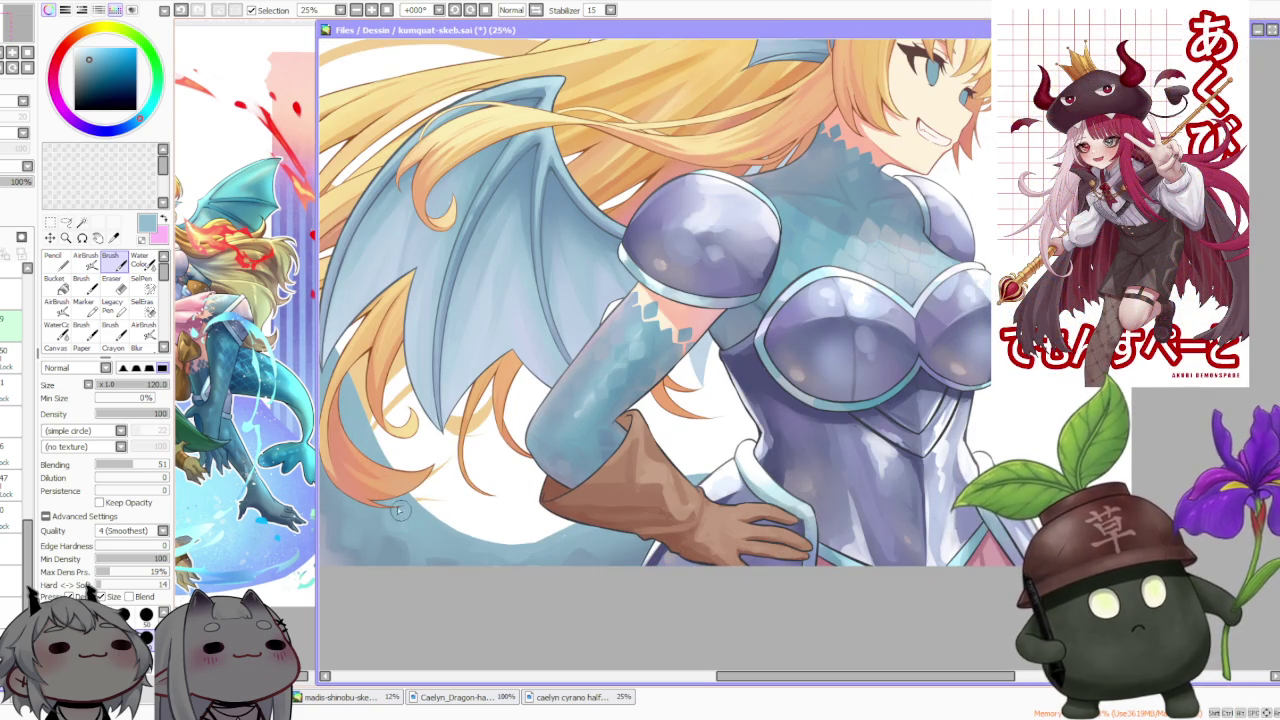
scroll(400, 525, "up", 1)
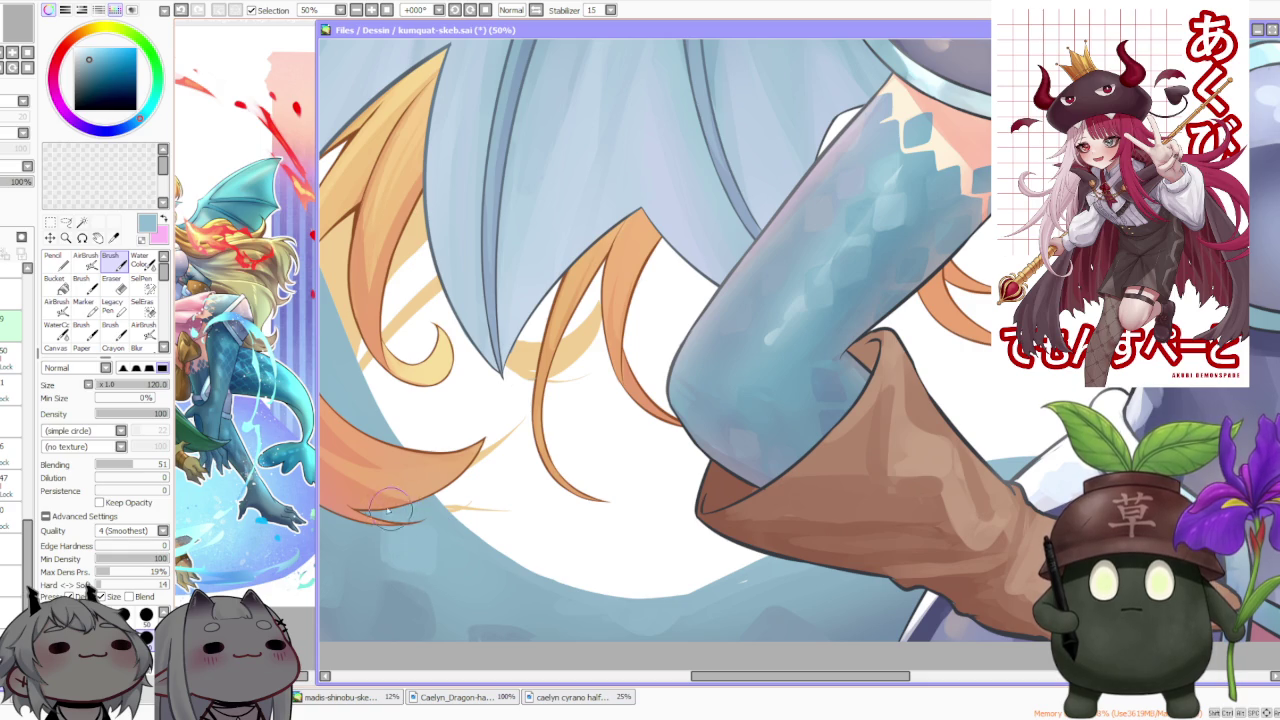
Blend darker tail blues with Water Color and Brush, then undo the last tail stroke
left_click(375, 560, "alt")
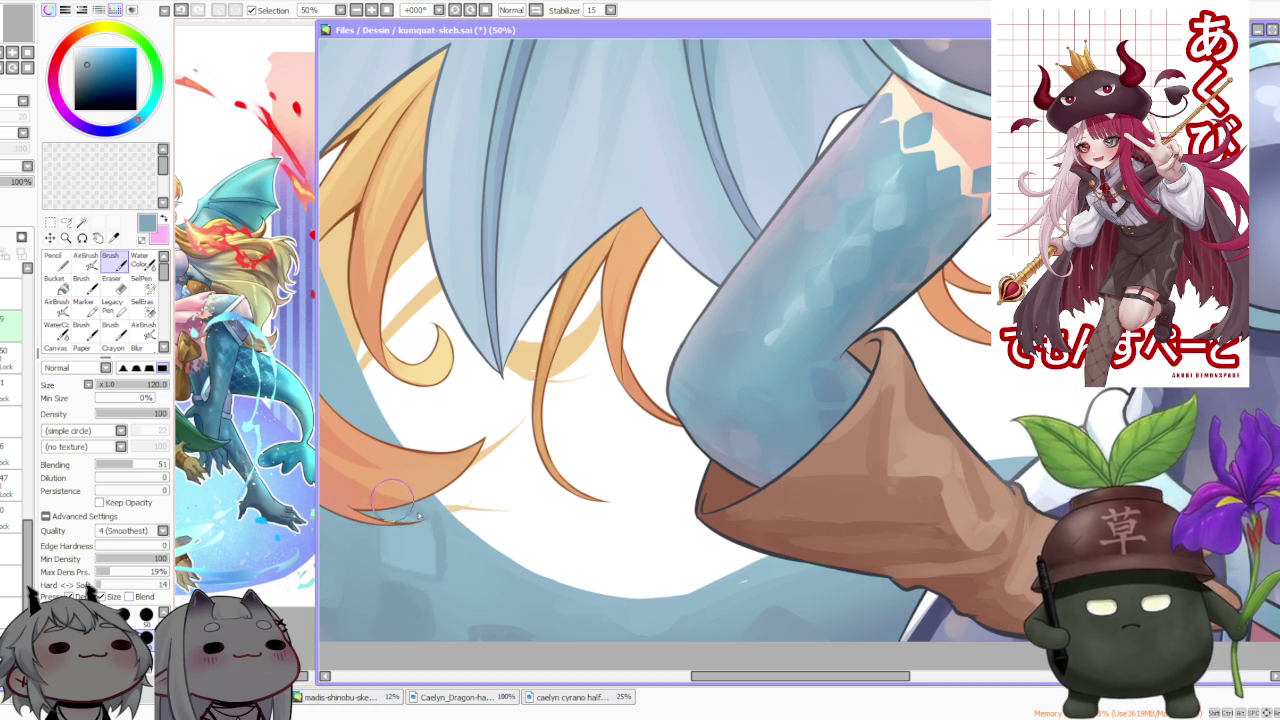
key("c")
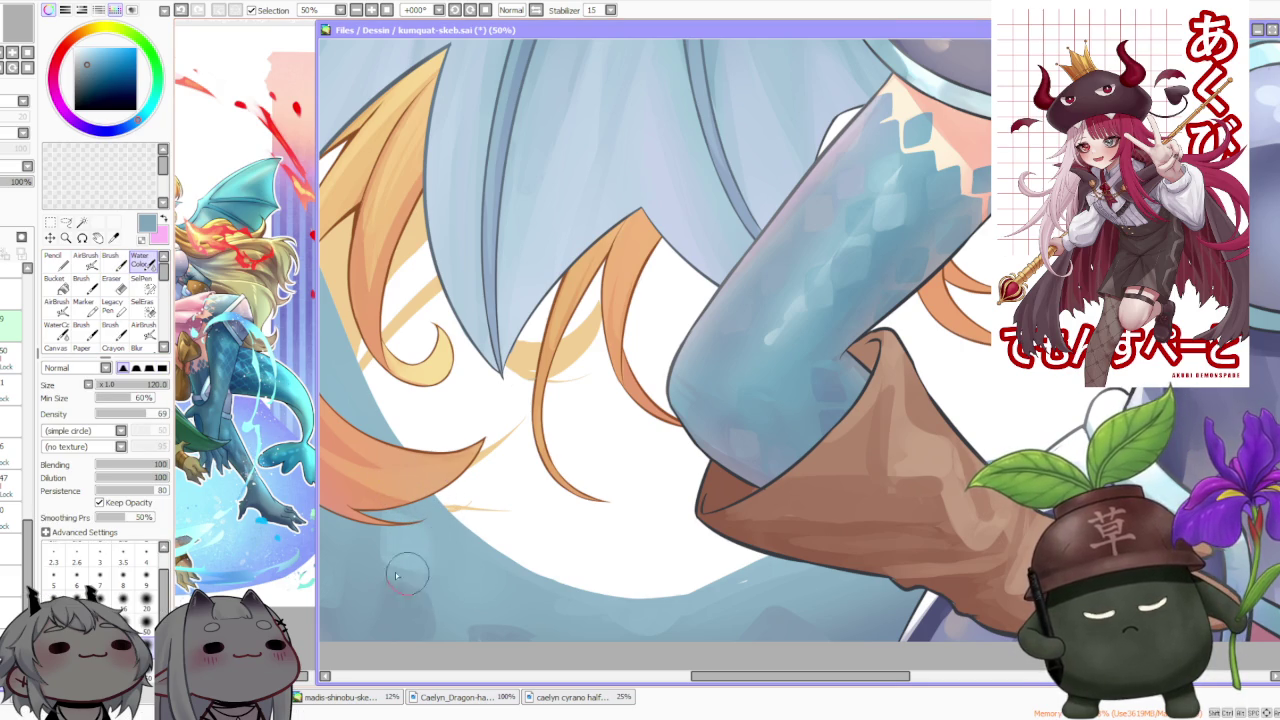
key("b")
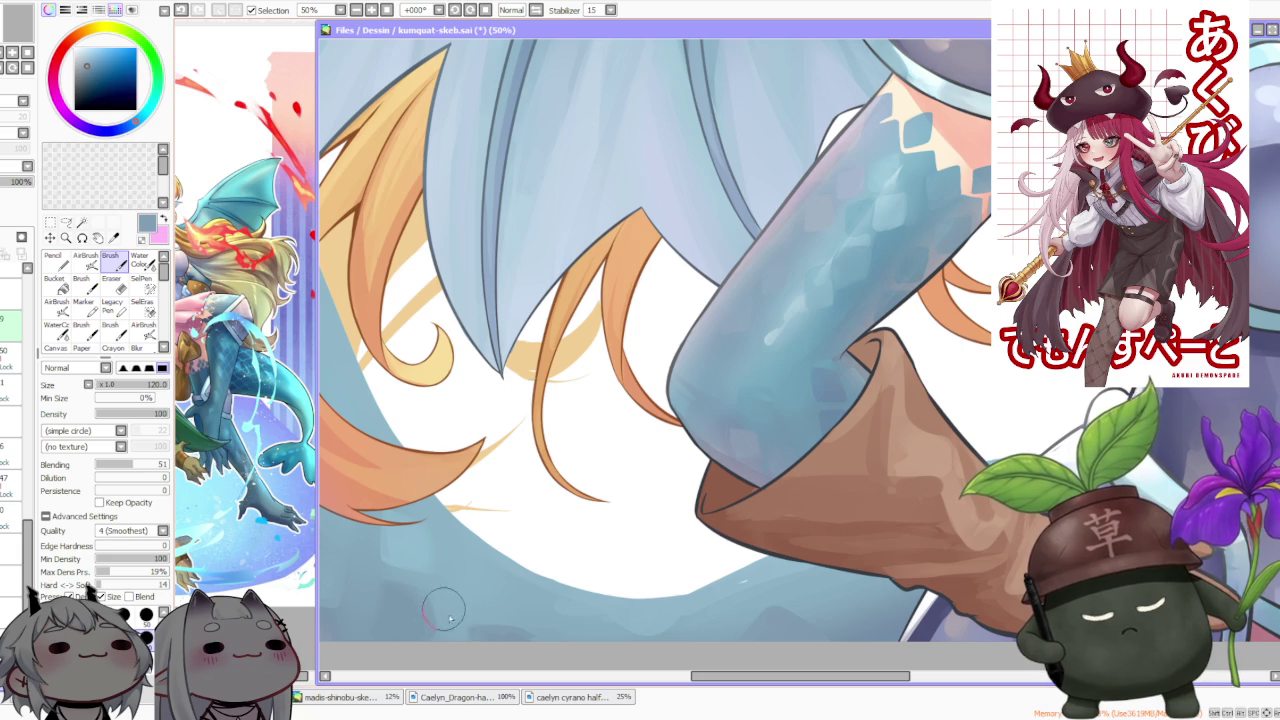
left_click(380, 590, "alt")
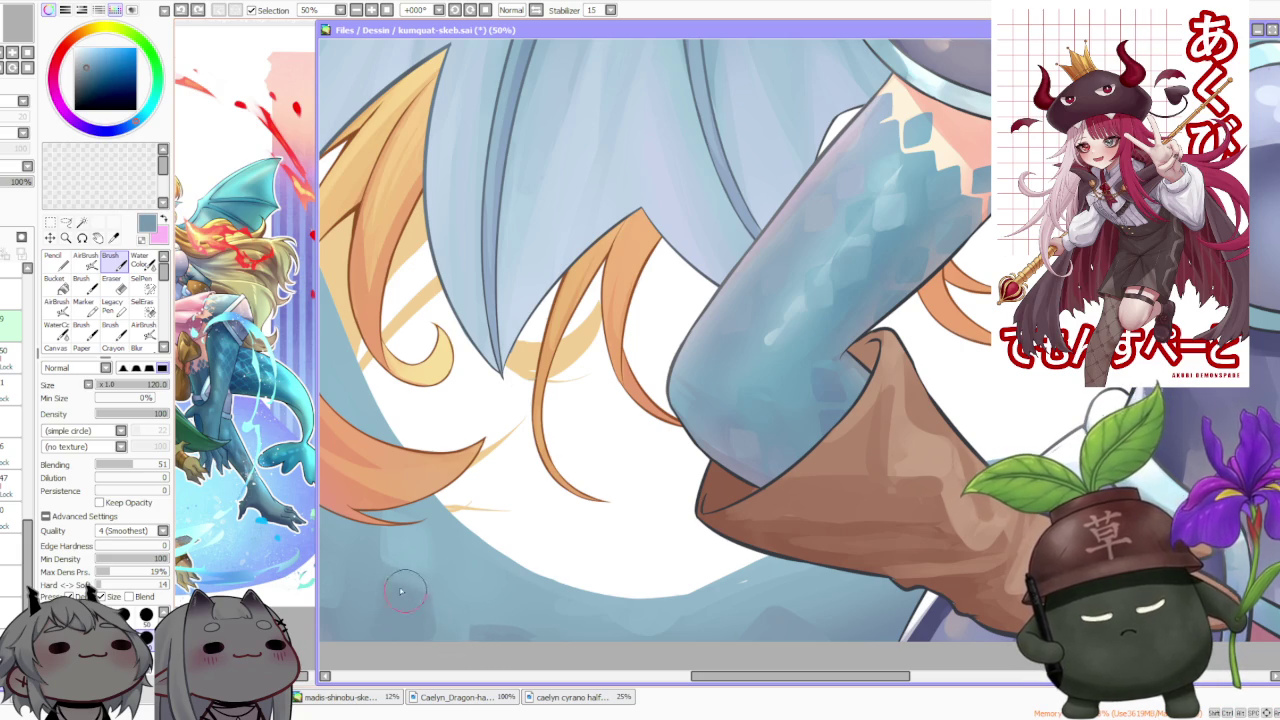
key("ctrl+z")
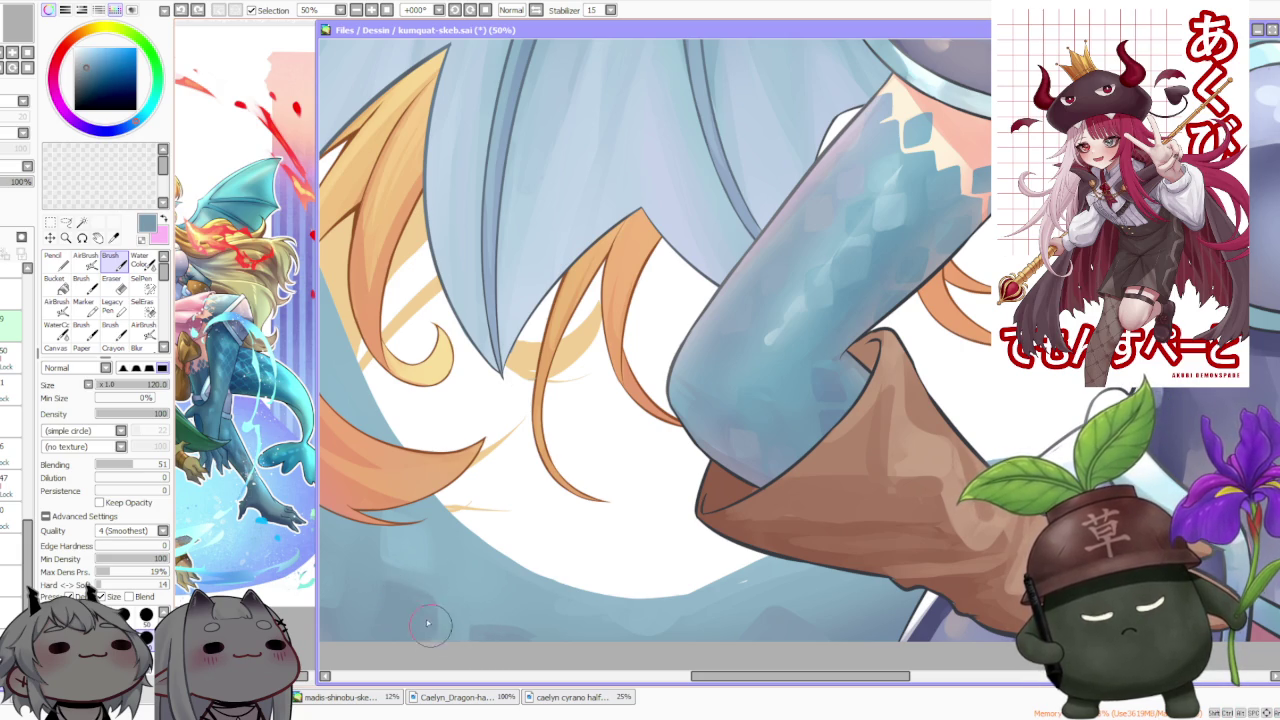
scroll(530, 370, "down", 2)
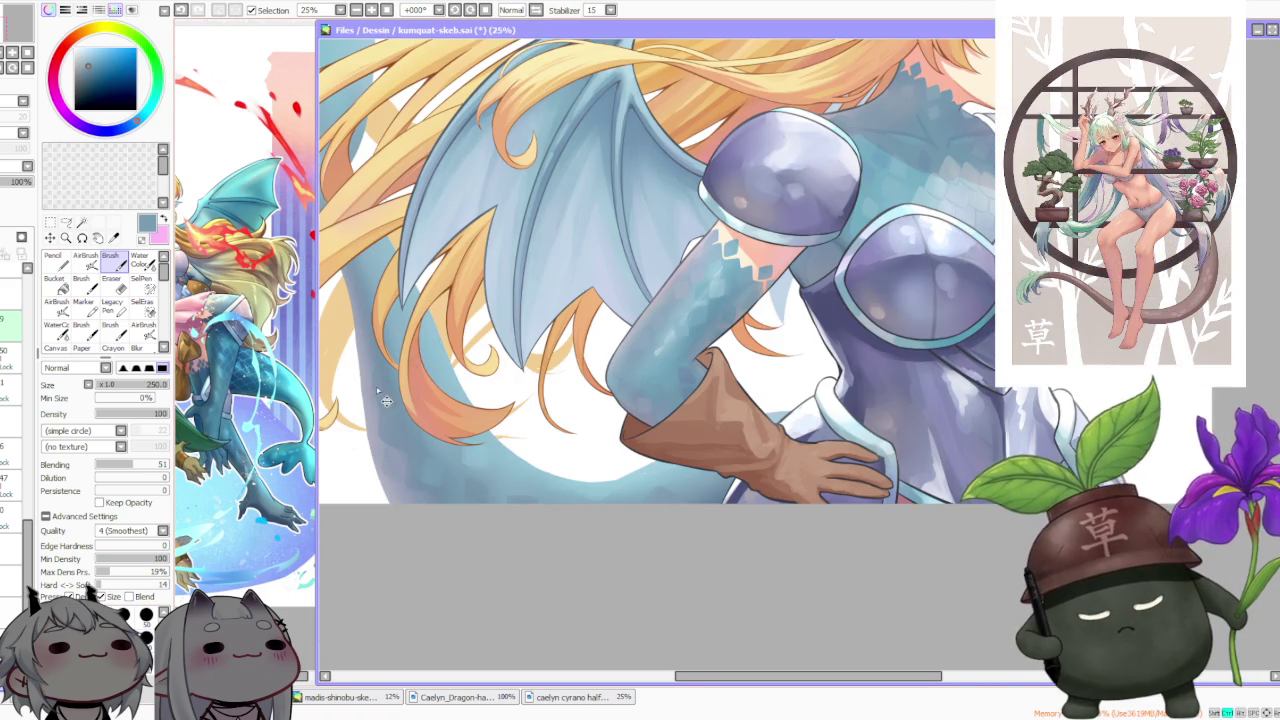
Undo a small edit, sample a tail-scale blue, pan to the tail, and undo the latest mark
scroll(405, 435, "up", 1)
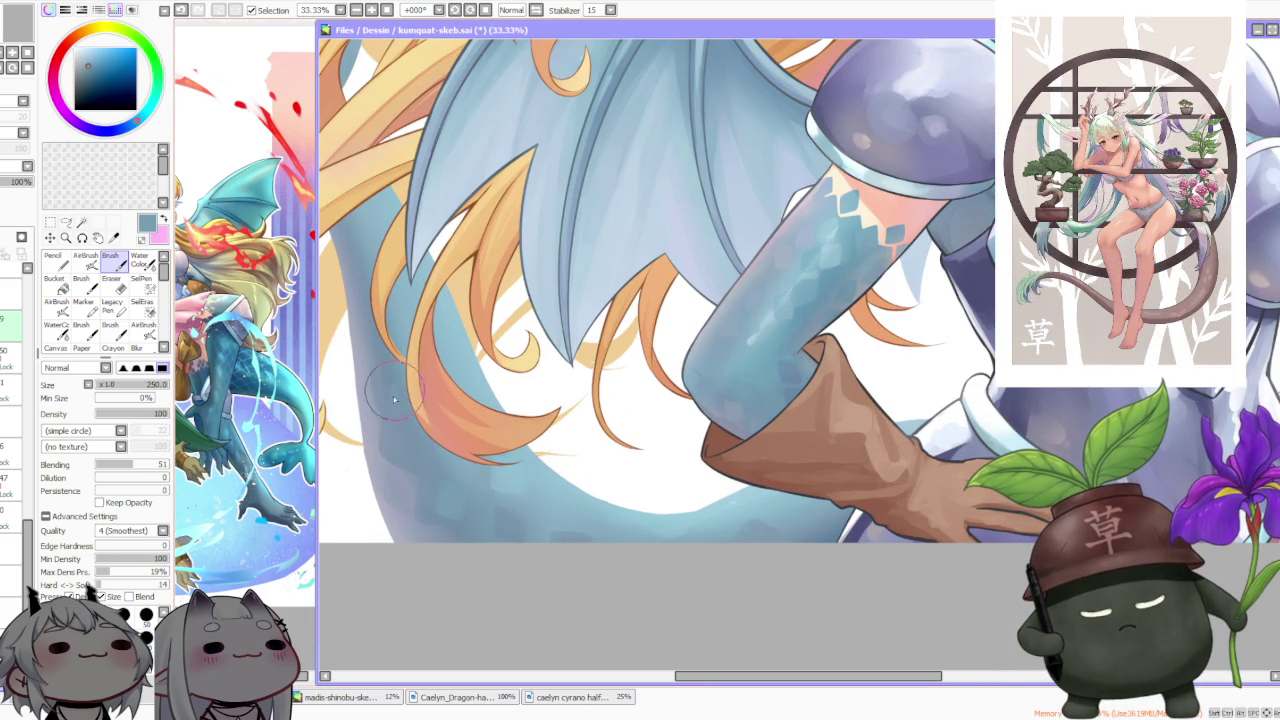
key("ctrl+z")
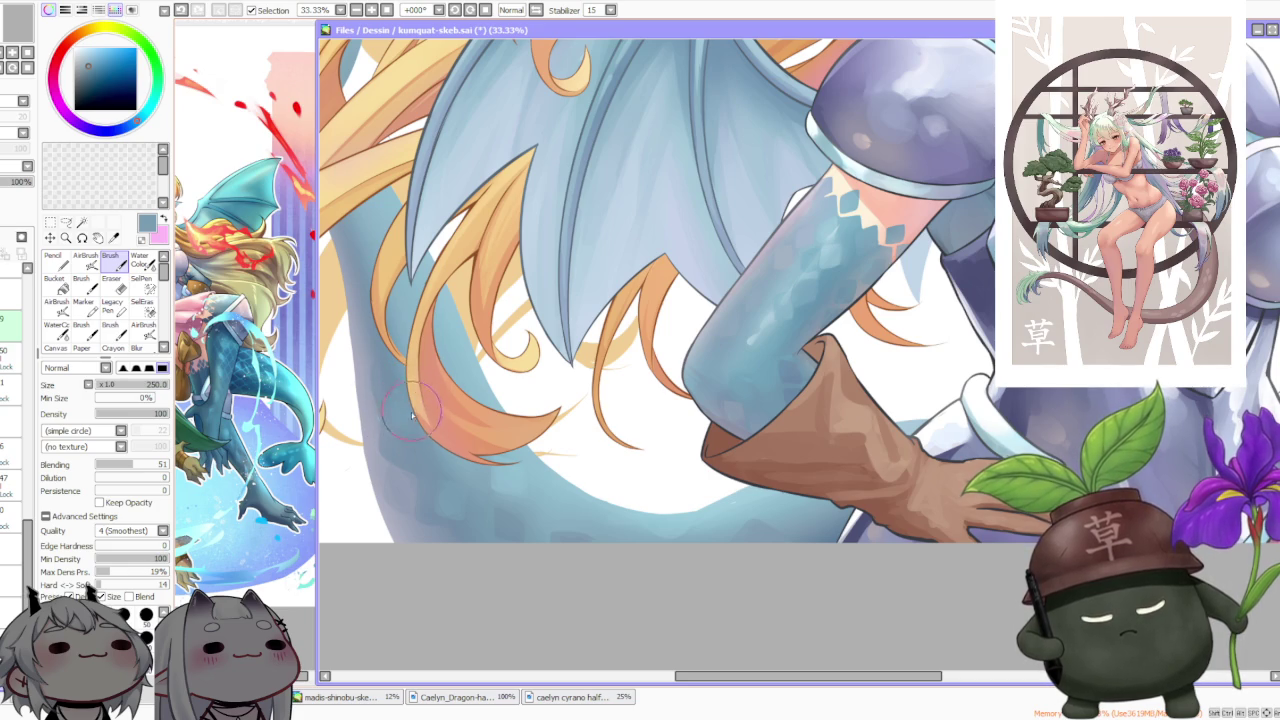
left_click(392, 486, "alt")
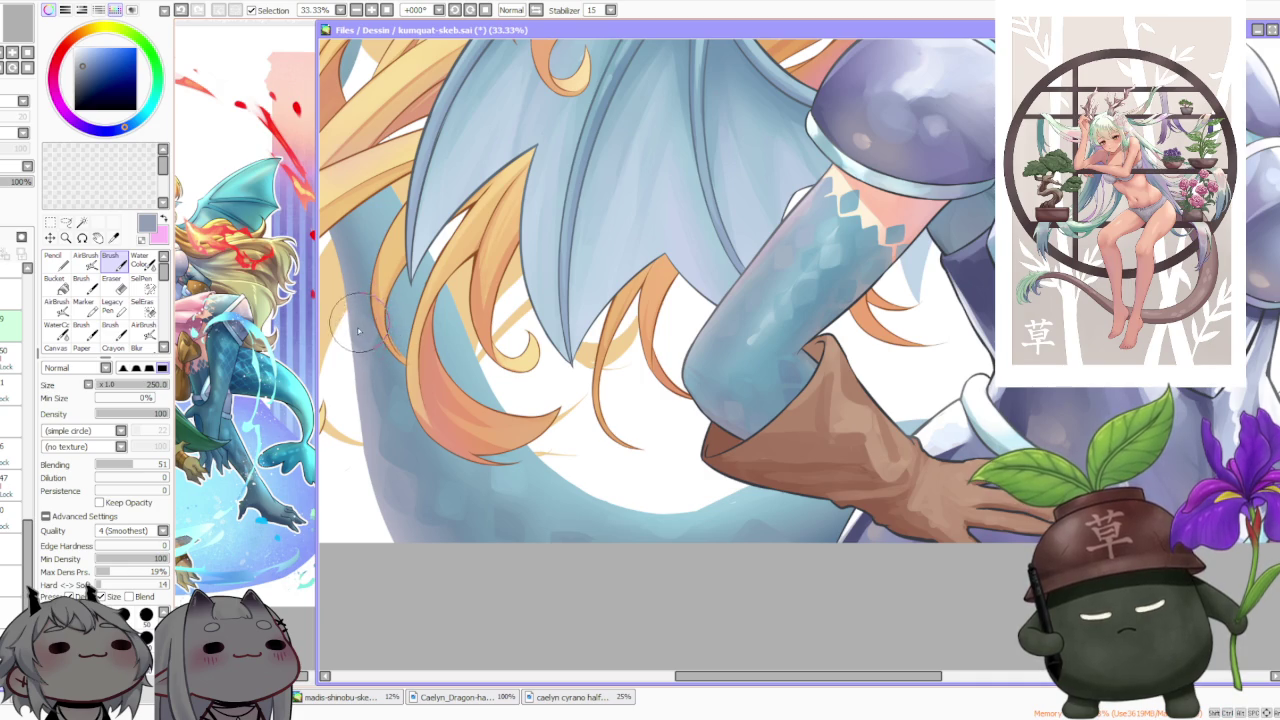
scroll(367, 337, "down", 2)
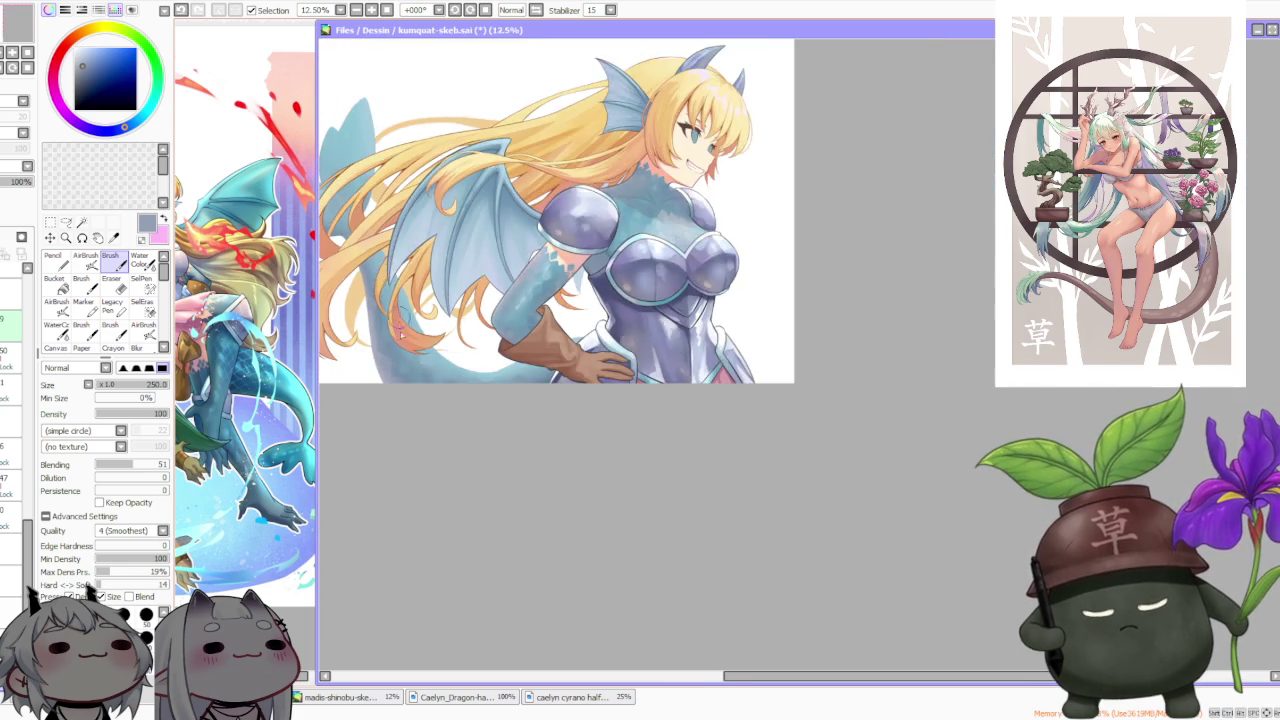
scroll(382, 404, "up", 1)
scroll(382, 404, "up", 1)
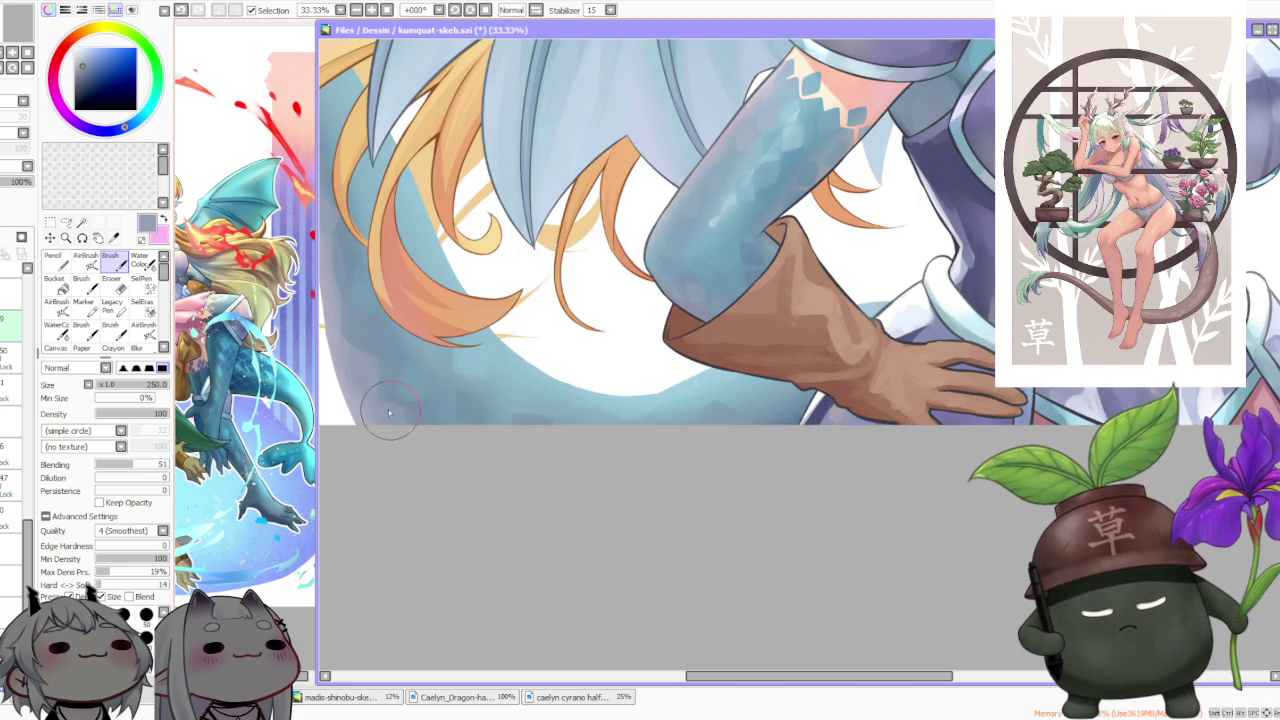
left_click_drag(392, 437, 358, 348)
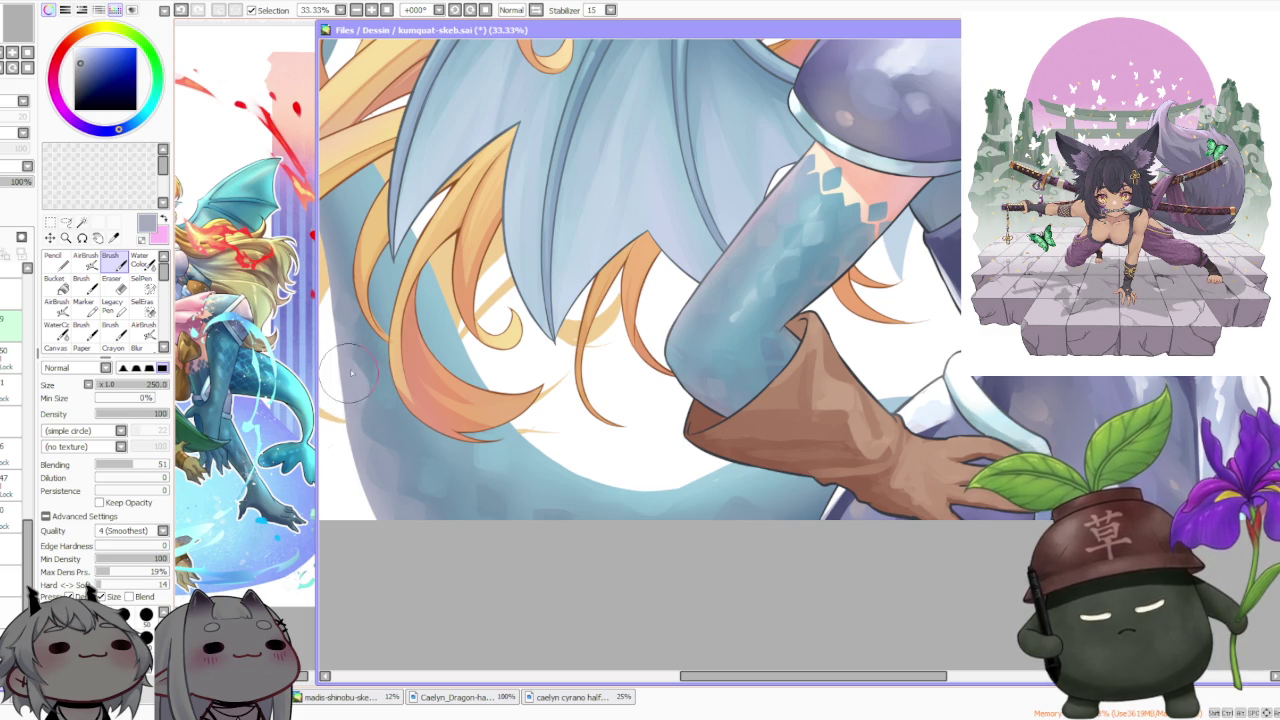
key("ctrl+z")
key("ctrl+z")
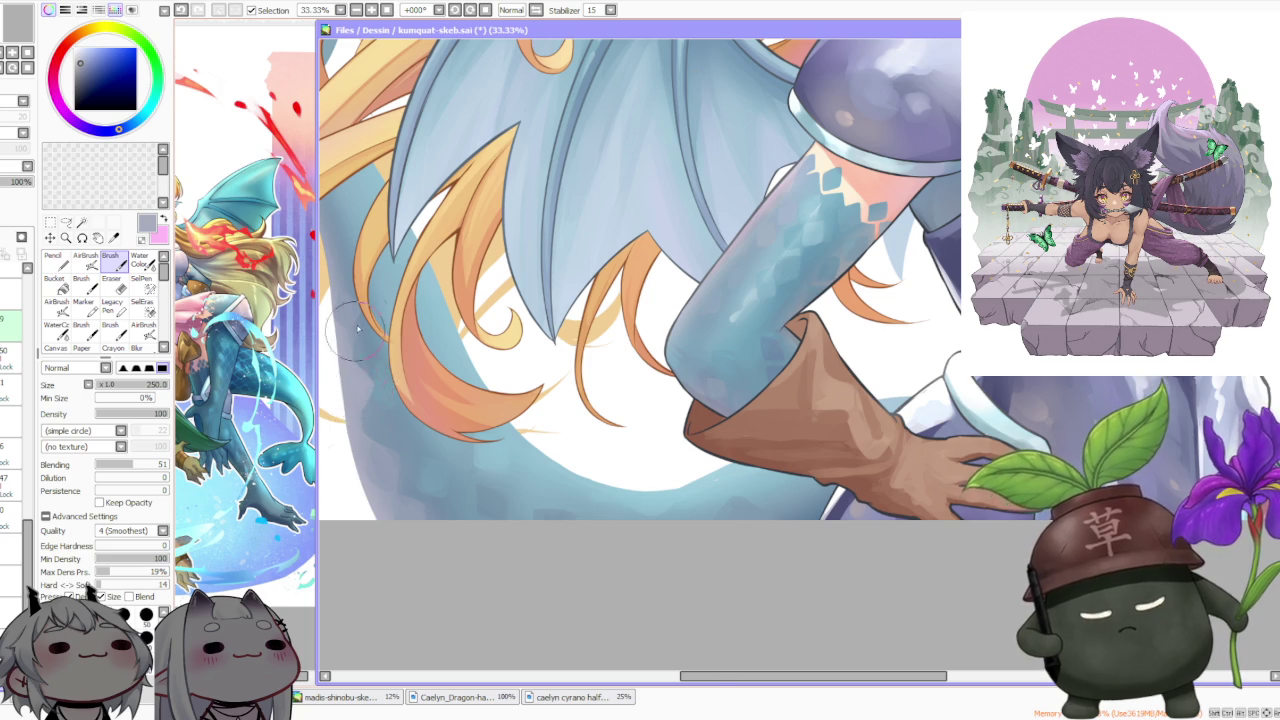
scroll(380, 350, "down", 2)
scroll(420, 280, "down", 2)
scroll(450, 230, "down", 2)
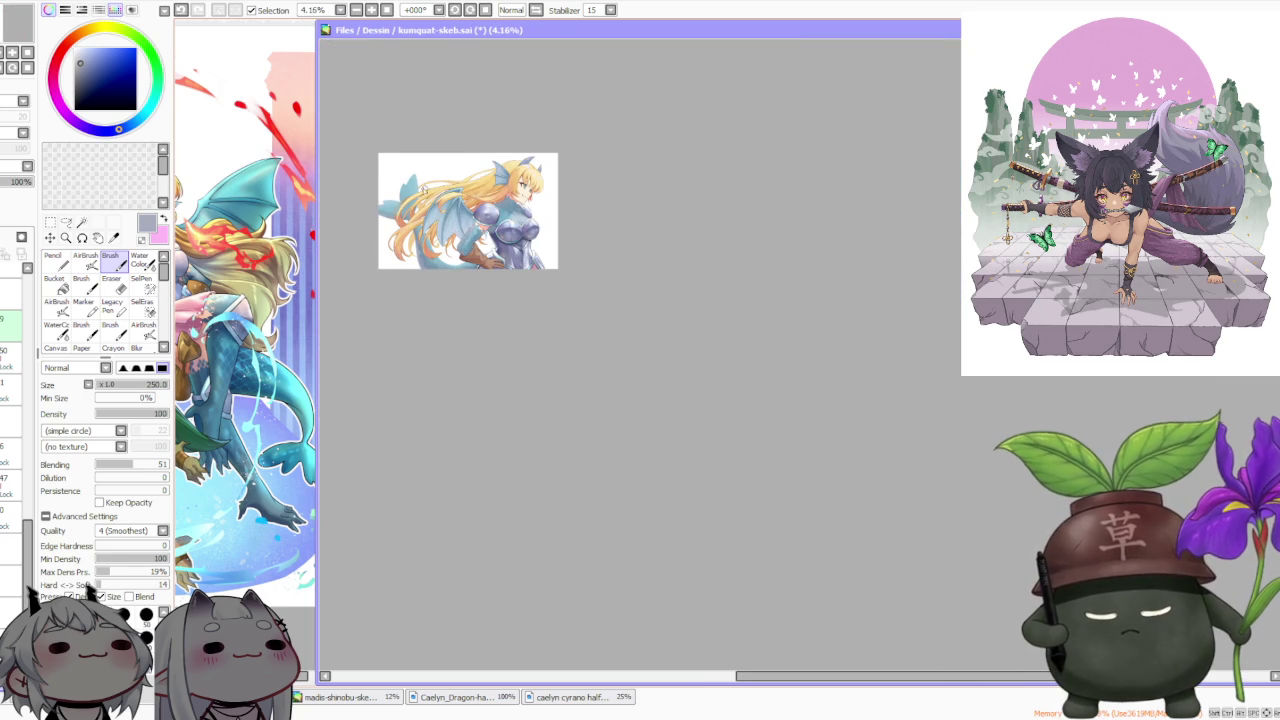
Pick a darker blue and repaint the tail stroke under the hair, replacing the previous one
scroll(440, 208, "up", 1)
scroll(443, 200, "up", 1)
scroll(400, 305, "up", 1)
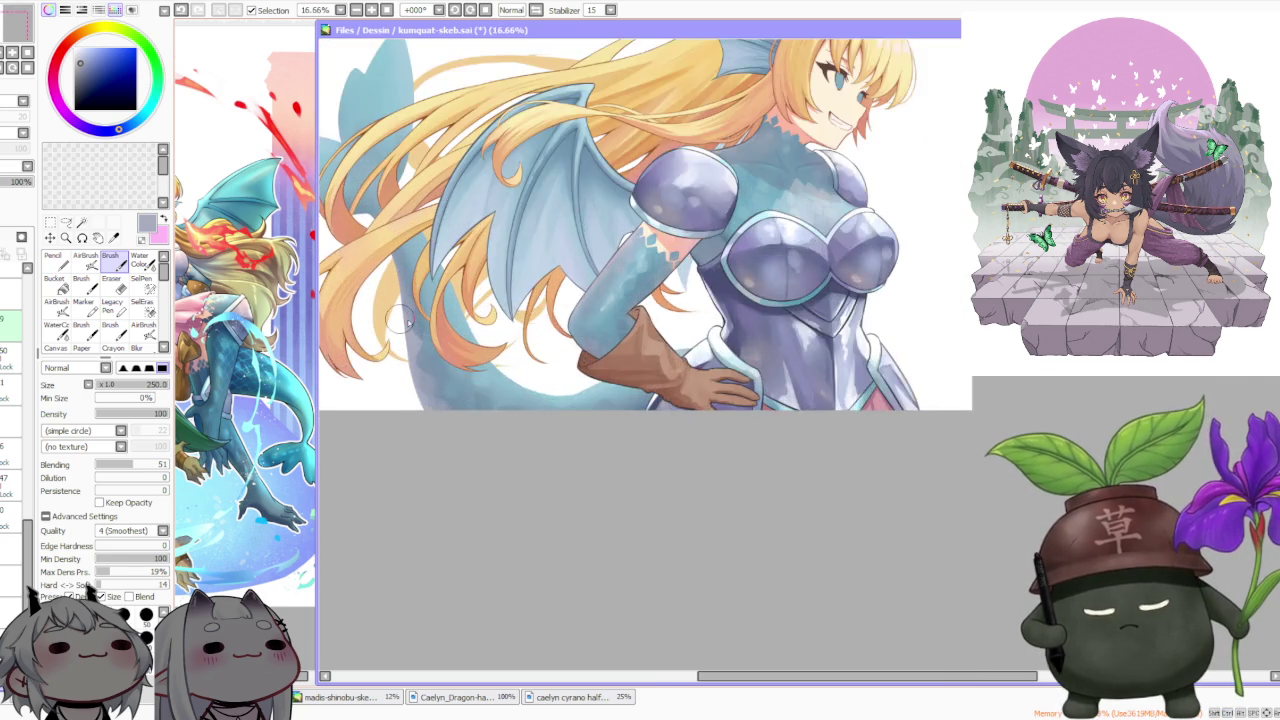
scroll(403, 302, "up", 1)
left_click(405, 302, "alt")
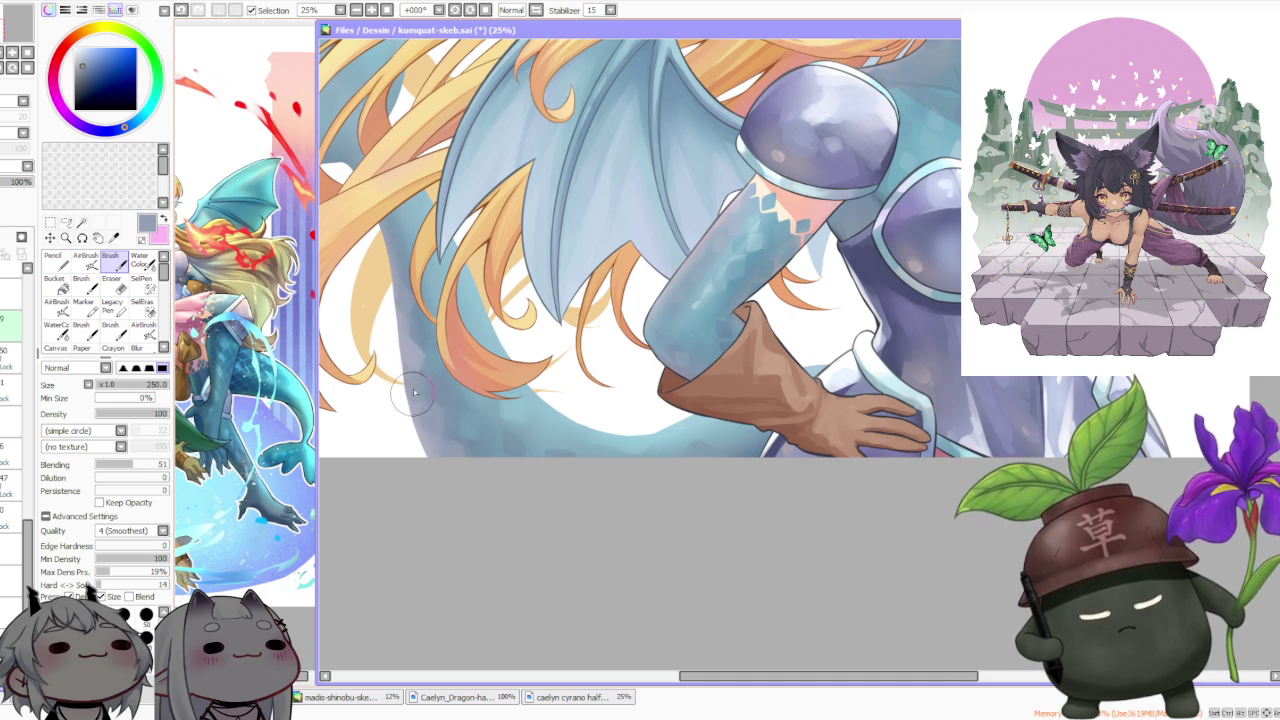
scroll(418, 323, "down", 2)
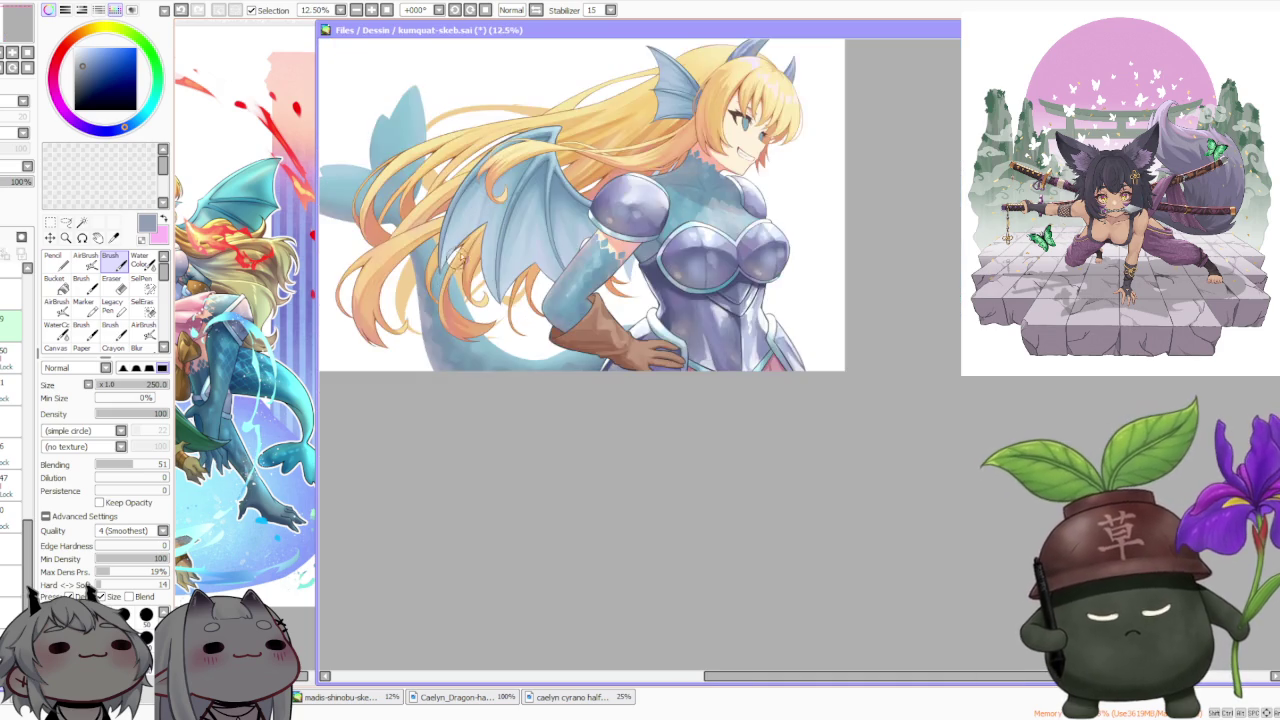
scroll(418, 330, "down", 1)
scroll(420, 380, "up", 2)
scroll(422, 404, "up", 1)
key("ctrl+z")
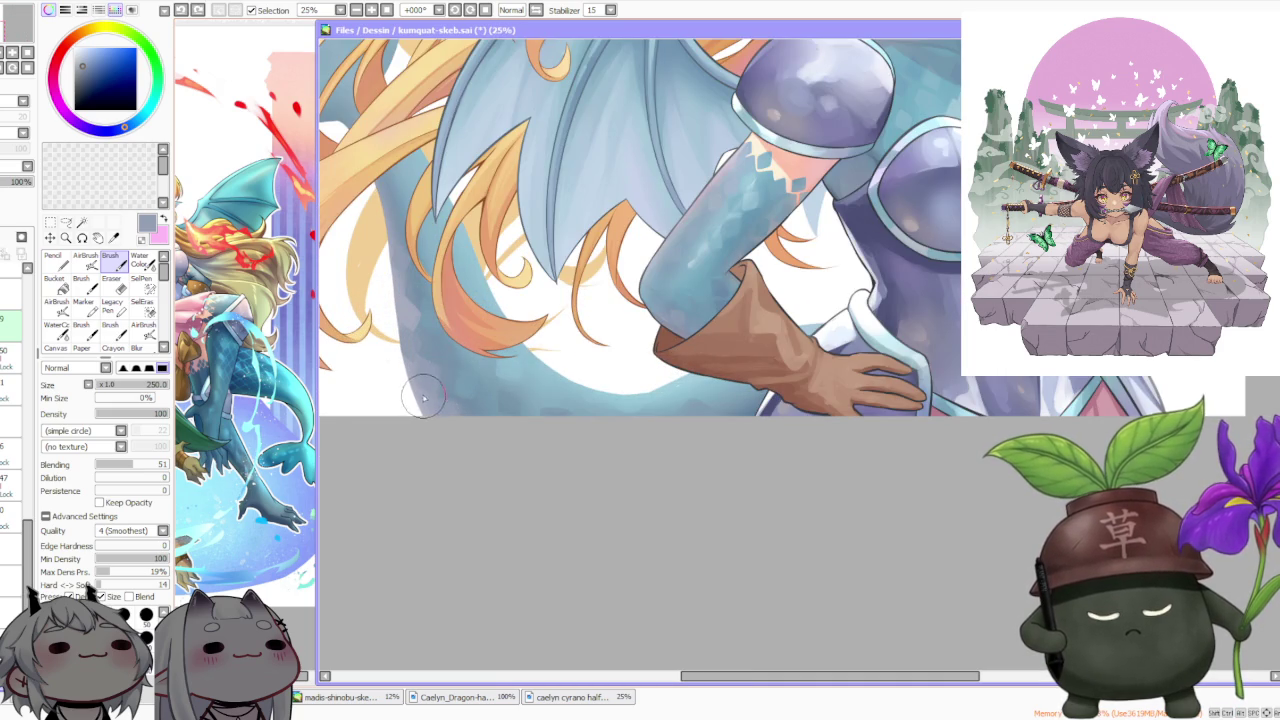
left_click_drag(424, 423, 438, 403)
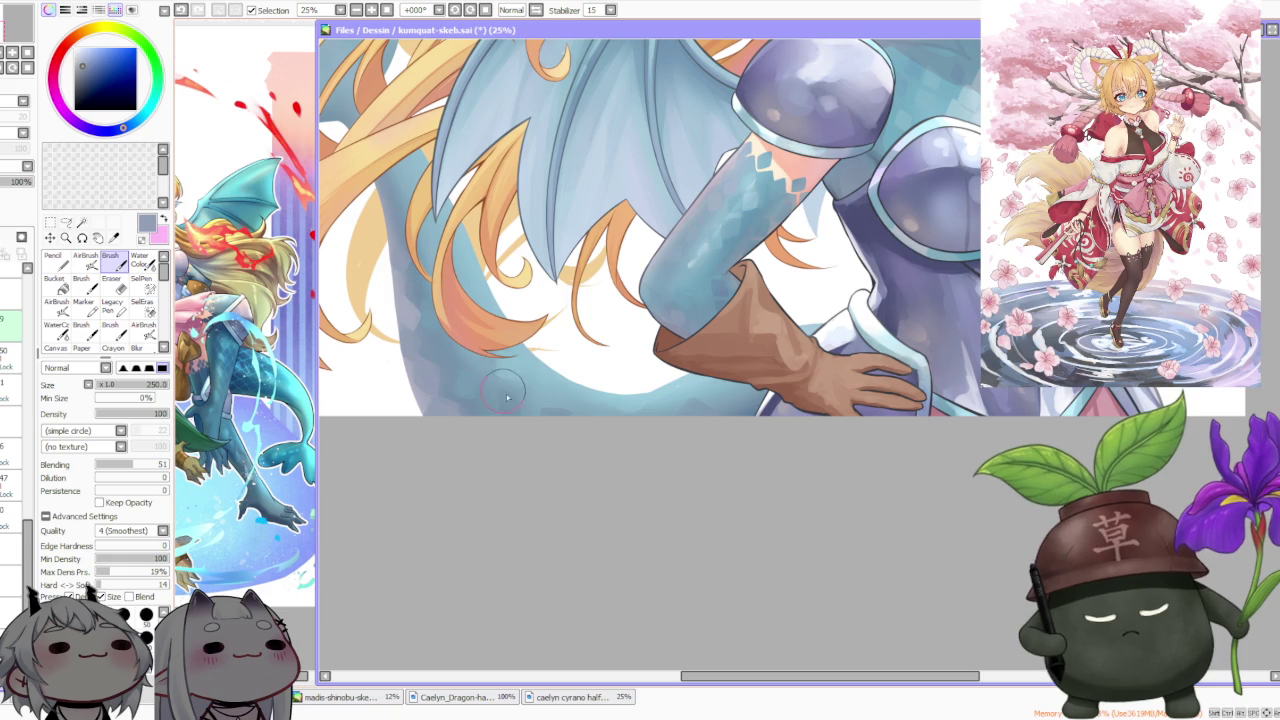
Toggle the new tail stroke off and on with Ctrl+Z/Ctrl+Y to compare
scroll(495, 375, "down", 1)
scroll(425, 225, "up", 2)
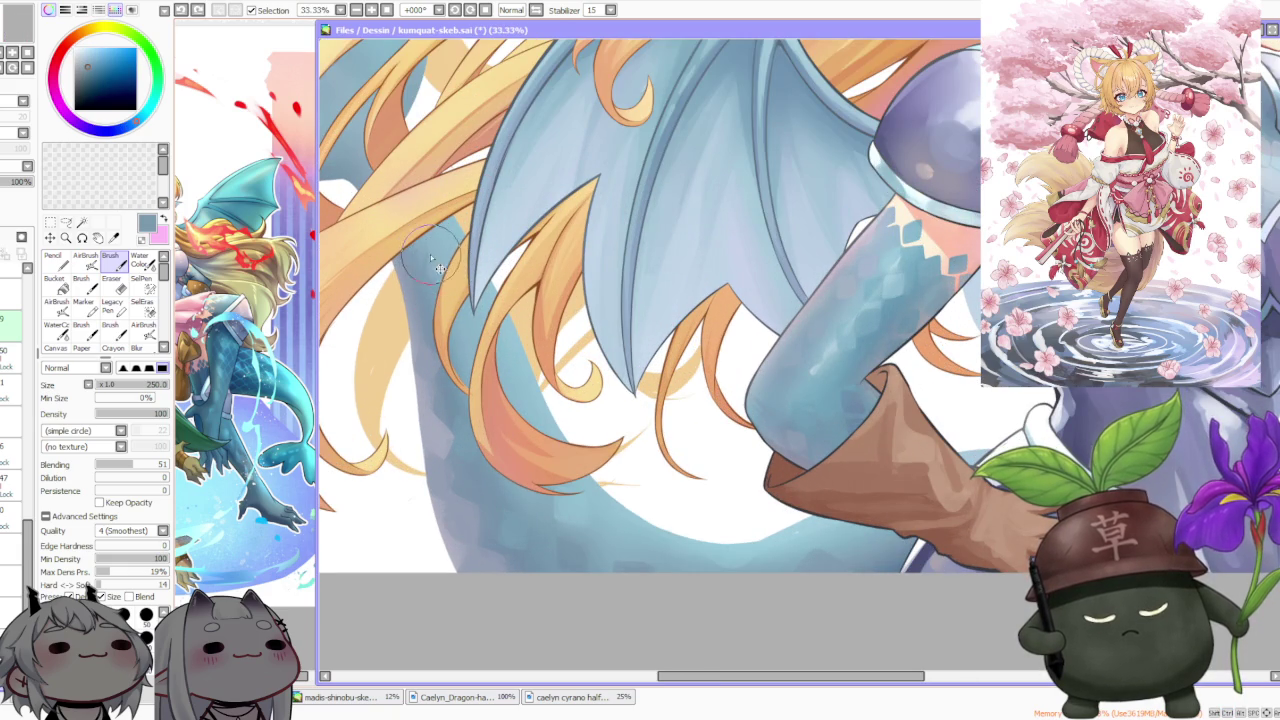
key("ctrl+z")
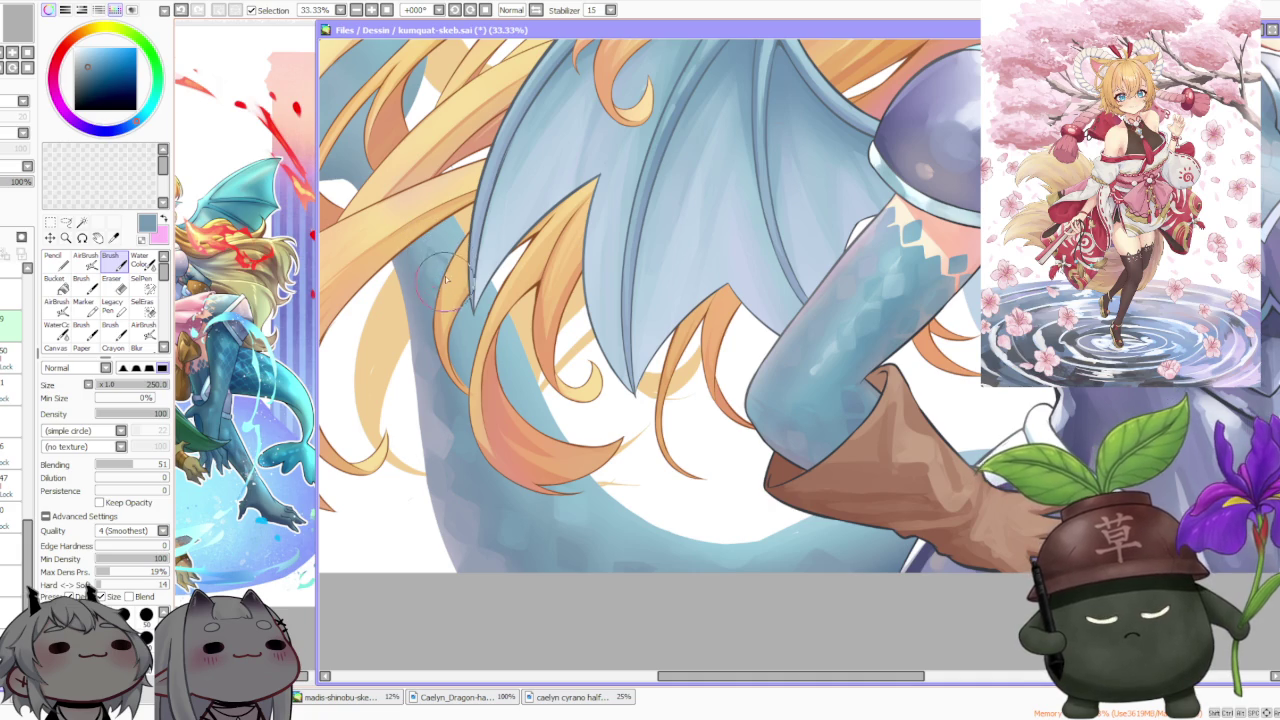
key("ctrl+z")
key("ctrl+y")
key("ctrl+z")
key("ctrl+y")
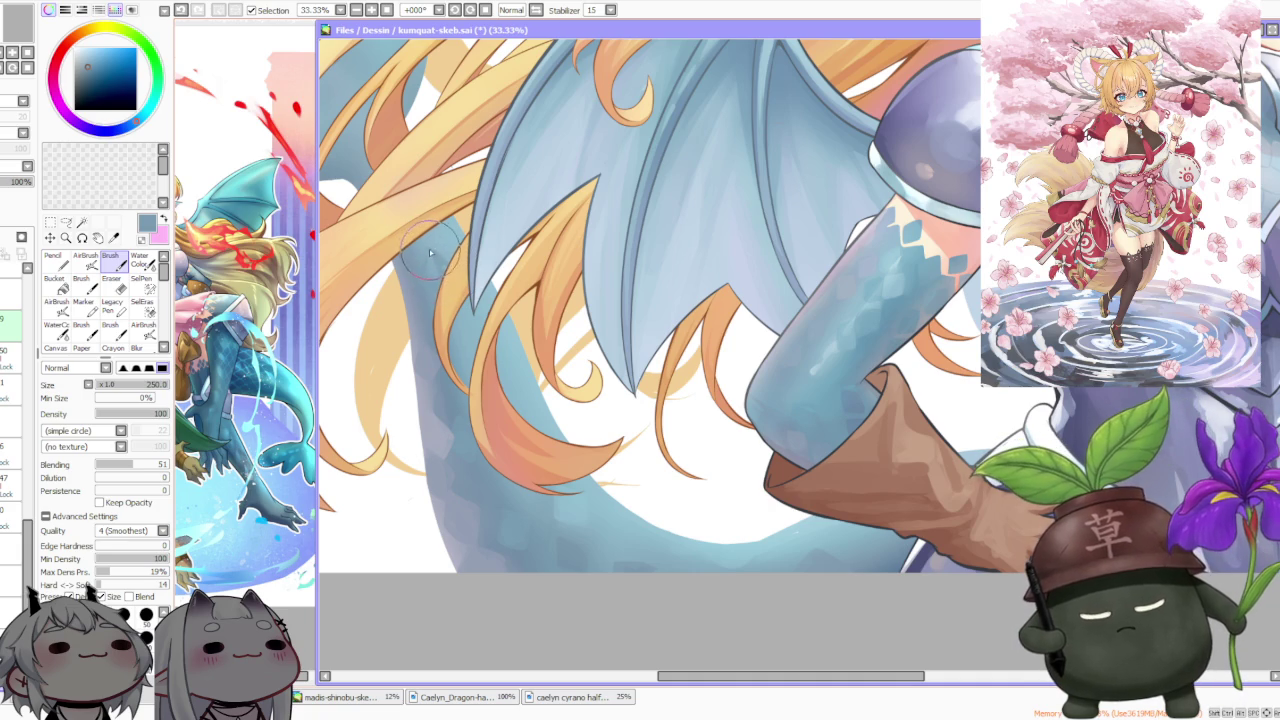
key("ctrl+z")
key("ctrl+y")
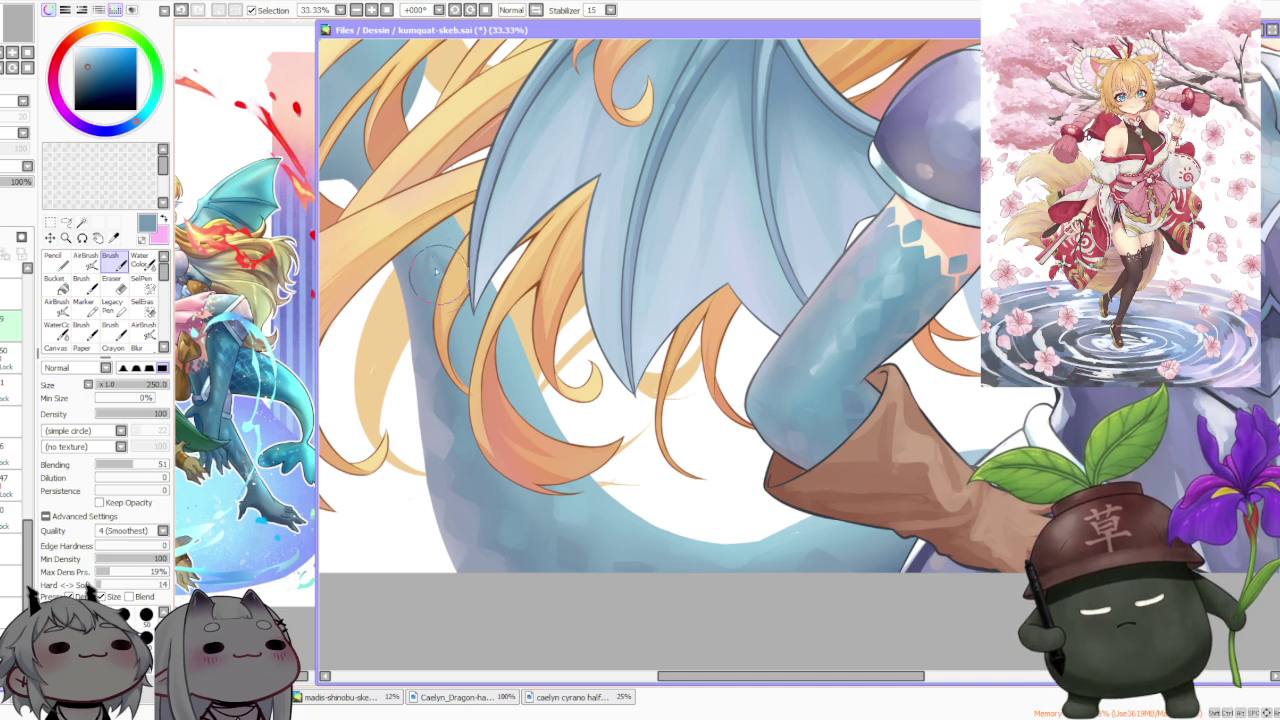
Pick a lighter blue and add a short stroke on the tail below the glove
left_click(515, 370, "alt")
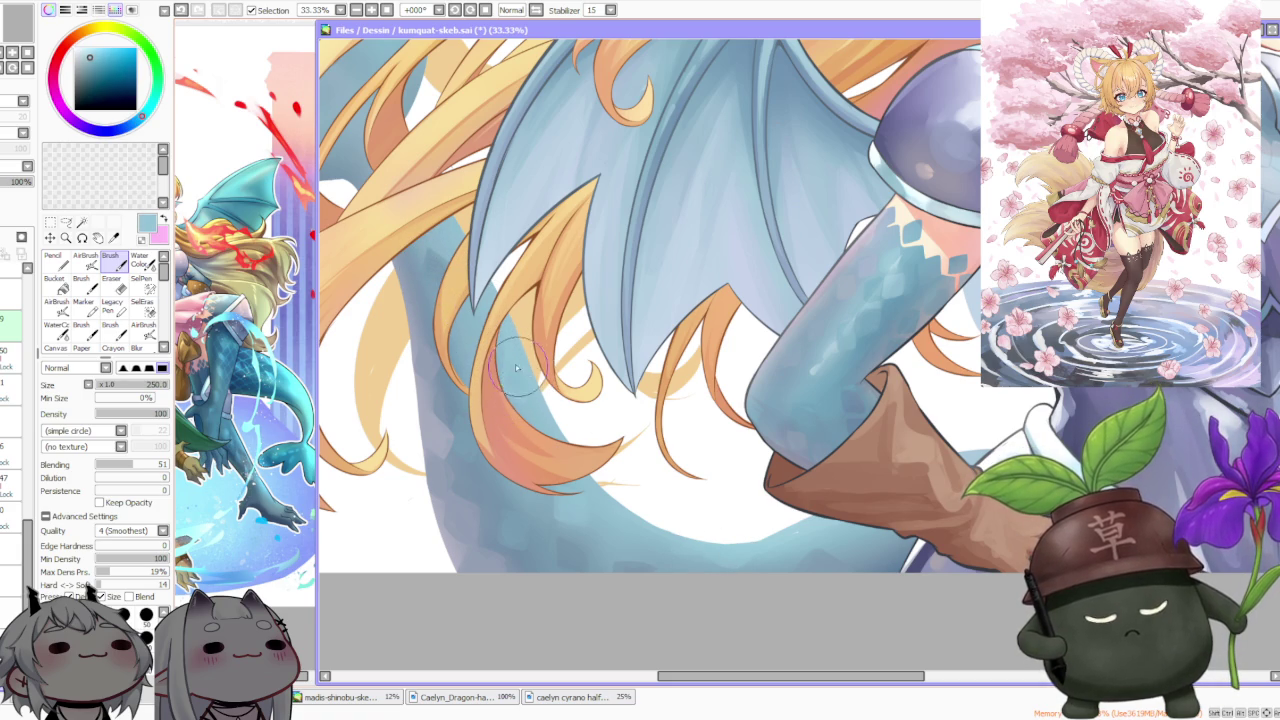
scroll(510, 358, "down", 1)
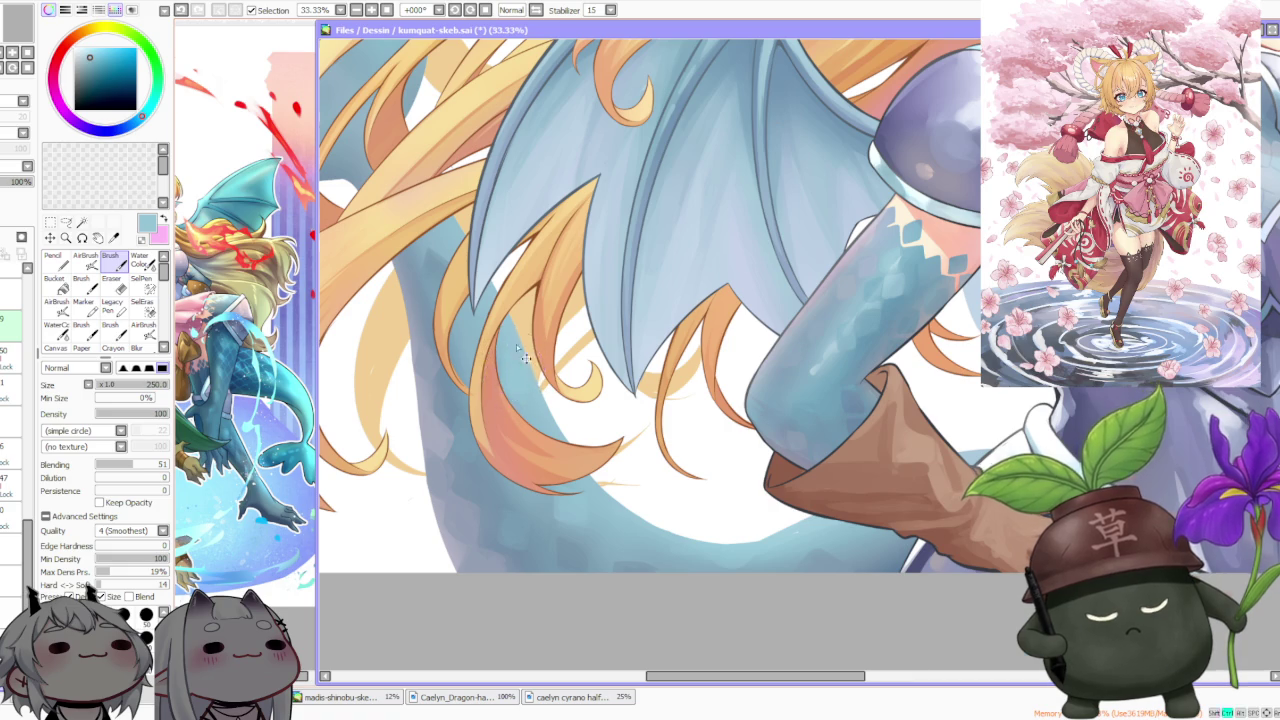
scroll(530, 320, "down", 2)
scroll(556, 267, "down", 1)
scroll(562, 300, "up", 1)
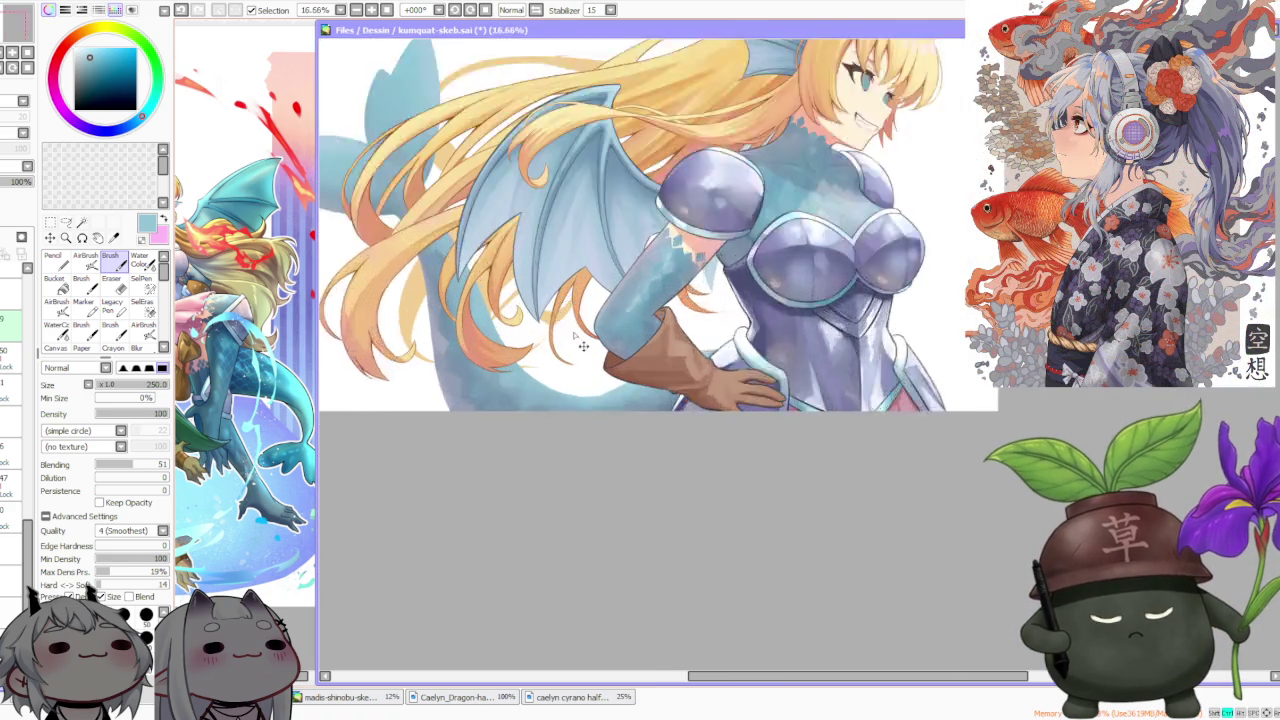
scroll(516, 356, "up", 1)
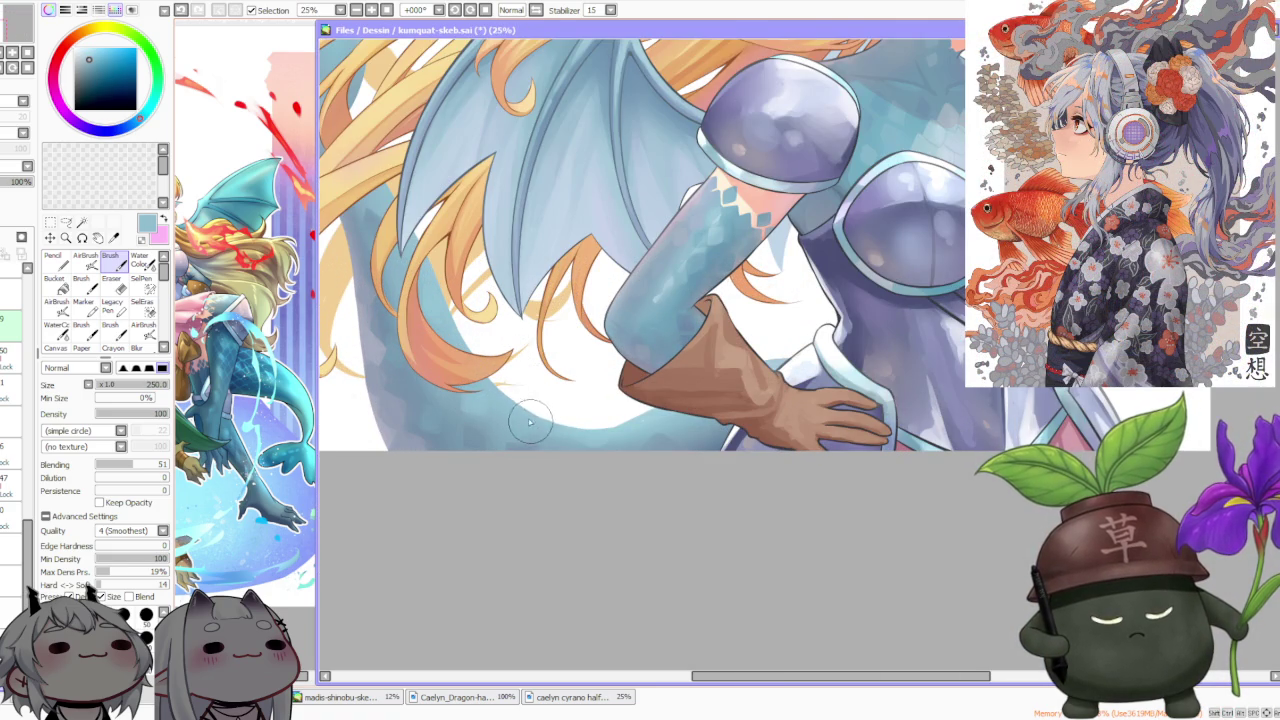
scroll(515, 320, "down", 2)
scroll(511, 295, "down", 1)
scroll(540, 248, "up", 1)
scroll(540, 245, "up", 1)
scroll(555, 295, "down", 1)
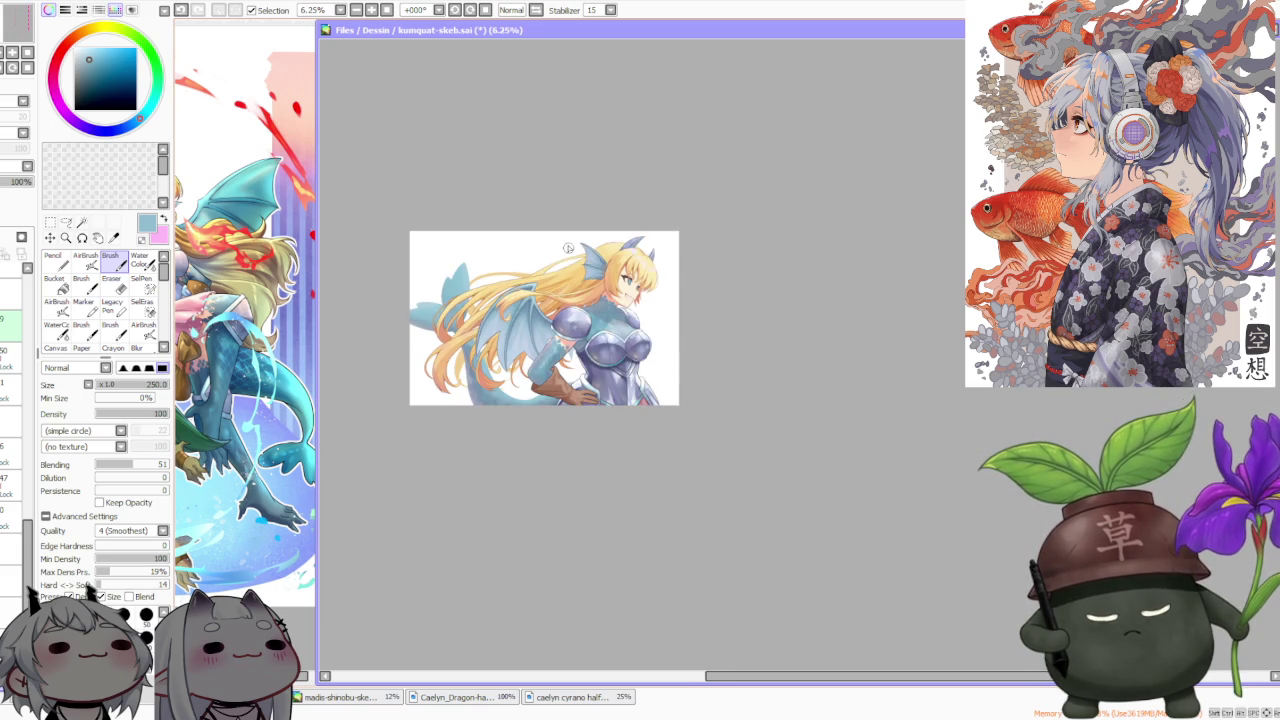
scroll(575, 366, "up", 3)
scroll(455, 410, "up", 1)
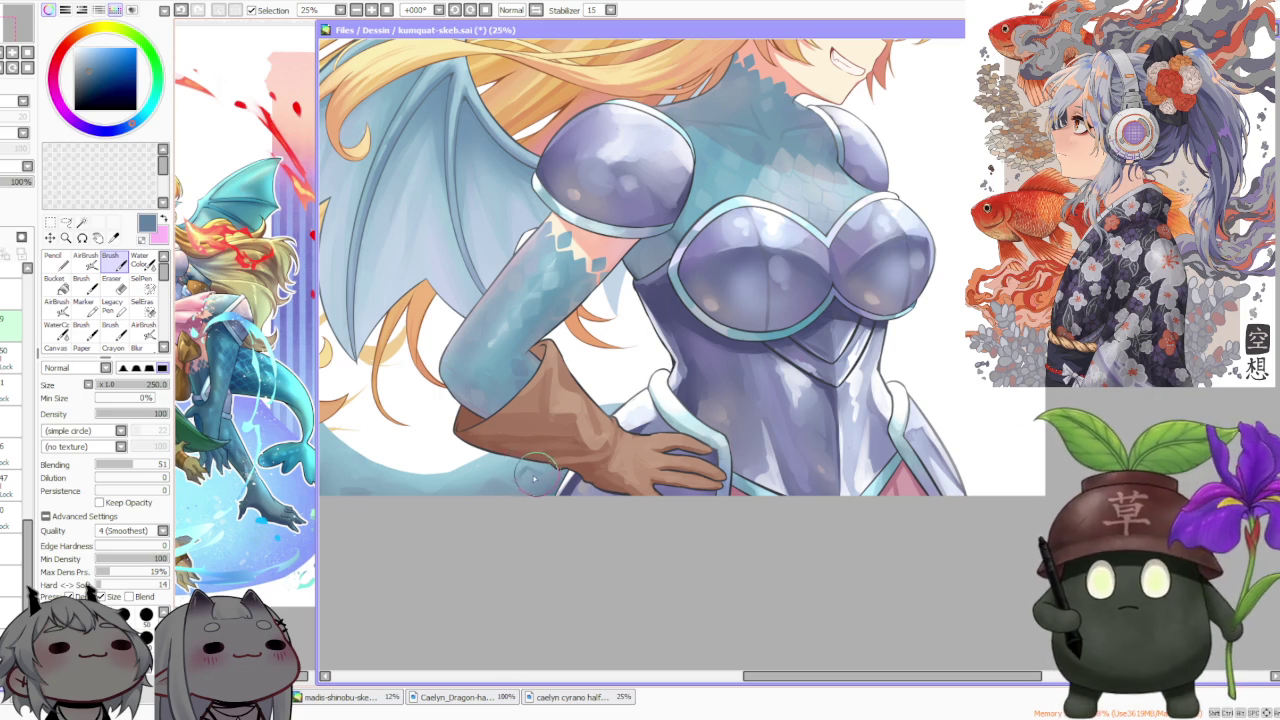
left_click_drag(528, 487, 536, 479)
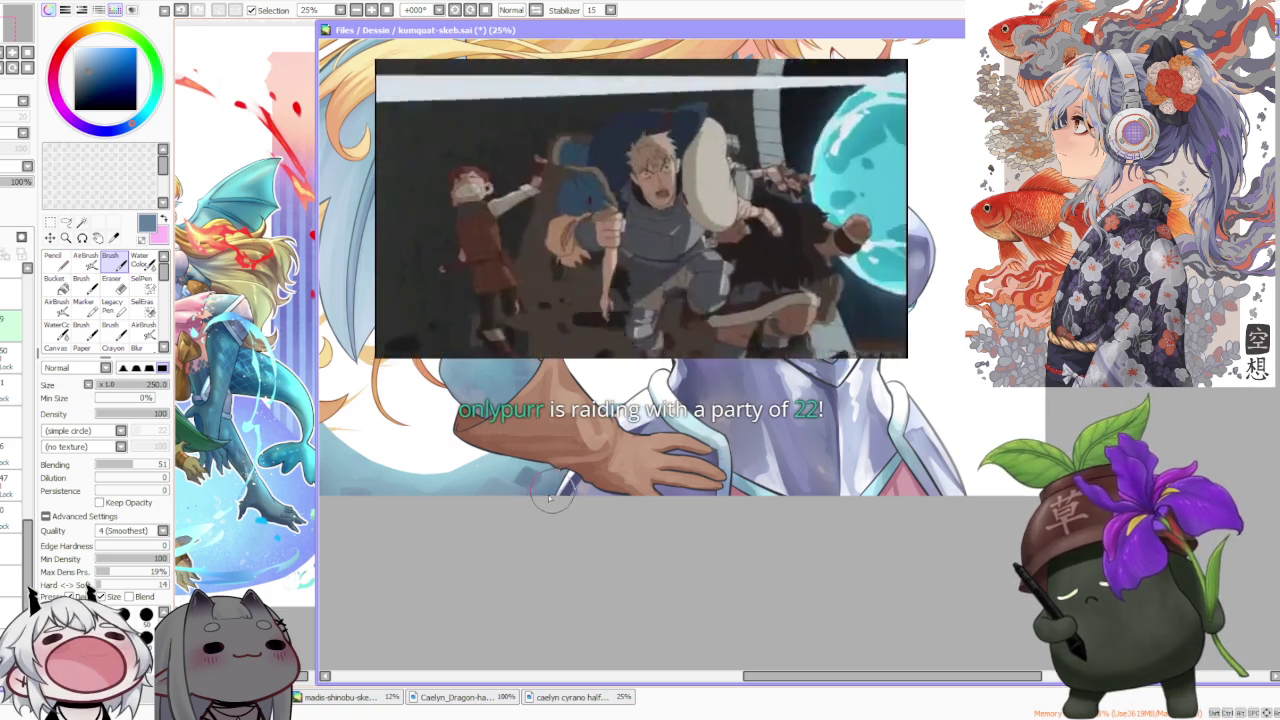
scroll(529, 483, "down", 1)
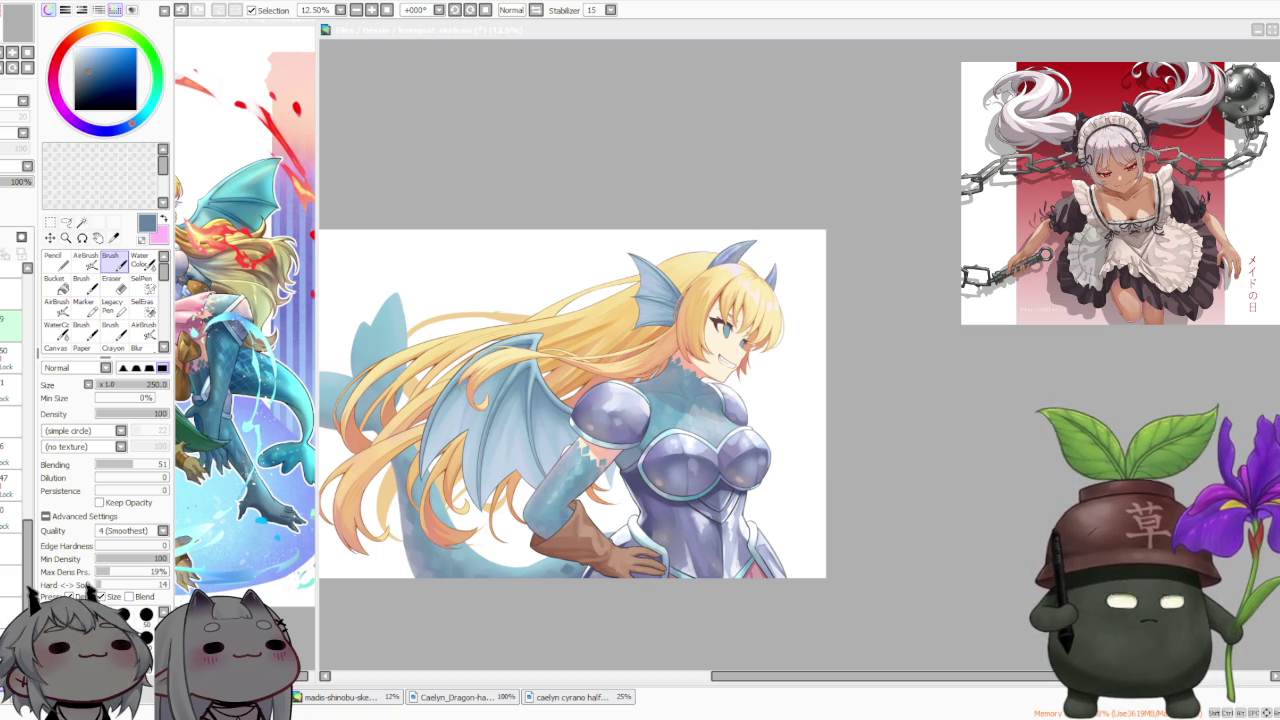
Add a pale bluish-white highlight stroke over the hair tips with a smaller brush
scroll(650, 460, "down", 1)
scroll(650, 460, "up", 1)
scroll(650, 460, "up", 1)
scroll(871, 366, "down", 2)
scroll(896, 342, "down", 1)
scroll(650, 468, "up", 2)
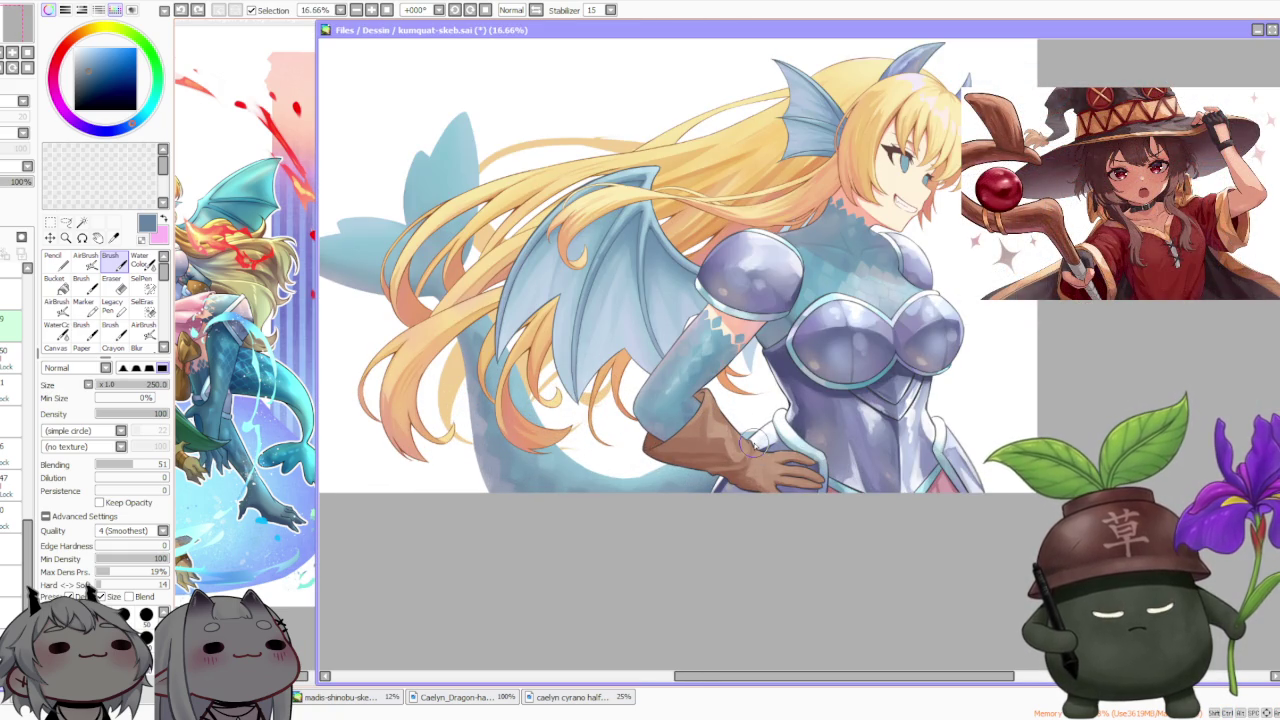
left_click(549, 459, "alt")
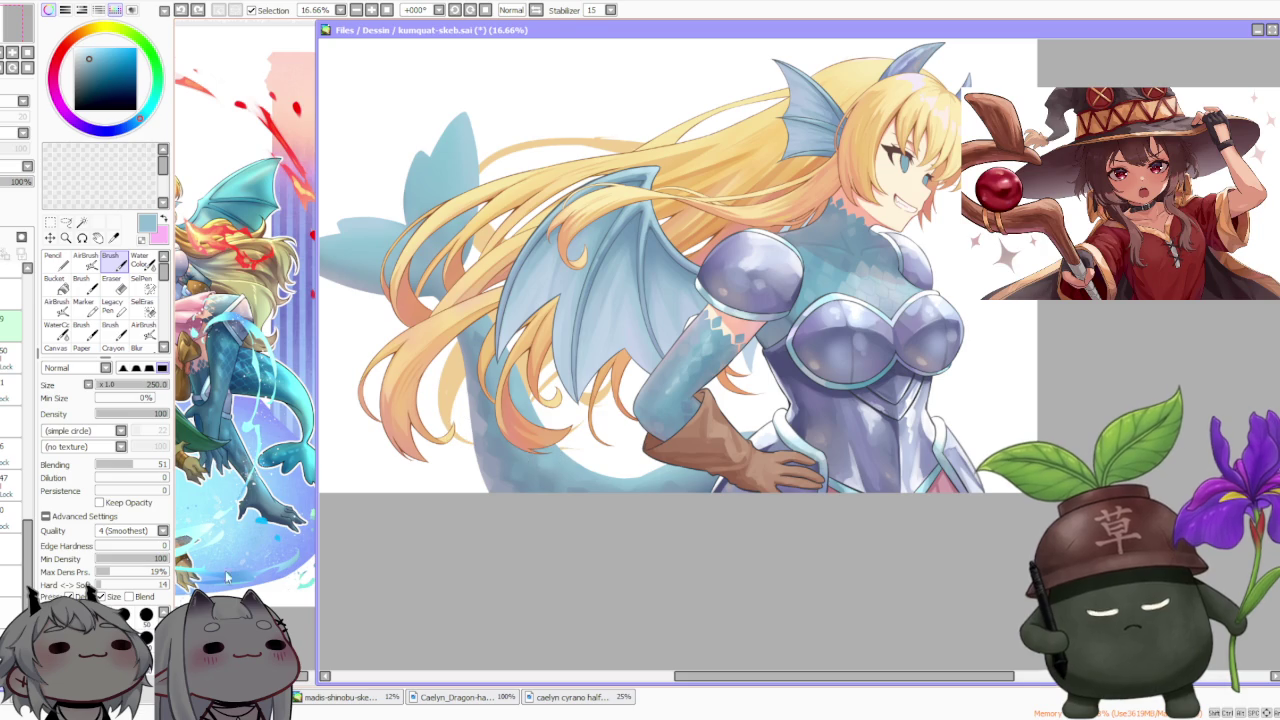
scroll(477, 401, "up", 2)
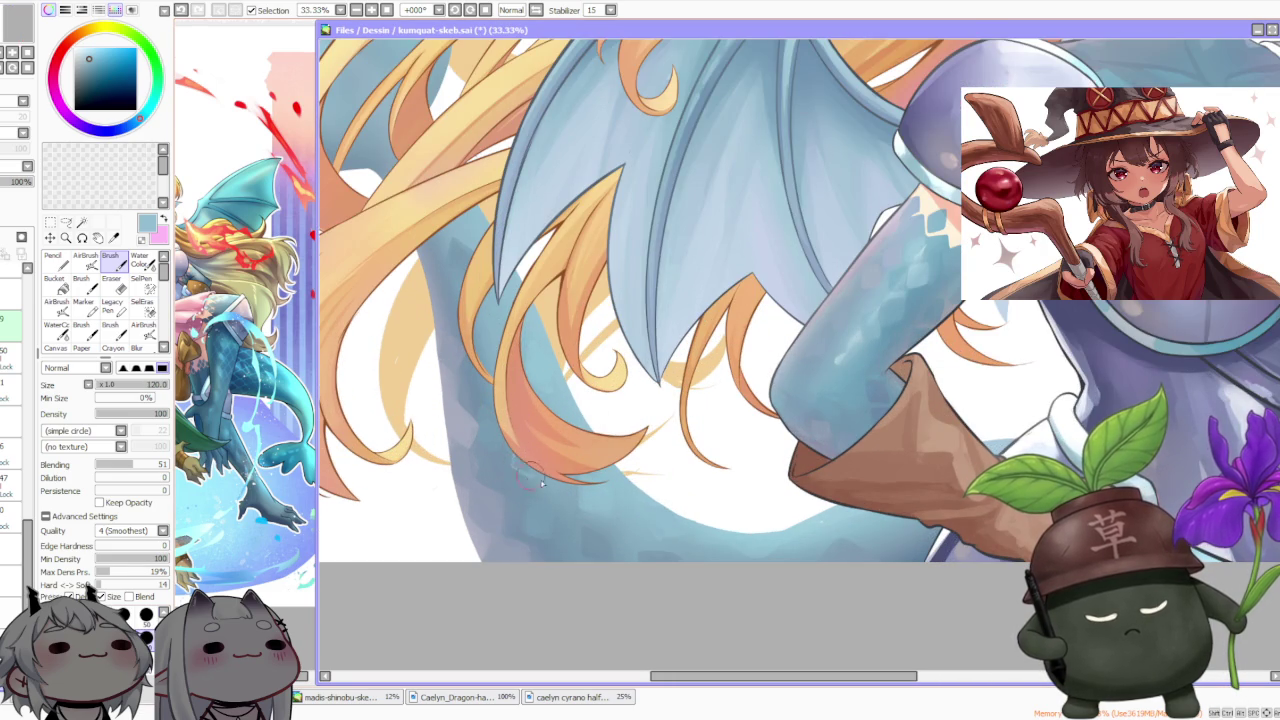
left_click_drag(528, 446, 537, 456)
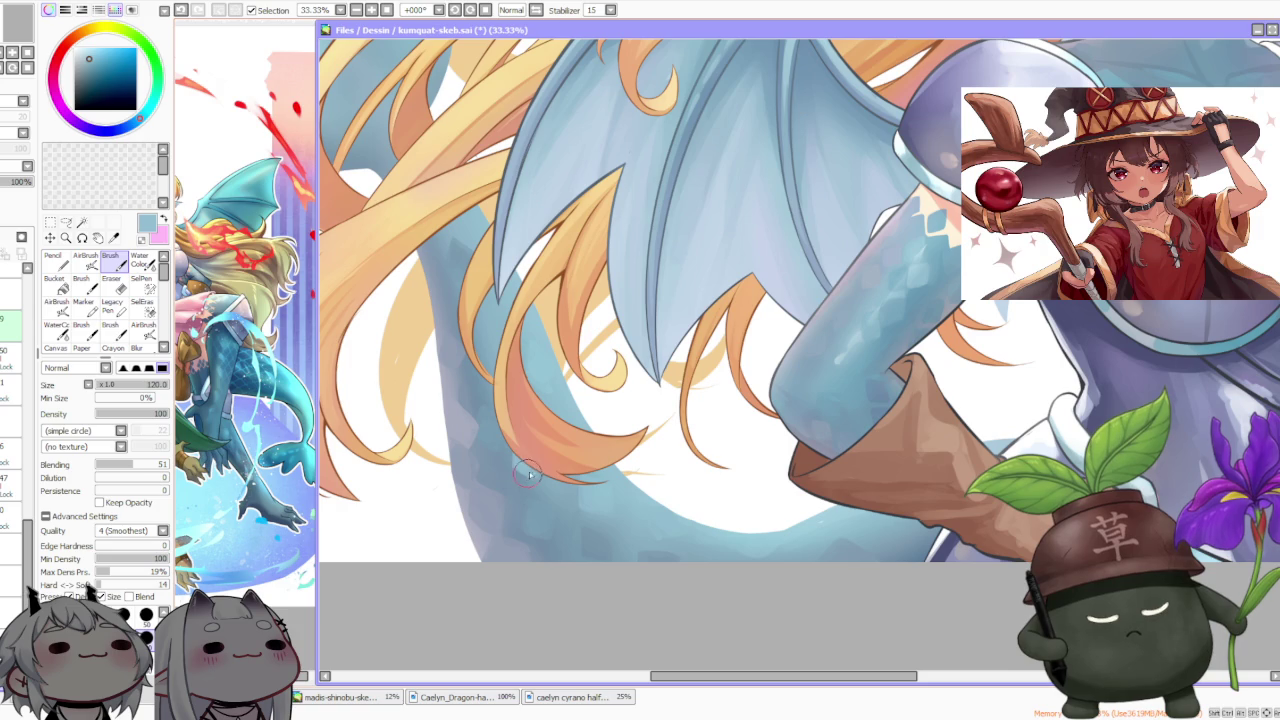
Sample a darker hair-edge colour and zoom out to see the whole illustration
left_click(503, 458, "alt")
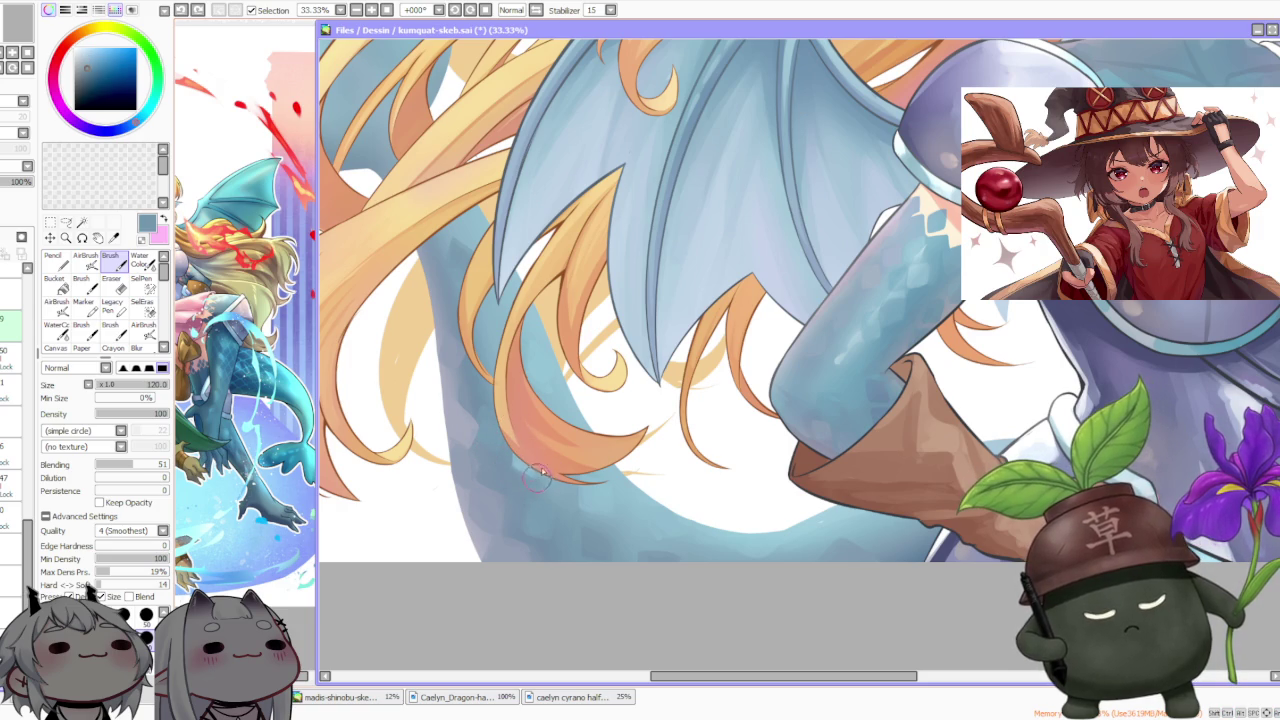
scroll(540, 478, "down", 1)
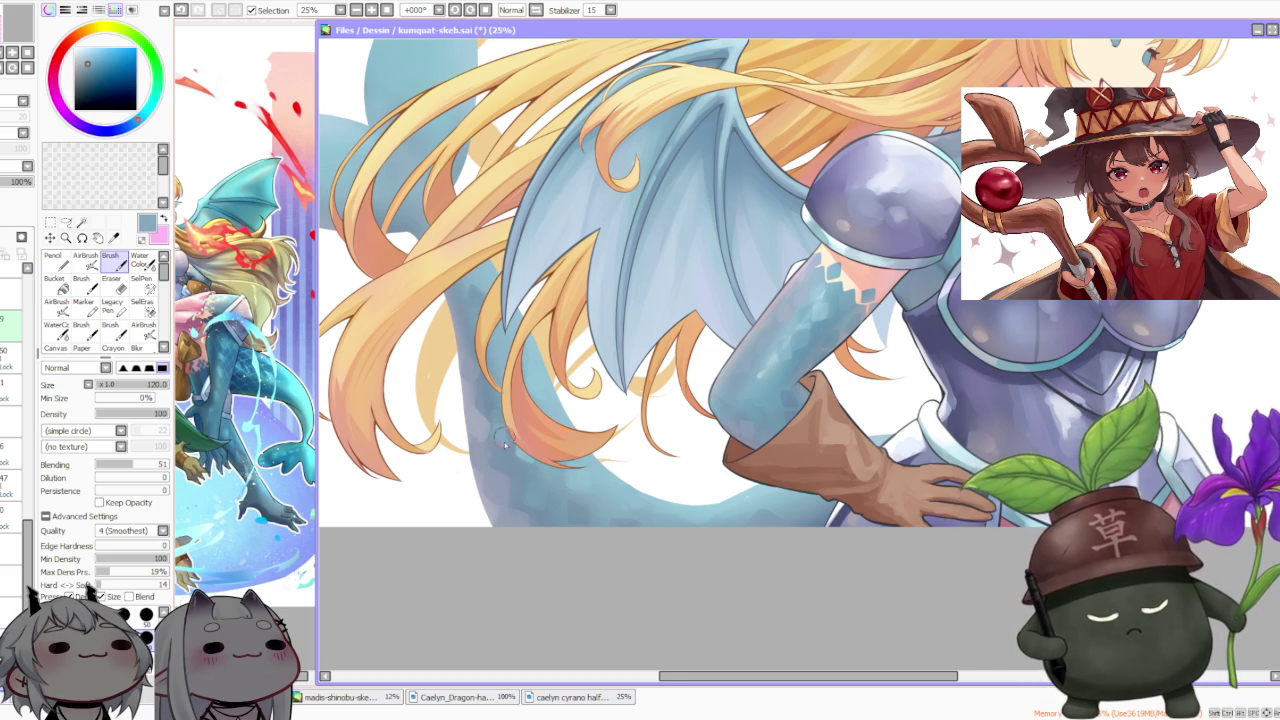
scroll(506, 428, "down", 4)
scroll(506, 428, "down", 2)
scroll(641, 314, "up", 2)
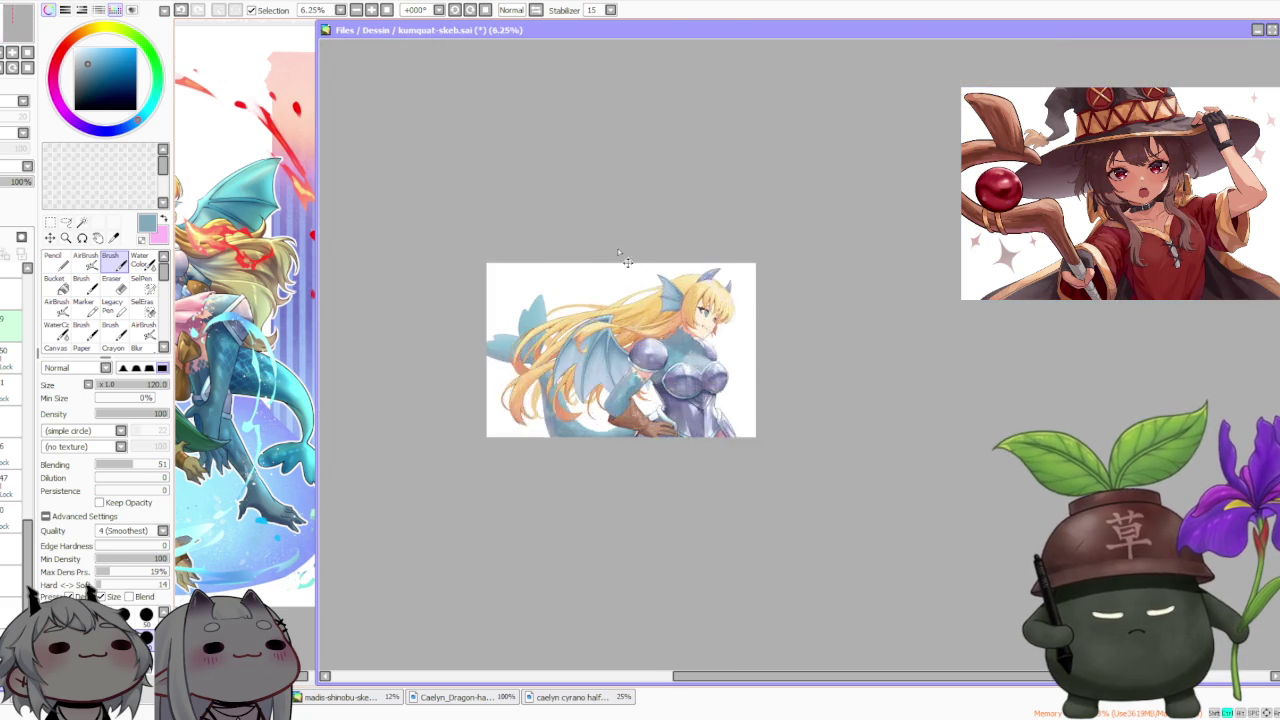
Raise the brush size to 300 and zoom to 33.33% on the lower hair and tail
scroll(641, 314, "up", 3)
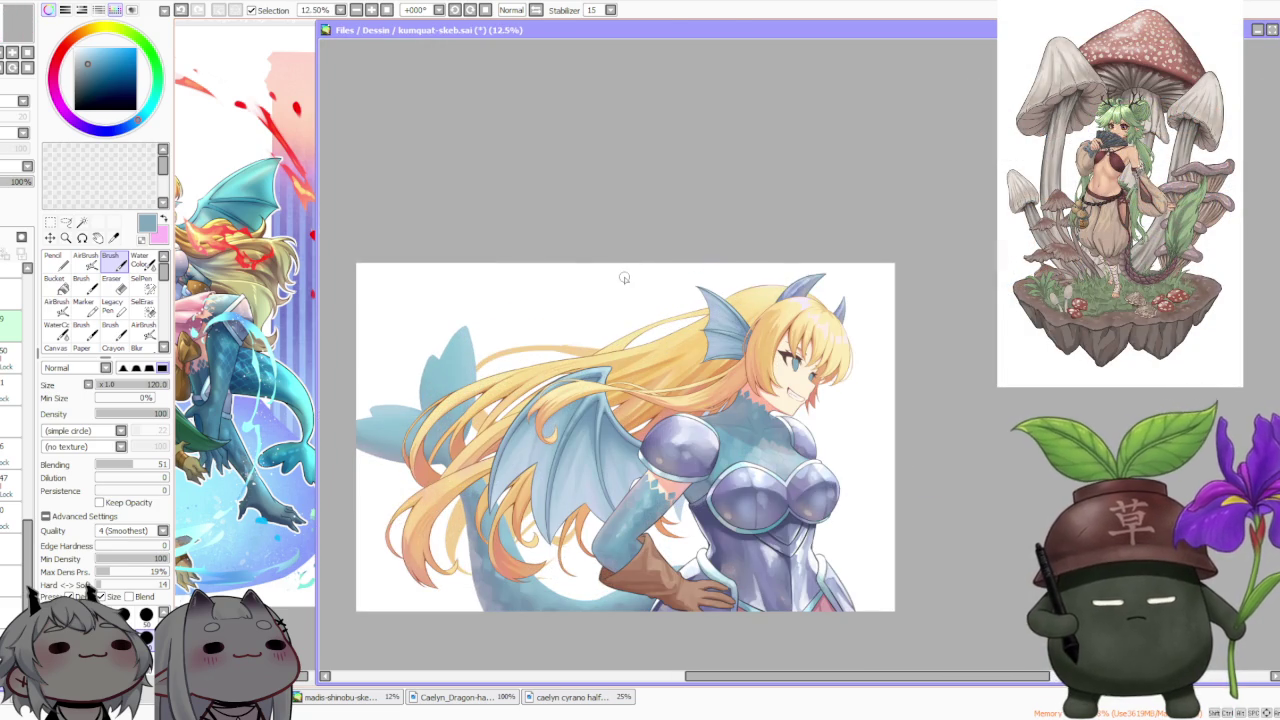
scroll(727, 385, "down", 1)
scroll(727, 385, "down", 1)
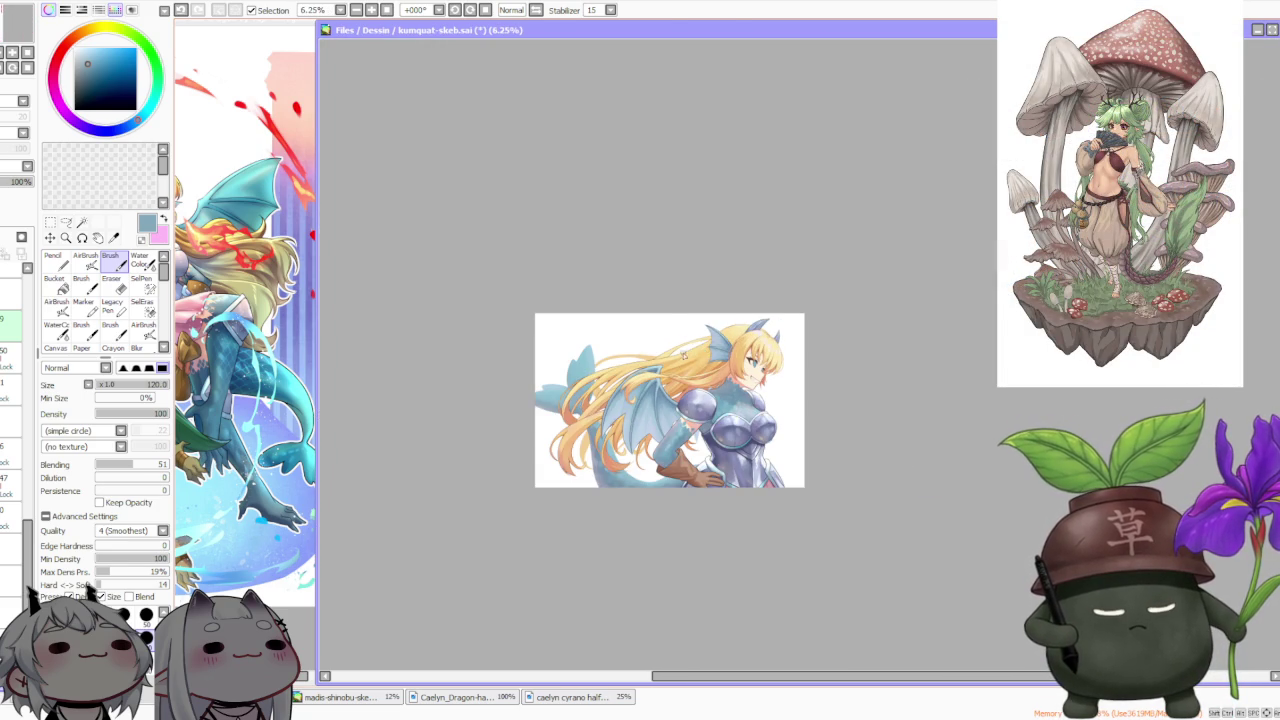
scroll(630, 393, "up", 1)
scroll(630, 393, "up", 1)
scroll(630, 393, "up", 1)
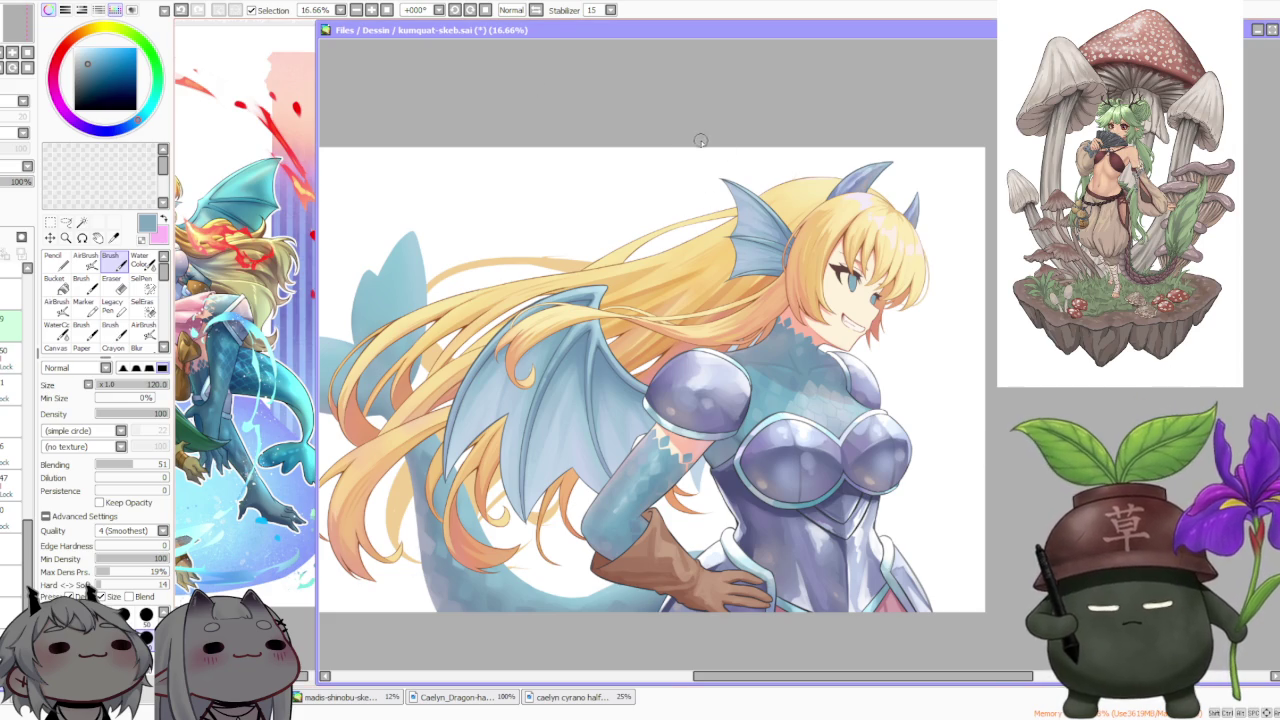
scroll(703, 297, "down", 1)
scroll(736, 322, "up", 1)
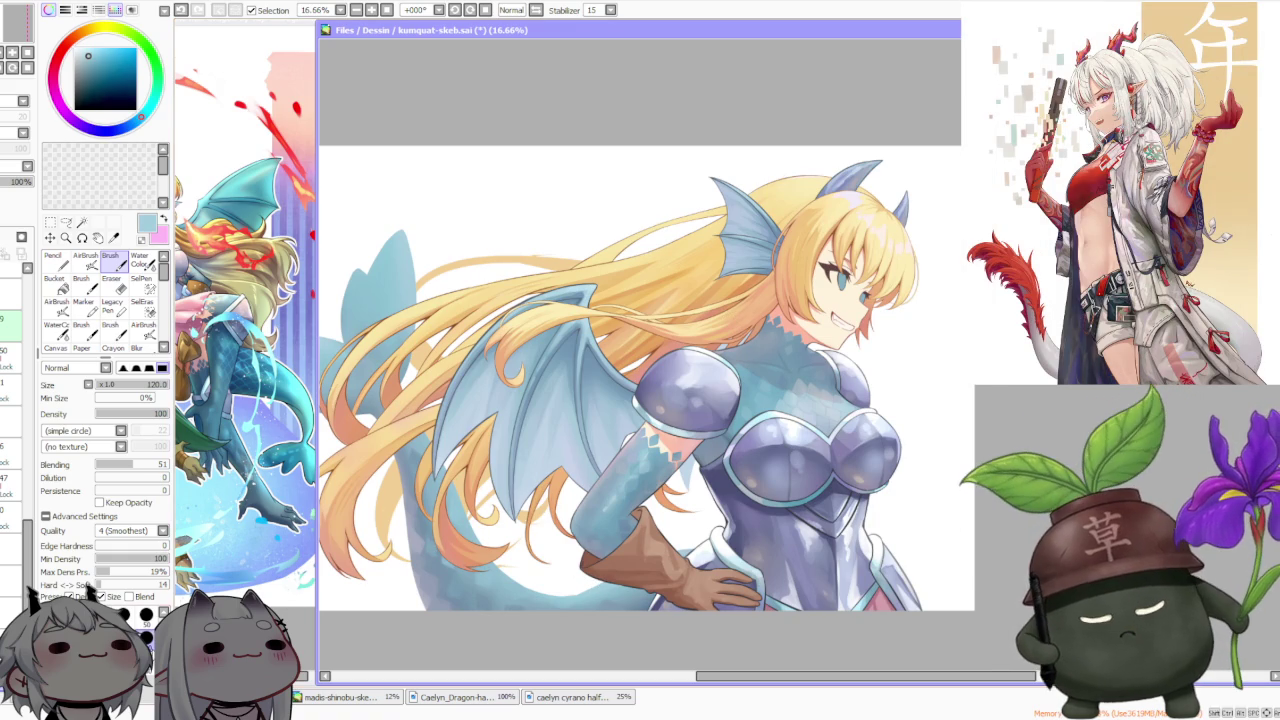
key("bracketright")
key("bracketright")
key("bracketright")
scroll(545, 563, "up", 2)
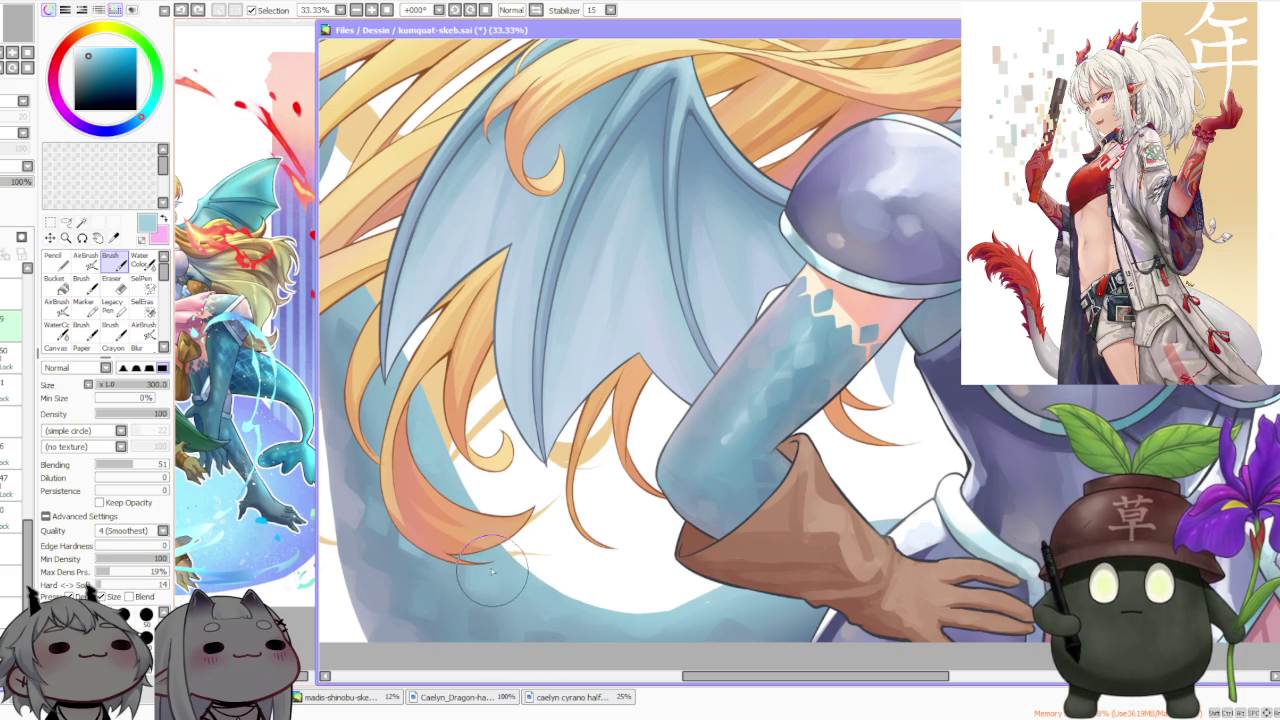
Raise brush Blending from 51 to 73 and flip the canvas view horizontally to check the drawing
left_click_drag(142, 466, 158, 466)
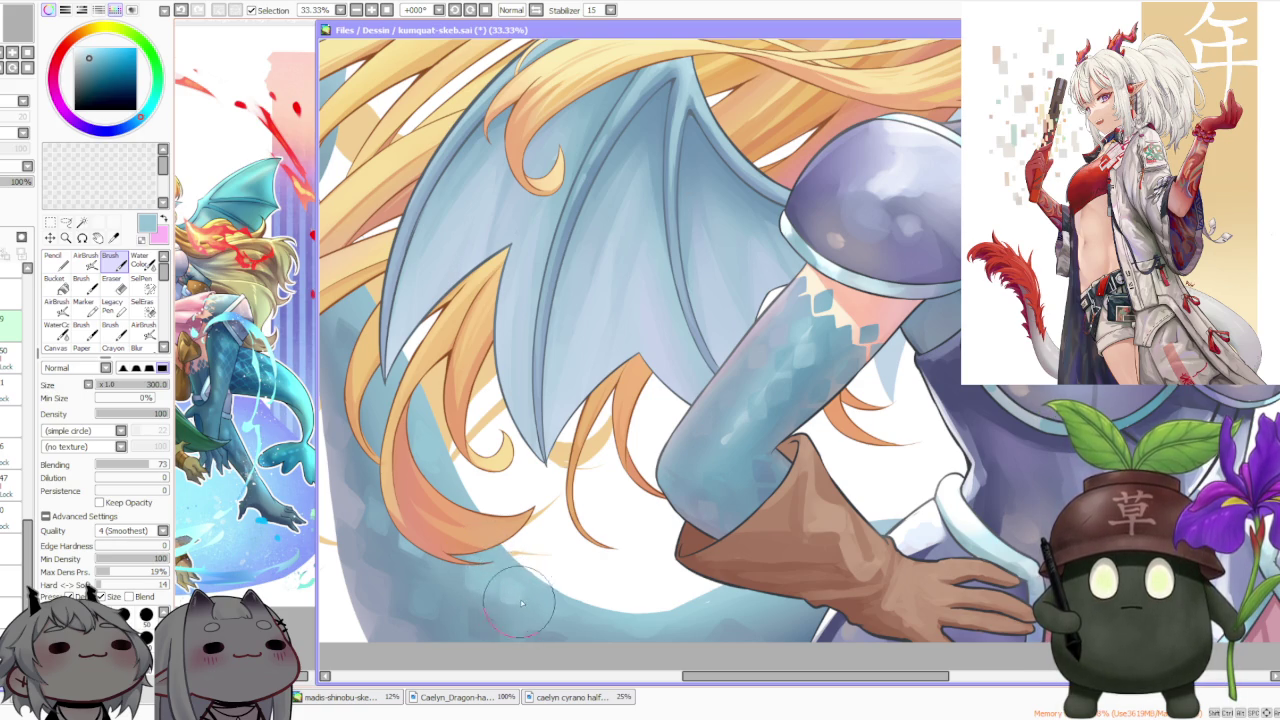
scroll(518, 595, "down", 3)
scroll(525, 585, "up", 3)
scroll(535, 575, "up", 1)
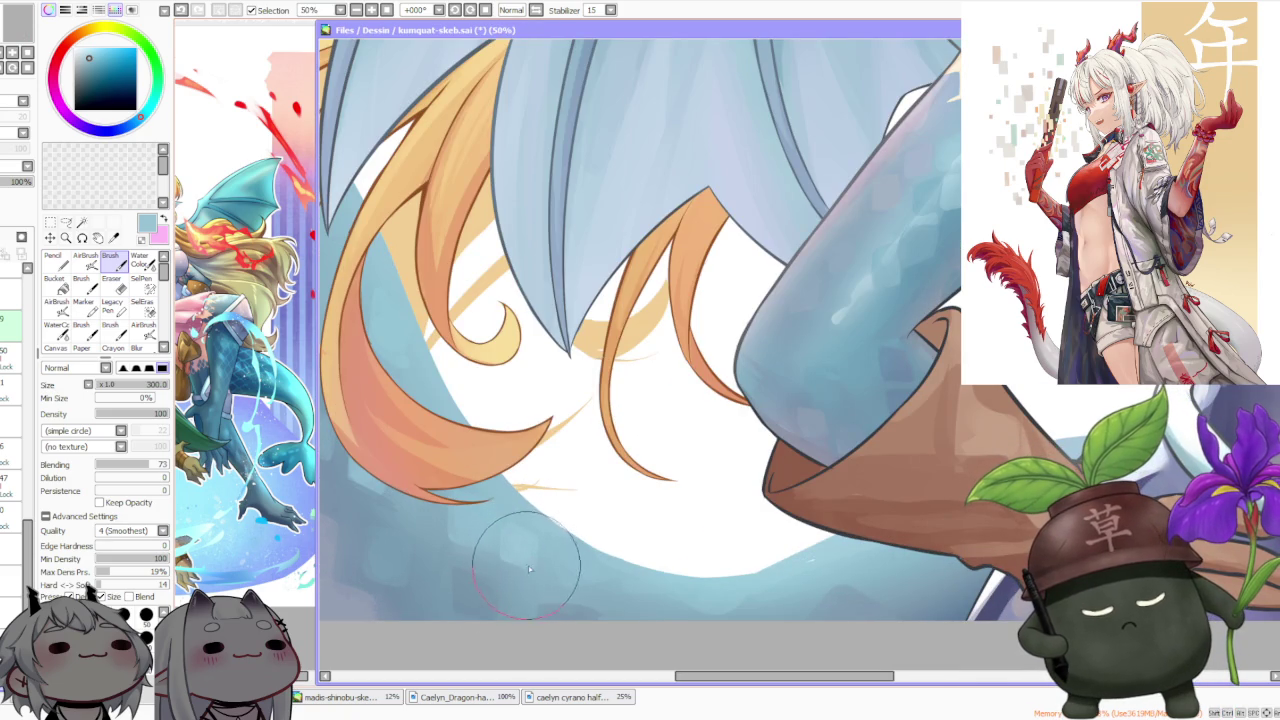
scroll(520, 550, "down", 5)
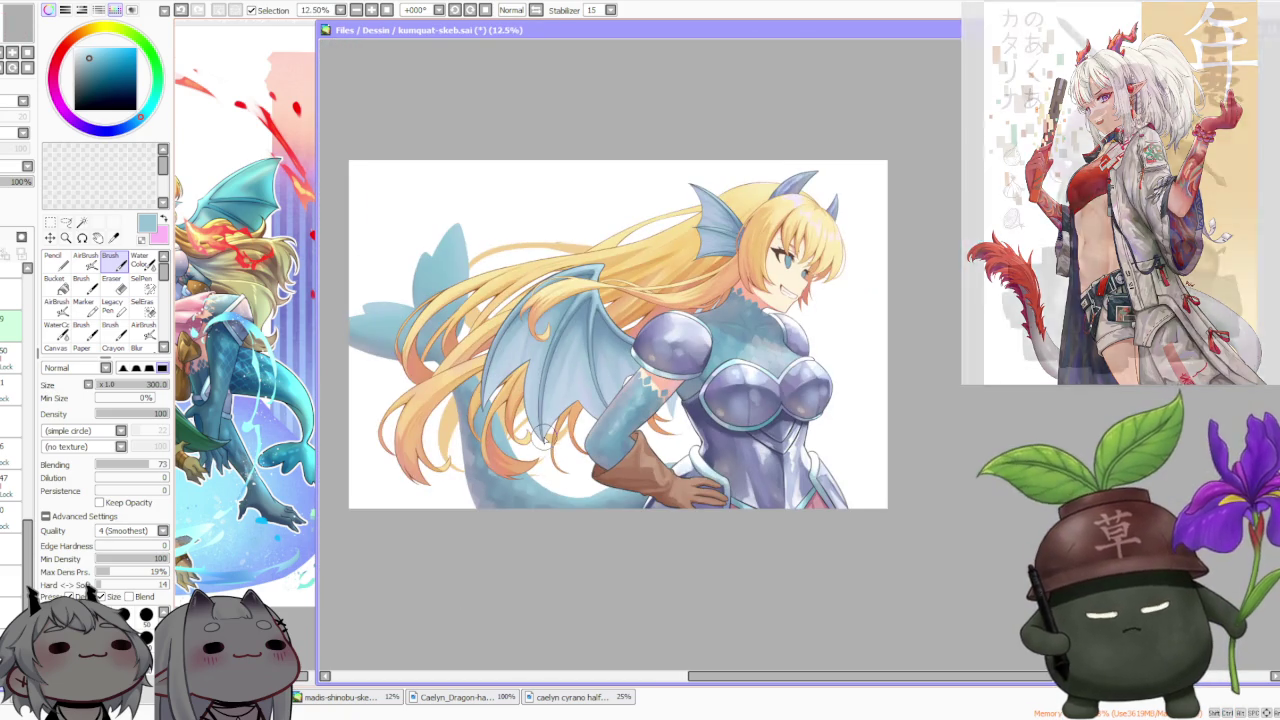
scroll(618, 335, "down", 2)
scroll(574, 367, "up", 5)
scroll(590, 450, "down", 2)
scroll(582, 441, "down", 2)
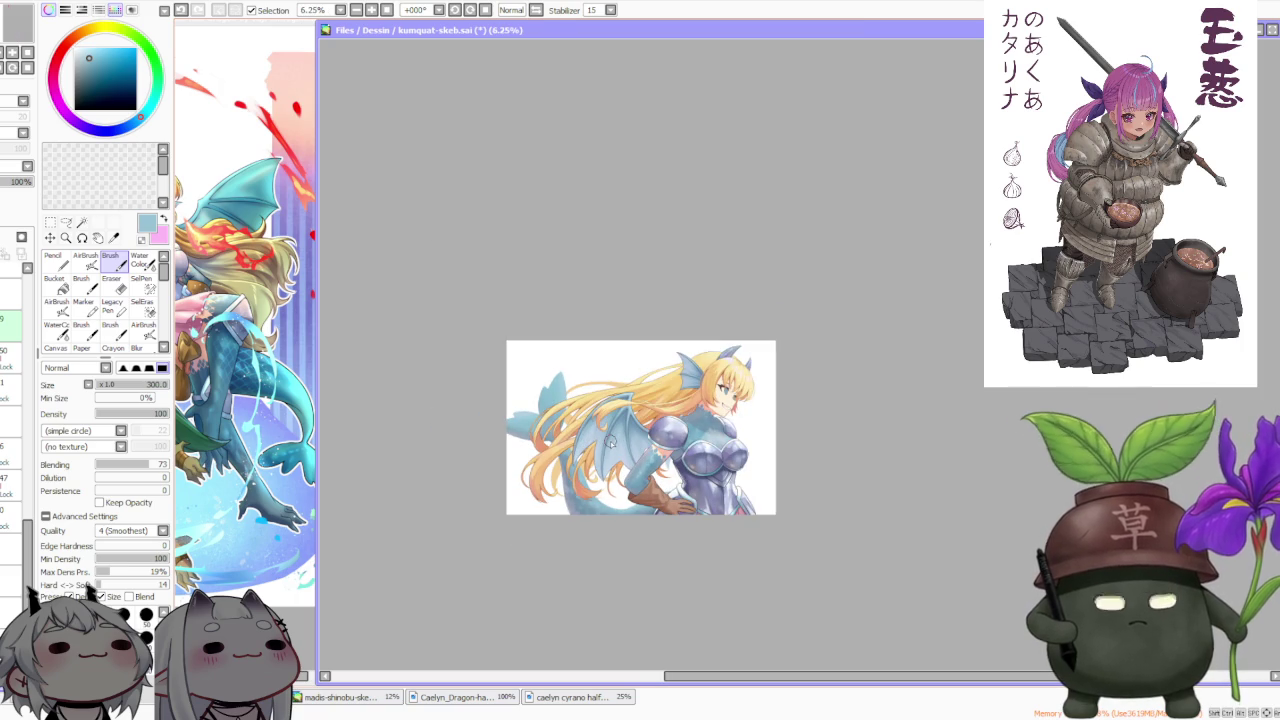
left_click(537, 10)
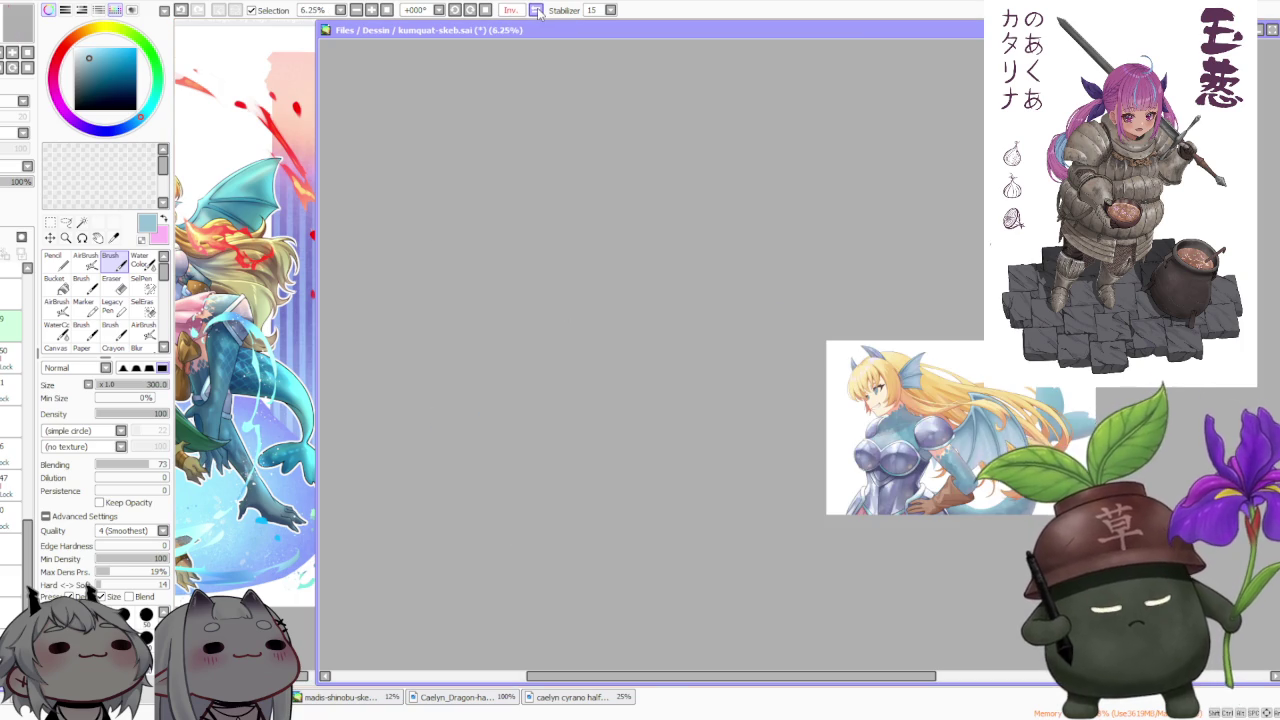
Restore the normal view orientation, choose white as the paint colour, and switch to Water Color
left_click(537, 10)
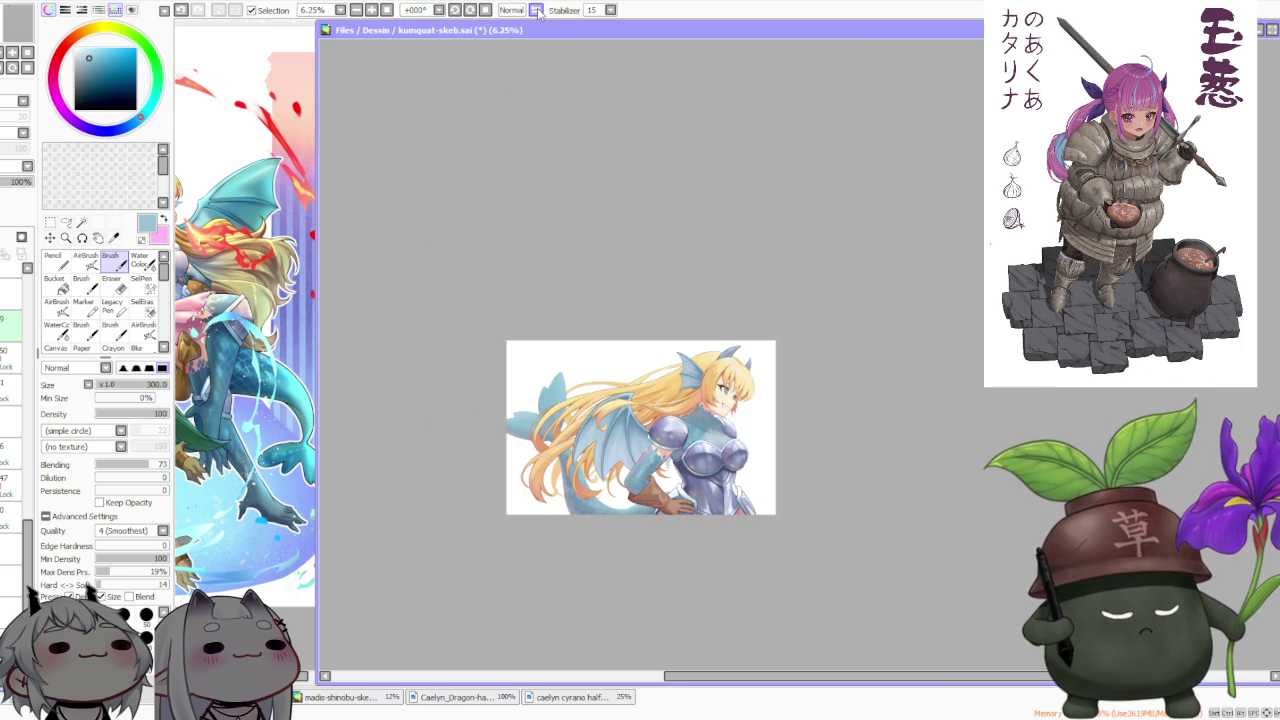
scroll(615, 468, "up", 3)
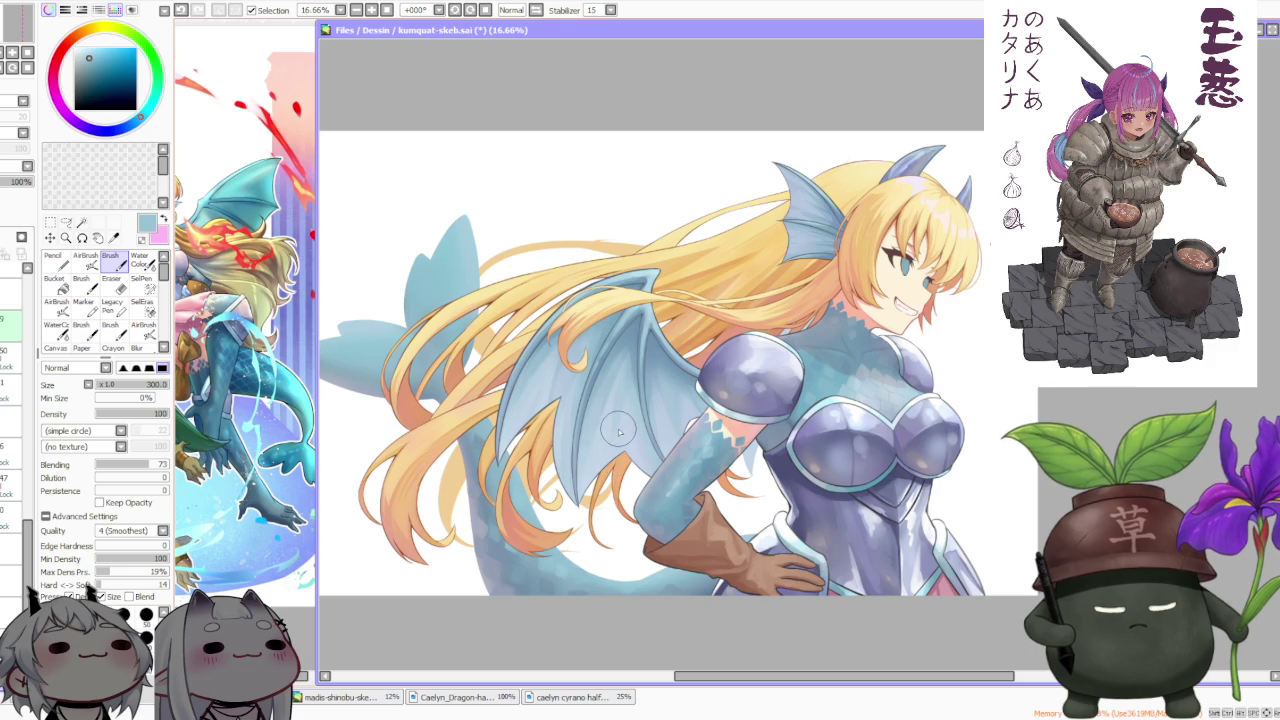
scroll(841, 436, "down", 1)
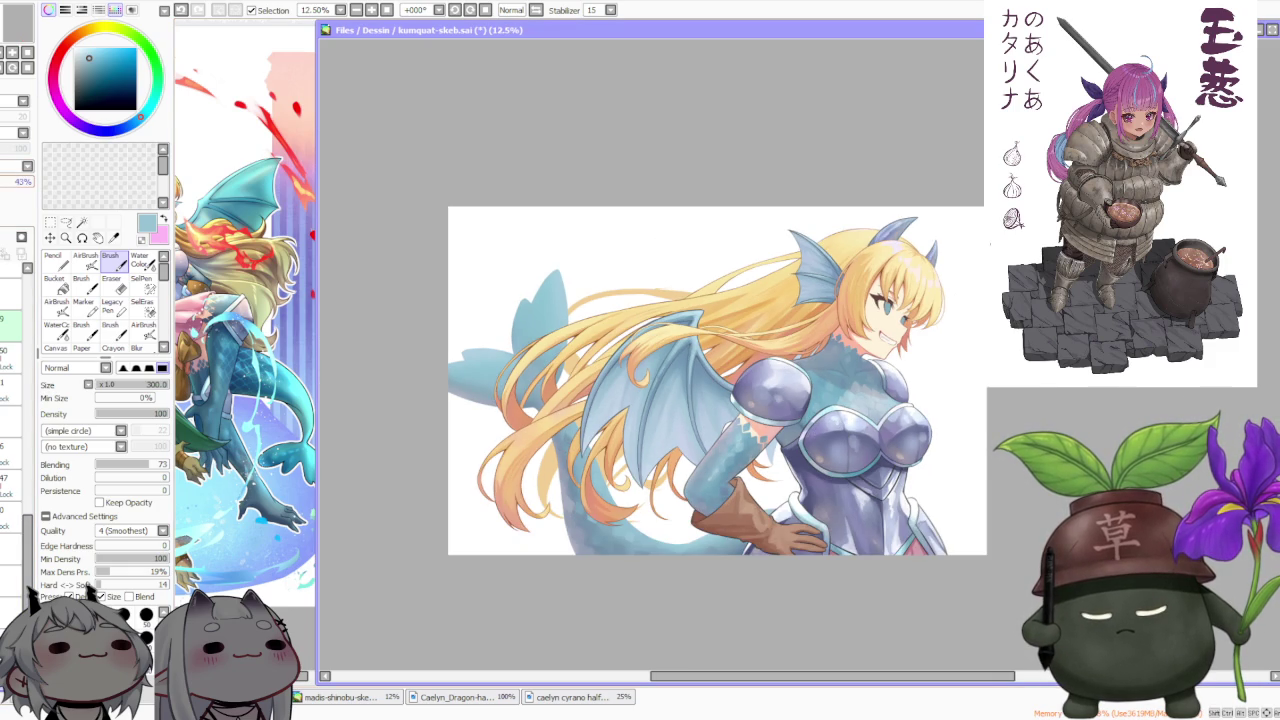
scroll(713, 478, "up", 2)
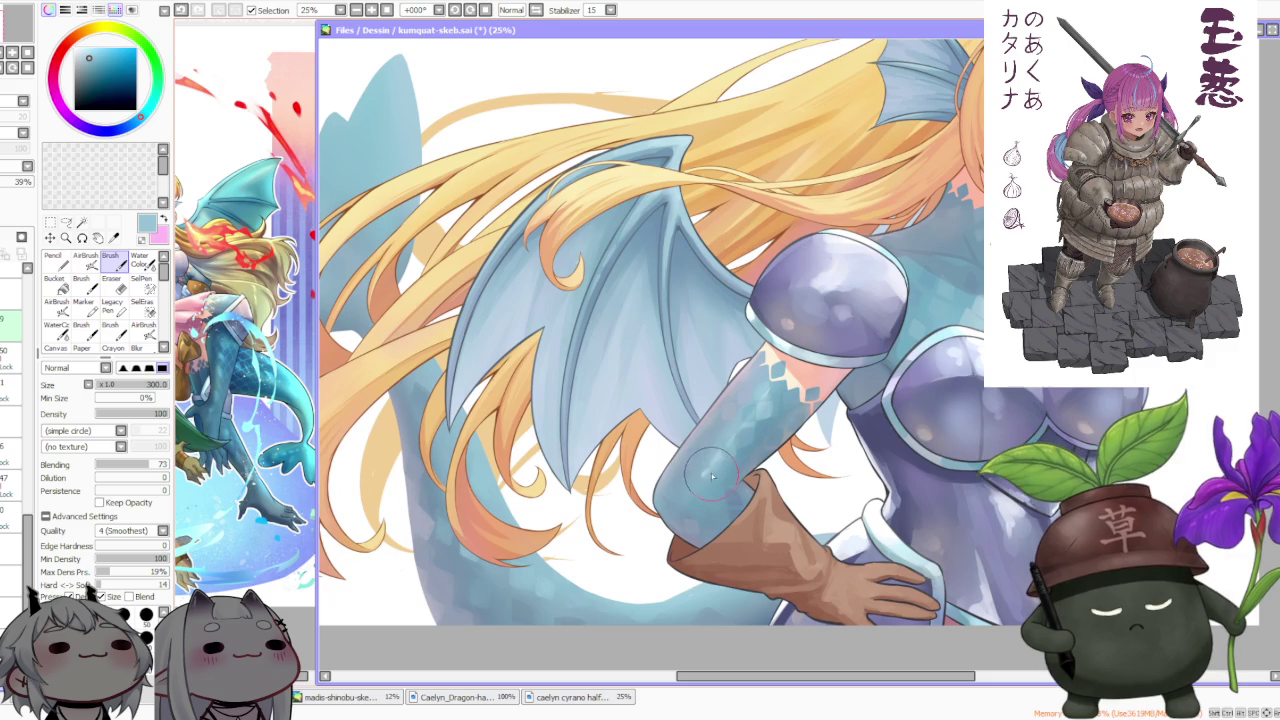
scroll(706, 472, "down", 1)
scroll(708, 460, "down", 1)
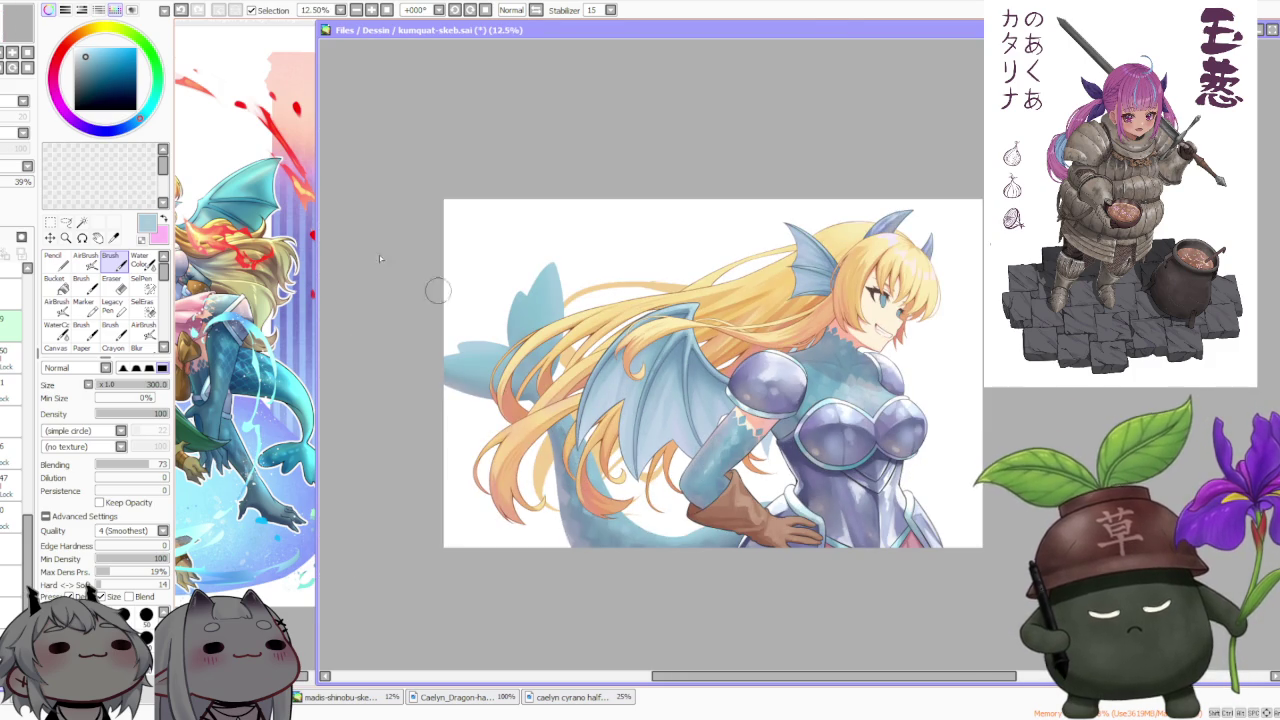
left_click(74, 47)
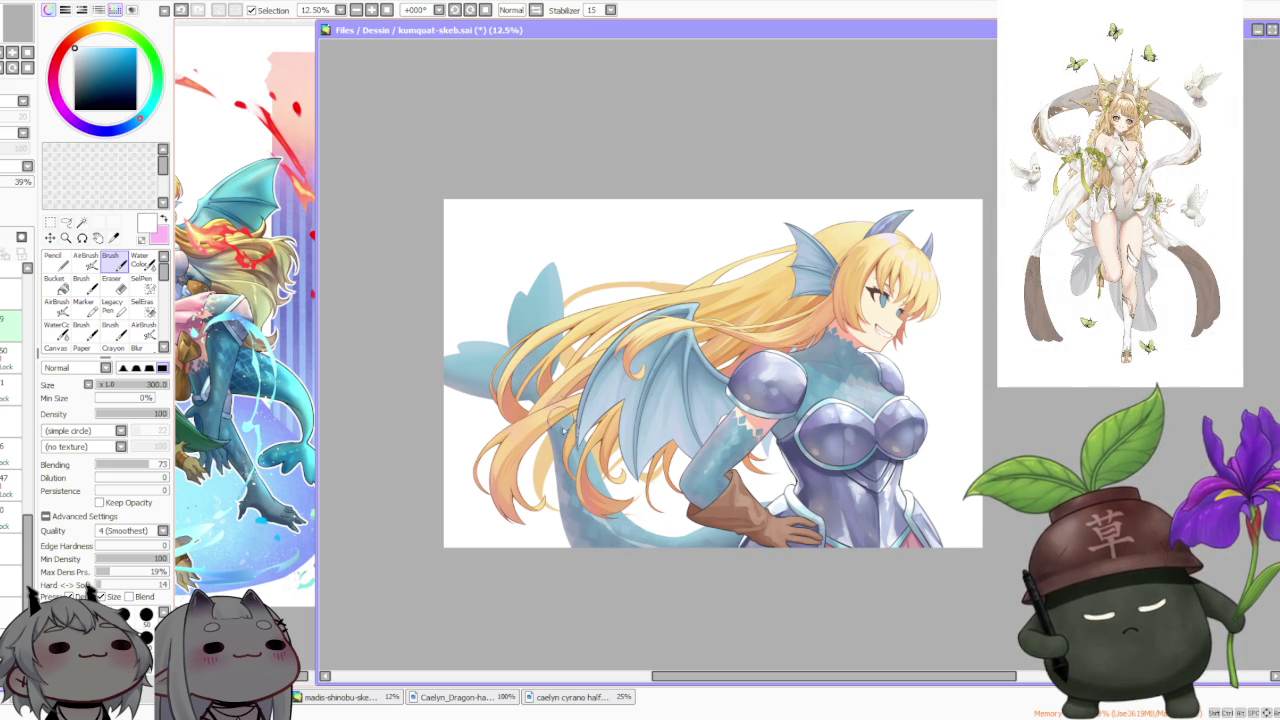
key("c")
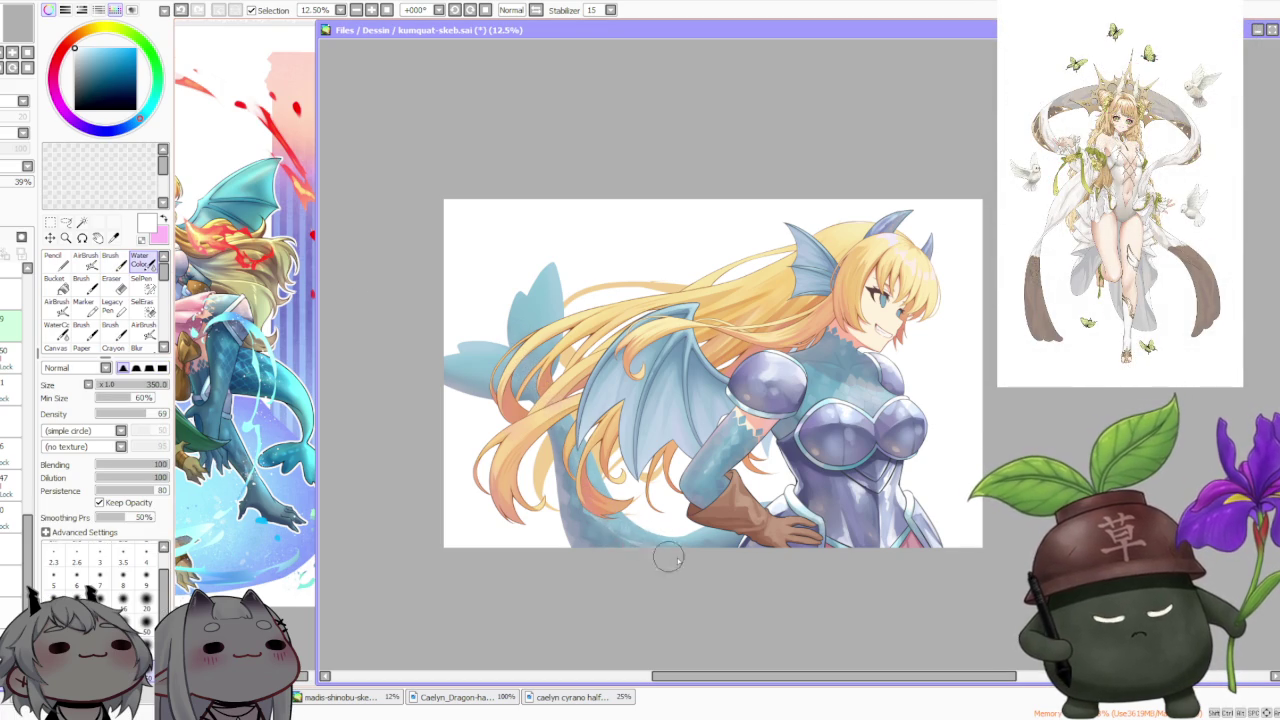
scroll(600, 400, "down", 2)
scroll(605, 410, "up", 1)
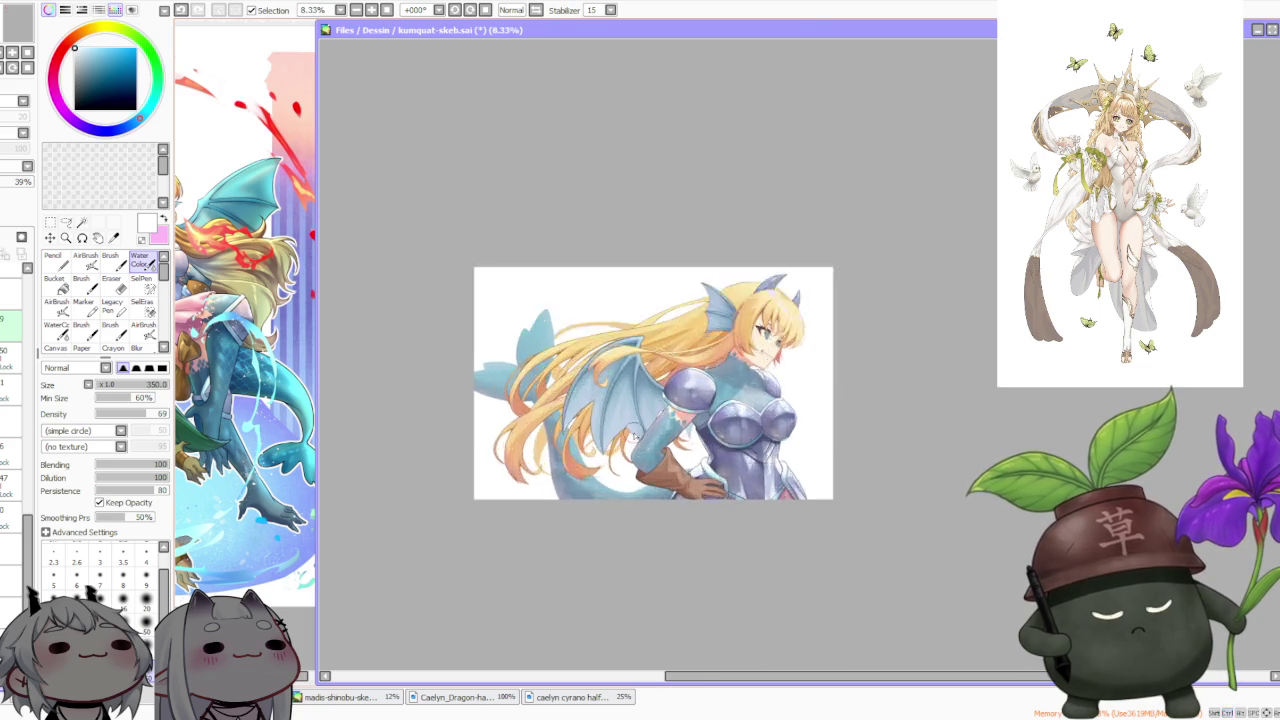
scroll(633, 440, "up", 2)
scroll(634, 441, "down", 2)
scroll(630, 313, "down", 1)
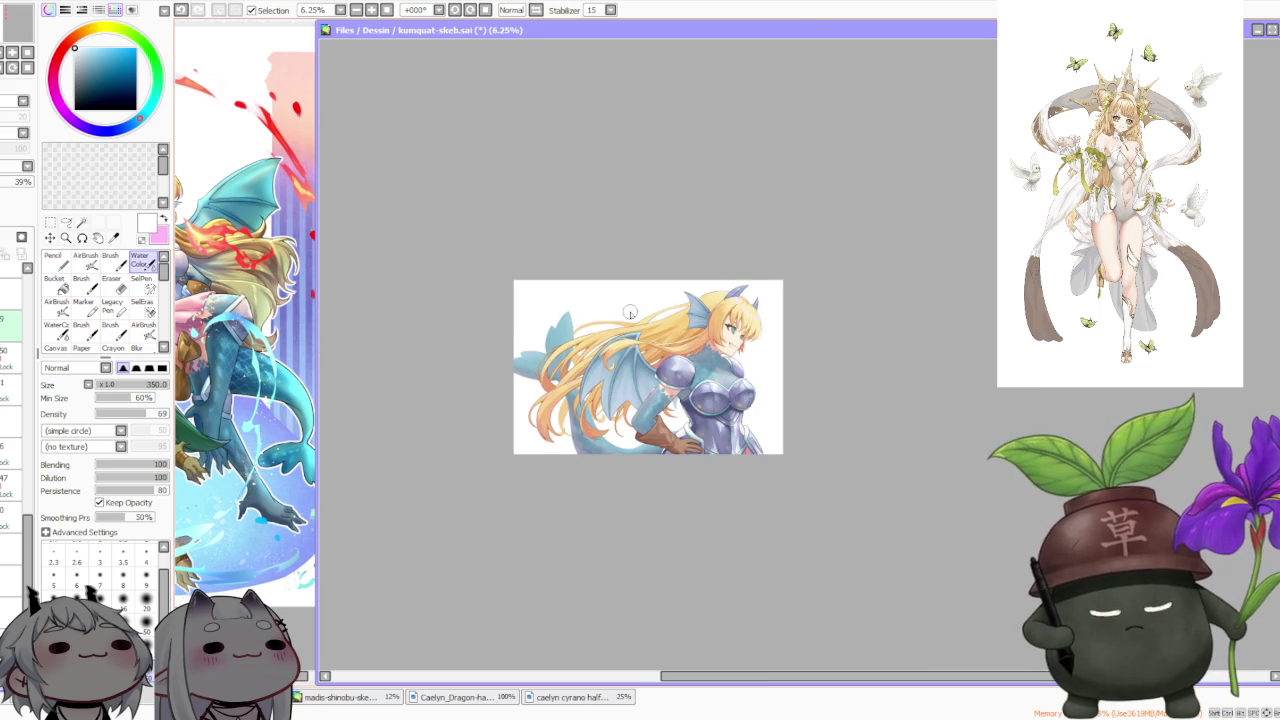
scroll(635, 340, "up", 1)
scroll(640, 370, "up", 1)
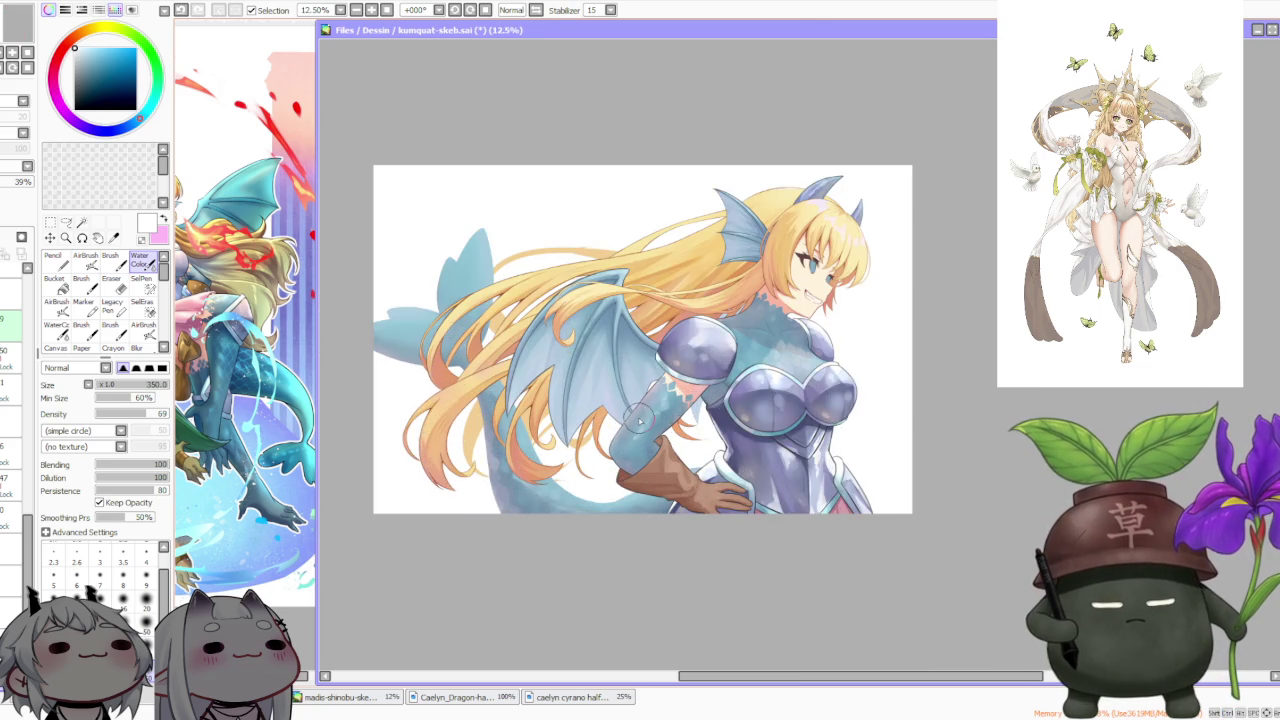
scroll(648, 393, "down", 2)
scroll(648, 393, "down", 1)
scroll(645, 380, "up", 1)
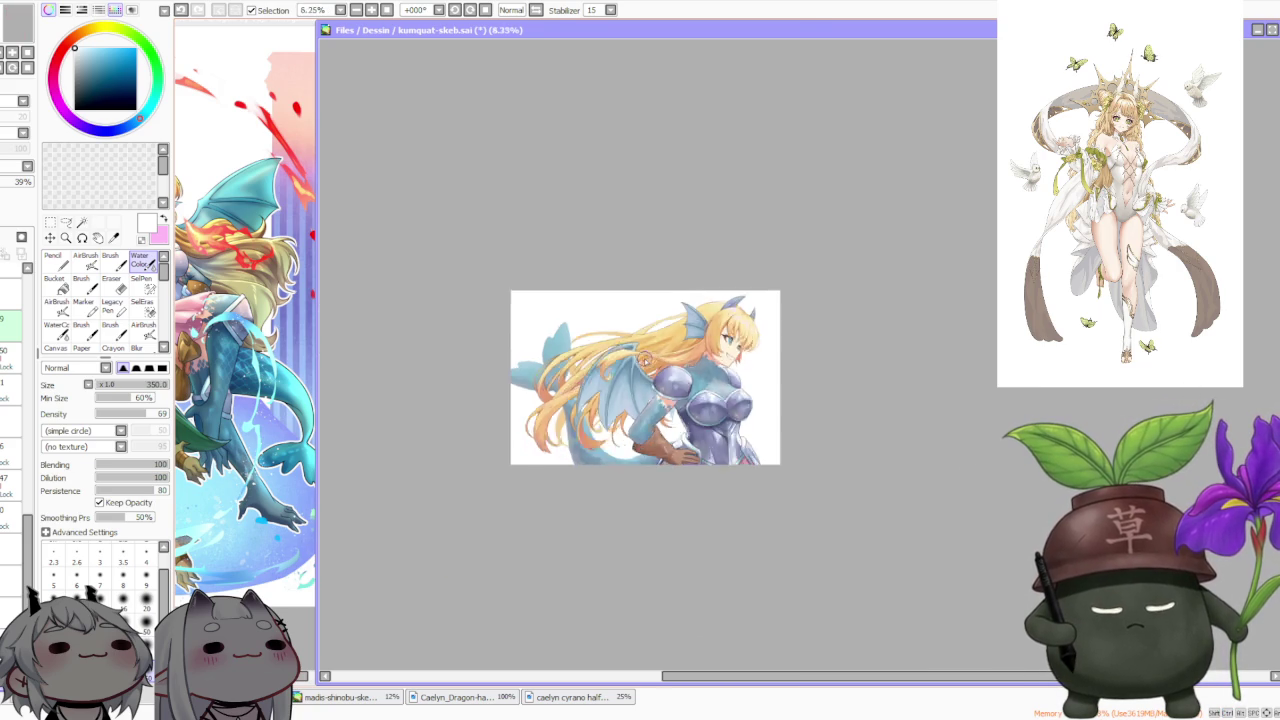
scroll(641, 371, "up", 2)
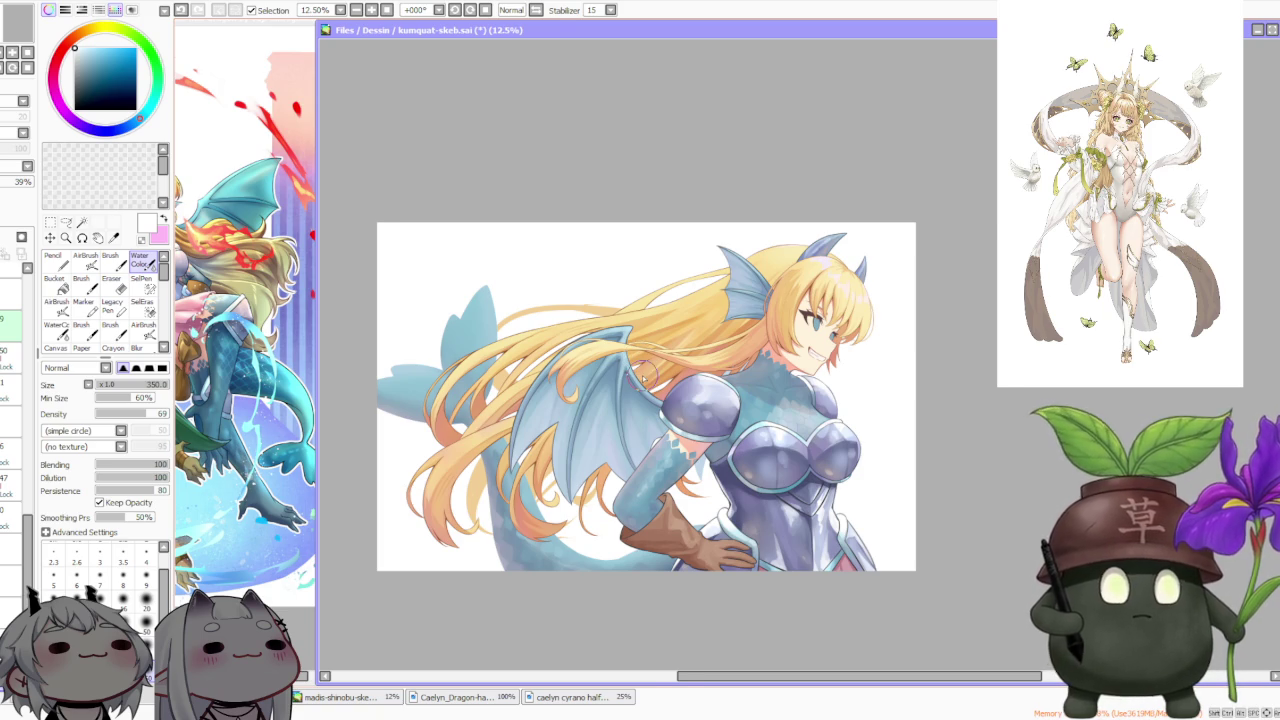
scroll(643, 376, "up", 1)
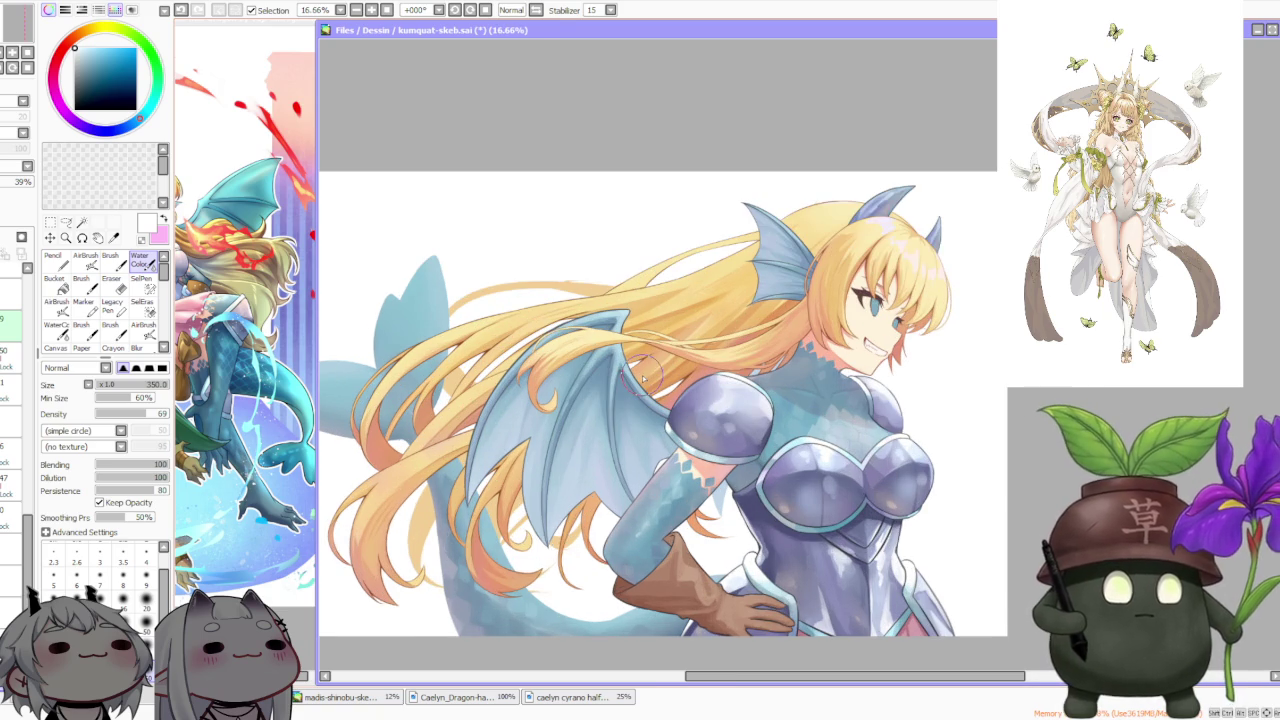
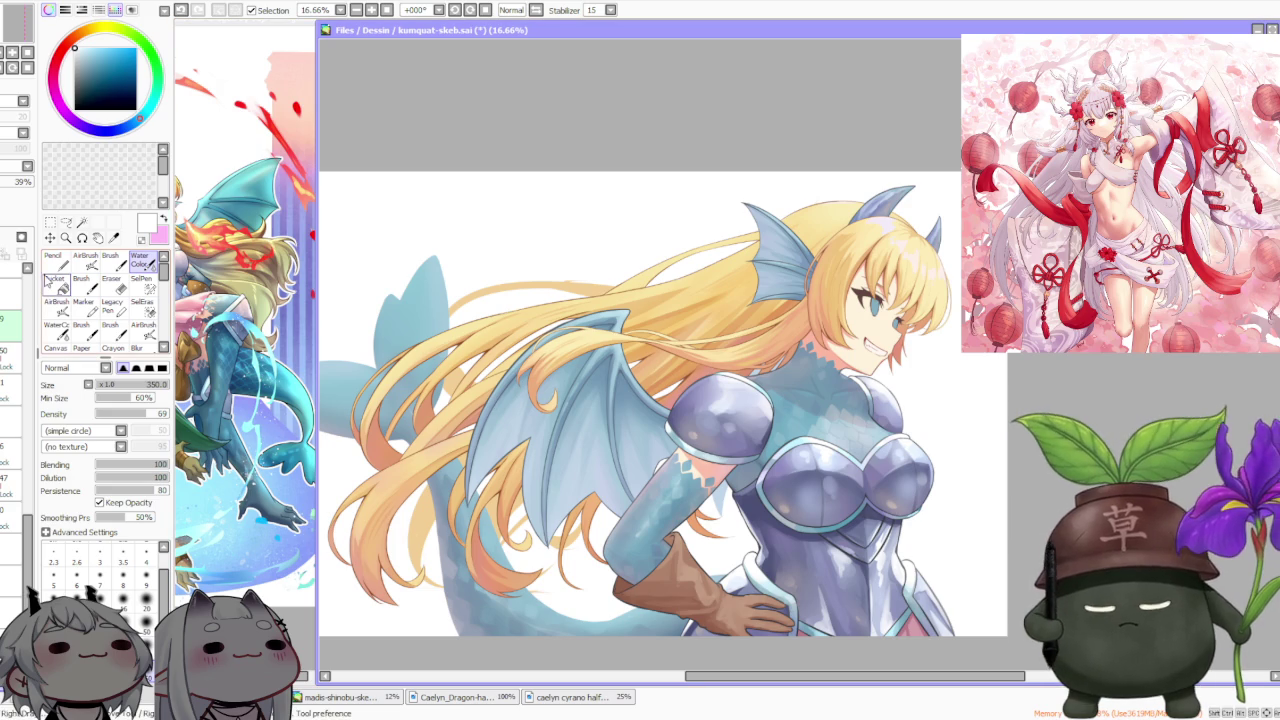
Paste the purple gaming-desk illustration as a new layer above the chosen layer
scroll(32, 282, "up", 2)
scroll(32, 282, "up", 3)
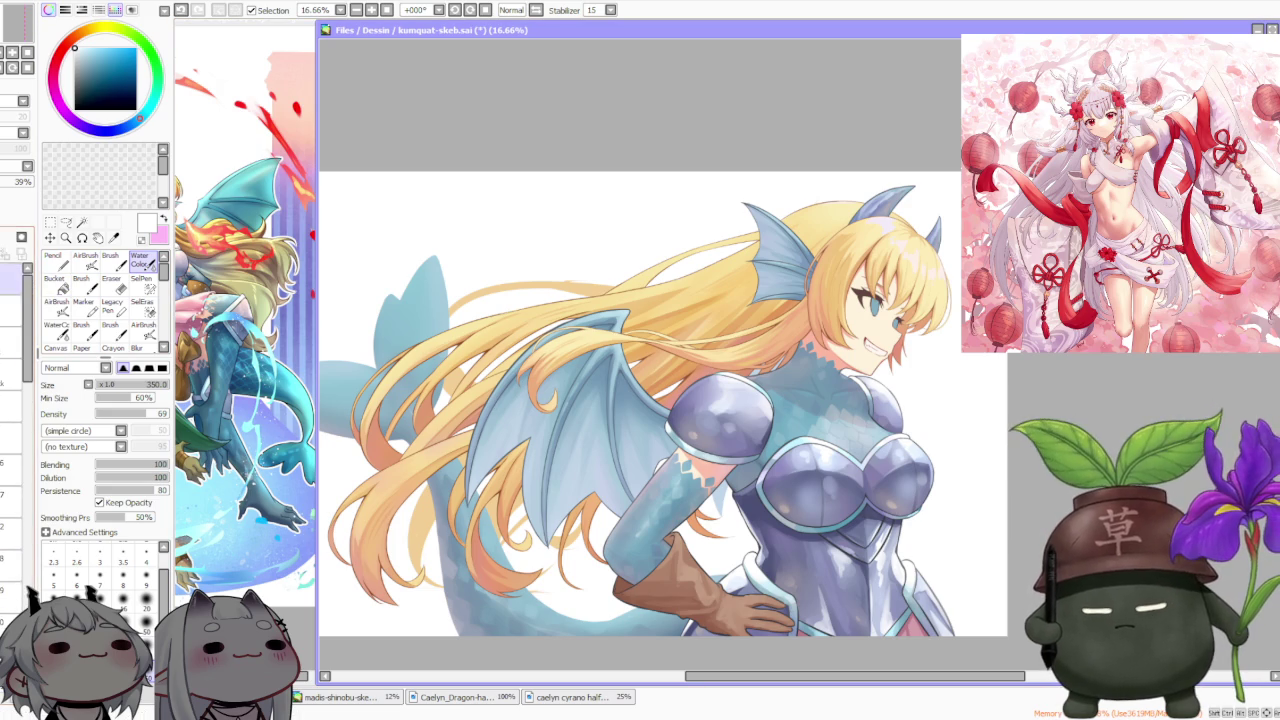
left_click(15, 342)
key("ctrl+v")
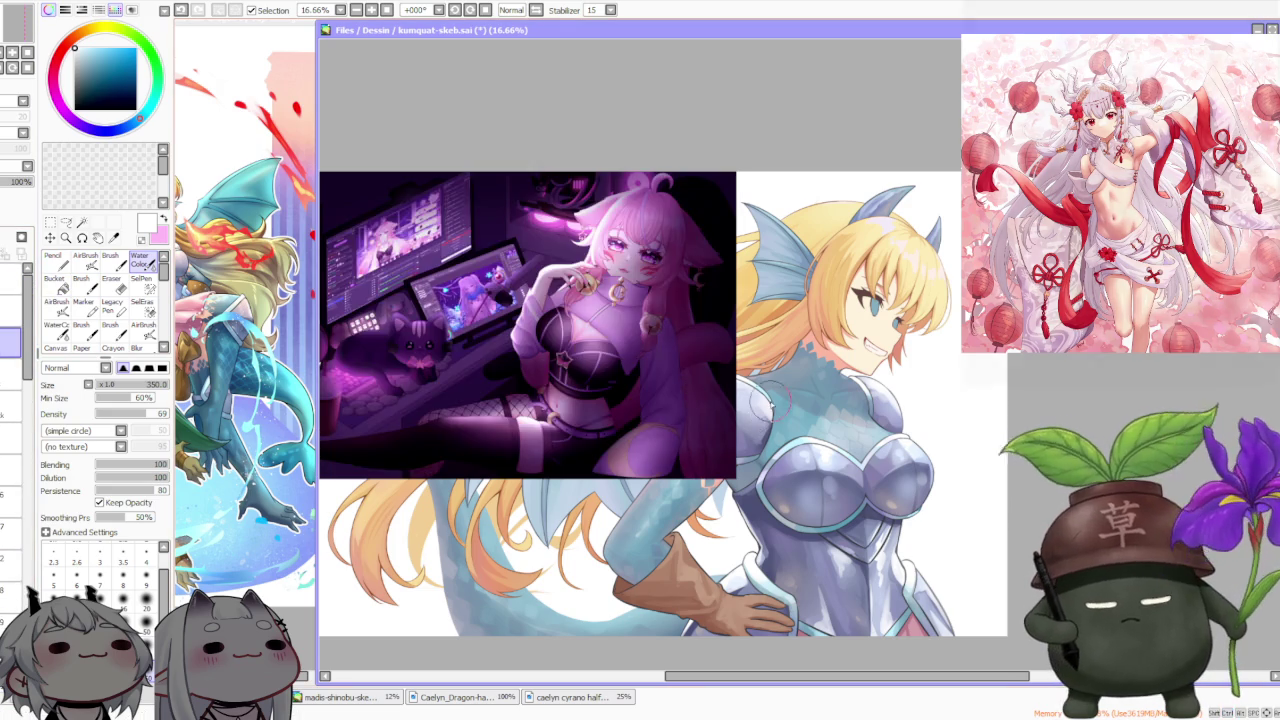
scroll(478, 327, "down", 1)
scroll(478, 327, "up", 1)
scroll(428, 343, "up", 1)
scroll(428, 343, "up", 1)
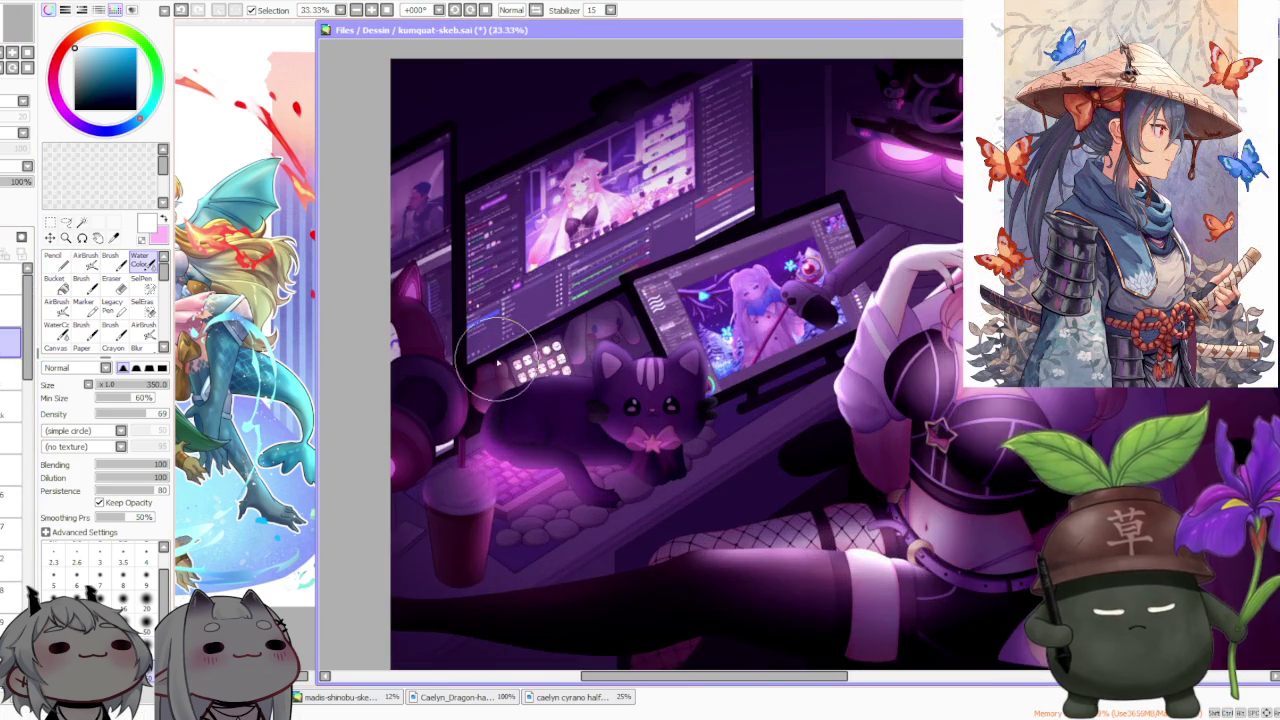
scroll(522, 360, "down", 1)
scroll(700, 310, "up", 1)
scroll(700, 310, "down", 1)
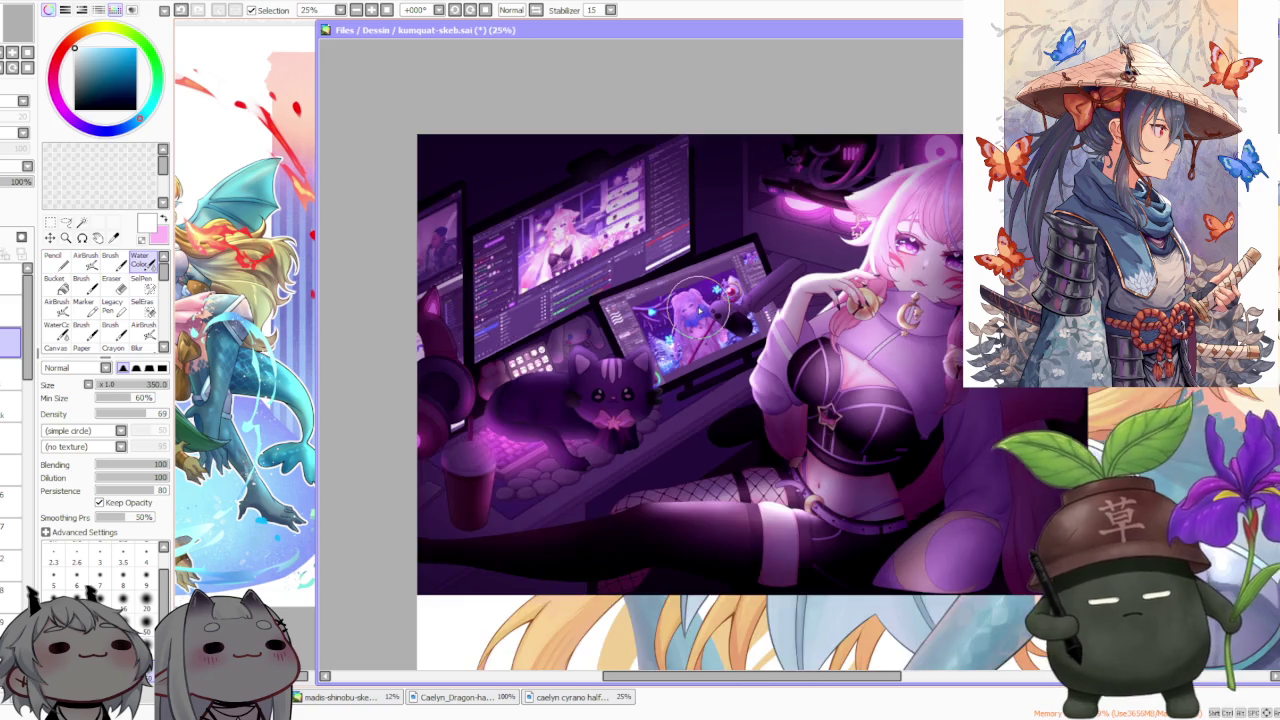
scroll(513, 188, "up", 2)
scroll(654, 348, "down", 2)
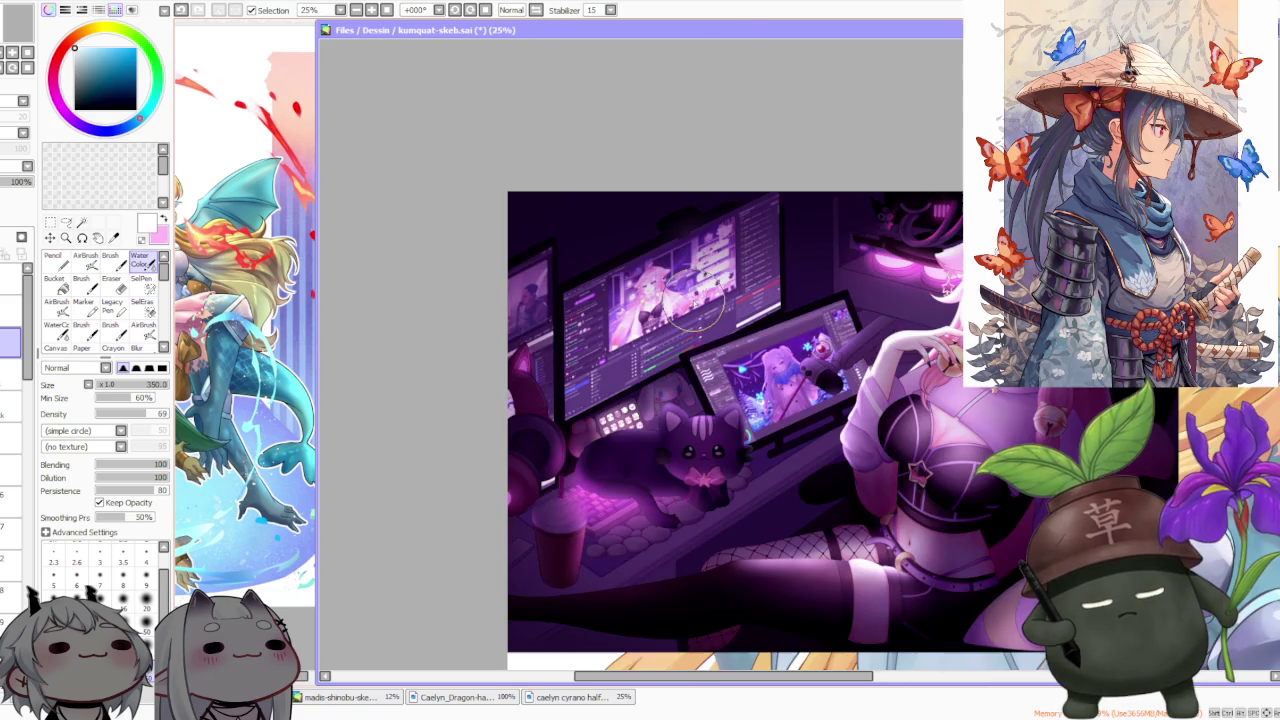
scroll(697, 304, "up", 2)
scroll(659, 263, "up", 2)
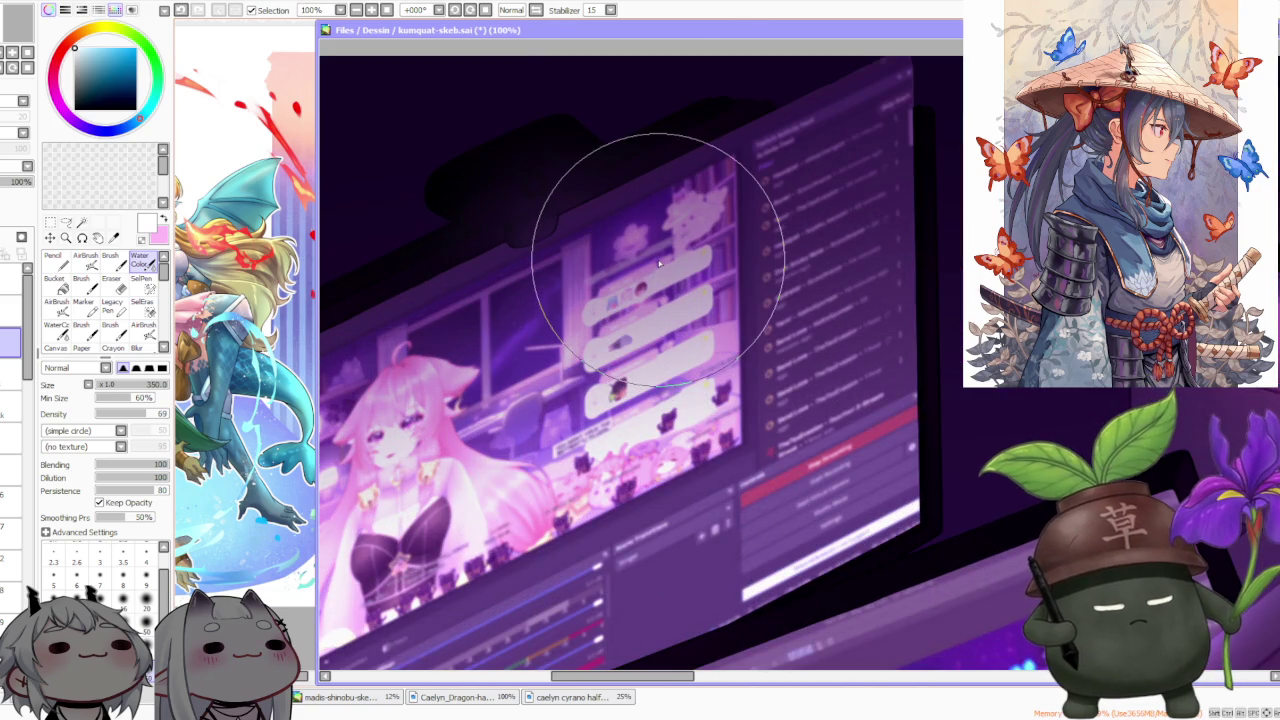
scroll(659, 263, "down", 2)
scroll(659, 263, "down", 2)
scroll(594, 475, "up", 1)
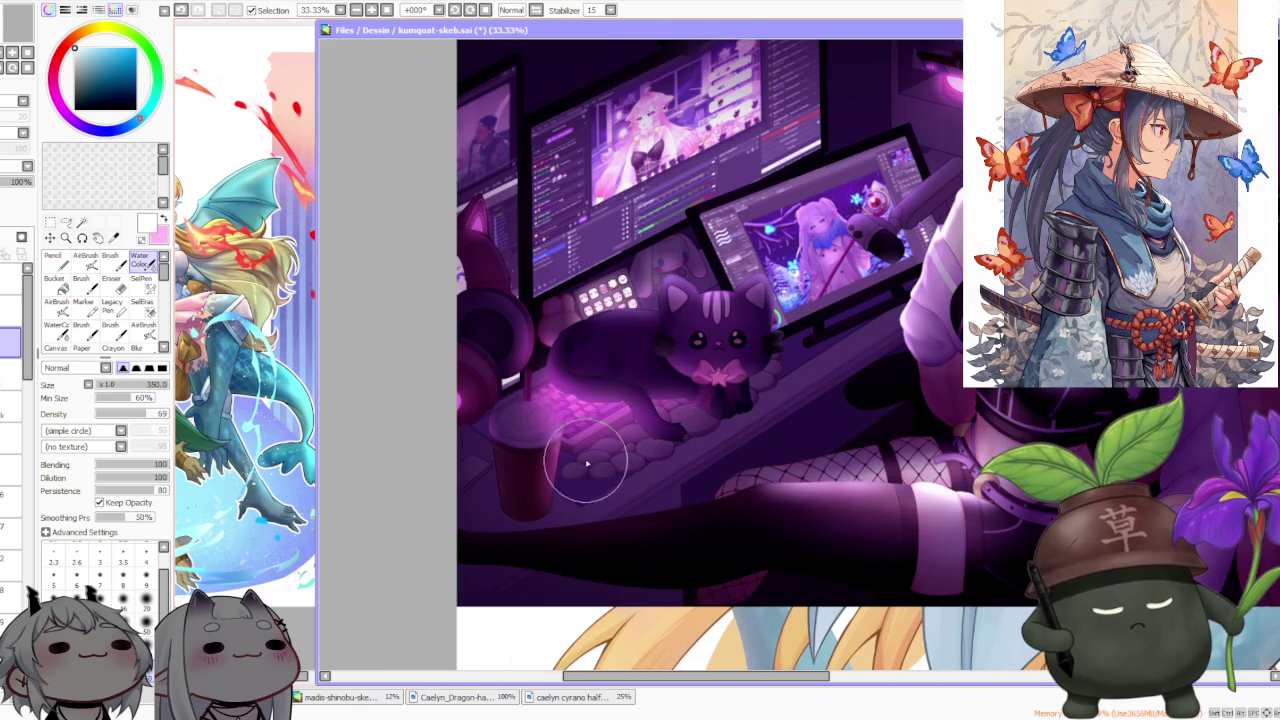
scroll(560, 400, "down", 1)
scroll(535, 300, "up", 1)
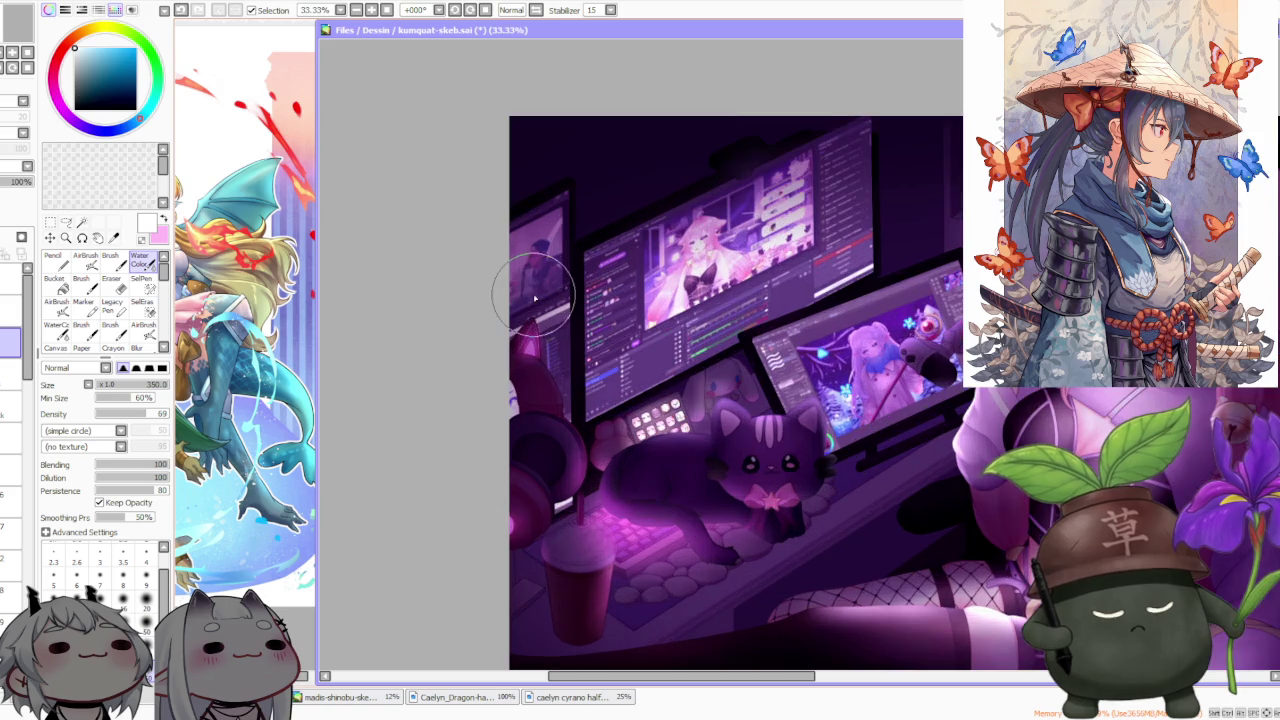
scroll(535, 298, "up", 2)
scroll(557, 251, "up", 1)
scroll(537, 263, "down", 1)
scroll(551, 292, "down", 1)
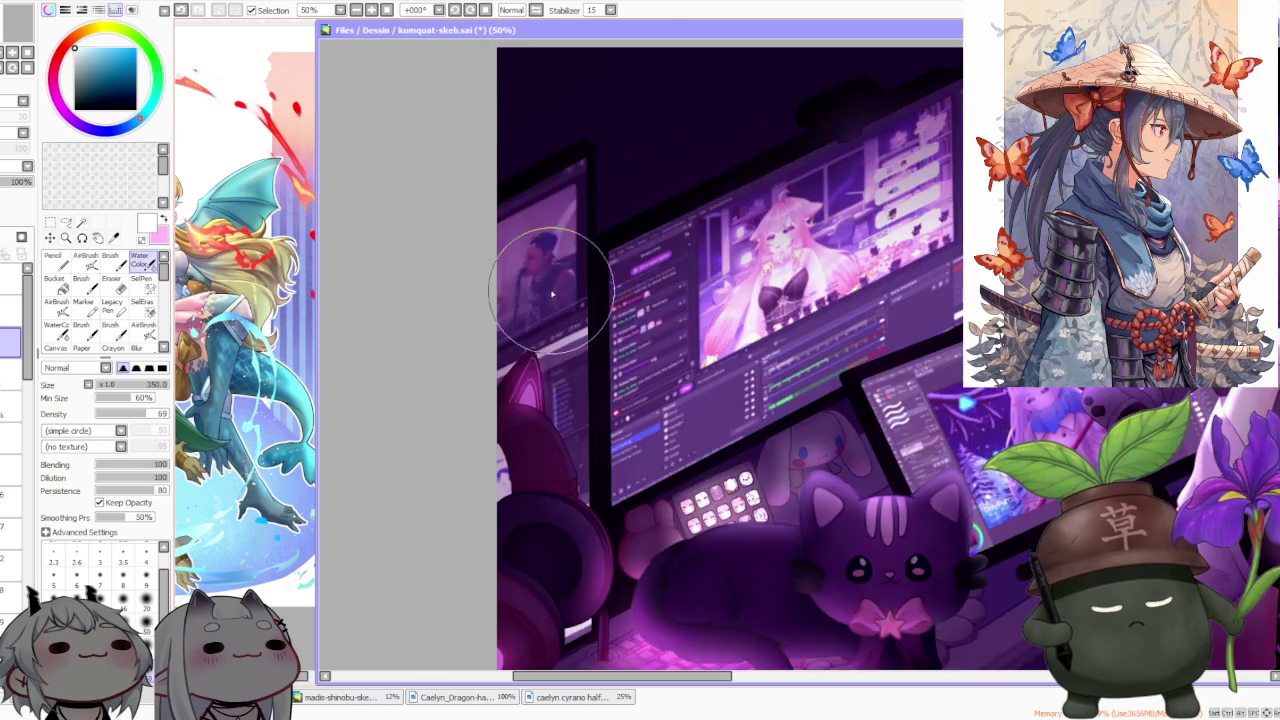
scroll(551, 292, "down", 3)
scroll(900, 245, "up", 1)
scroll(865, 245, "down", 1)
scroll(882, 318, "down", 1)
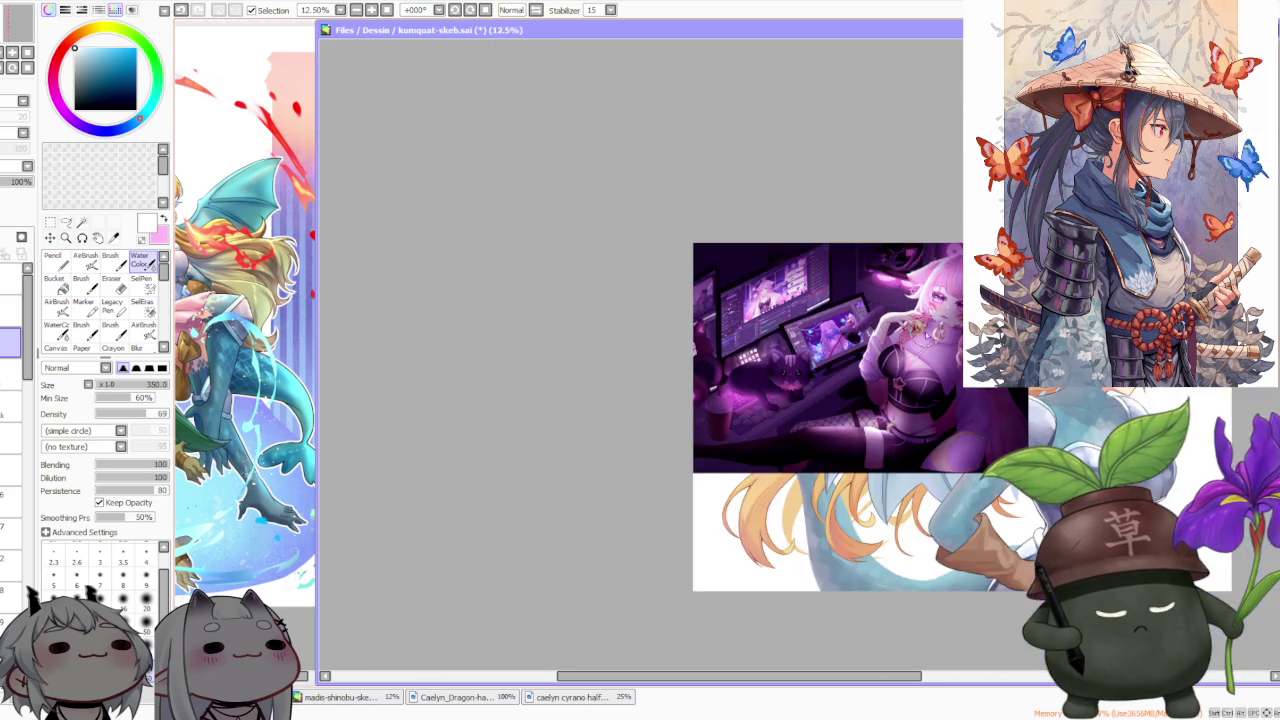
scroll(982, 424, "up", 3)
scroll(985, 420, "down", 1)
scroll(982, 425, "up", 1)
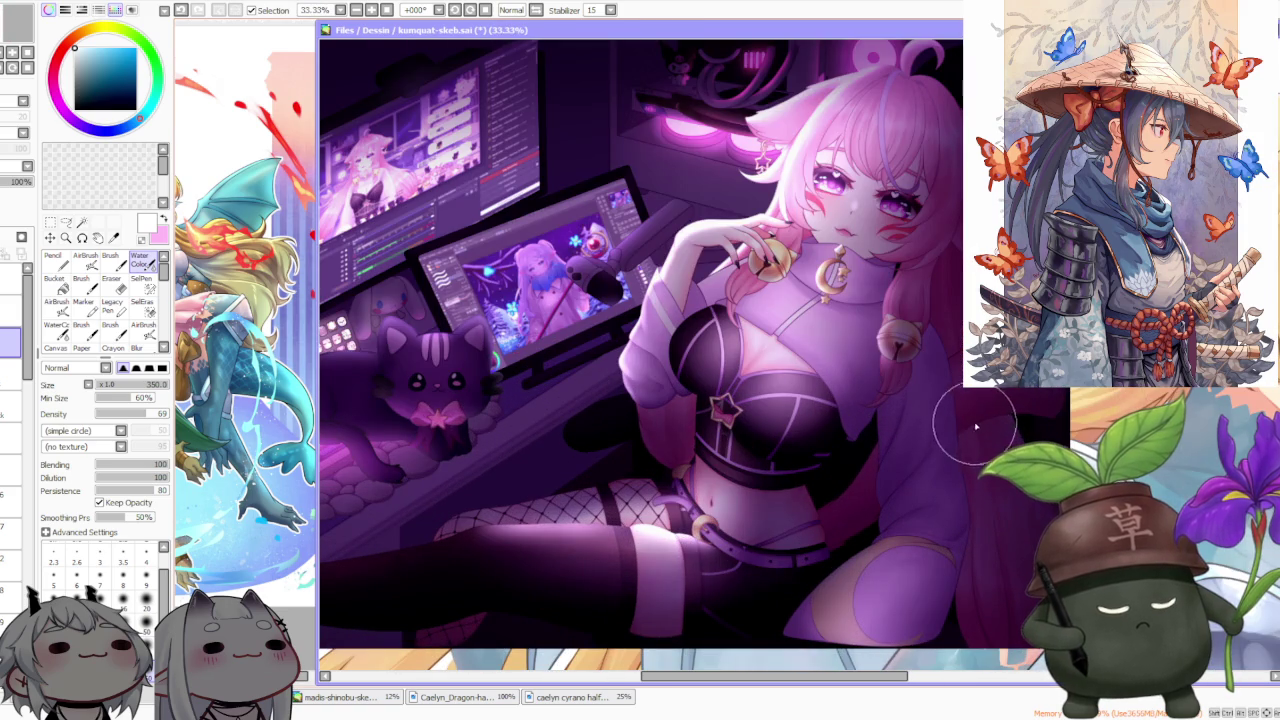
scroll(911, 408, "down", 2)
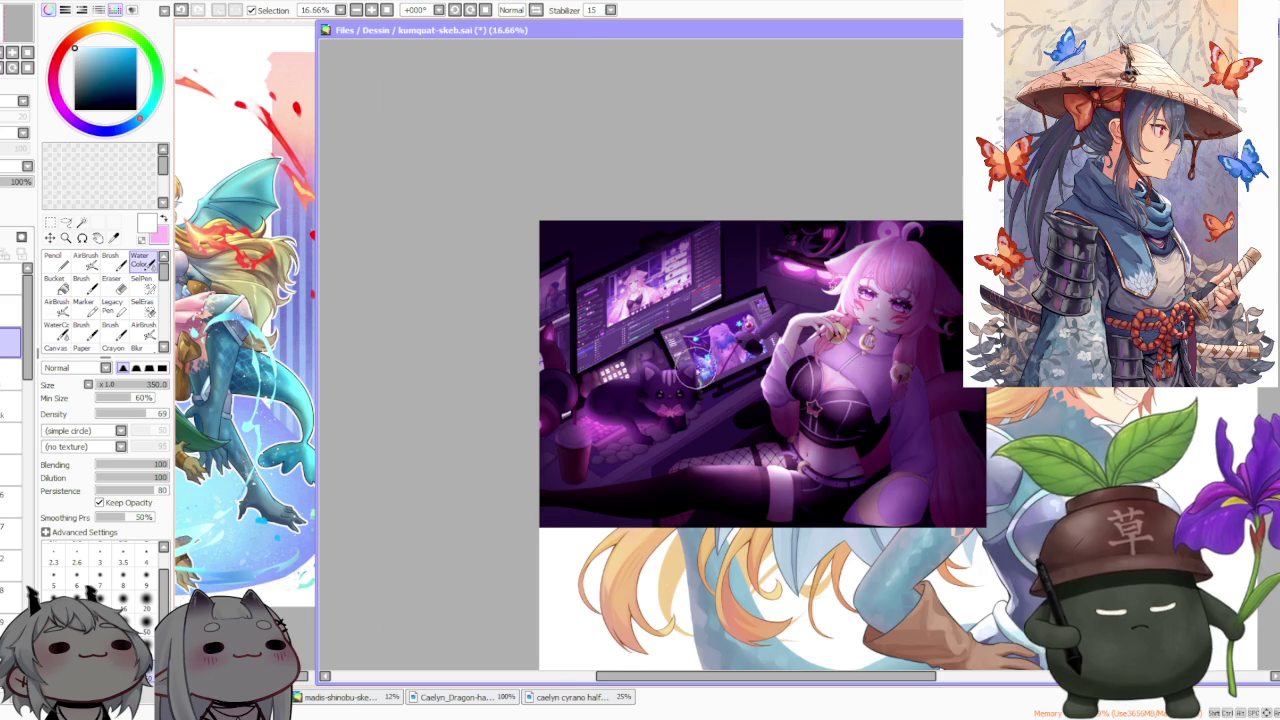
scroll(690, 372, "up", 2)
scroll(490, 390, "up", 2)
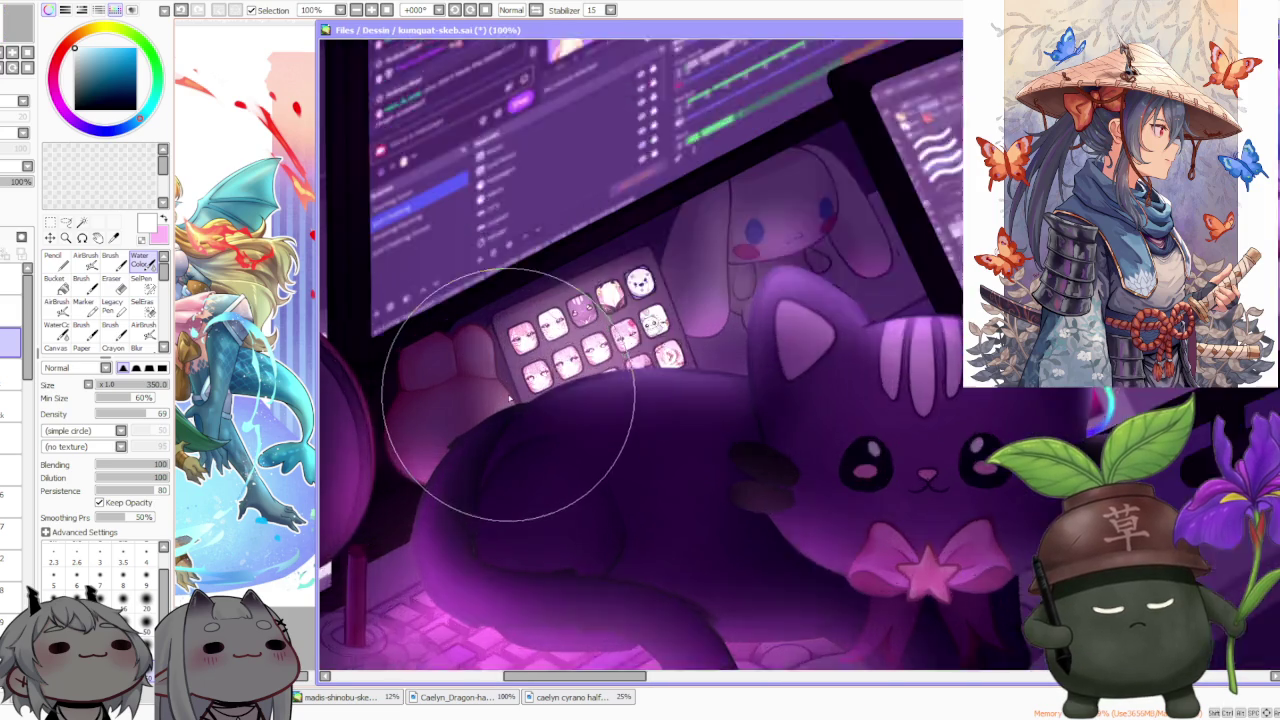
scroll(600, 371, "up", 1)
scroll(657, 343, "down", 1)
scroll(688, 368, "down", 2)
scroll(688, 368, "down", 1)
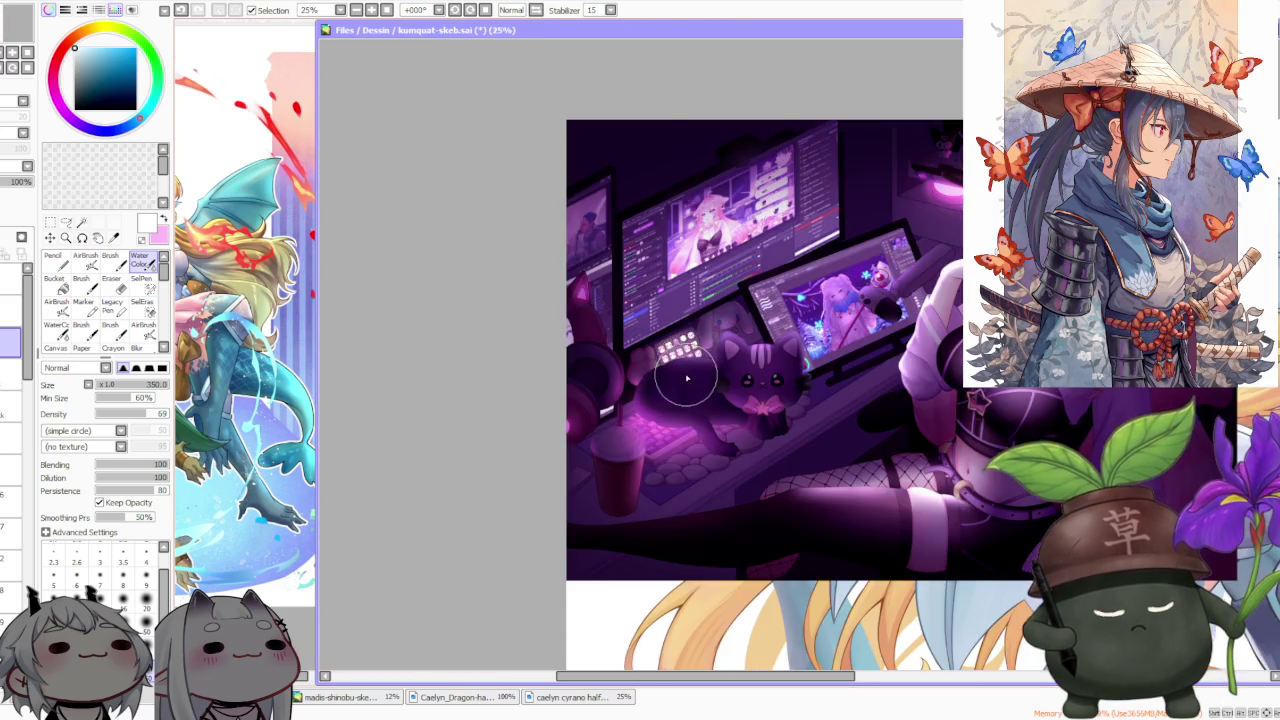
scroll(620, 370, "down", 1)
scroll(700, 380, "up", 2)
scroll(876, 430, "up", 1)
scroll(876, 430, "down", 2)
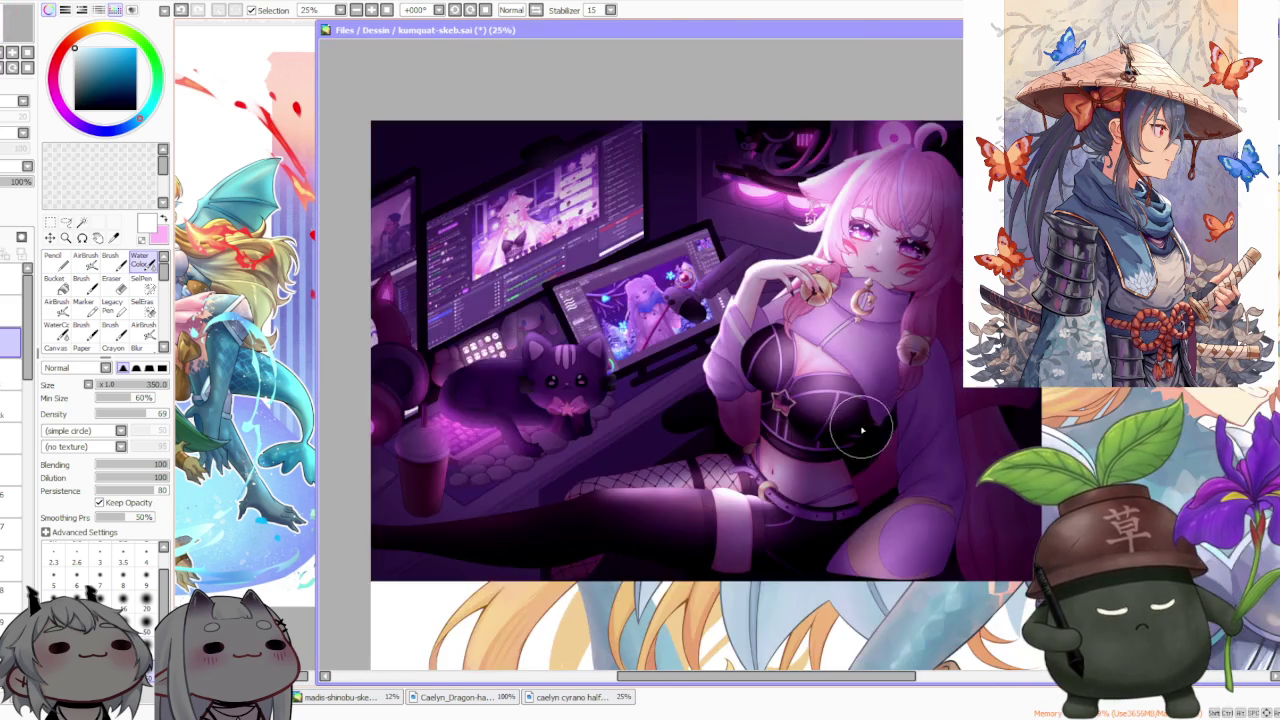
scroll(870, 350, "down", 1)
scroll(865, 261, "up", 3)
scroll(707, 274, "up", 2)
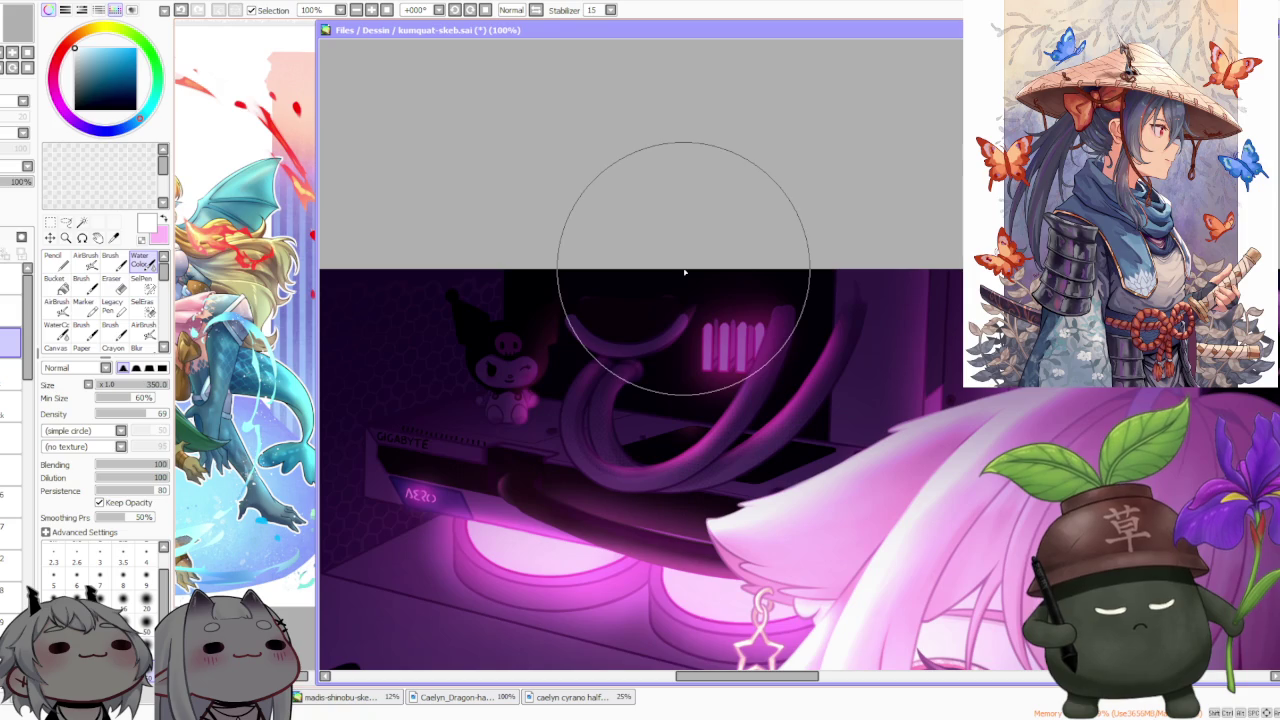
scroll(680, 300, "down", 4)
scroll(663, 418, "down", 2)
scroll(663, 430, "up", 2)
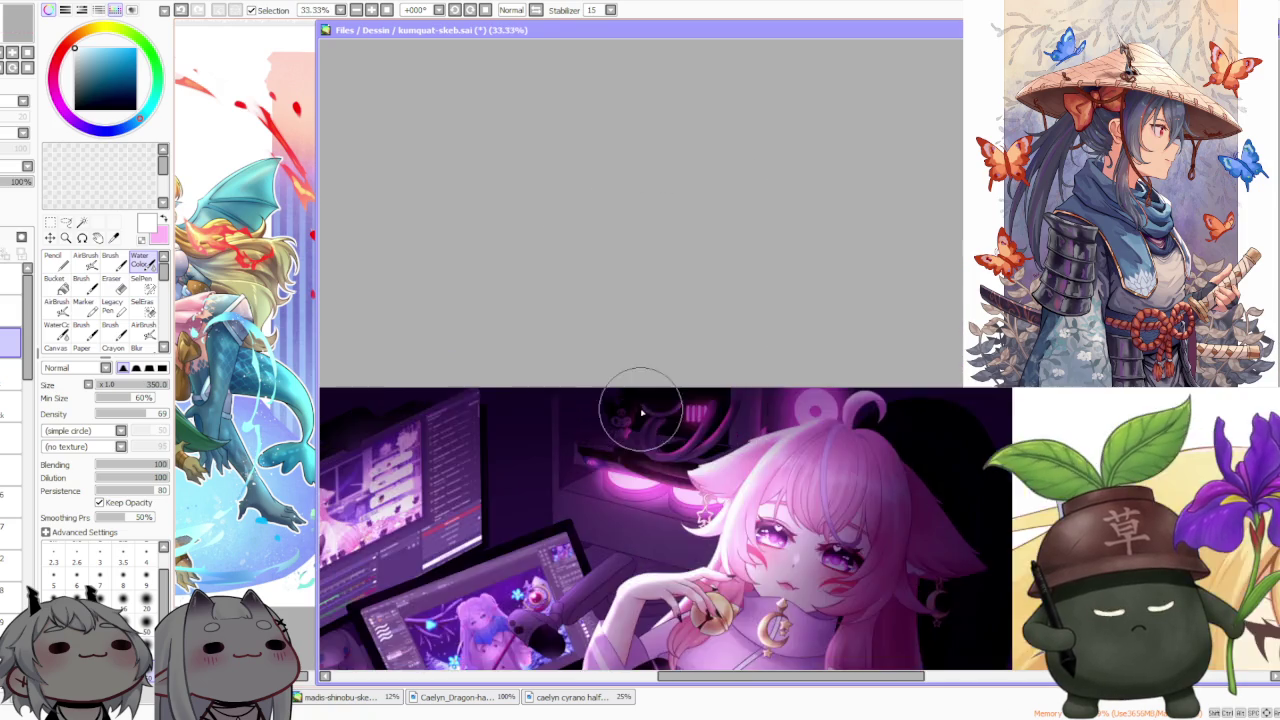
scroll(643, 414, "up", 2)
scroll(614, 471, "up", 2)
scroll(586, 500, "up", 2)
scroll(690, 400, "down", 3)
scroll(700, 380, "down", 3)
scroll(707, 378, "down", 2)
scroll(686, 404, "up", 1)
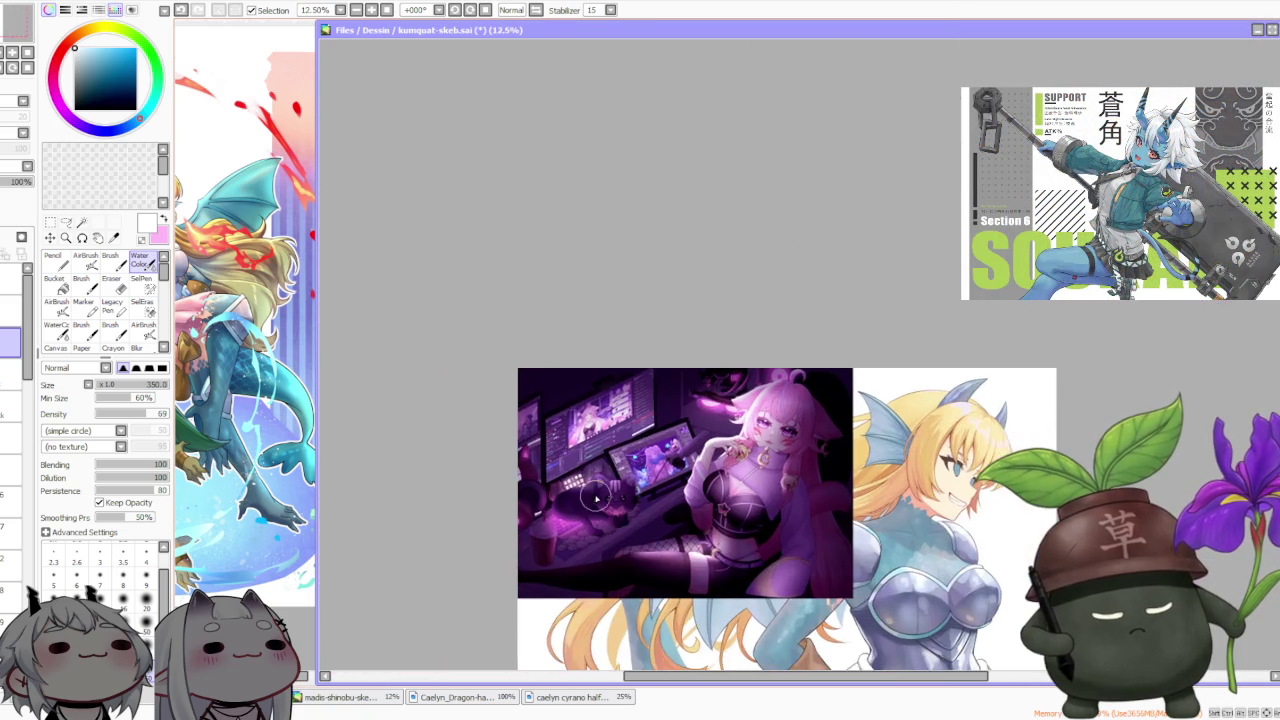
scroll(650, 440, "up", 2)
scroll(500, 471, "up", 2)
scroll(618, 474, "up", 1)
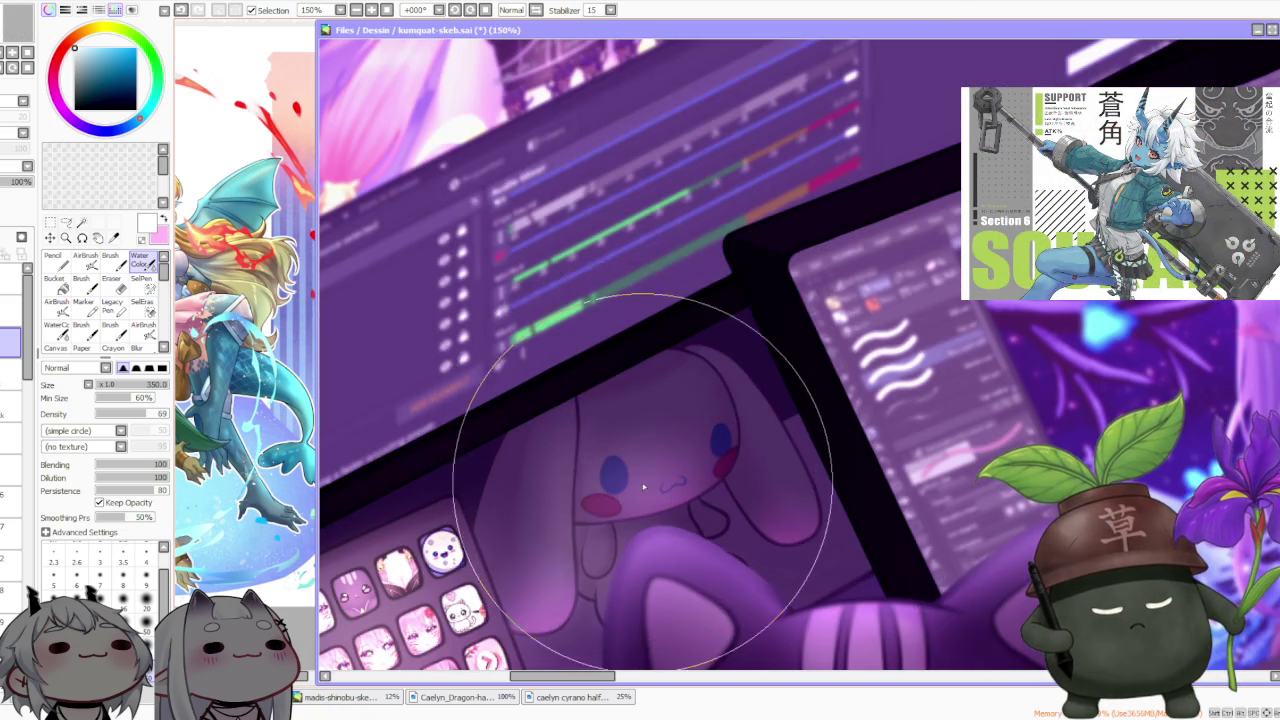
scroll(618, 474, "down", 4)
scroll(625, 500, "down", 3)
scroll(631, 550, "up", 2)
scroll(631, 550, "up", 2)
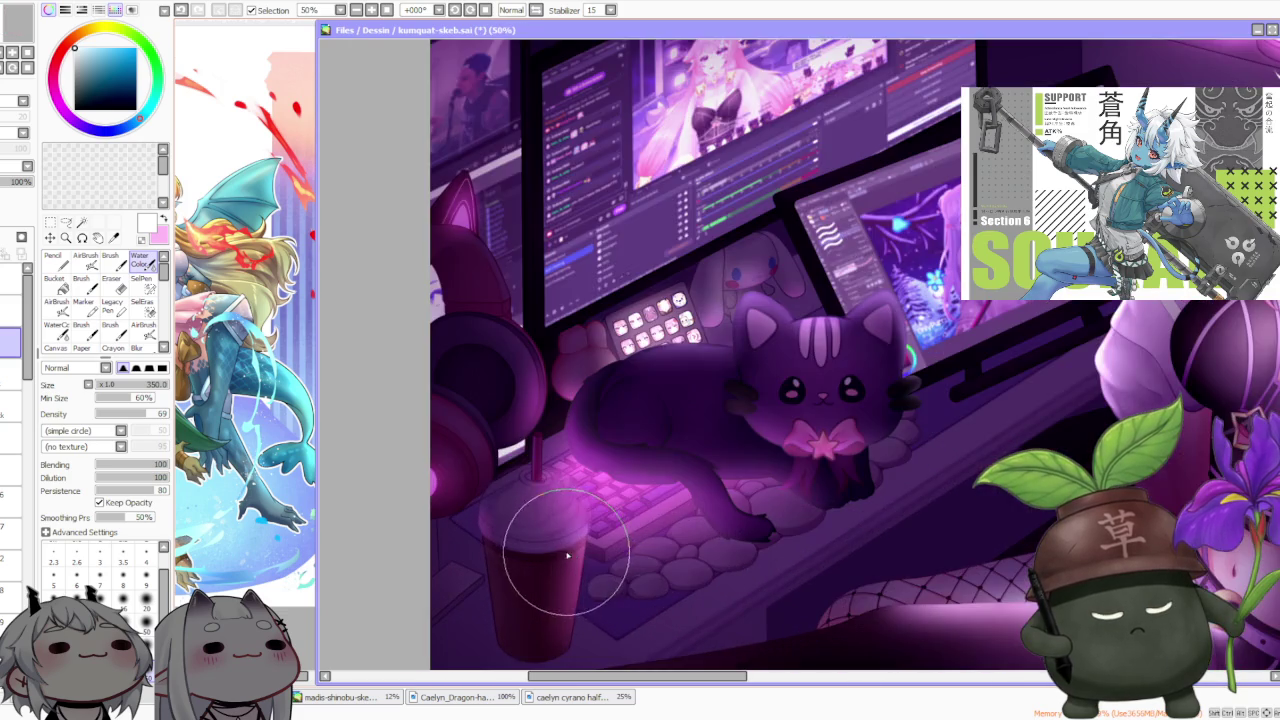
scroll(554, 540, "up", 2)
scroll(554, 540, "down", 2)
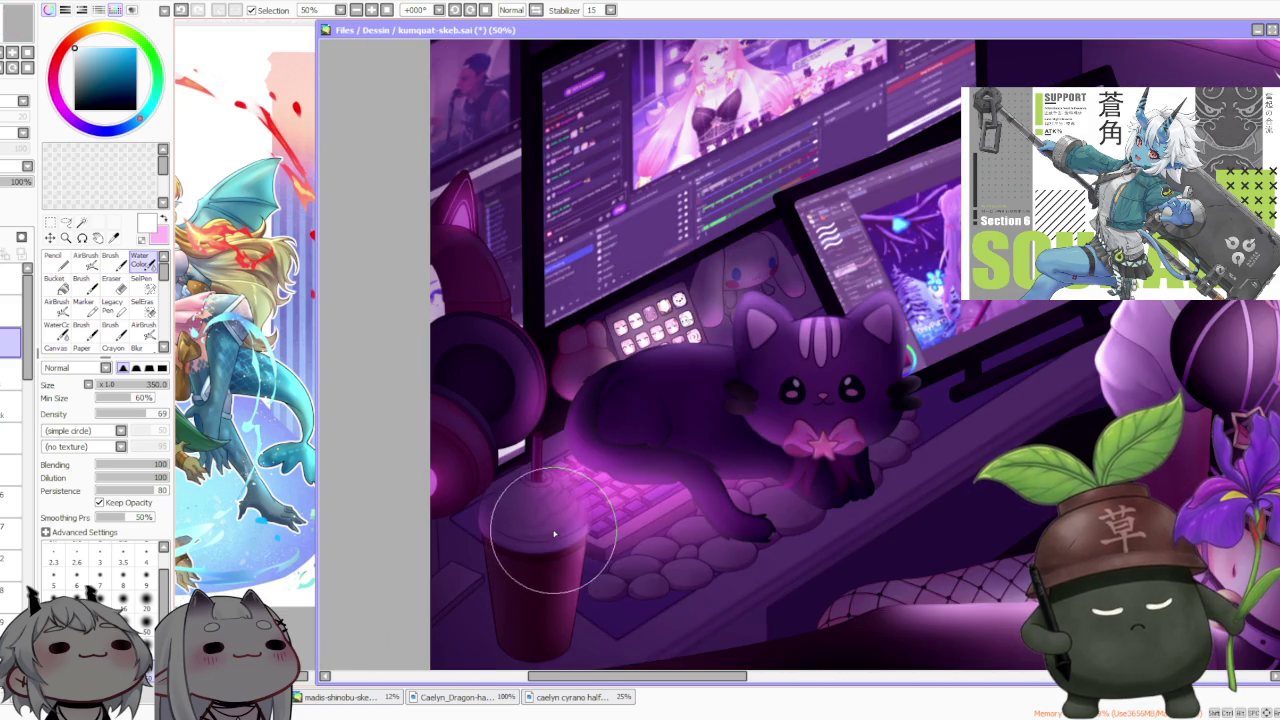
scroll(548, 525, "down", 2)
scroll(548, 520, "down", 2)
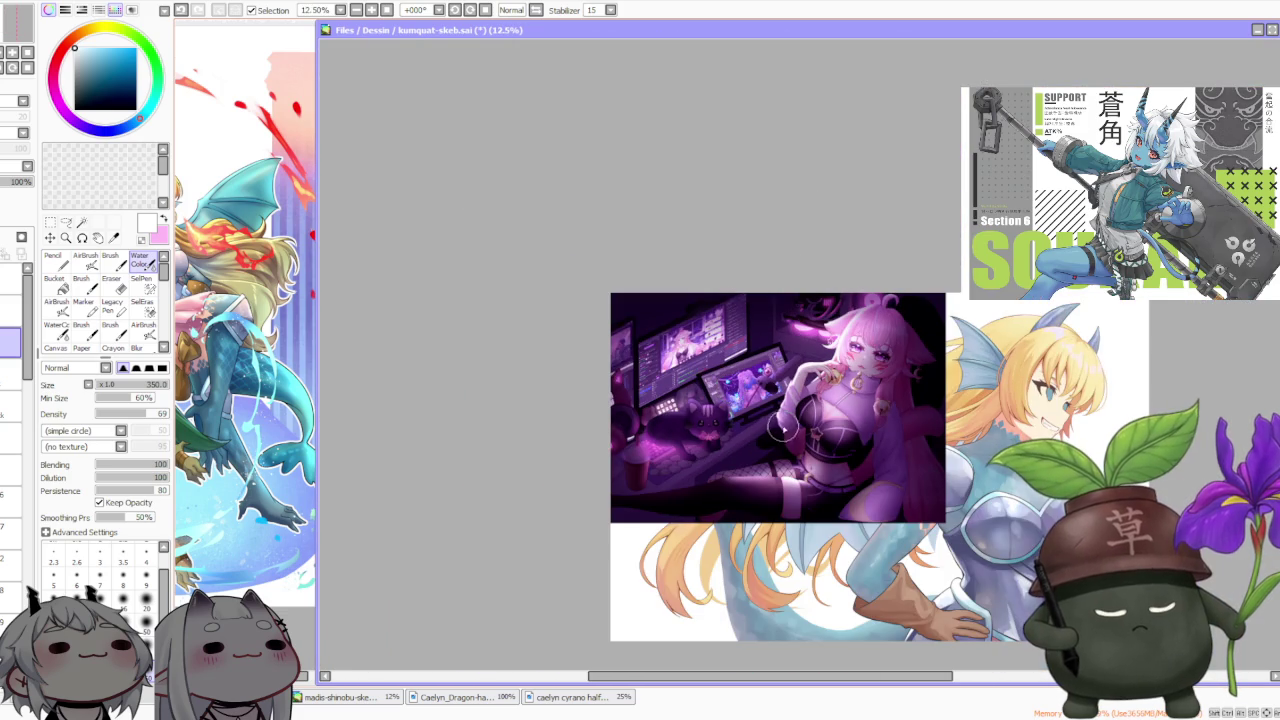
scroll(816, 413, "up", 2)
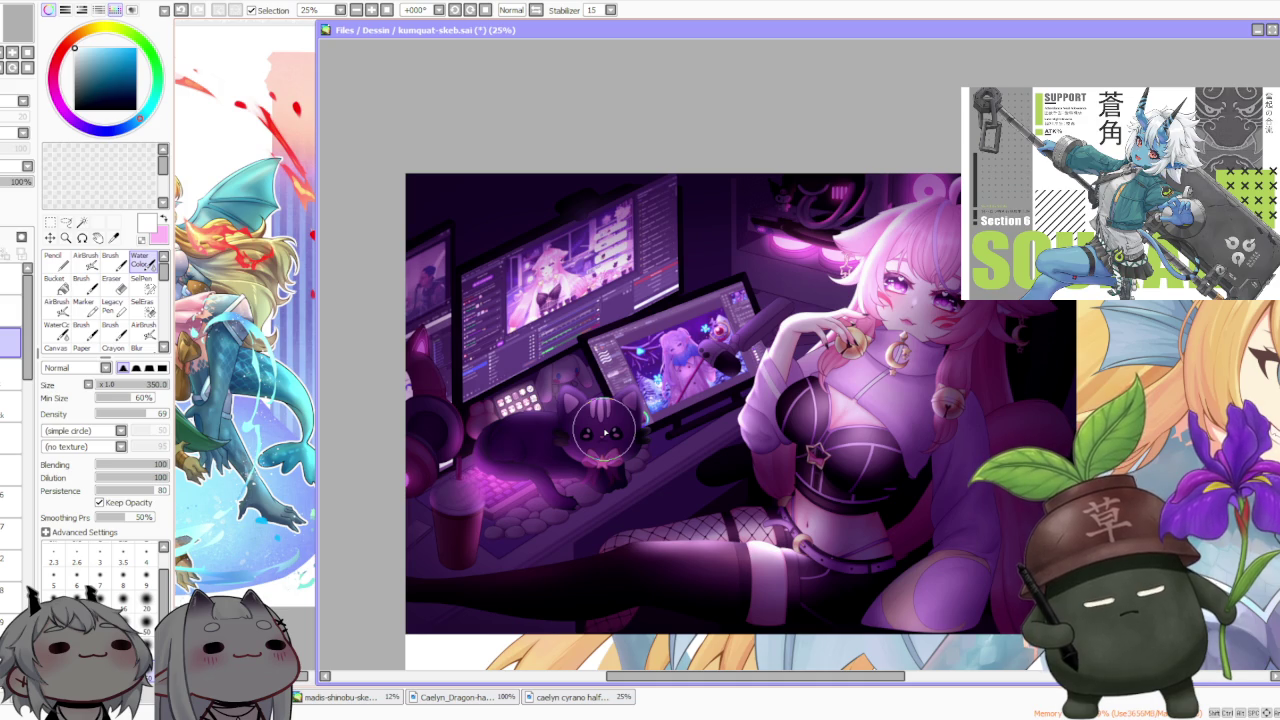
scroll(605, 432, "down", 1)
scroll(605, 432, "up", 1)
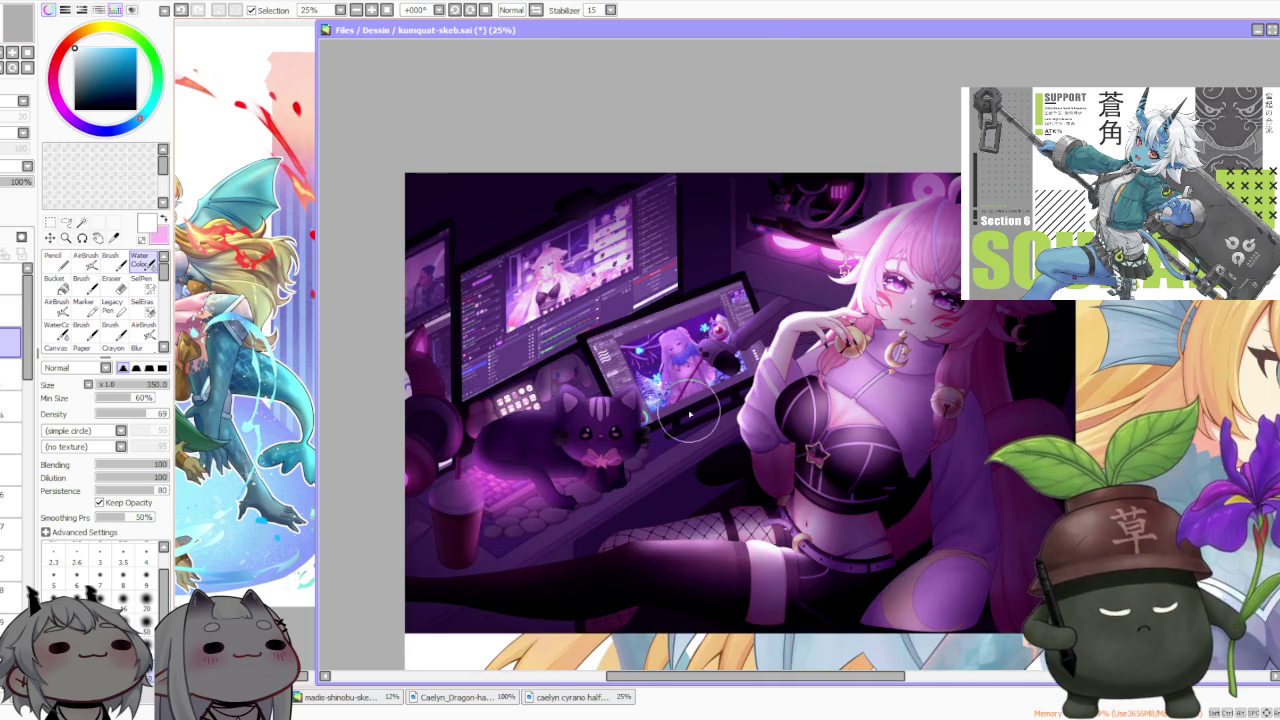
scroll(689, 411, "down", 1)
scroll(790, 370, "up", 2)
scroll(870, 330, "up", 2)
scroll(850, 360, "up", 1)
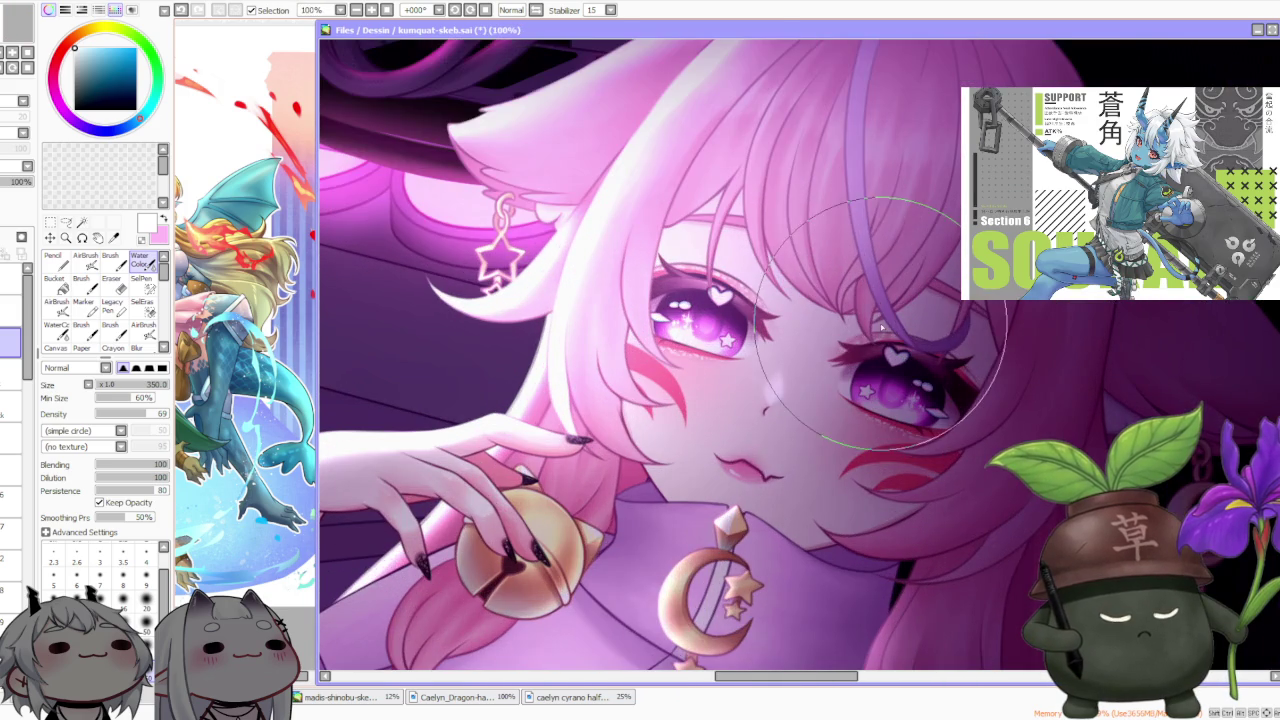
scroll(830, 400, "down", 3)
scroll(830, 400, "down", 2)
scroll(830, 400, "down", 1)
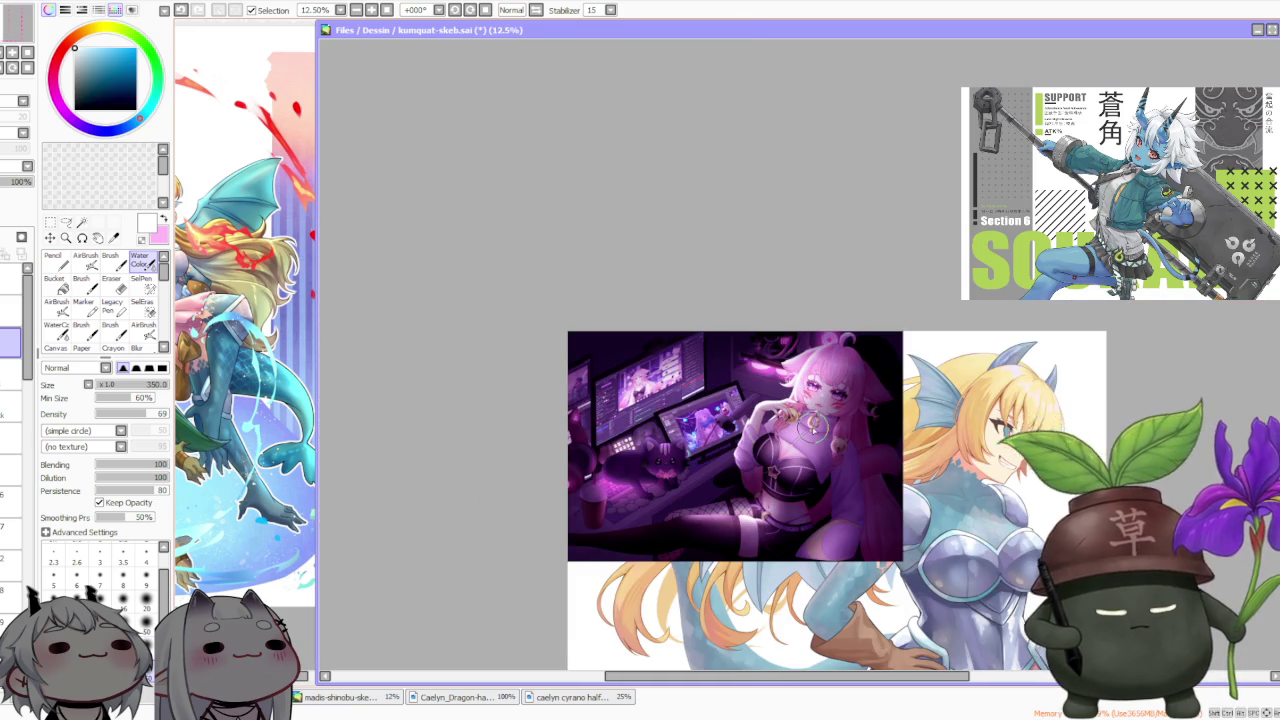
scroll(800, 420, "up", 2)
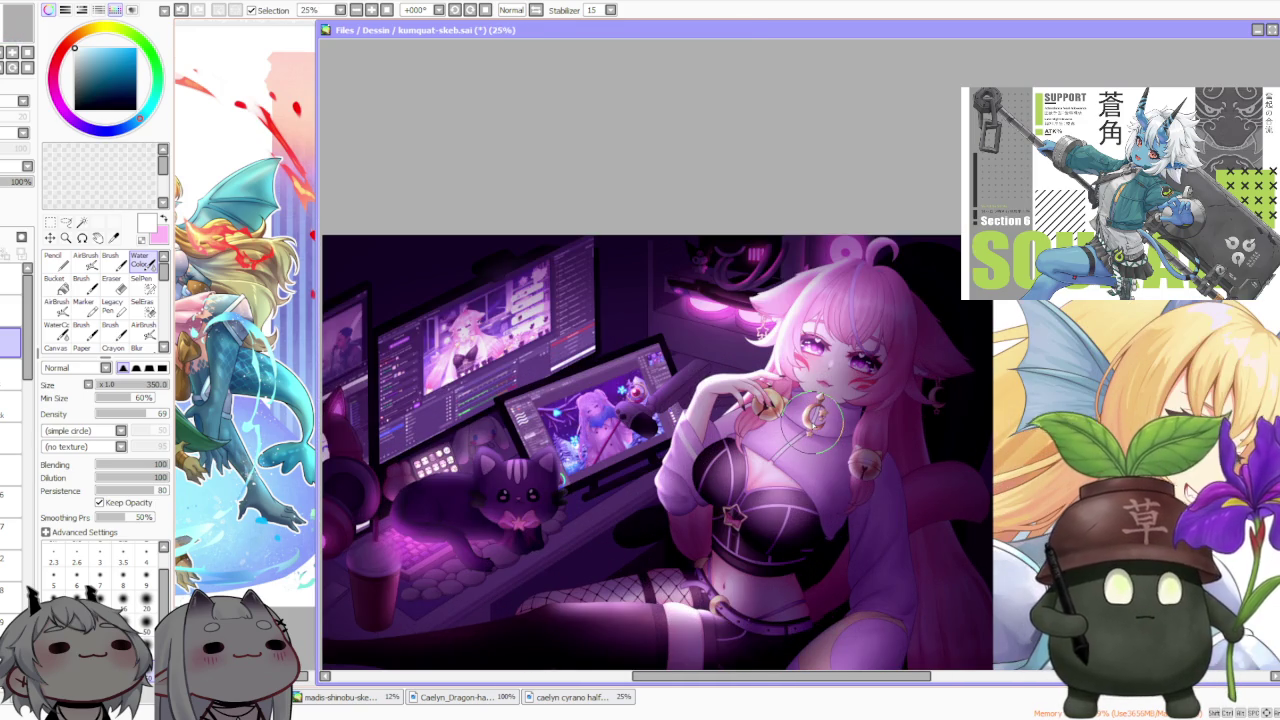
scroll(814, 412, "down", 1)
scroll(816, 404, "down", 1)
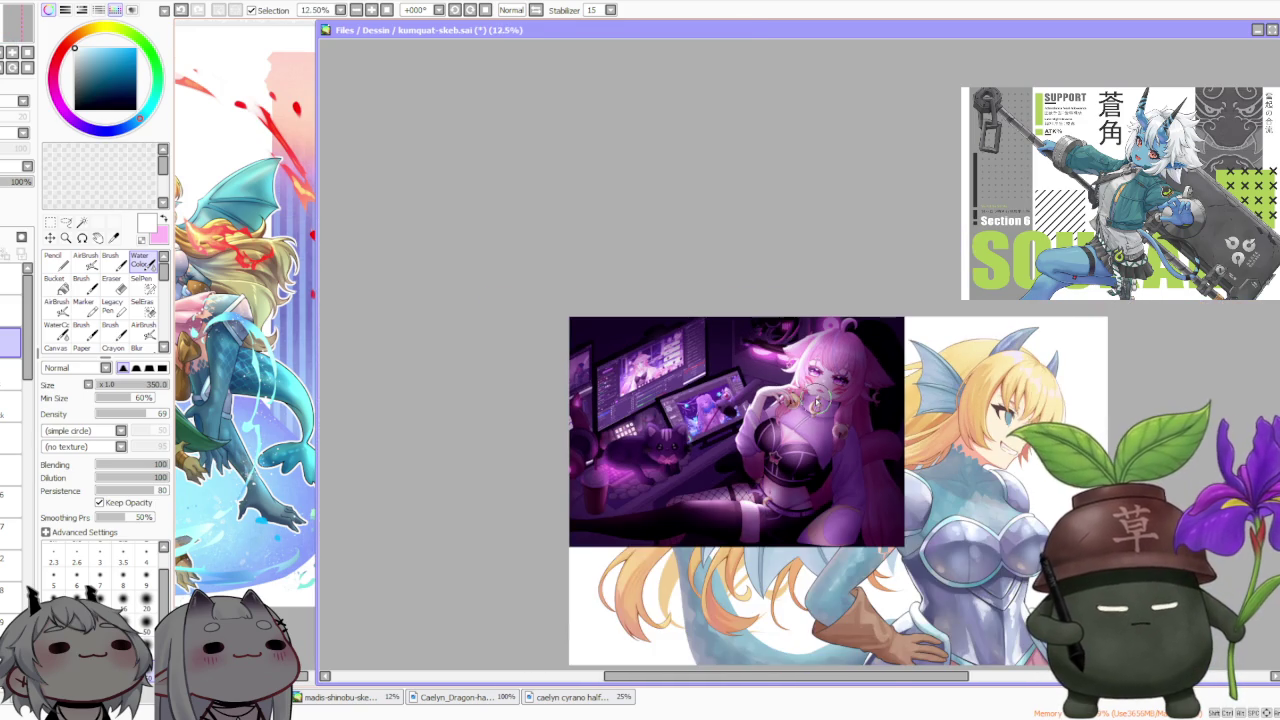
scroll(817, 400, "up", 1)
scroll(820, 402, "up", 1)
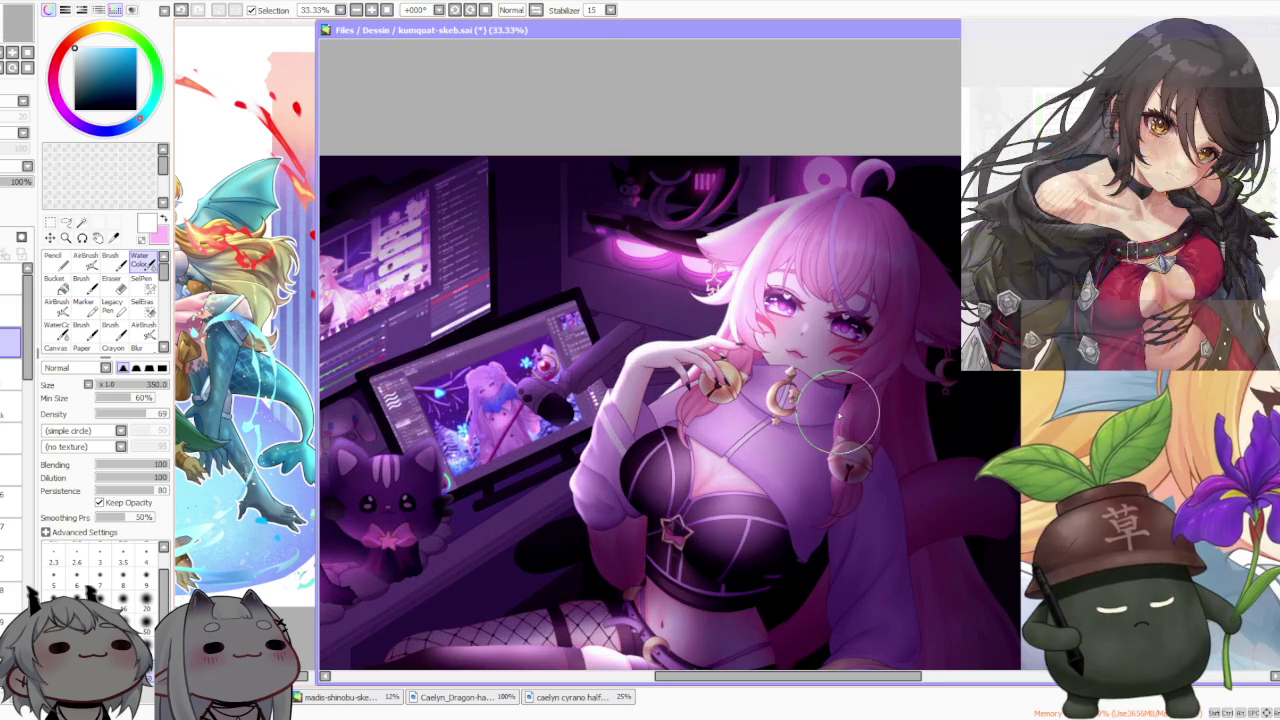
scroll(838, 405, "down", 1)
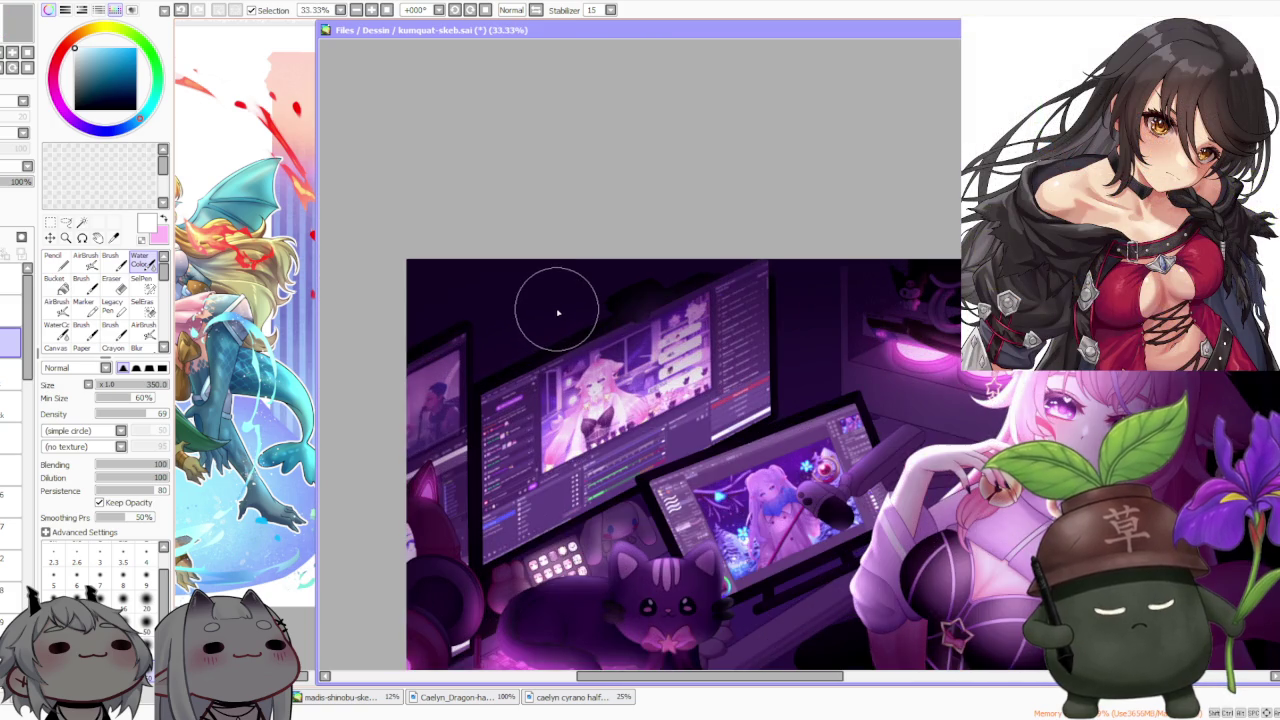
scroll(554, 302, "down", 1)
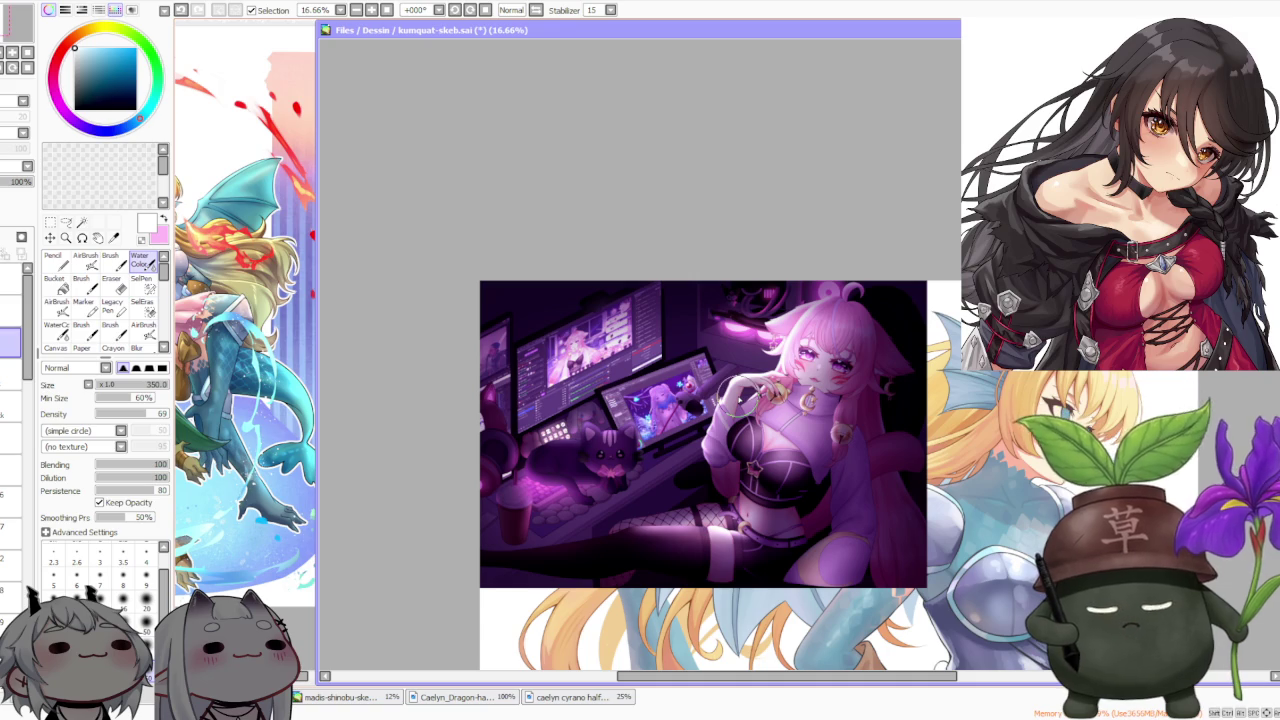
scroll(732, 404, "down", 1)
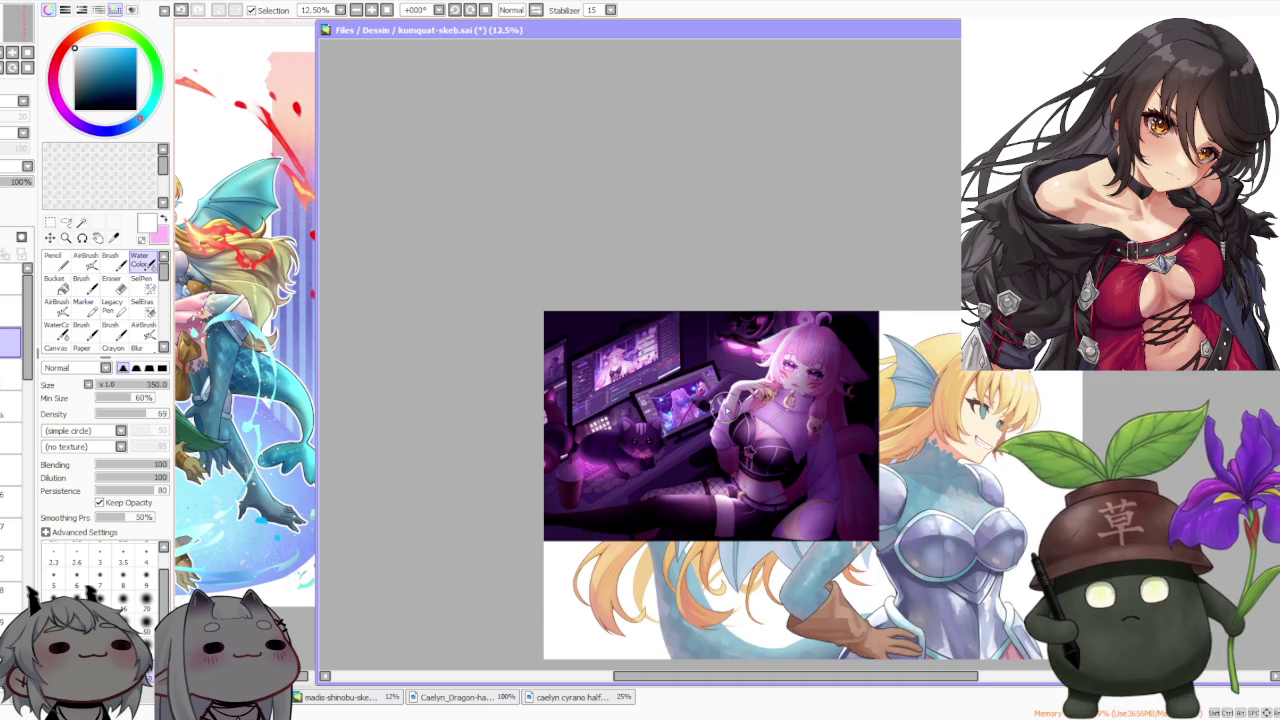
scroll(831, 407, "up", 1)
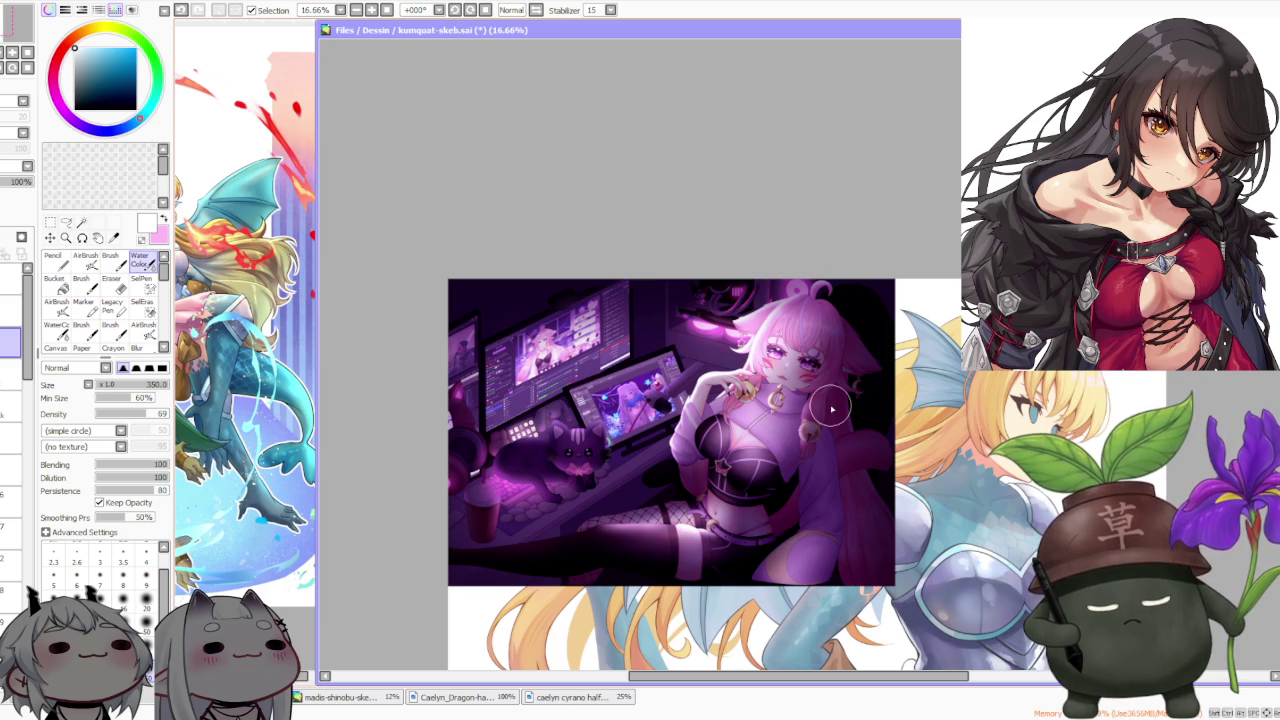
scroll(831, 407, "down", 1)
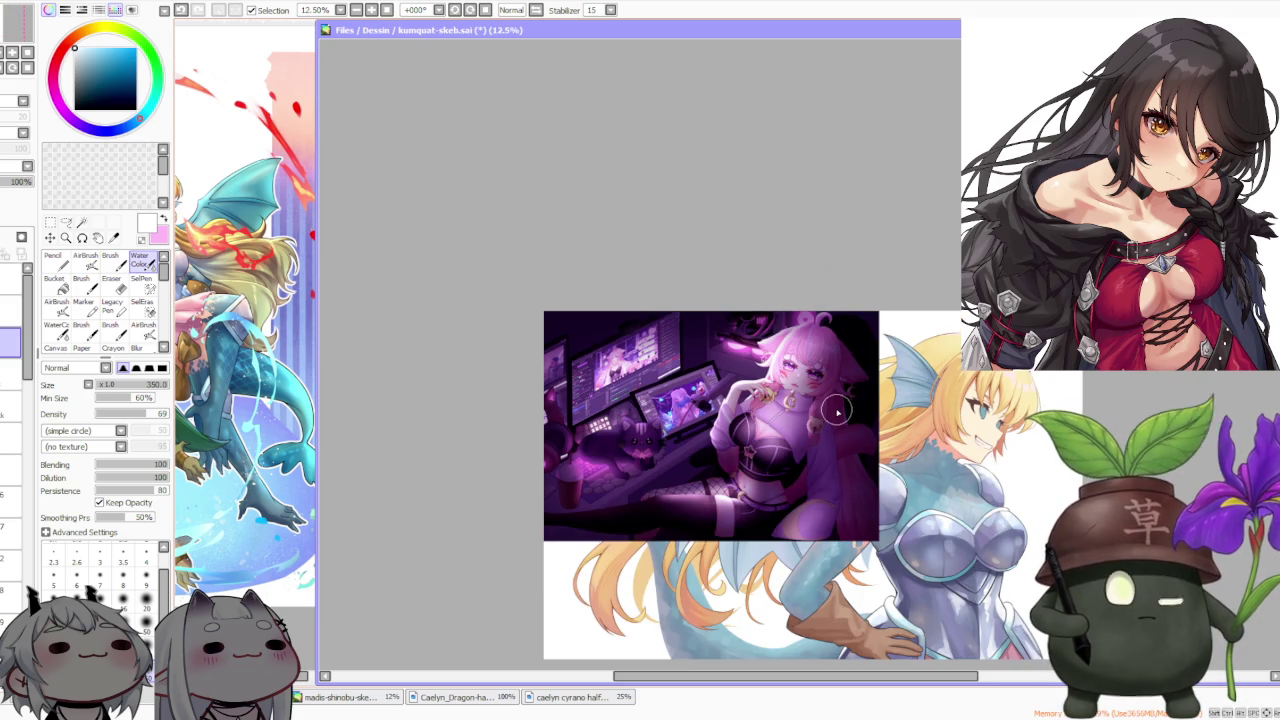
scroll(840, 405, "up", 1)
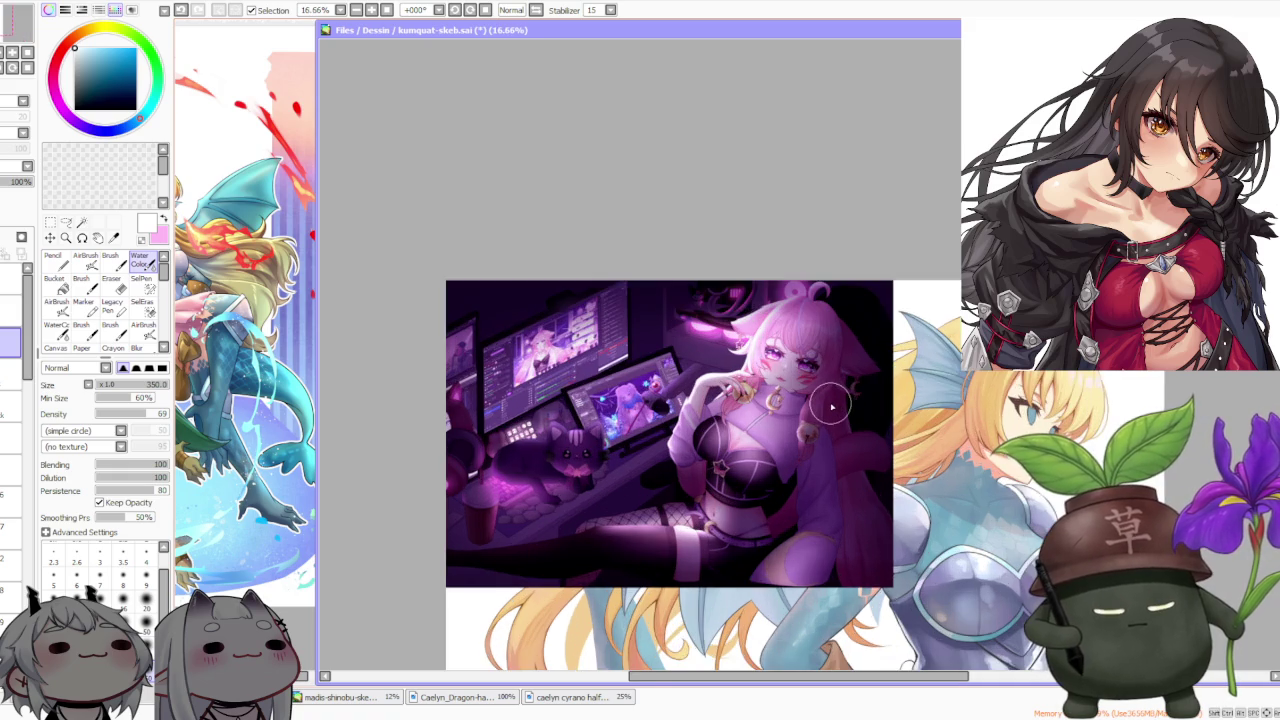
scroll(835, 400, "up", 1)
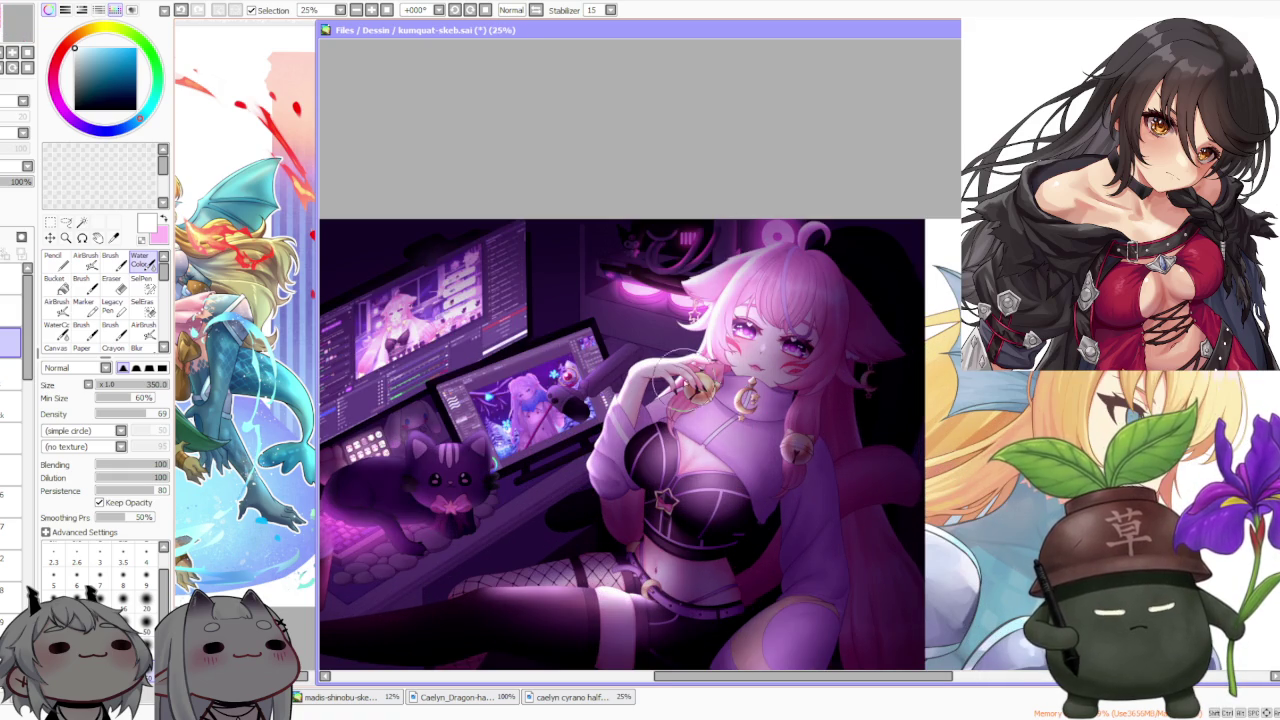
scroll(668, 340, "down", 1)
scroll(668, 343, "up", 1)
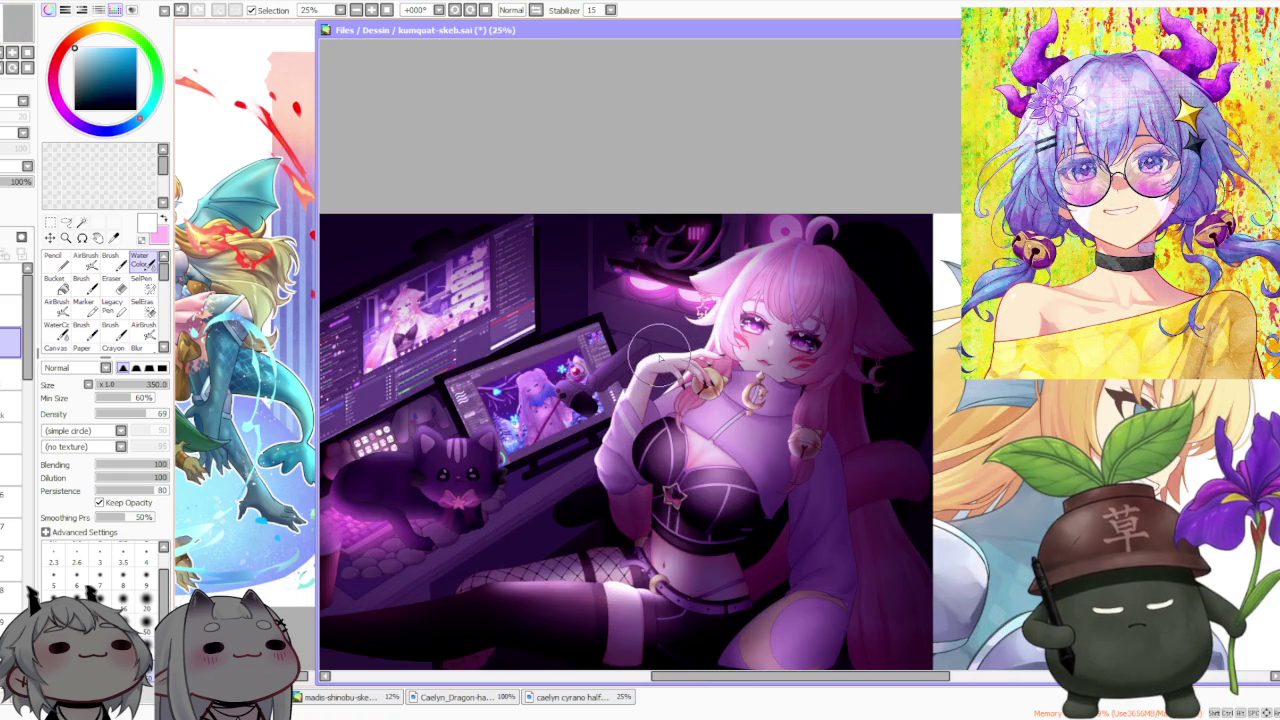
scroll(660, 356, "down", 1)
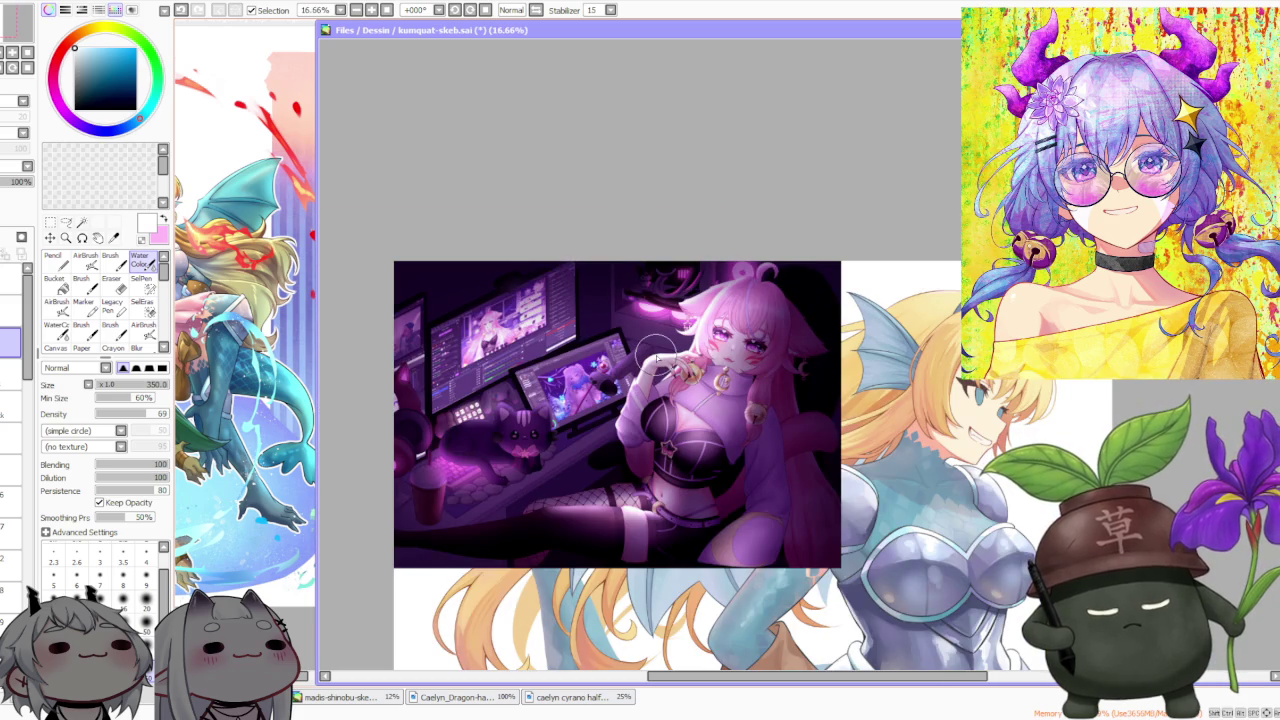
scroll(550, 493, "up", 1)
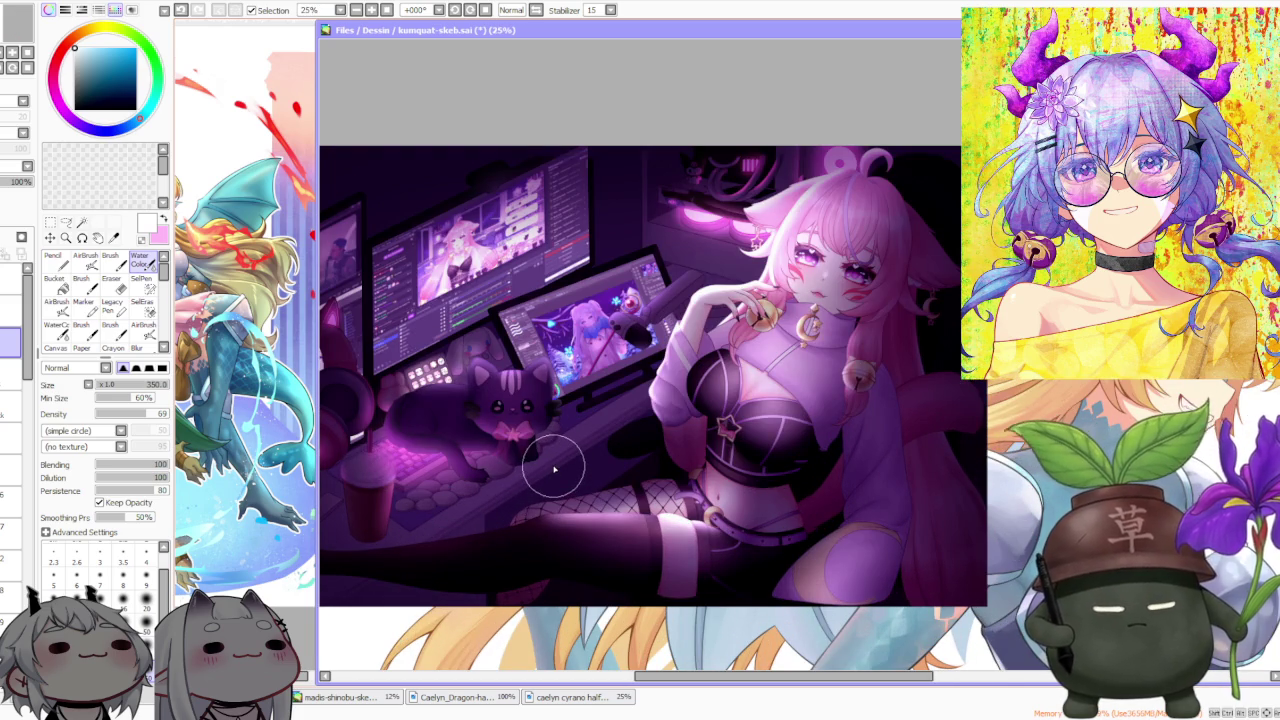
scroll(556, 460, "down", 1)
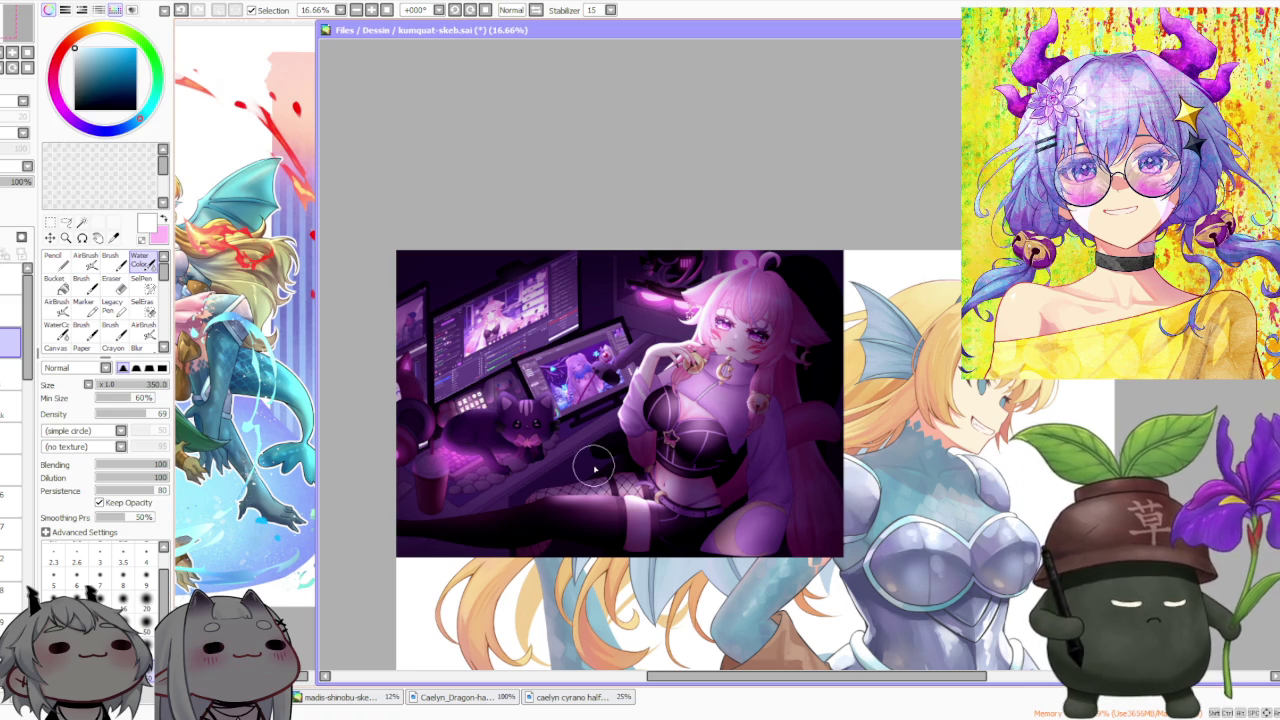
scroll(597, 445, "down", 1)
scroll(710, 456, "up", 1)
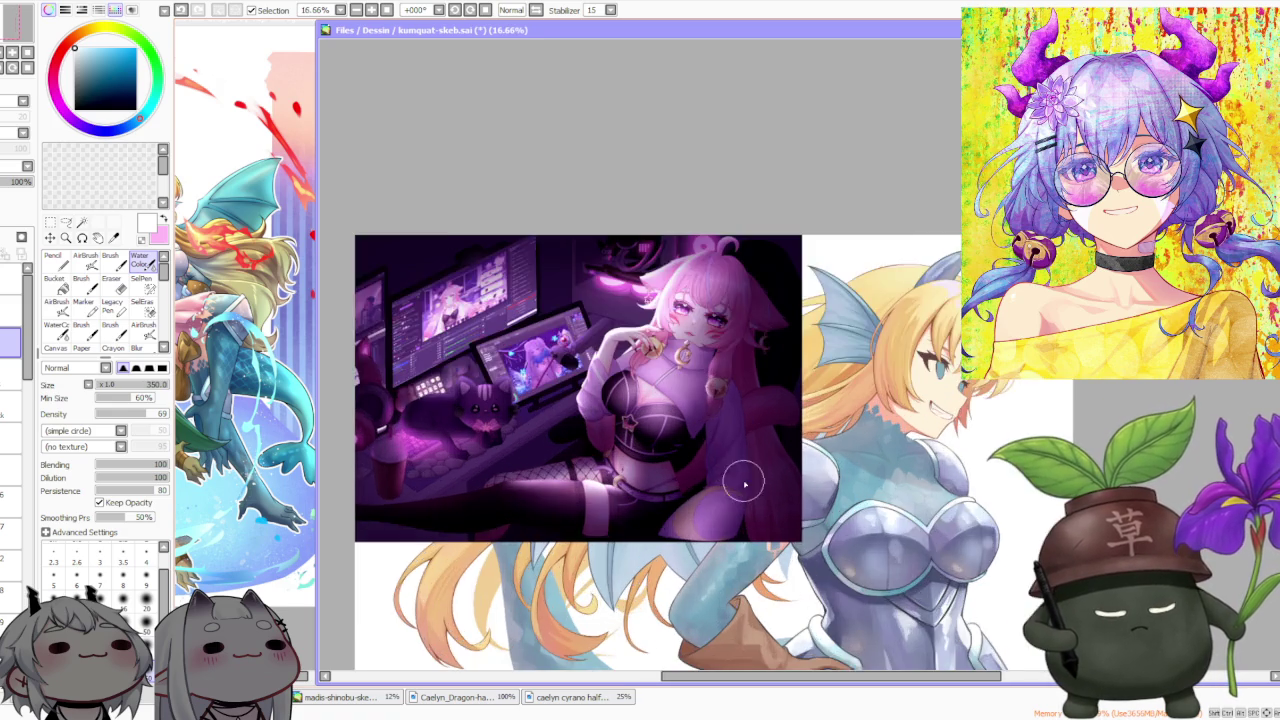
scroll(740, 485, "up", 1)
scroll(712, 505, "up", 1)
scroll(712, 505, "down", 2)
scroll(700, 470, "up", 1)
scroll(640, 462, "up", 1)
scroll(597, 462, "down", 2)
scroll(597, 455, "up", 3)
scroll(650, 458, "down", 2)
scroll(656, 460, "down", 1)
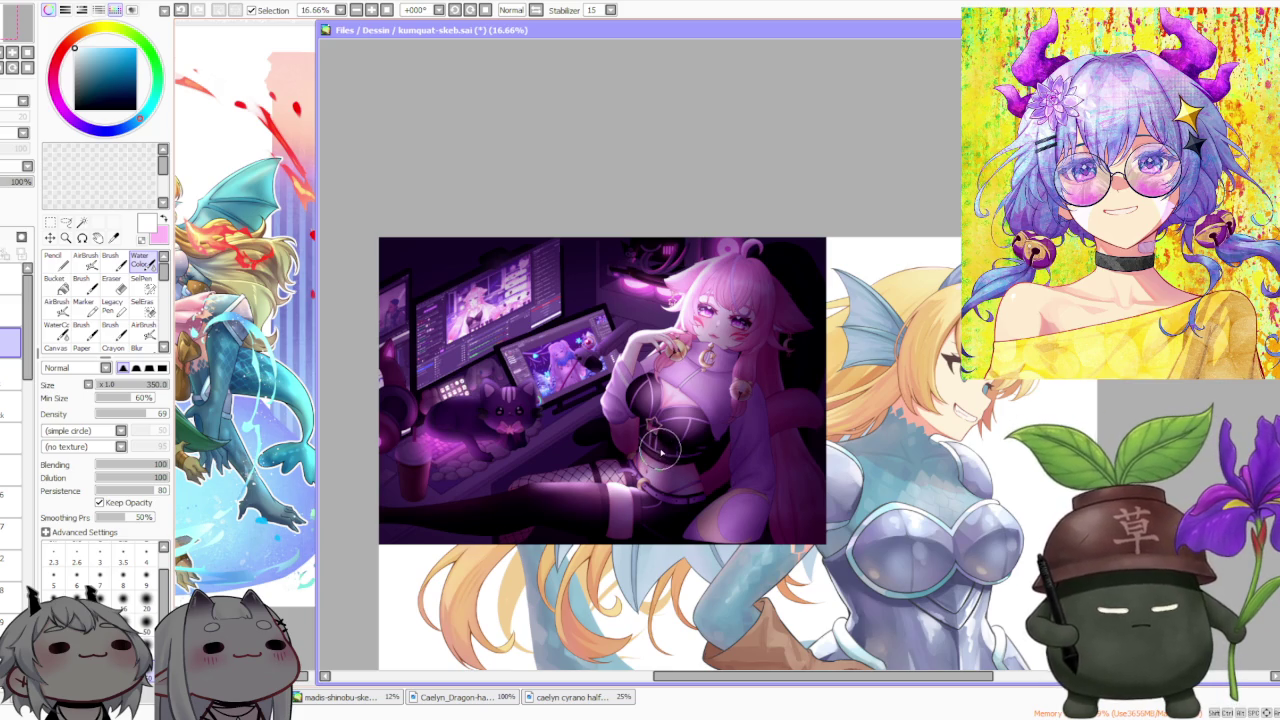
scroll(657, 337, "up", 1)
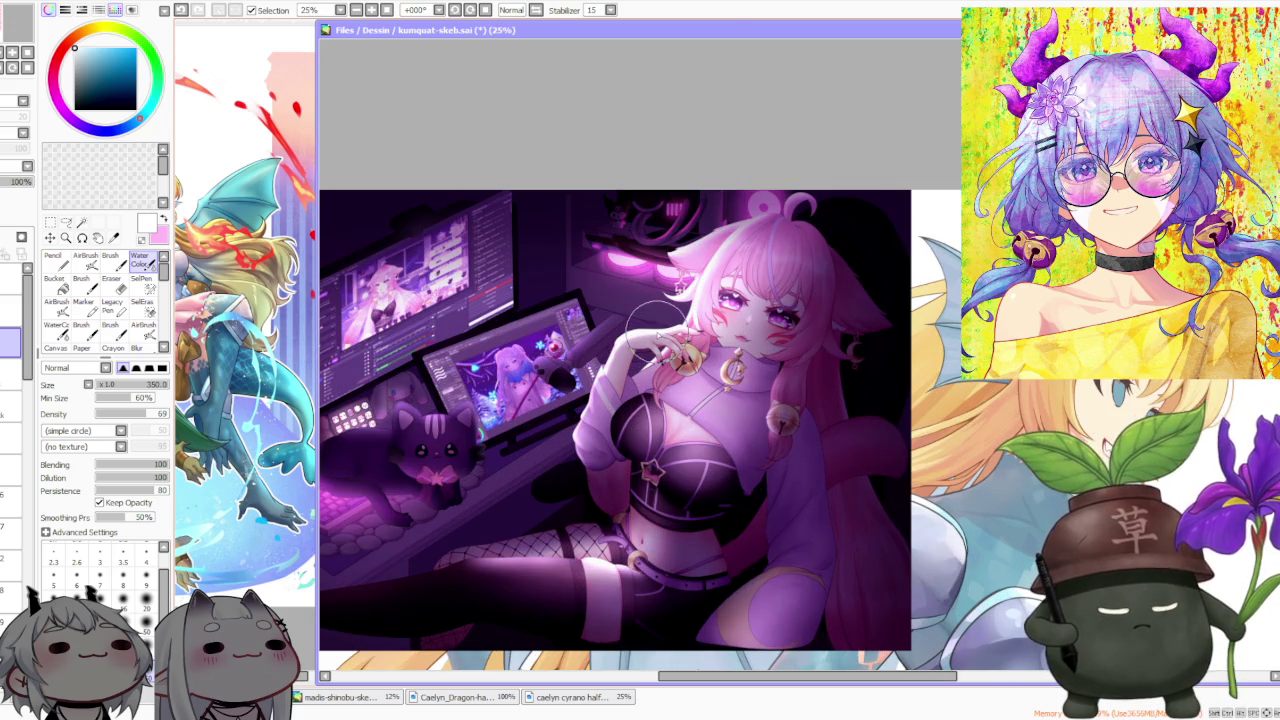
scroll(658, 331, "down", 1)
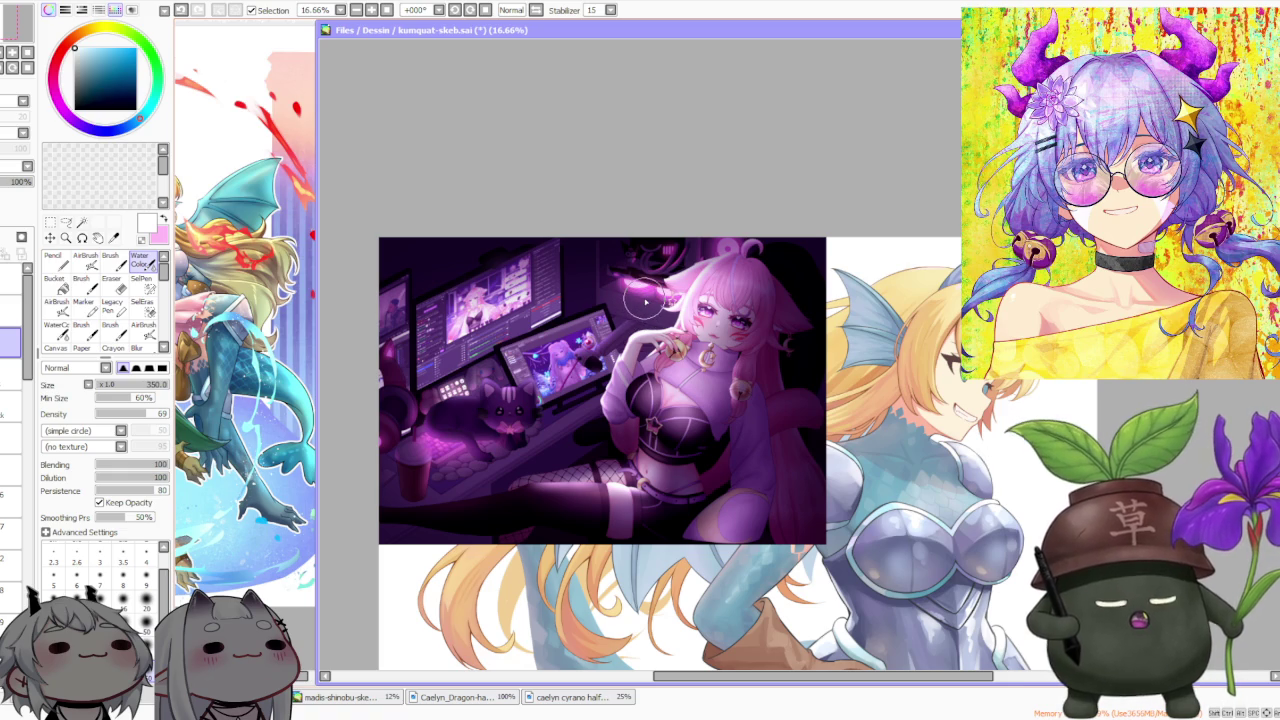
scroll(823, 207, "up", 2)
scroll(729, 223, "up", 1)
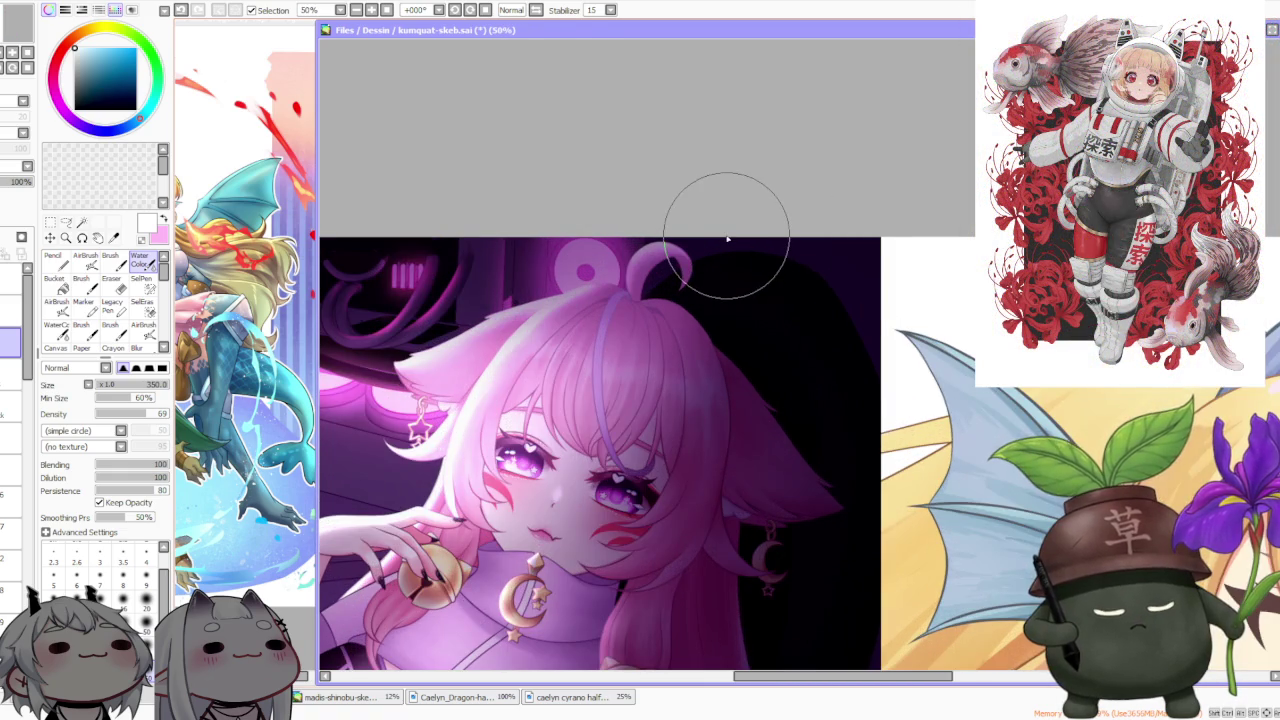
scroll(724, 221, "down", 1)
scroll(792, 490, "up", 1)
scroll(723, 409, "up", 3)
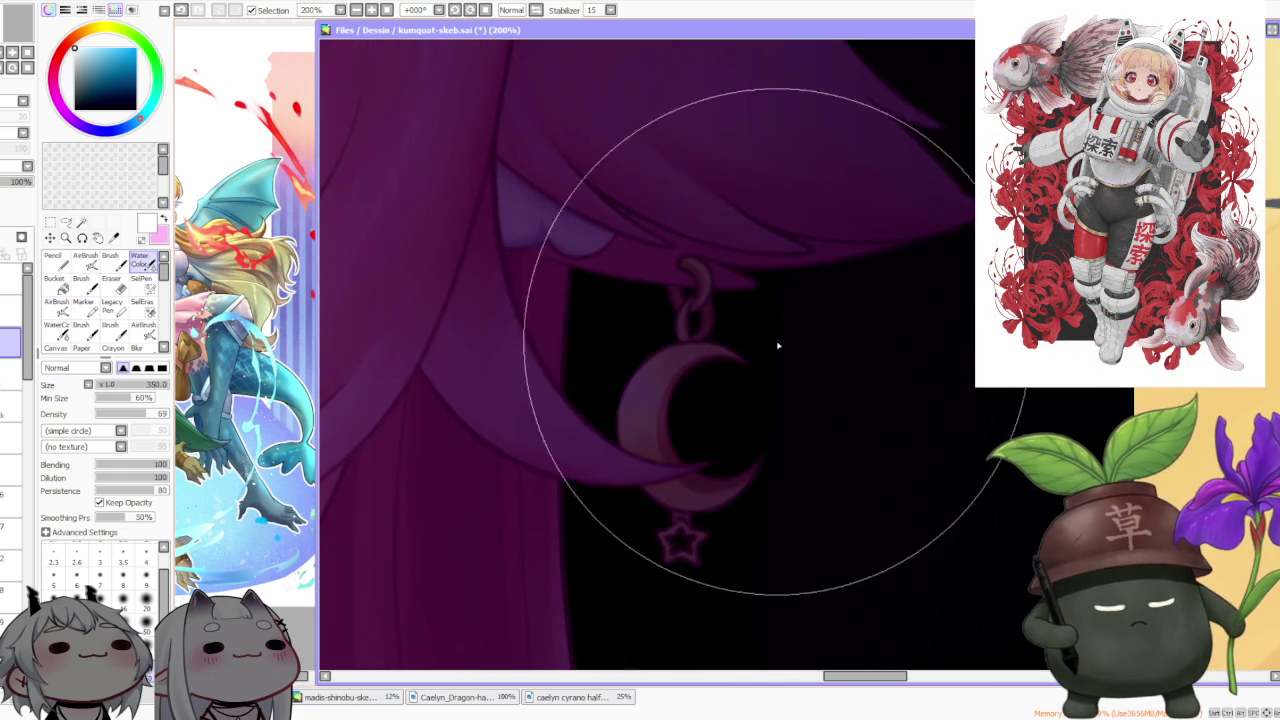
scroll(723, 420, "down", 1)
scroll(722, 413, "down", 2)
scroll(722, 413, "down", 1)
scroll(722, 413, "down", 1)
scroll(690, 400, "up", 4)
scroll(470, 455, "down", 2)
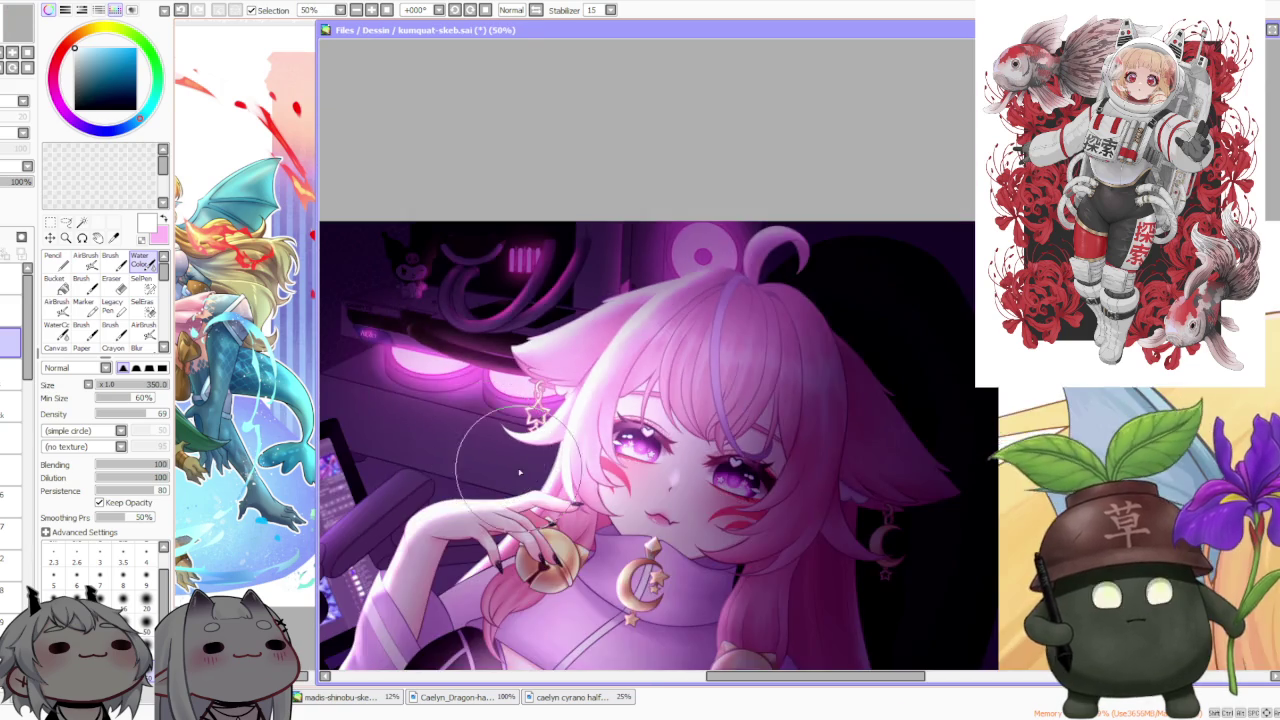
scroll(520, 460, "down", 2)
scroll(560, 545, "down", 1)
scroll(586, 537, "up", 1)
scroll(586, 537, "down", 2)
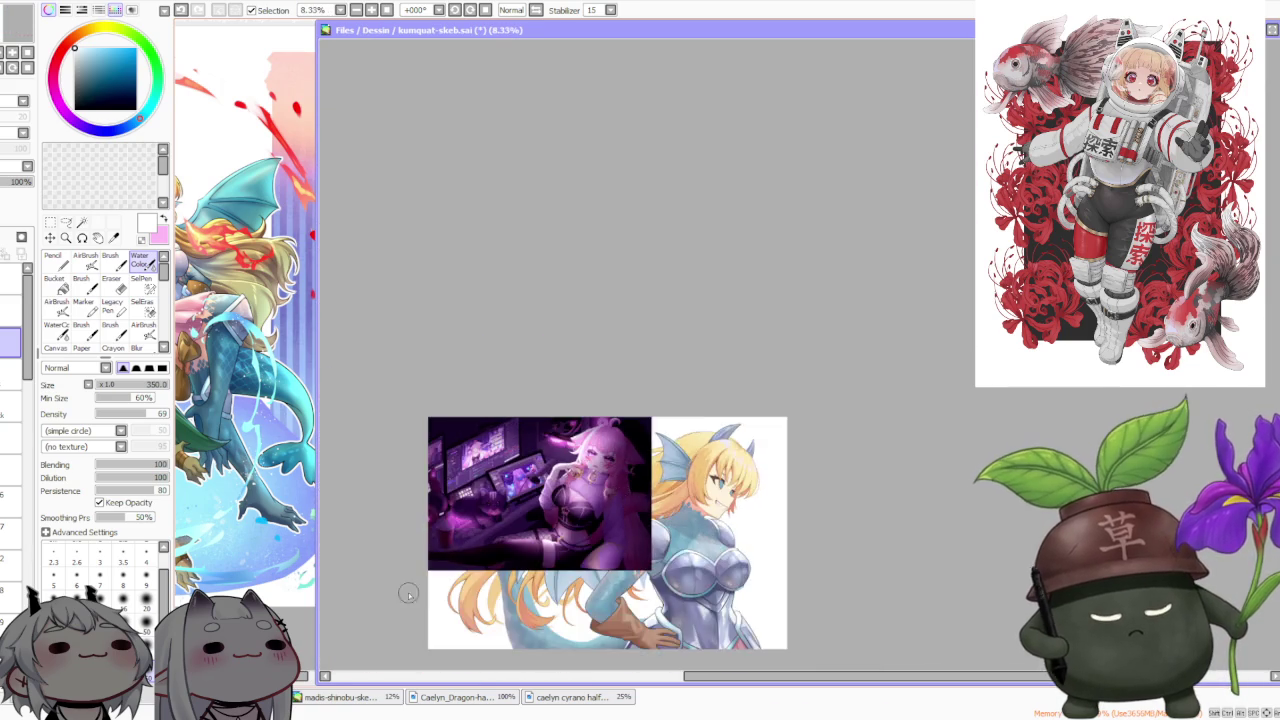
scroll(529, 509, "up", 3)
scroll(535, 514, "down", 1)
scroll(417, 466, "down", 1)
scroll(420, 460, "up", 2)
scroll(420, 460, "up", 1)
scroll(421, 472, "down", 1)
scroll(425, 458, "down", 1)
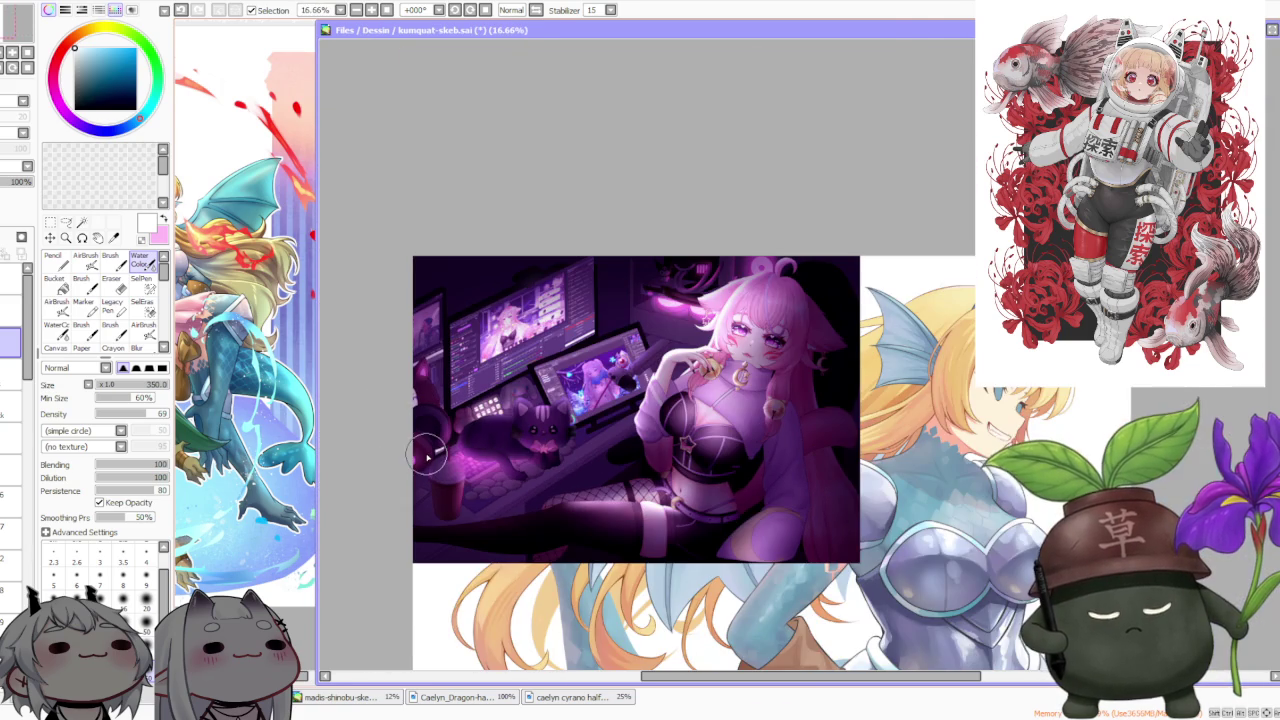
scroll(450, 428, "down", 1)
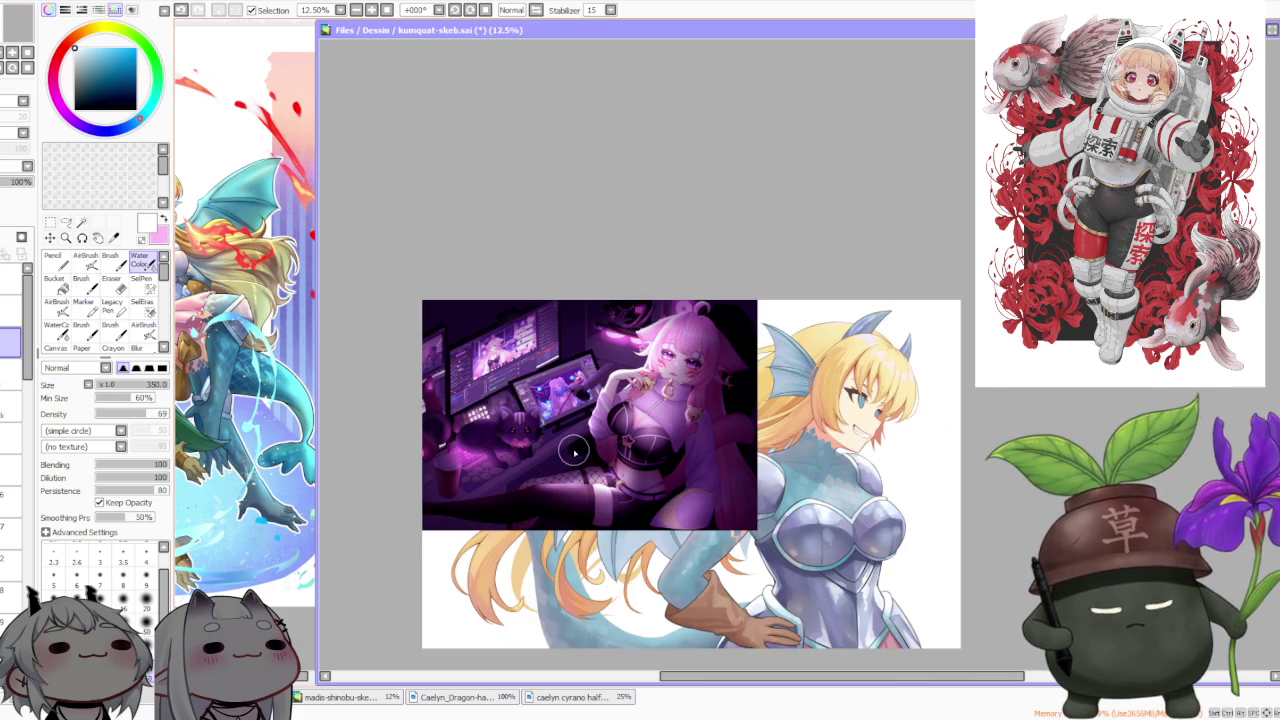
scroll(578, 458, "up", 1)
scroll(572, 449, "up", 1)
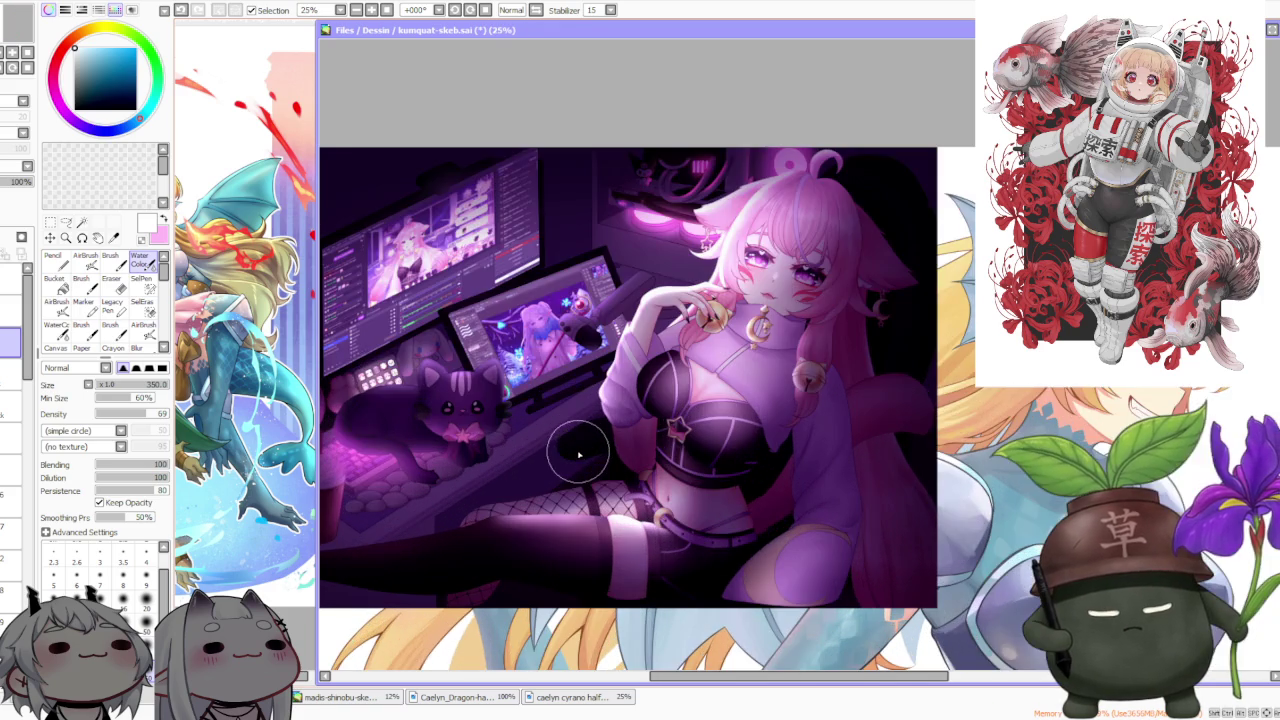
scroll(572, 449, "down", 1)
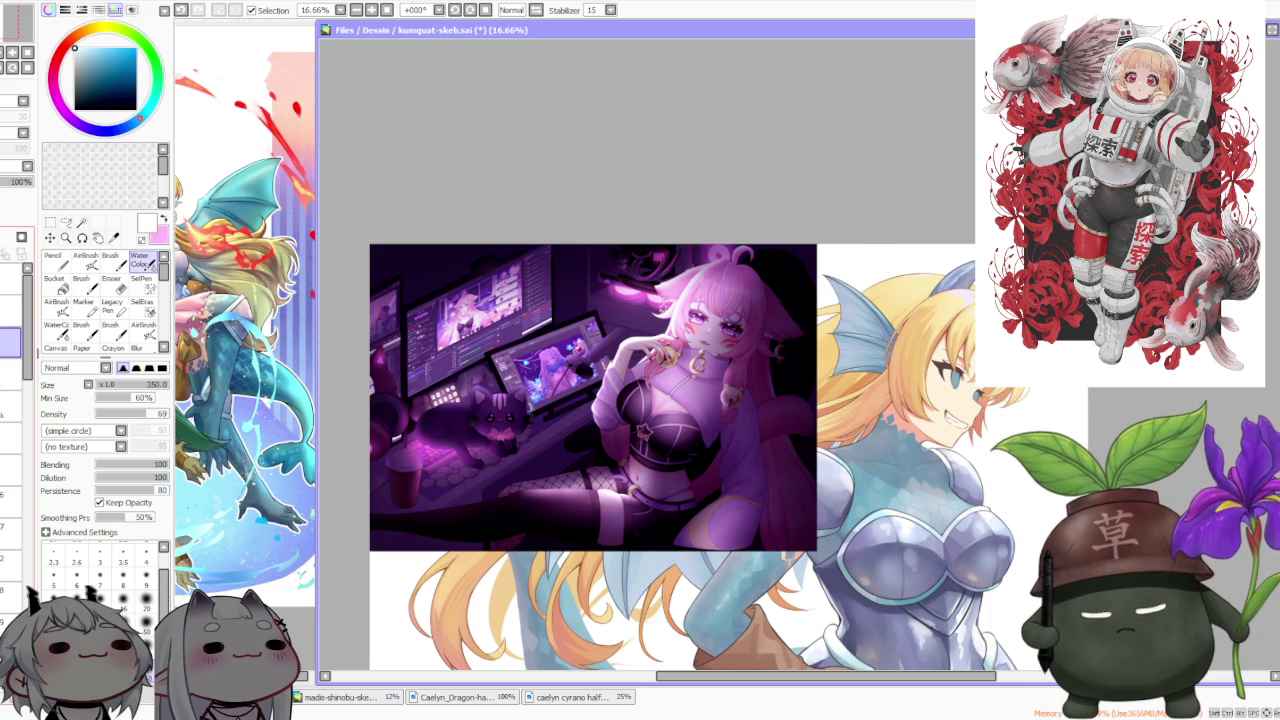
scroll(638, 344, "down", 2)
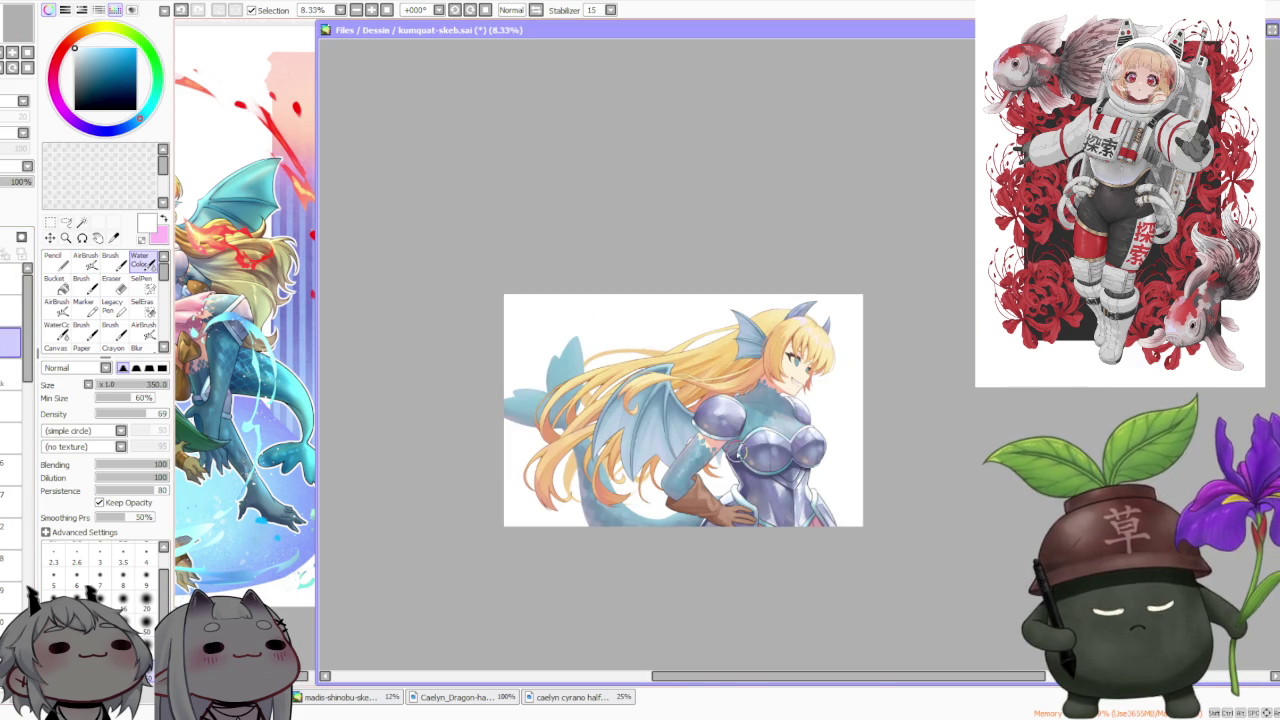
Zoom out over the dragon-girl and select the layer just below to blend the hair tips
scroll(711, 478, "up", 1)
scroll(701, 470, "up", 1)
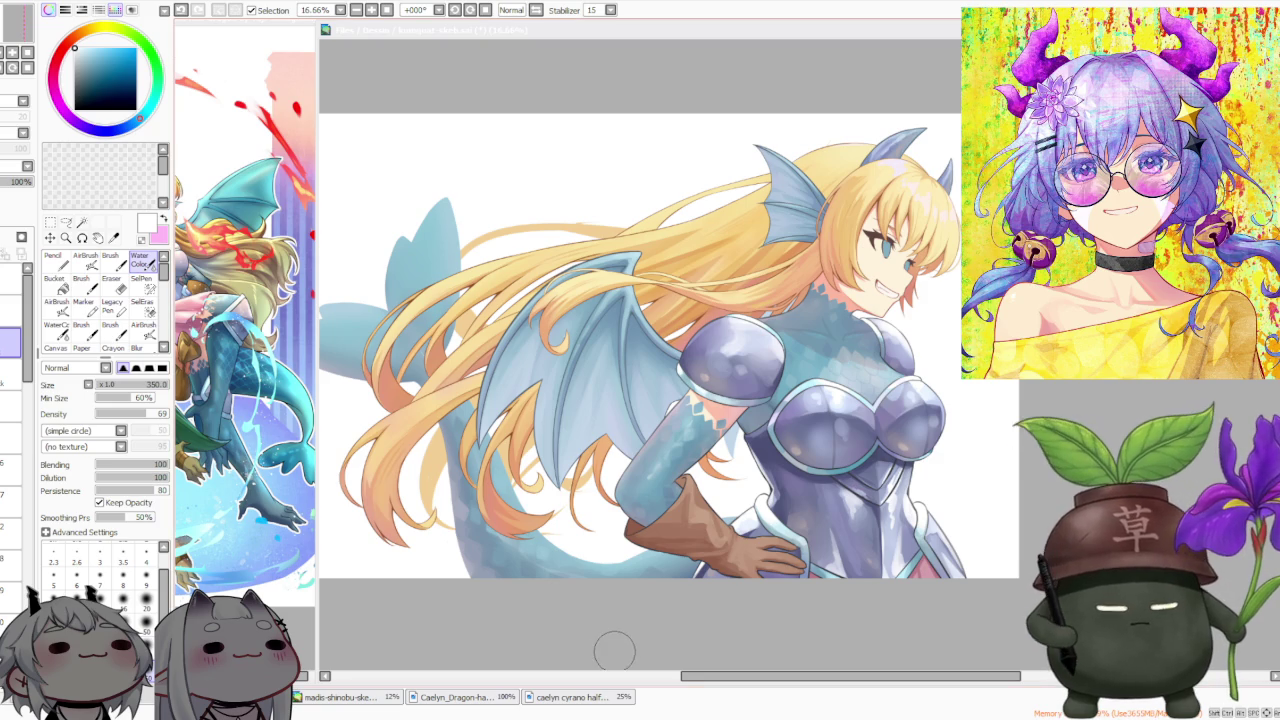
key("minus")
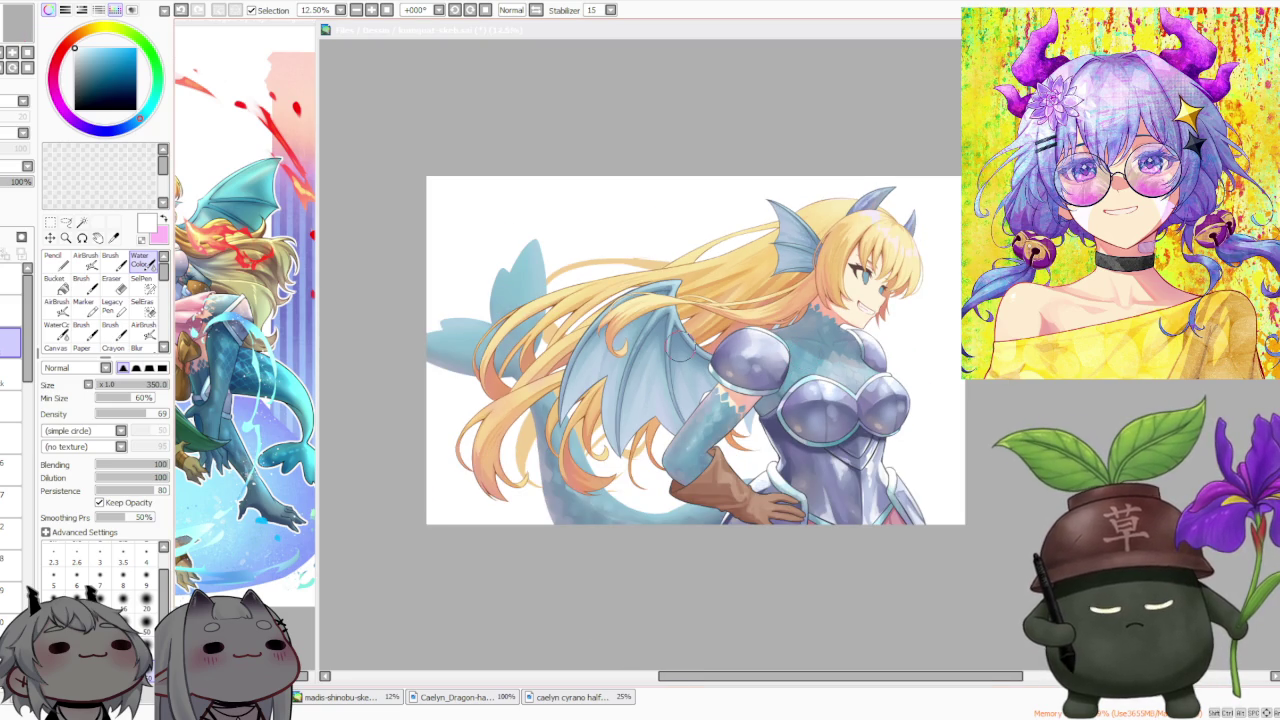
scroll(440, 352, "down", 1)
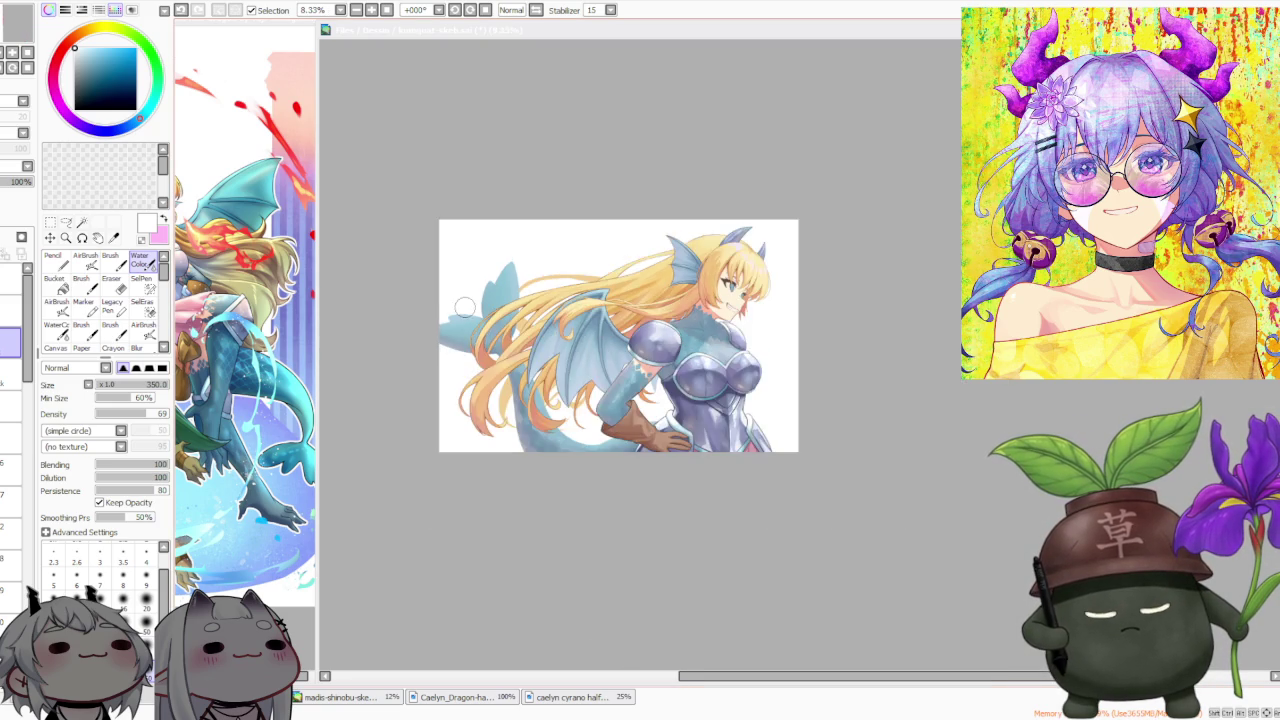
scroll(460, 280, "up", 2)
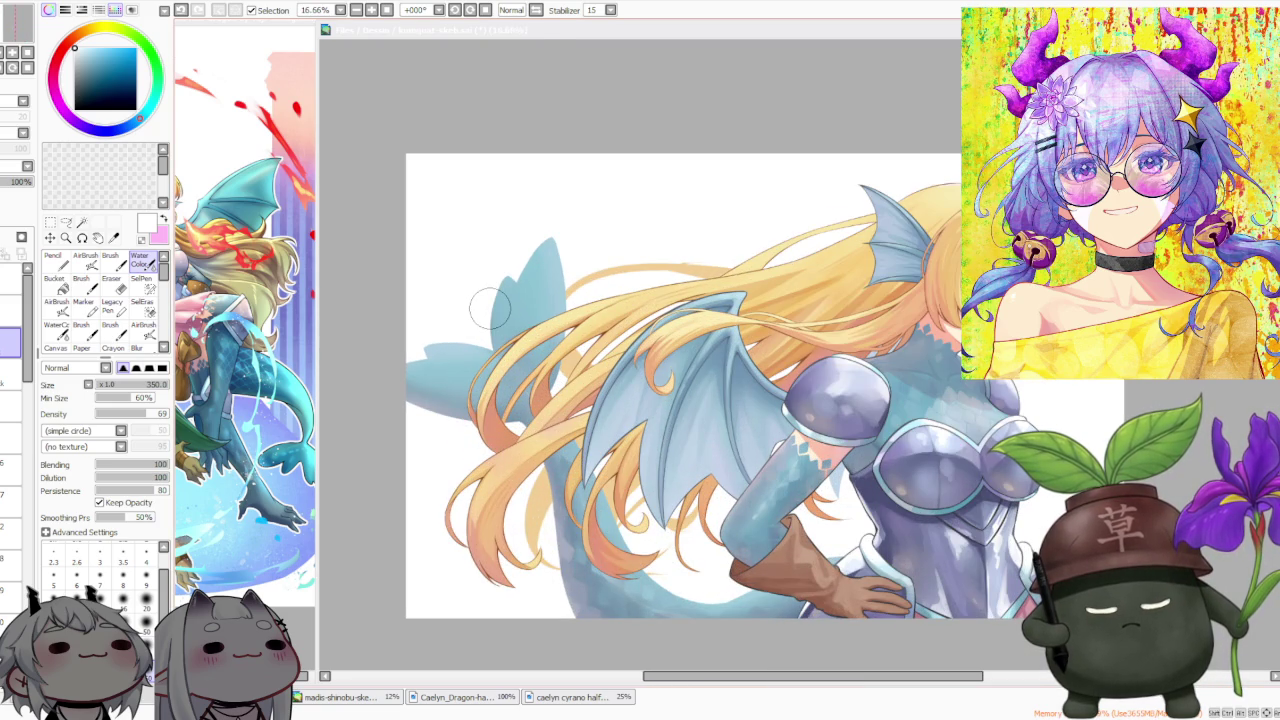
scroll(490, 309, "down", 1)
scroll(490, 309, "up", 1)
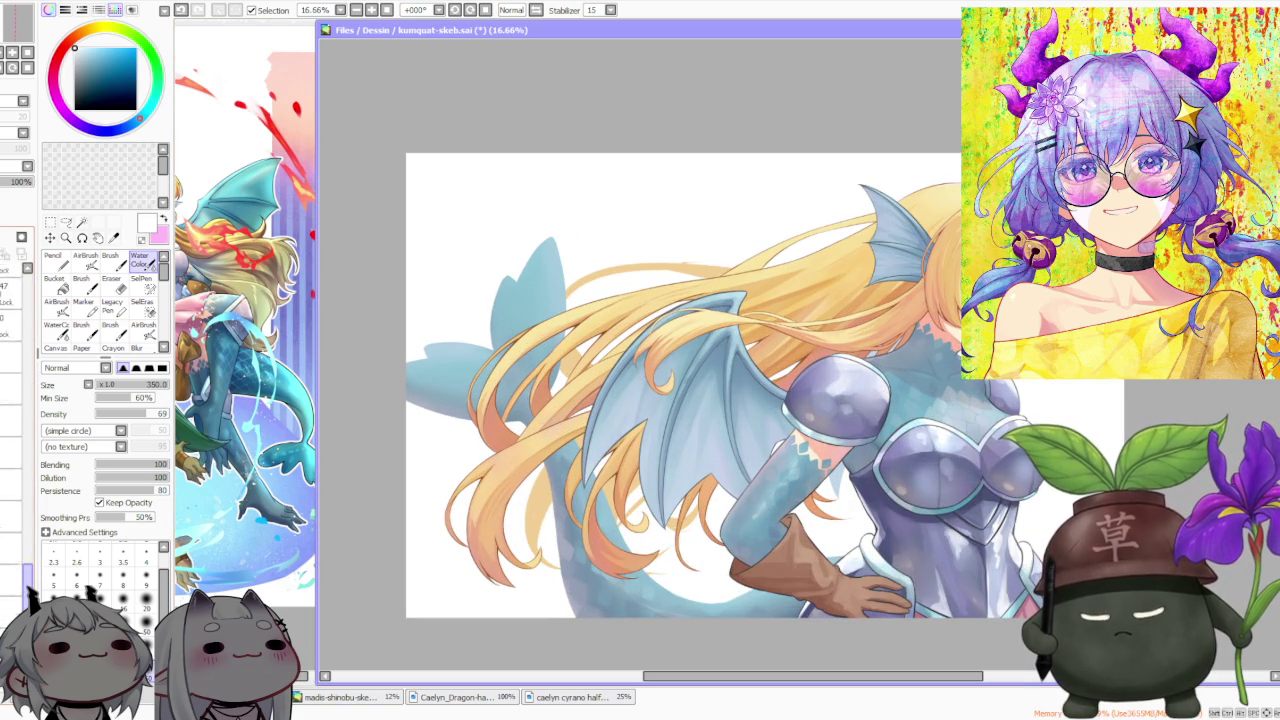
left_click(10, 588)
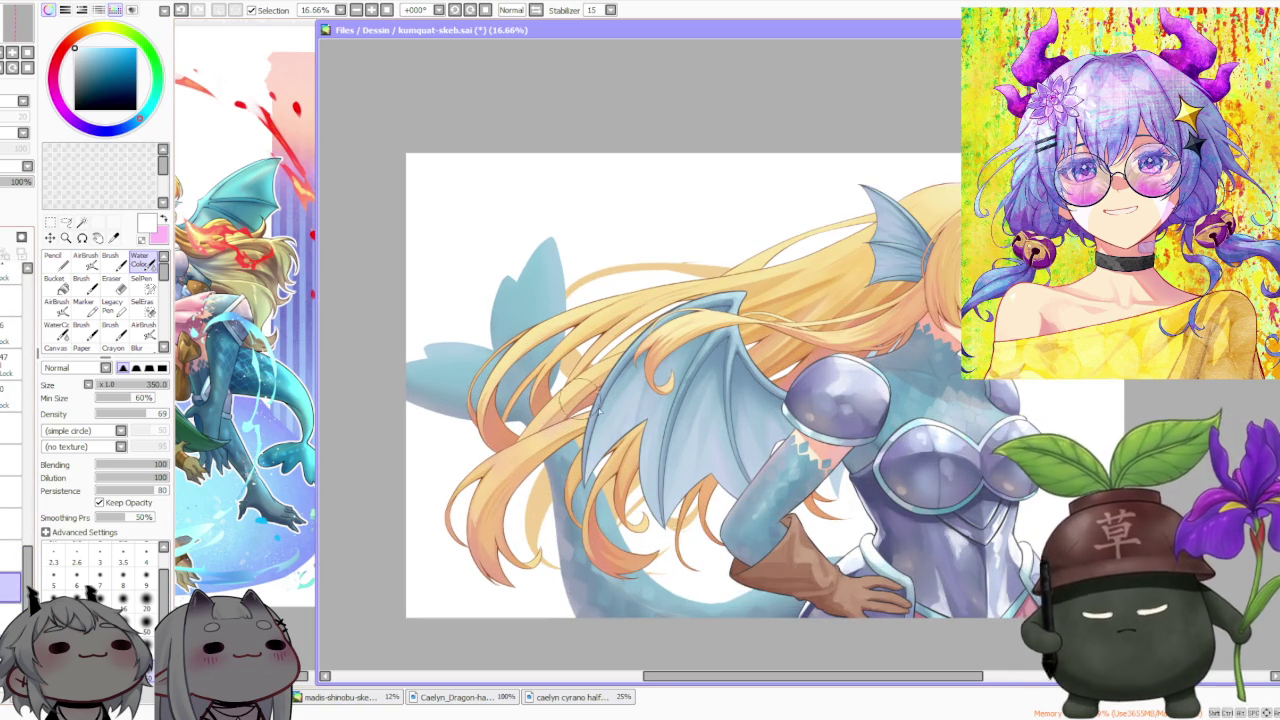
scroll(636, 546, "up", 2)
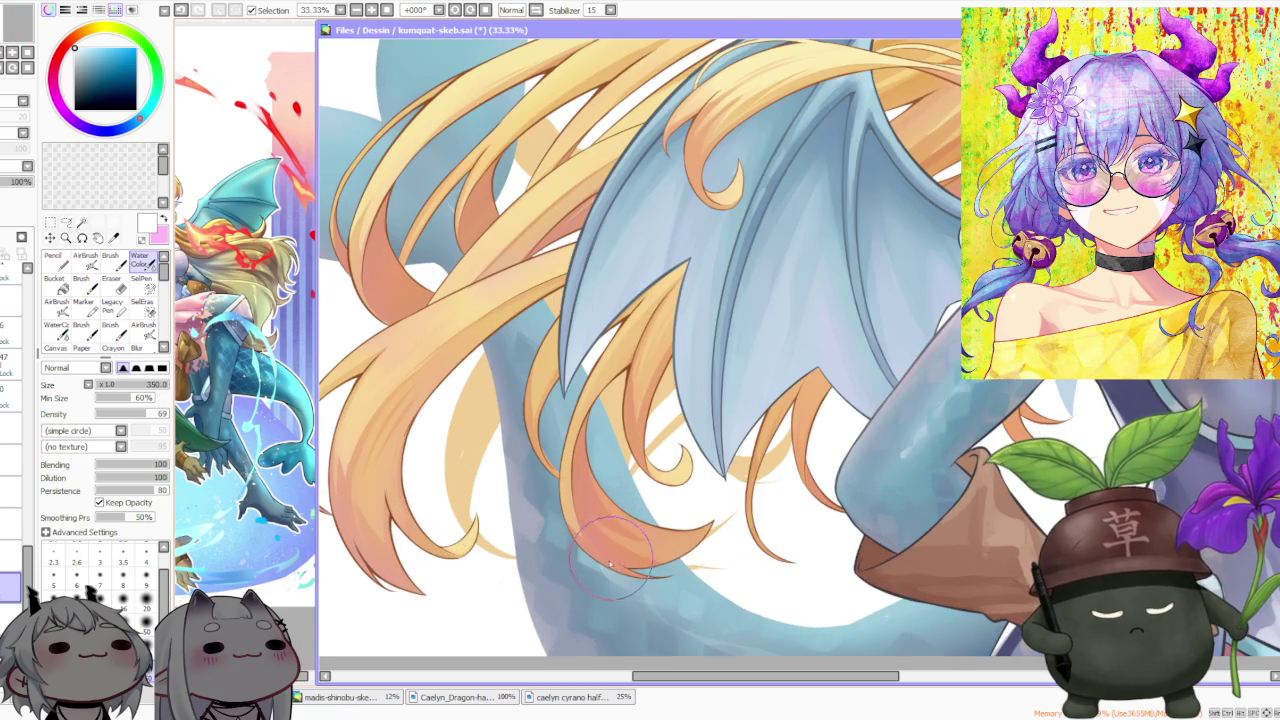
scroll(612, 563, "down", 1)
scroll(560, 540, "up", 2)
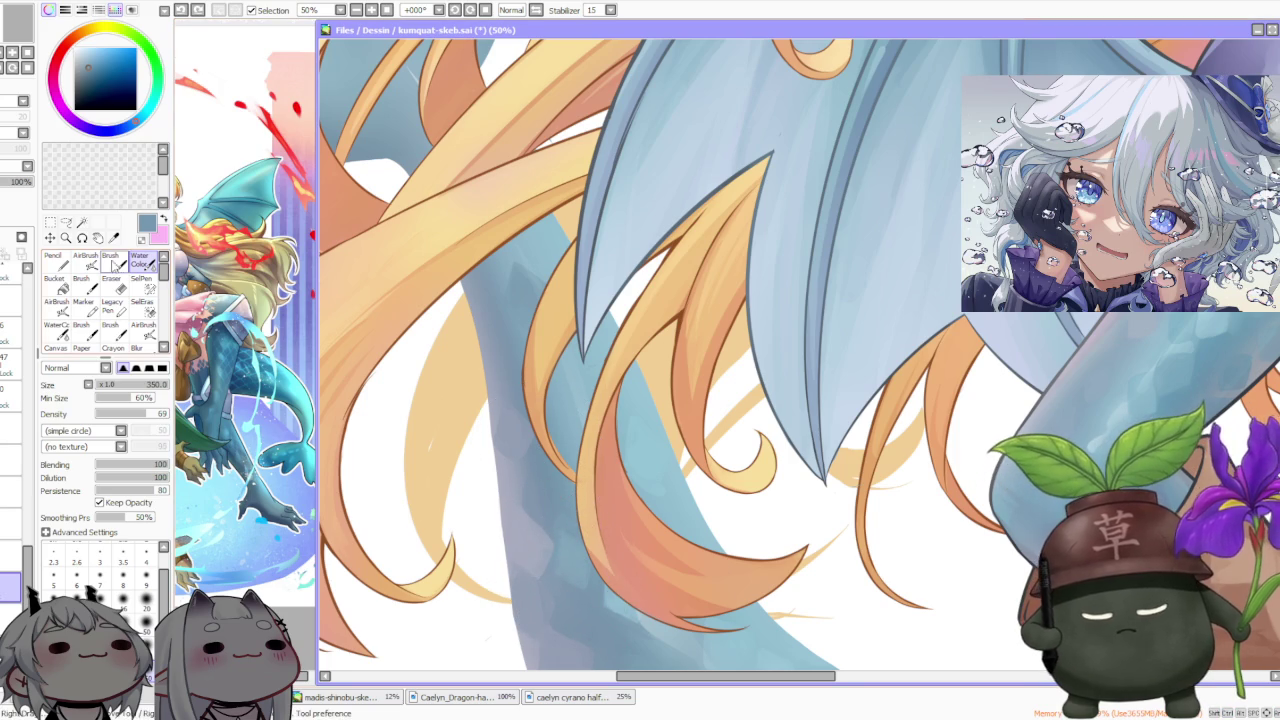
Switch to the plain Brush tool and zoom in on the blue wing
left_click(110, 262)
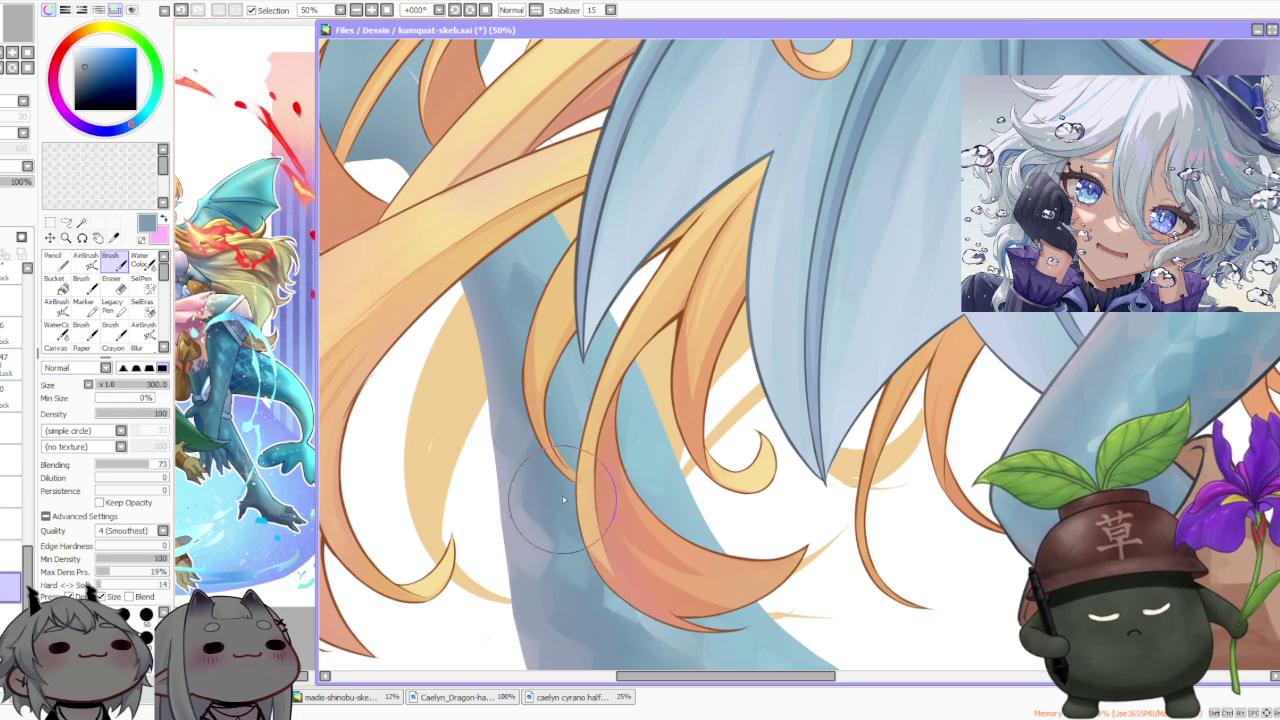
scroll(577, 408, "down", 3)
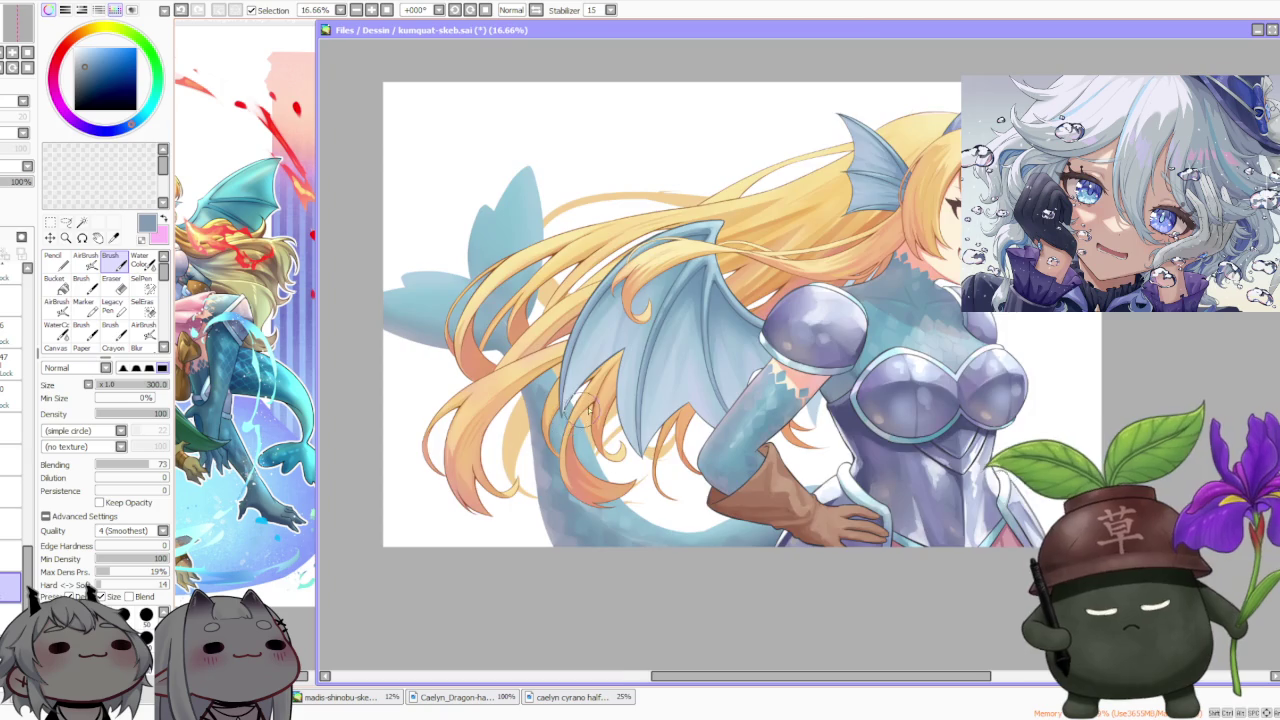
scroll(577, 408, "down", 1)
scroll(550, 412, "up", 2)
scroll(545, 413, "up", 1)
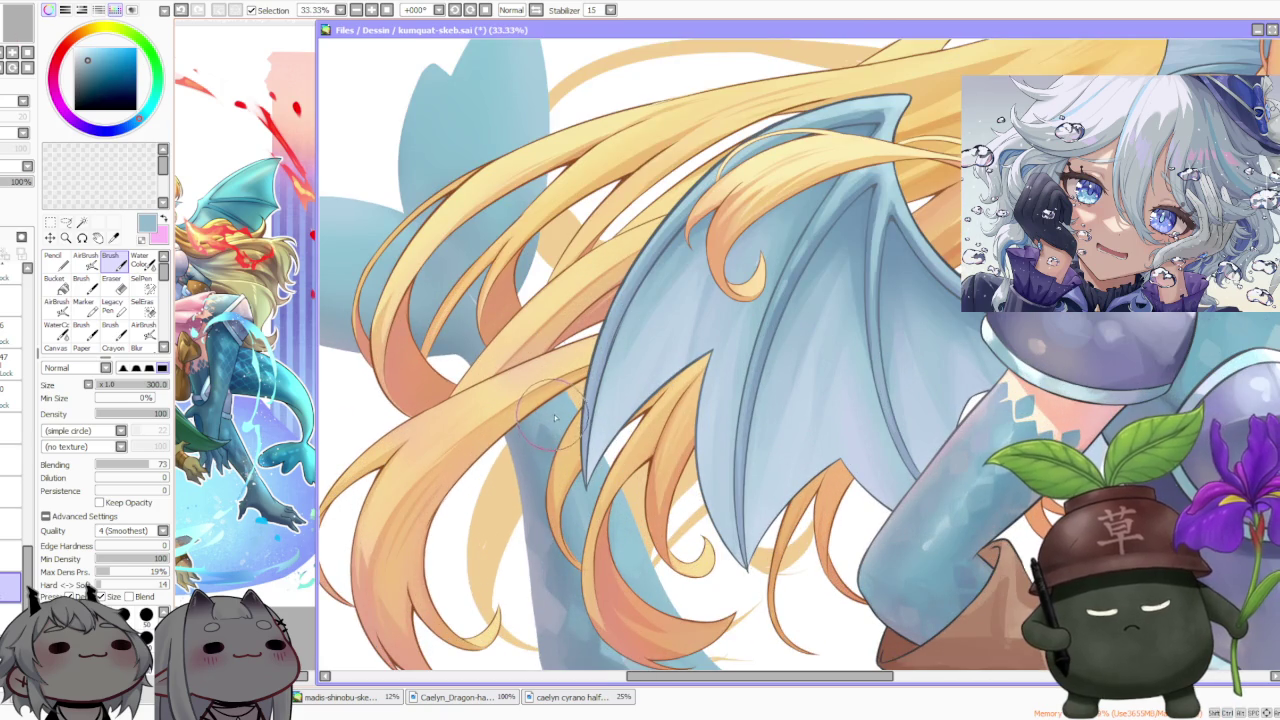
scroll(610, 483, "down", 1)
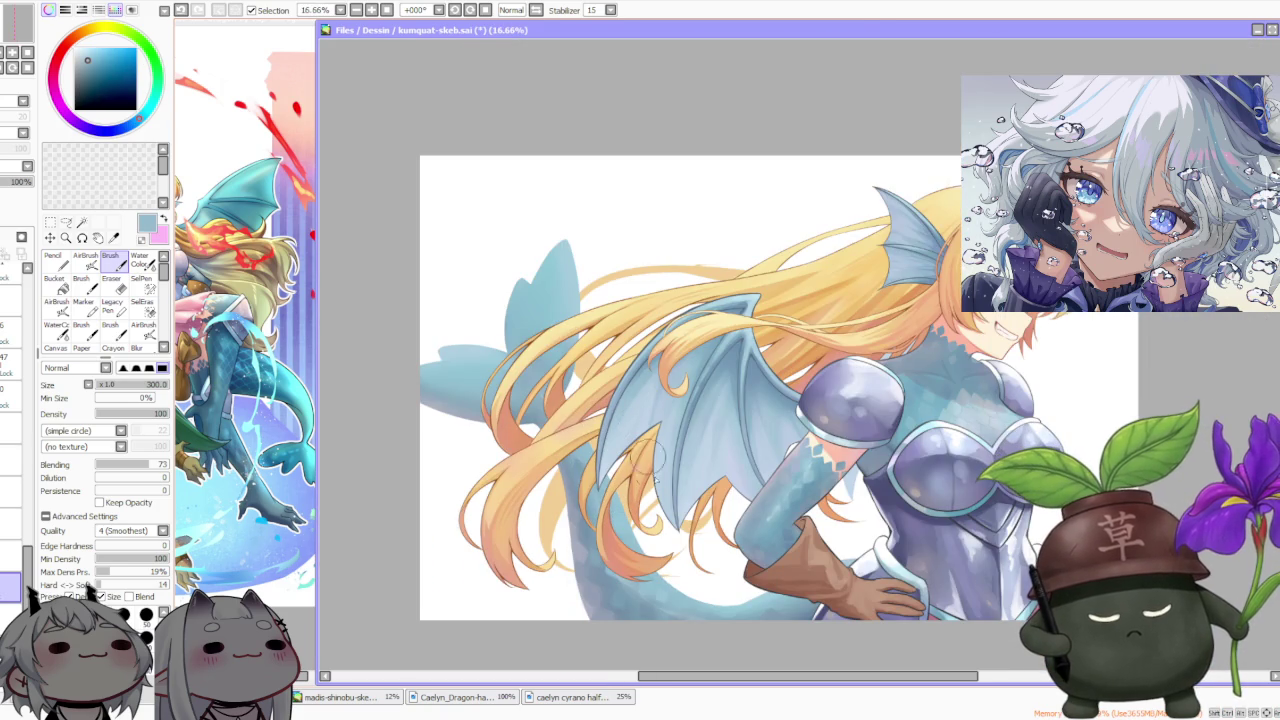
scroll(662, 591, "up", 1)
scroll(600, 470, "up", 1)
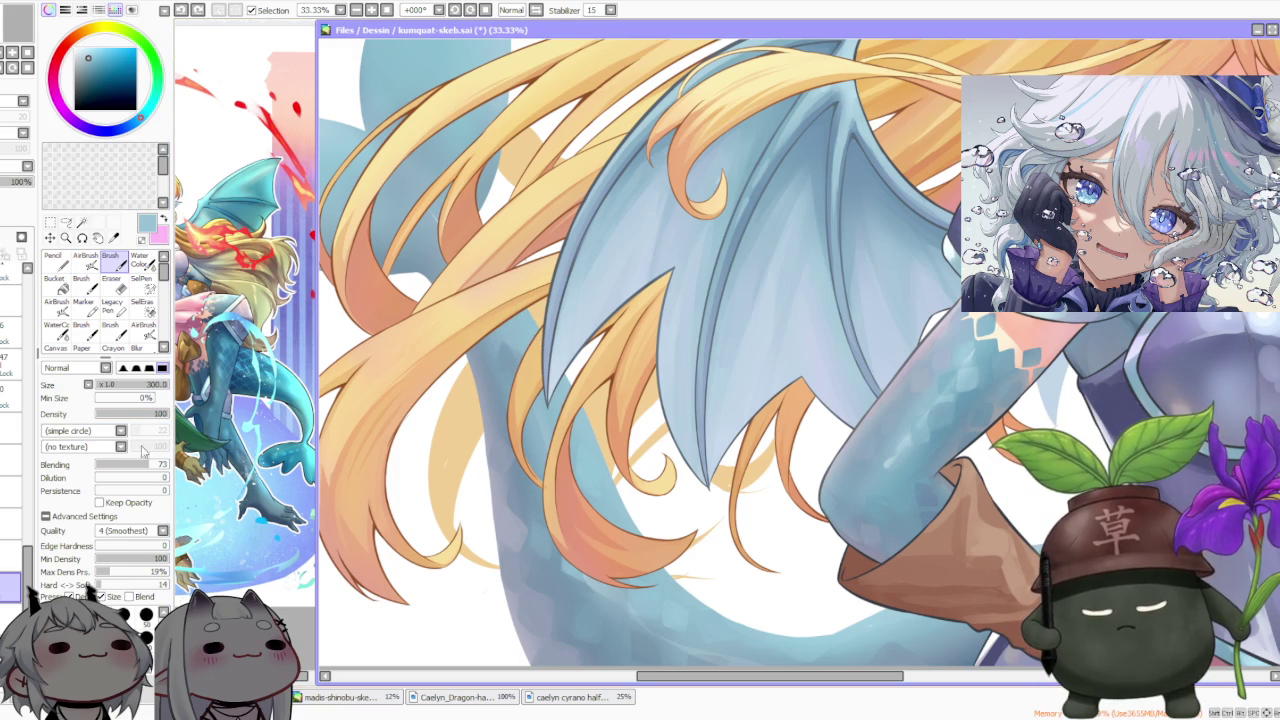
Paint four orange hair strands across the wing and zoom around to review them
left_click_drag(522, 232, 470, 298)
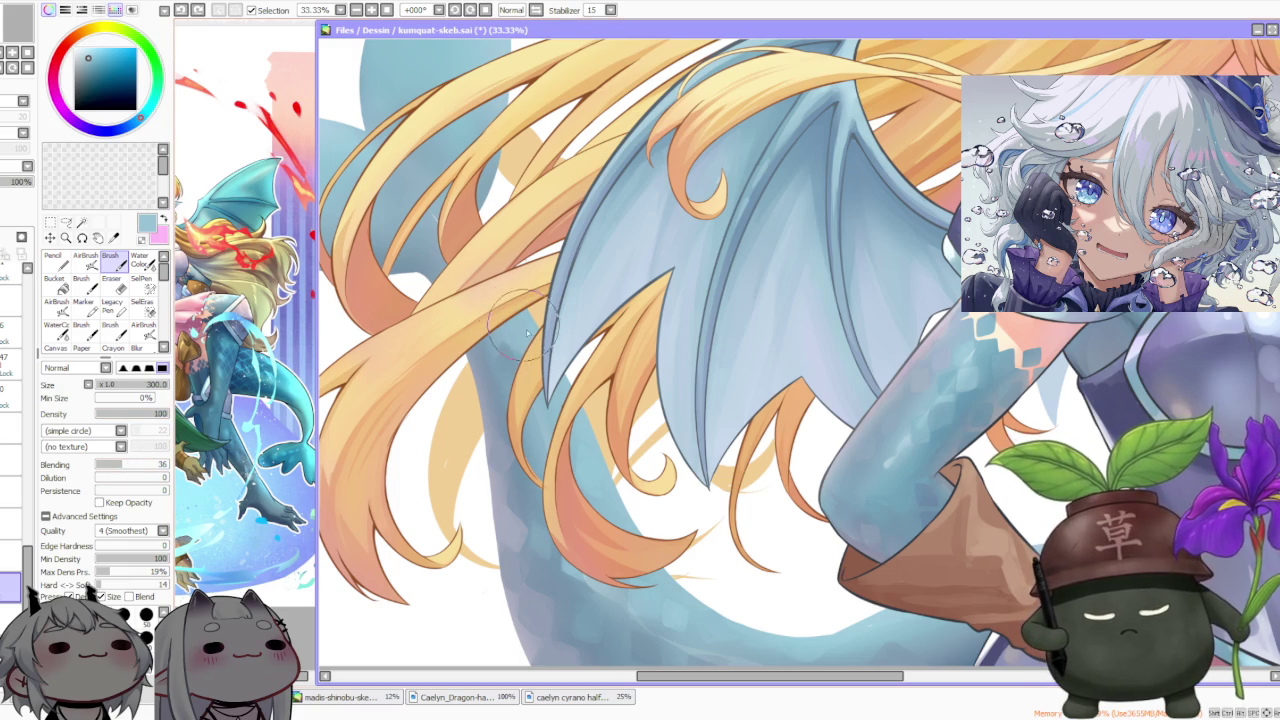
left_click_drag(552, 302, 482, 352)
left_click_drag(540, 278, 476, 350)
left_click_drag(560, 298, 515, 315)
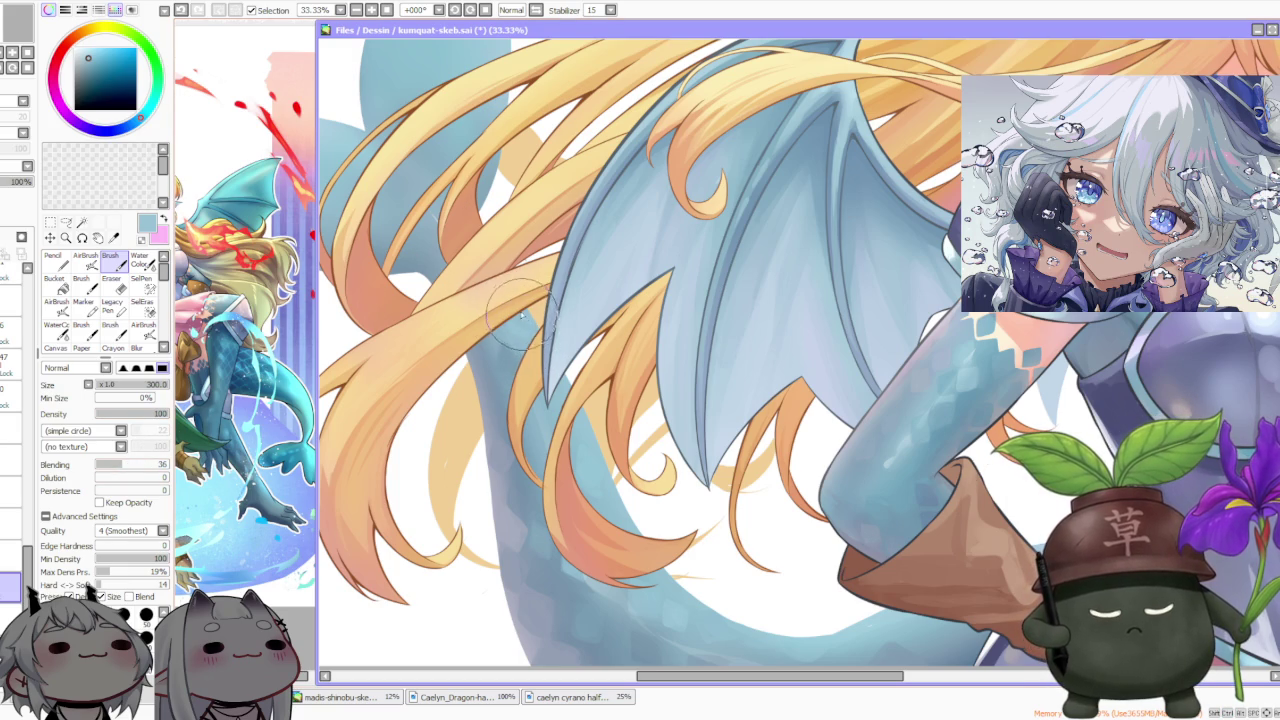
scroll(515, 330, "down", 3)
scroll(500, 340, "up", 3)
scroll(493, 370, "up", 2)
scroll(493, 370, "down", 2)
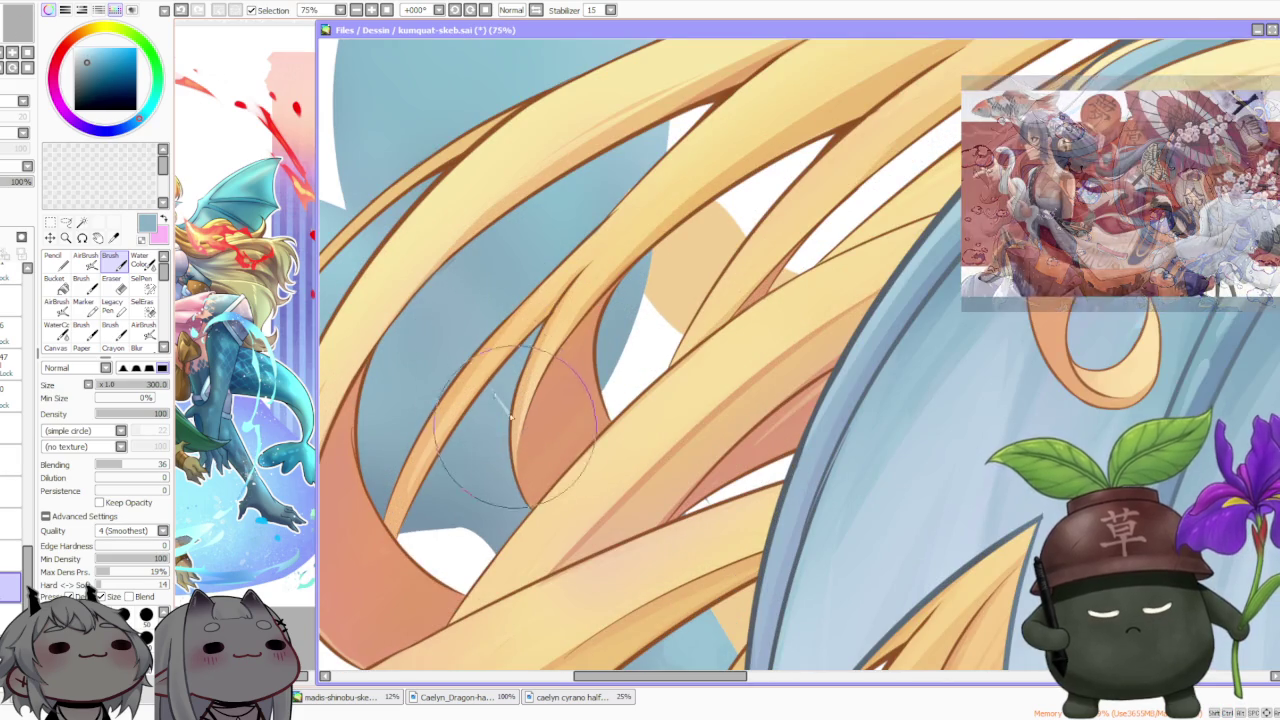
scroll(505, 350, "down", 2)
scroll(518, 324, "down", 2)
scroll(641, 429, "up", 1)
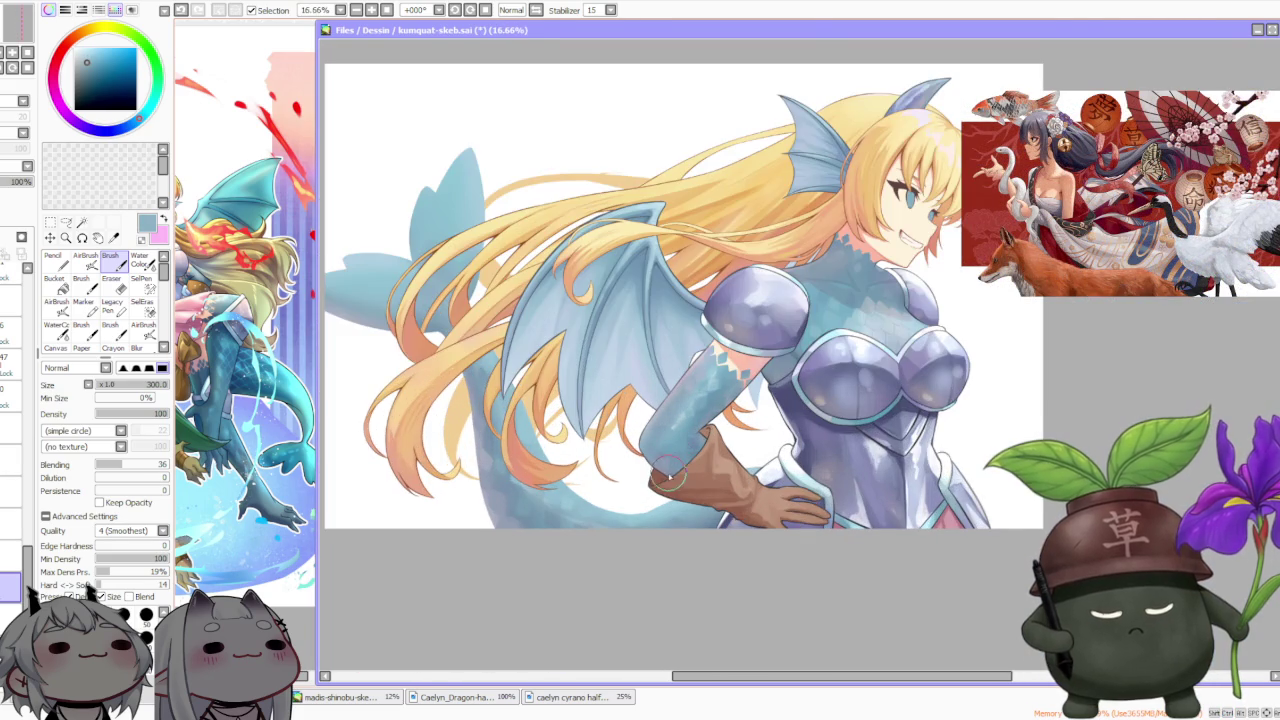
scroll(641, 429, "down", 1)
scroll(600, 440, "up", 3)
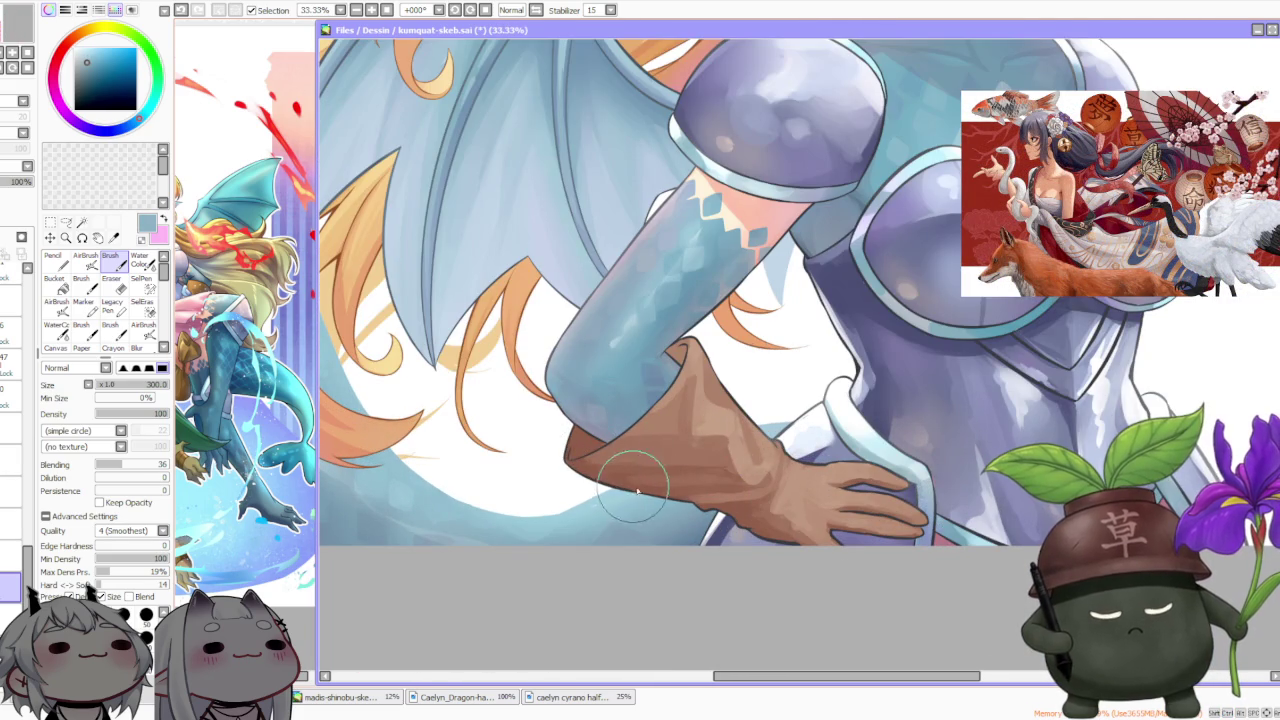
Toggle the glove's lower-edge stroke with undo/redo to compare, leaving it applied
key("ctrl+z")
key("ctrl+y")
key("ctrl+z")
key("ctrl+y")
key("ctrl+z")
key("ctrl+y")
key("ctrl+z")
key("ctrl+y")
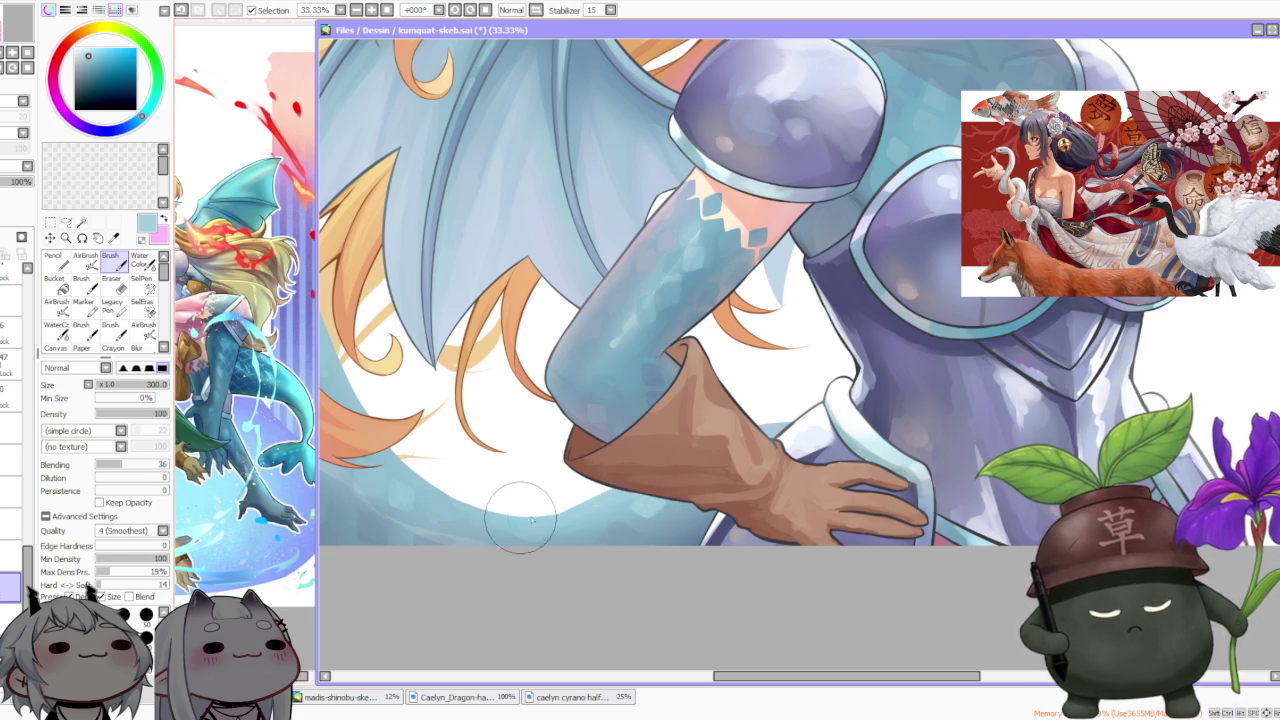
key("ctrl+z")
key("ctrl+y")
key("ctrl+z")
key("ctrl+y")
Zoom out to check the whole figure and compare the tail's latest change before keeping it
scroll(599, 415, "down", 1)
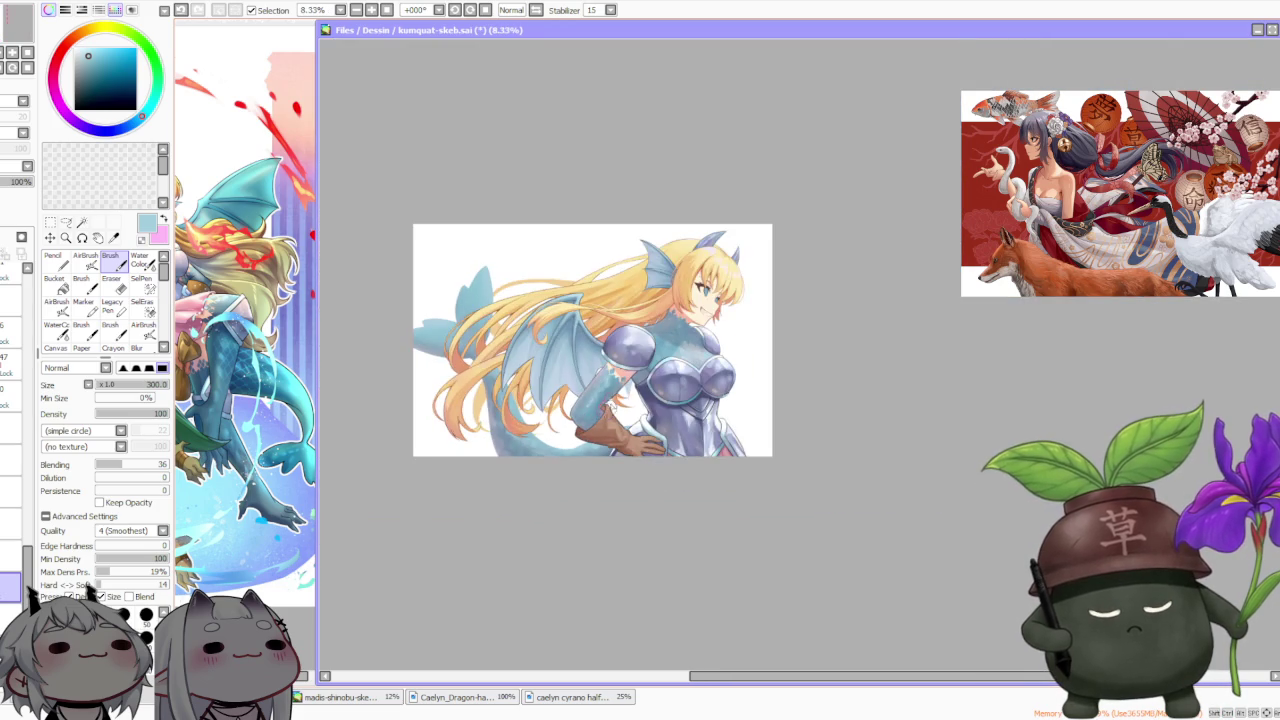
scroll(632, 408, "up", 3)
scroll(476, 478, "down", 3)
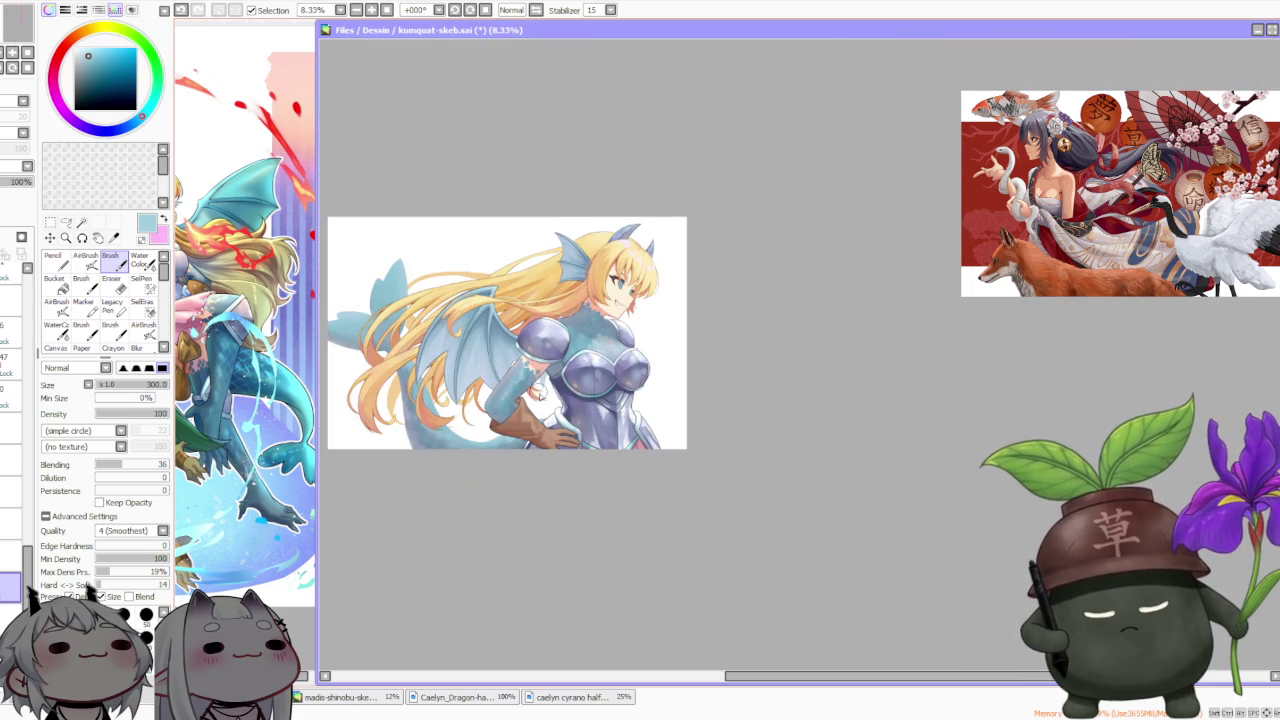
scroll(538, 396, "up", 3)
scroll(542, 407, "up", 1)
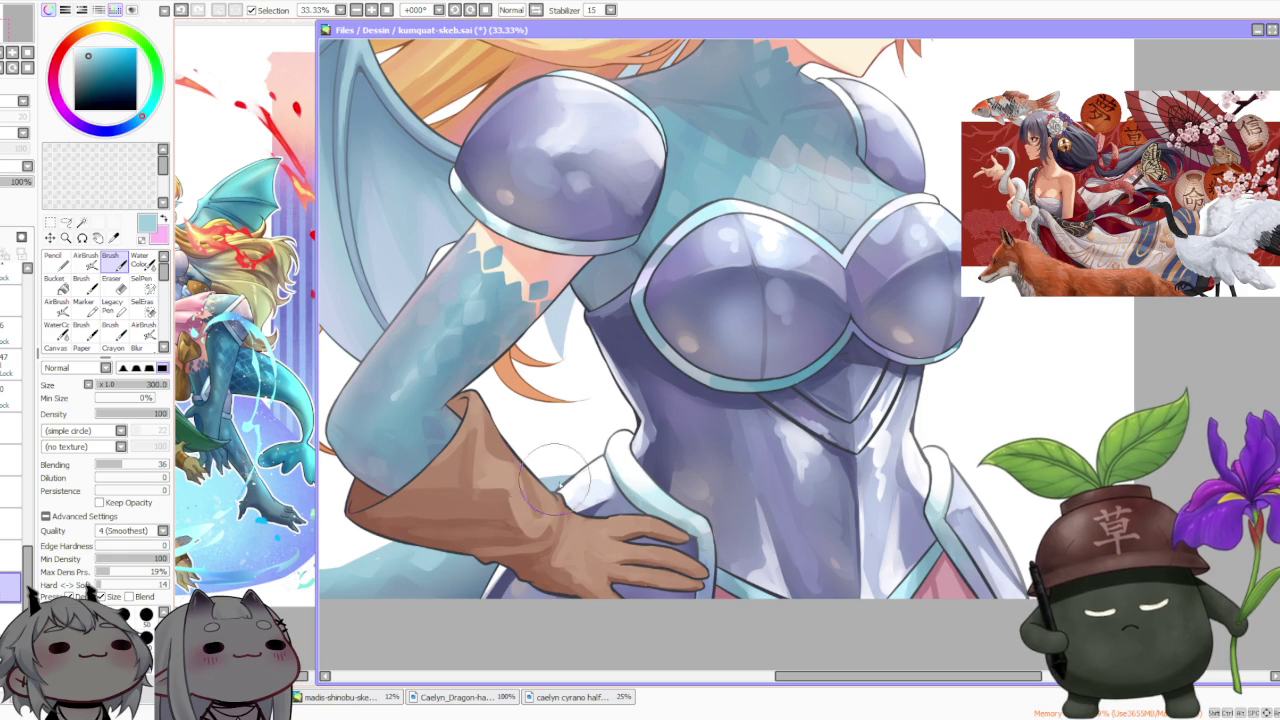
scroll(545, 375, "down", 2)
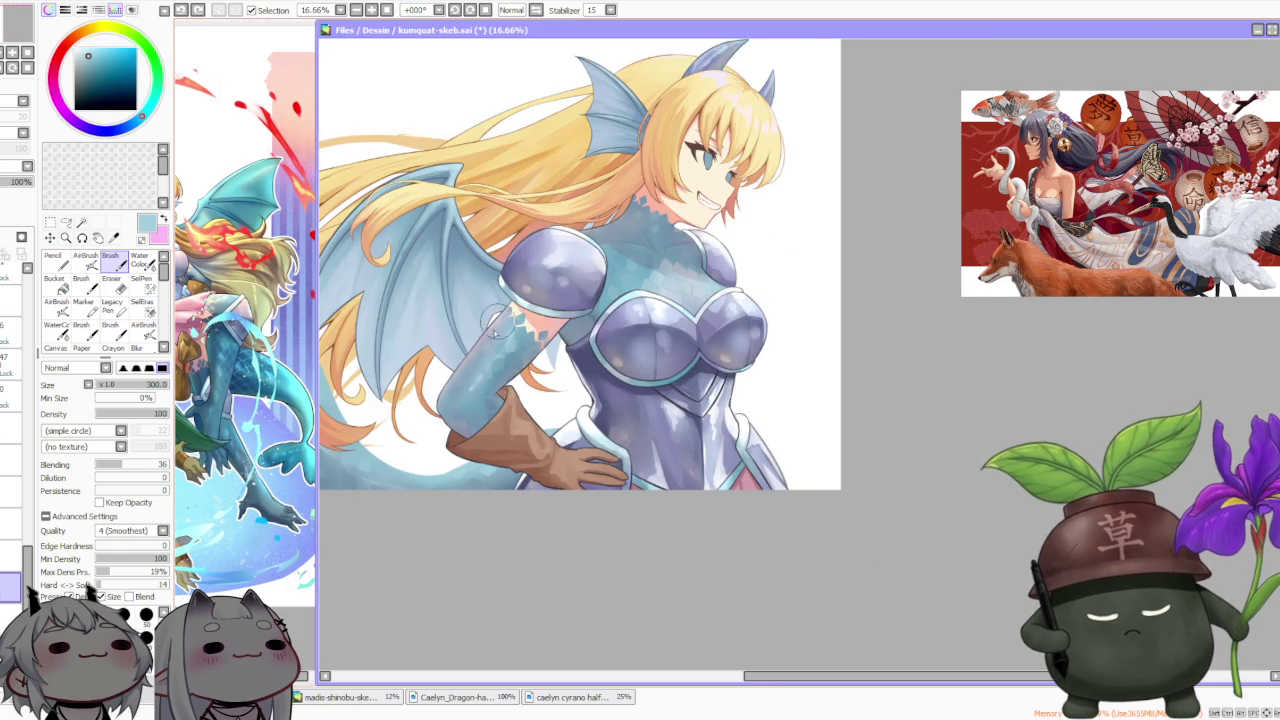
scroll(497, 320, "up", 1)
scroll(477, 407, "up", 2)
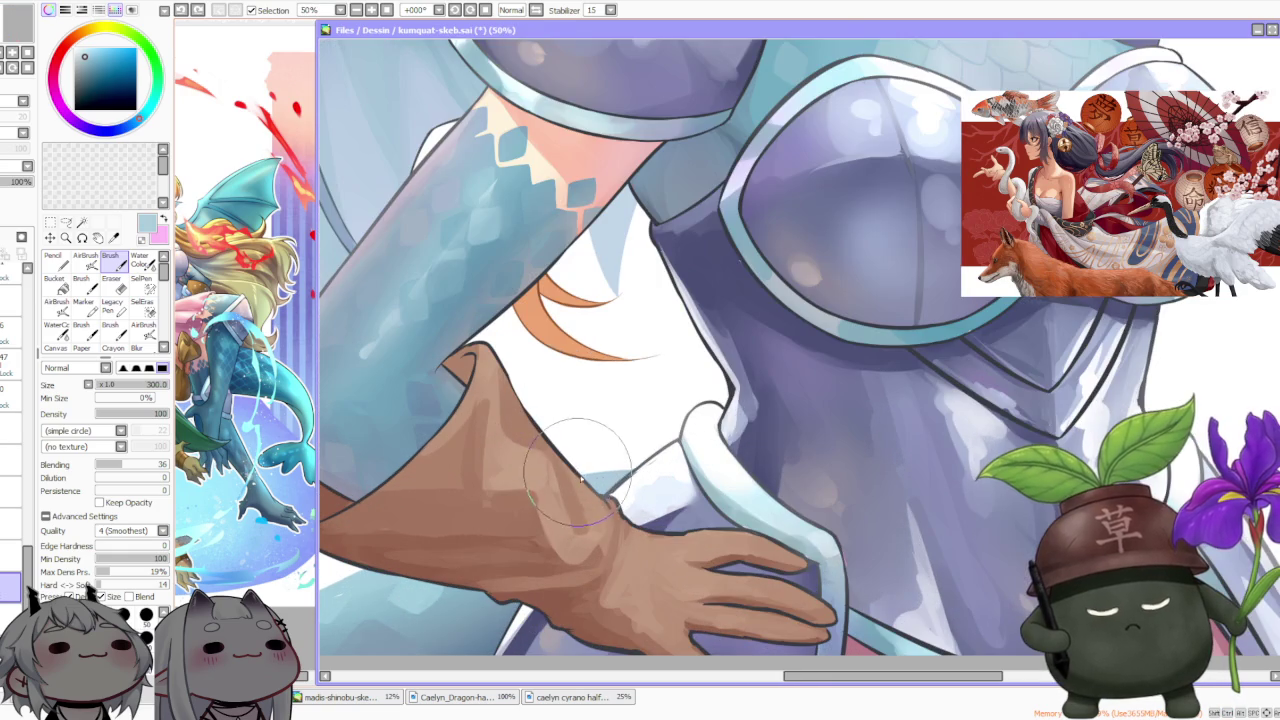
scroll(468, 351, "down", 1)
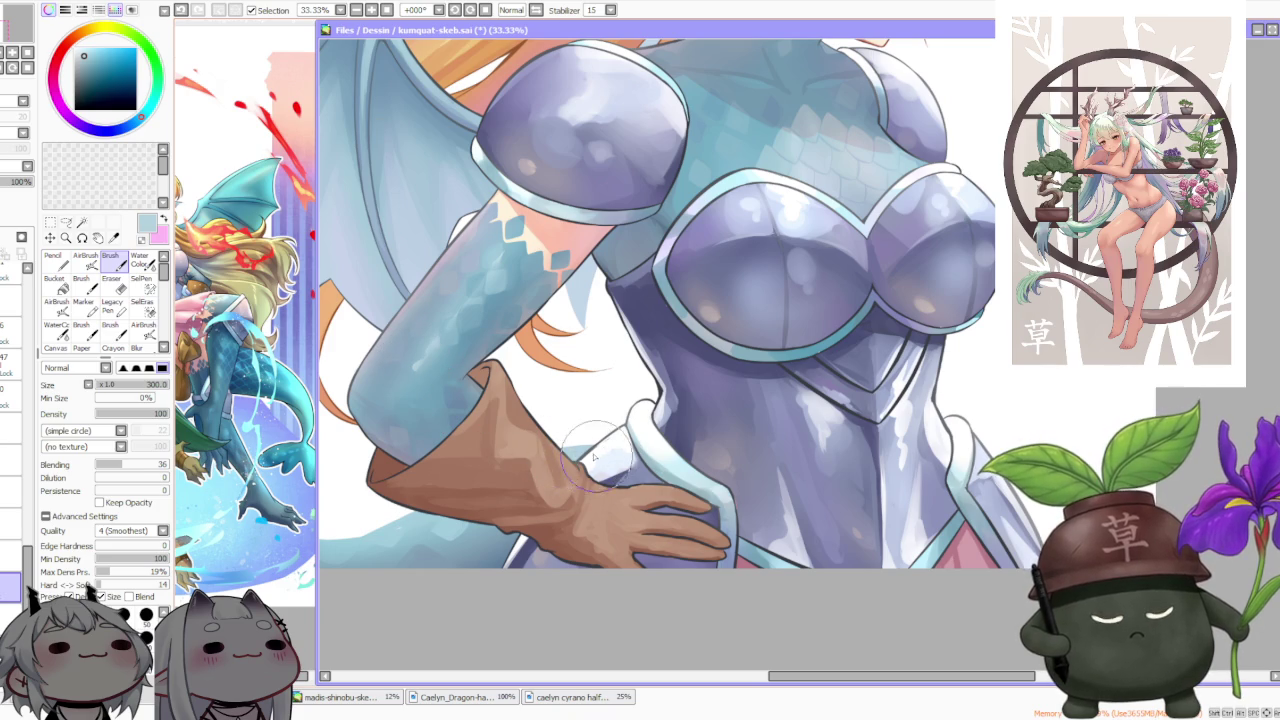
scroll(592, 462, "down", 1)
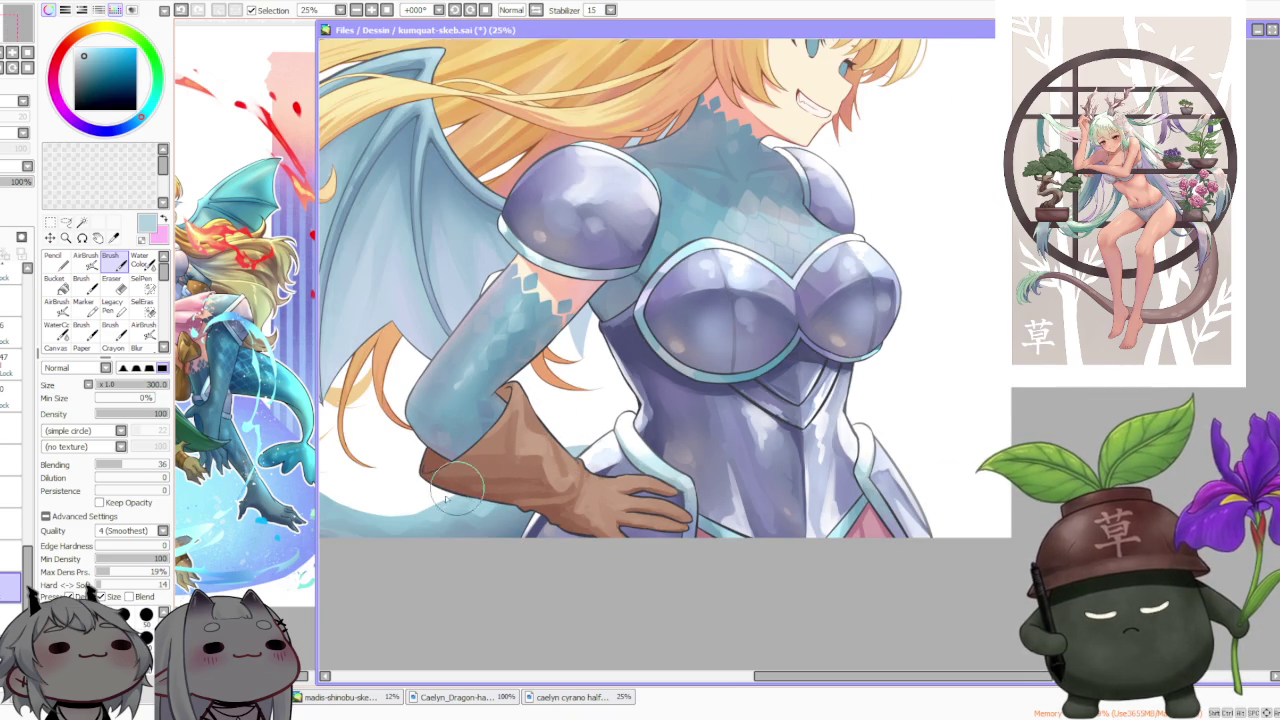
scroll(466, 480, "down", 2)
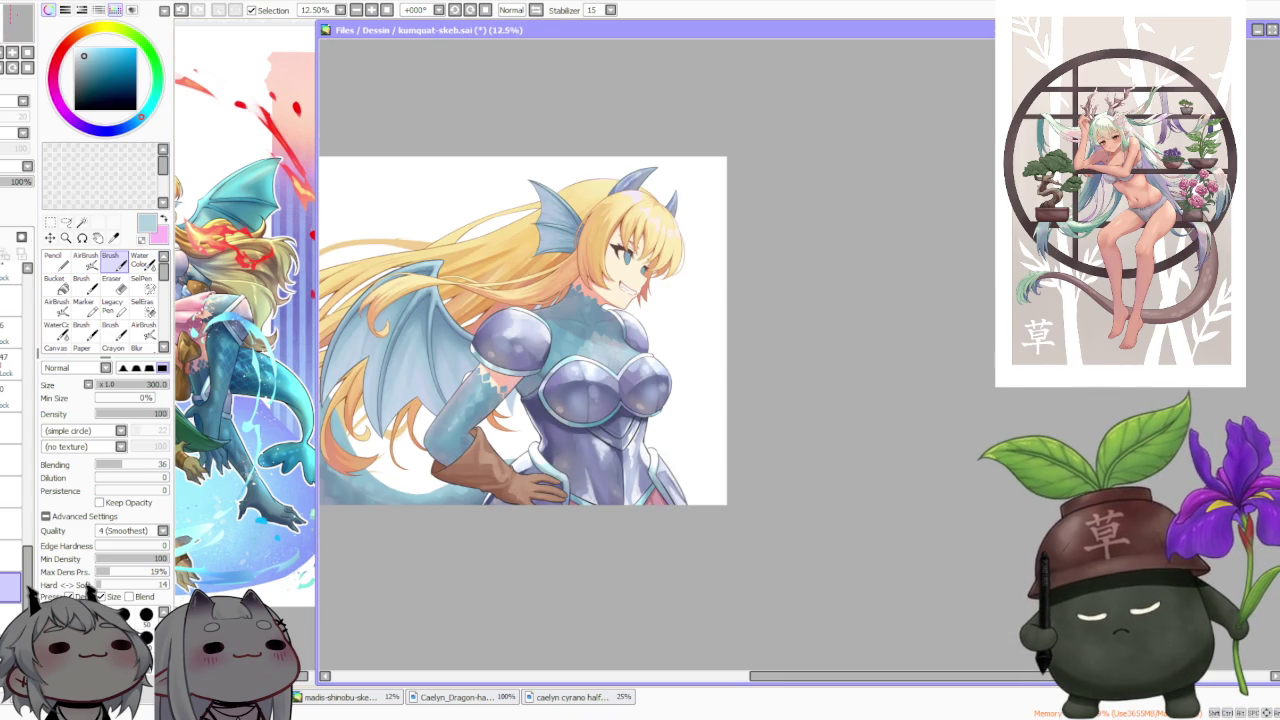
key("ctrl+z")
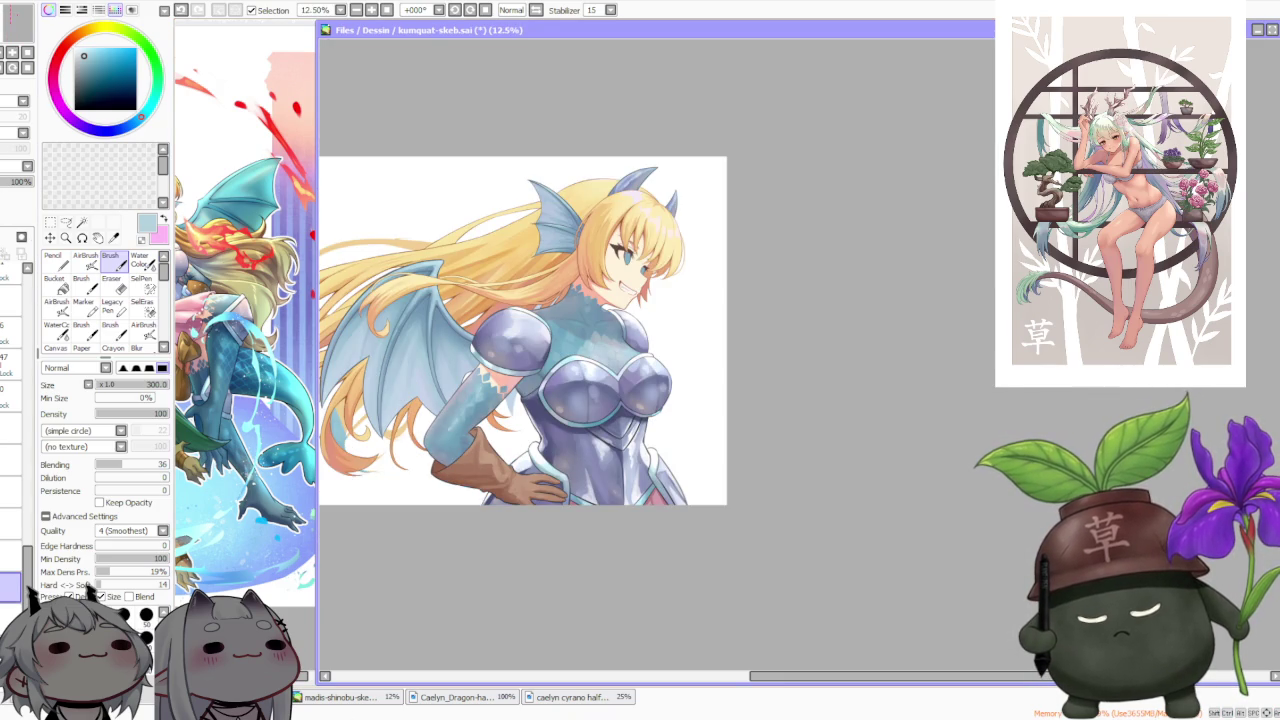
key("ctrl+y")
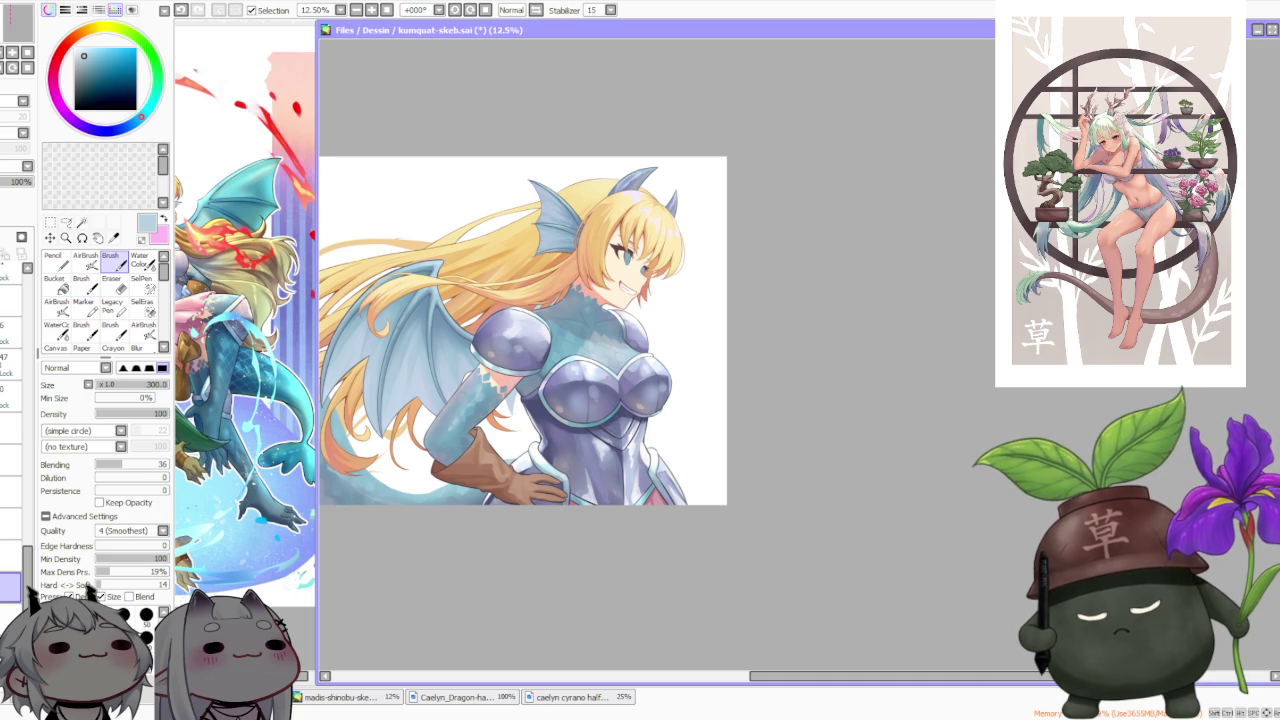
scroll(458, 497, "up", 2)
scroll(458, 497, "up", 1)
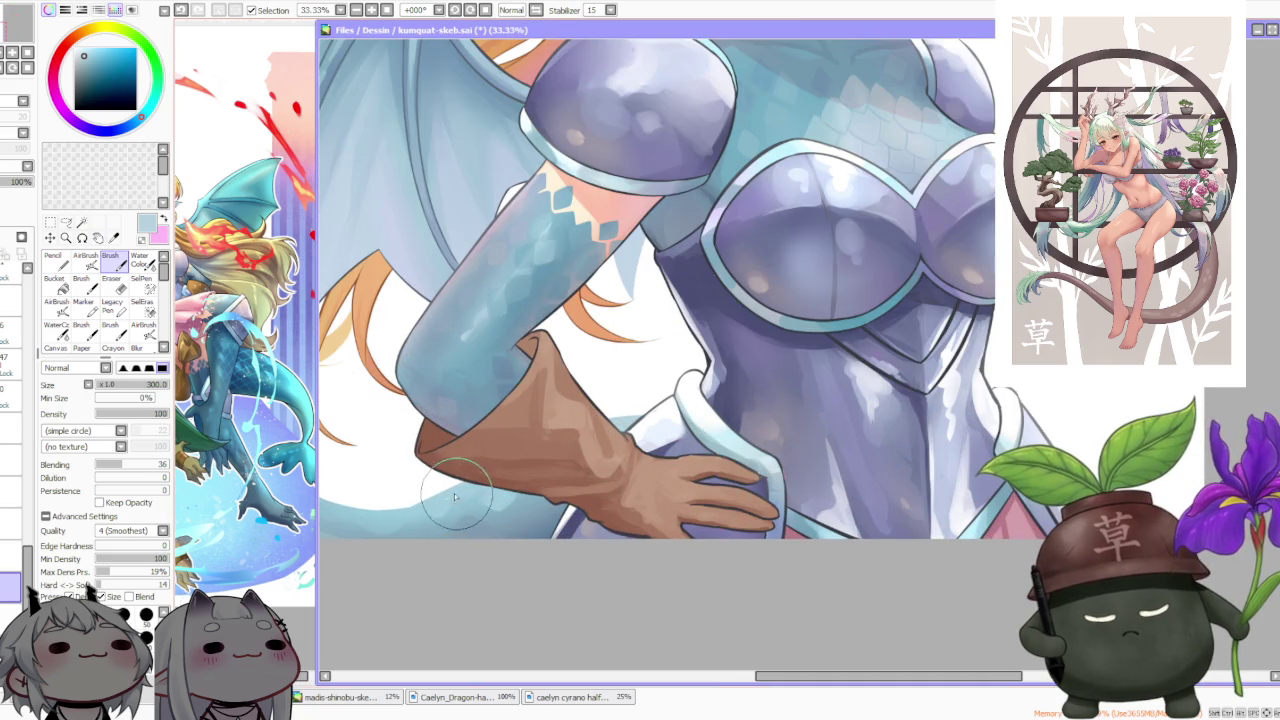
scroll(395, 383, "down", 4)
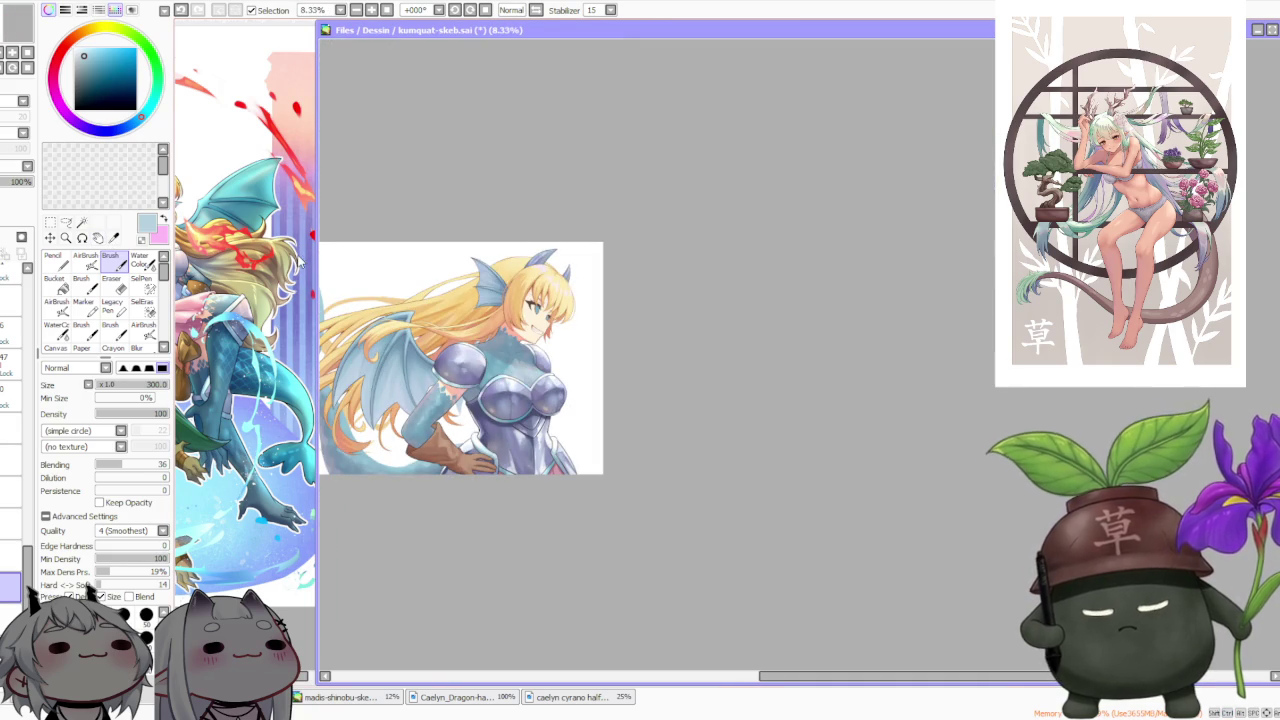
Select the layer above at 39% opacity and zoom in on the glove area
left_click(10, 557)
scroll(413, 414, "up", 3)
scroll(428, 320, "up", 2)
scroll(410, 478, "down", 1)
scroll(400, 500, "up", 1)
scroll(400, 500, "down", 1)
scroll(397, 322, "down", 3)
scroll(397, 322, "down", 1)
scroll(397, 322, "down", 1)
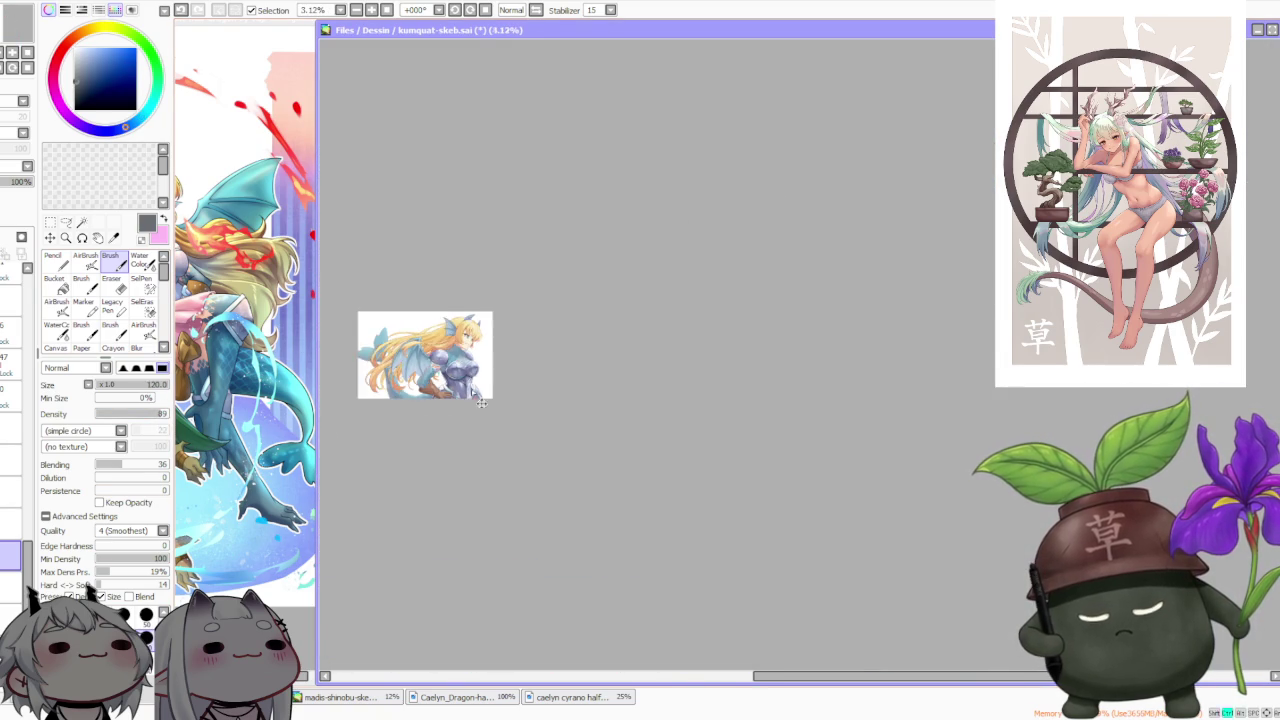
scroll(498, 527, "up", 4)
scroll(498, 527, "up", 1)
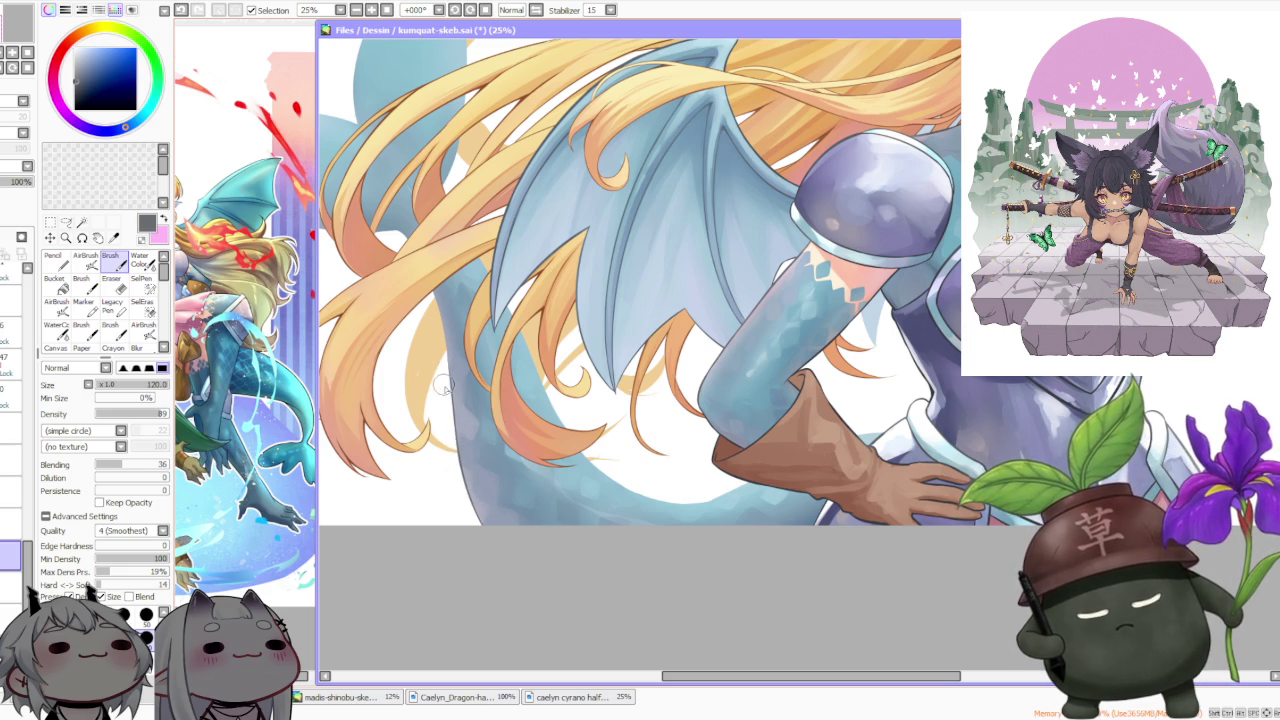
scroll(443, 386, "down", 5)
scroll(410, 580, "up", 1)
scroll(410, 620, "up", 2)
Undo the last brush stroke and bring the glove and lower tail into view
key("ctrl+z")
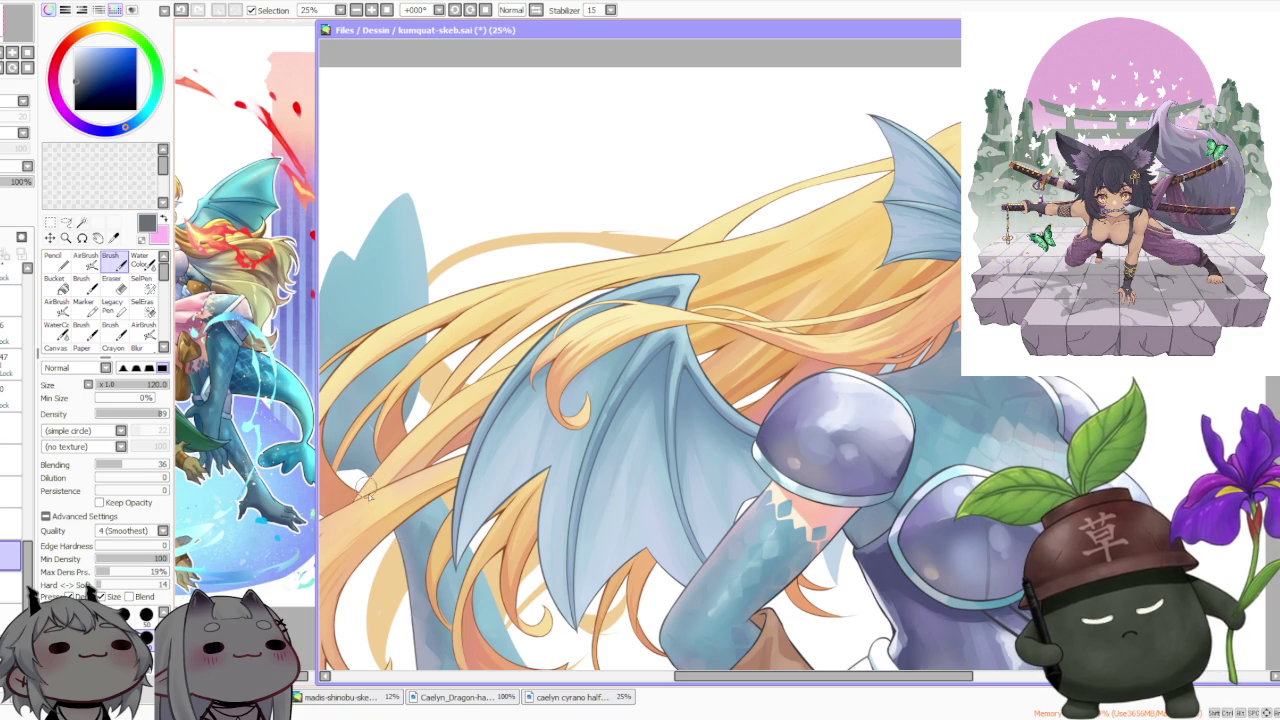
scroll(375, 500, "up", 1)
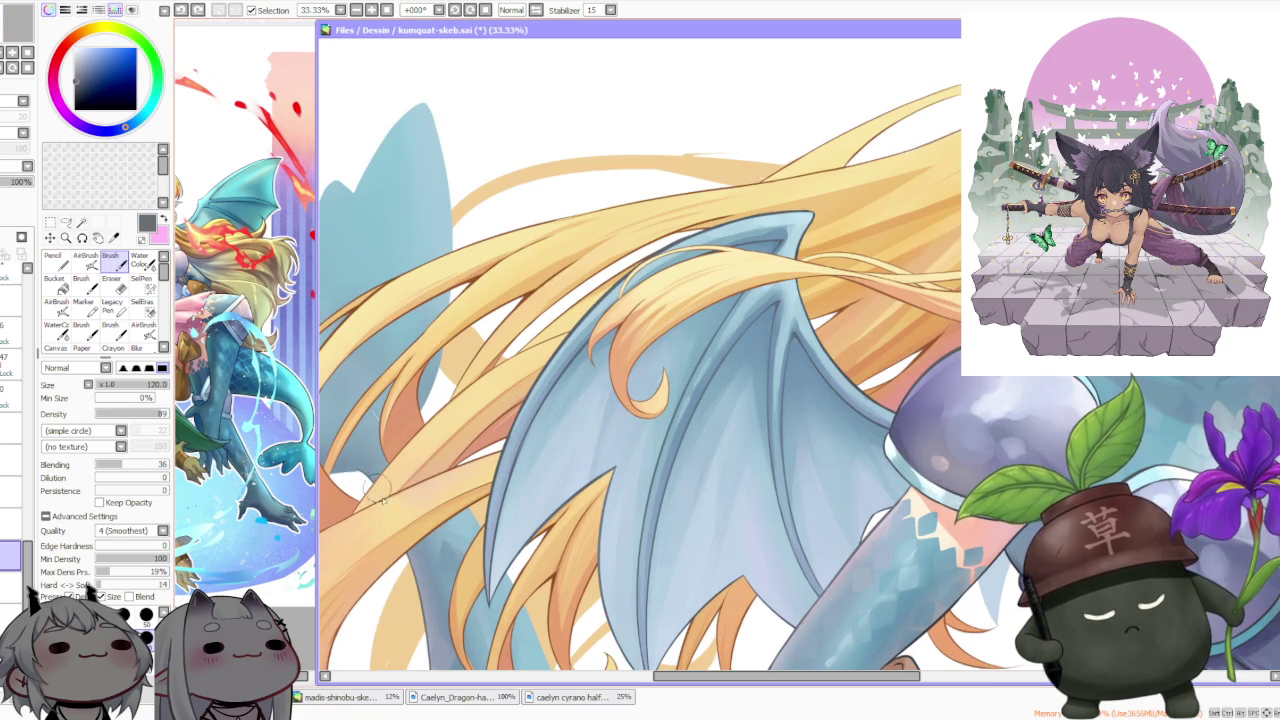
scroll(360, 465, "down", 1)
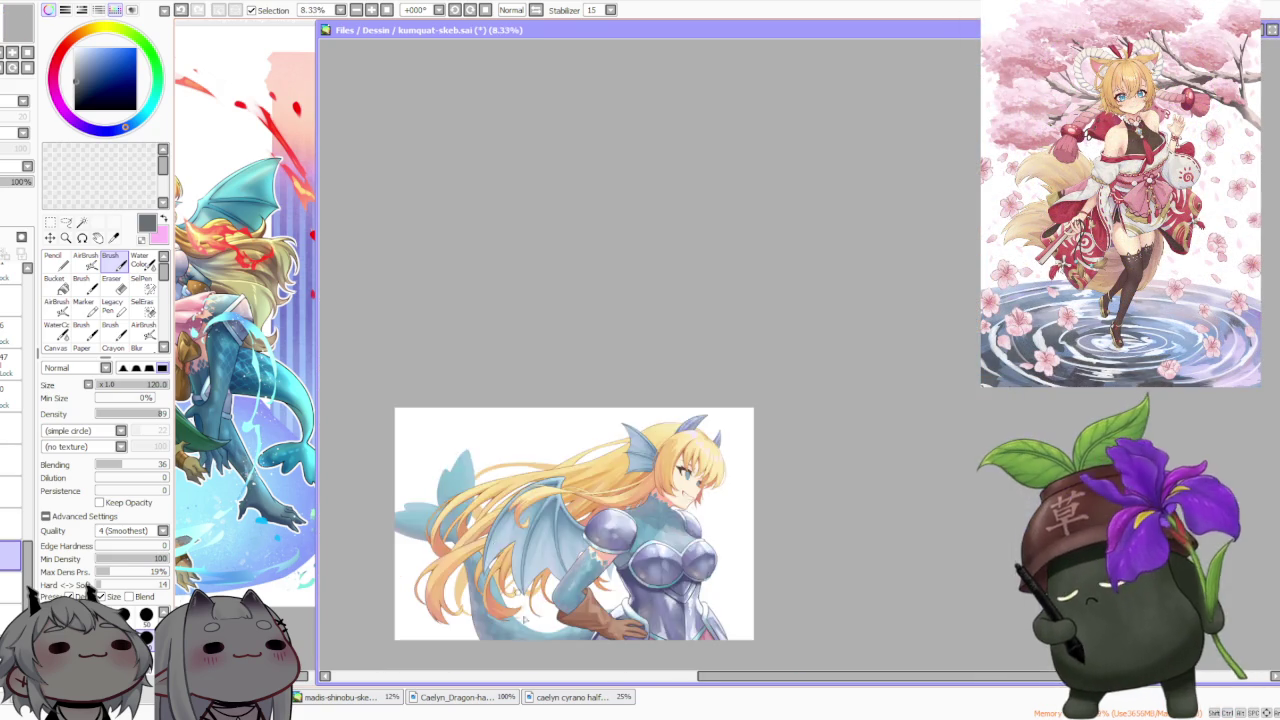
left_click_drag(505, 612, 455, 545)
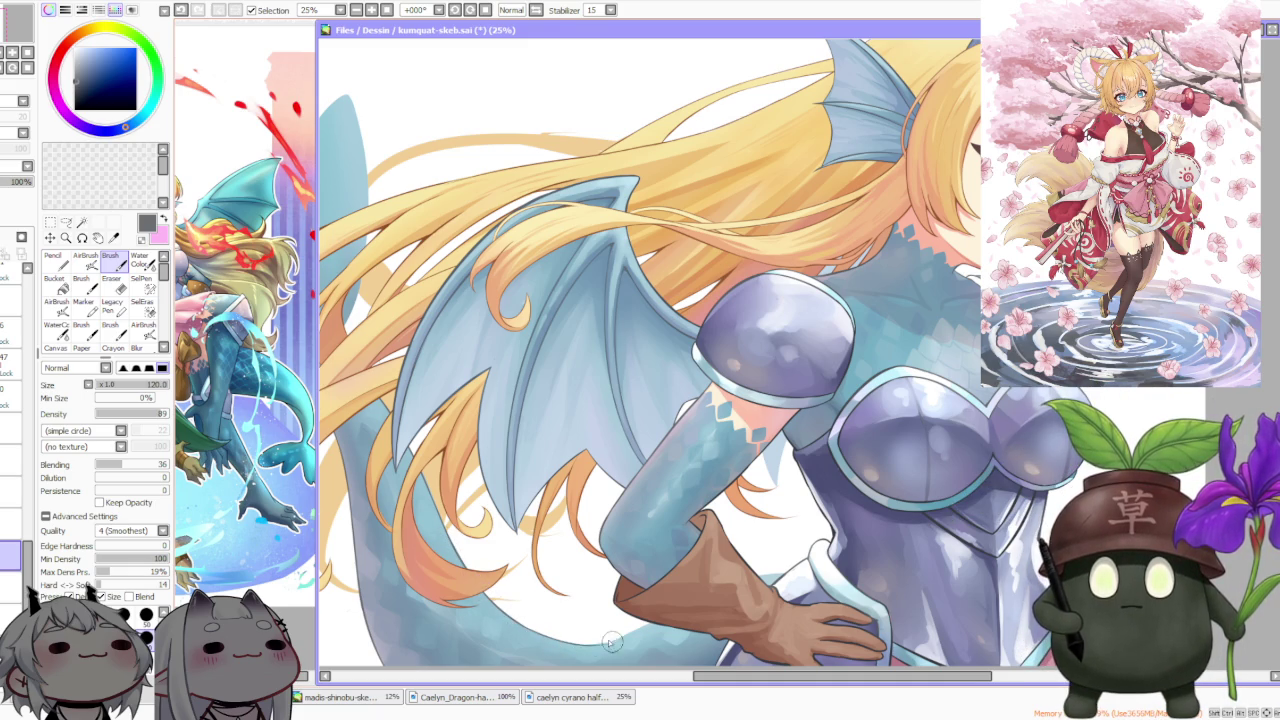
scroll(574, 640, "down", 4)
Rotate the canvas -45° and repaint a clean stroke along the tail edge below the glove
left_click(470, 10)
left_click(459, 9)
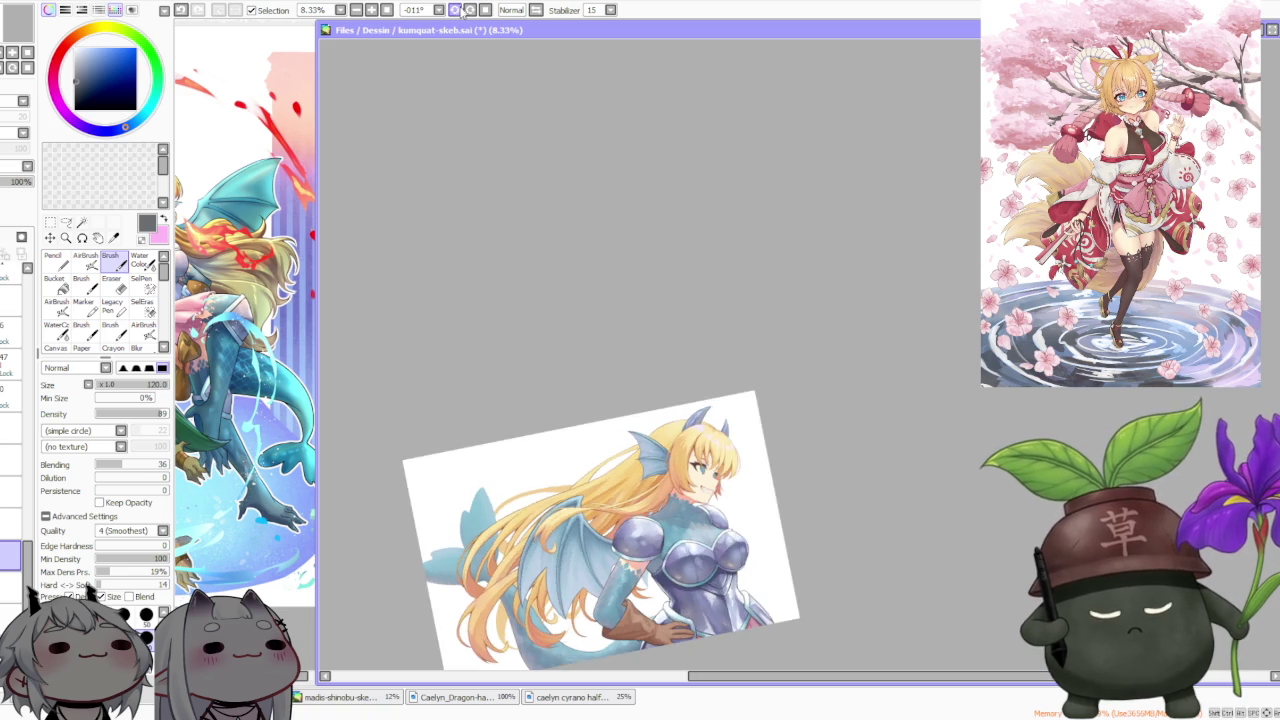
left_click_drag(600, 480, 760, 560)
scroll(850, 584, "down", 1)
scroll(850, 584, "up", 4)
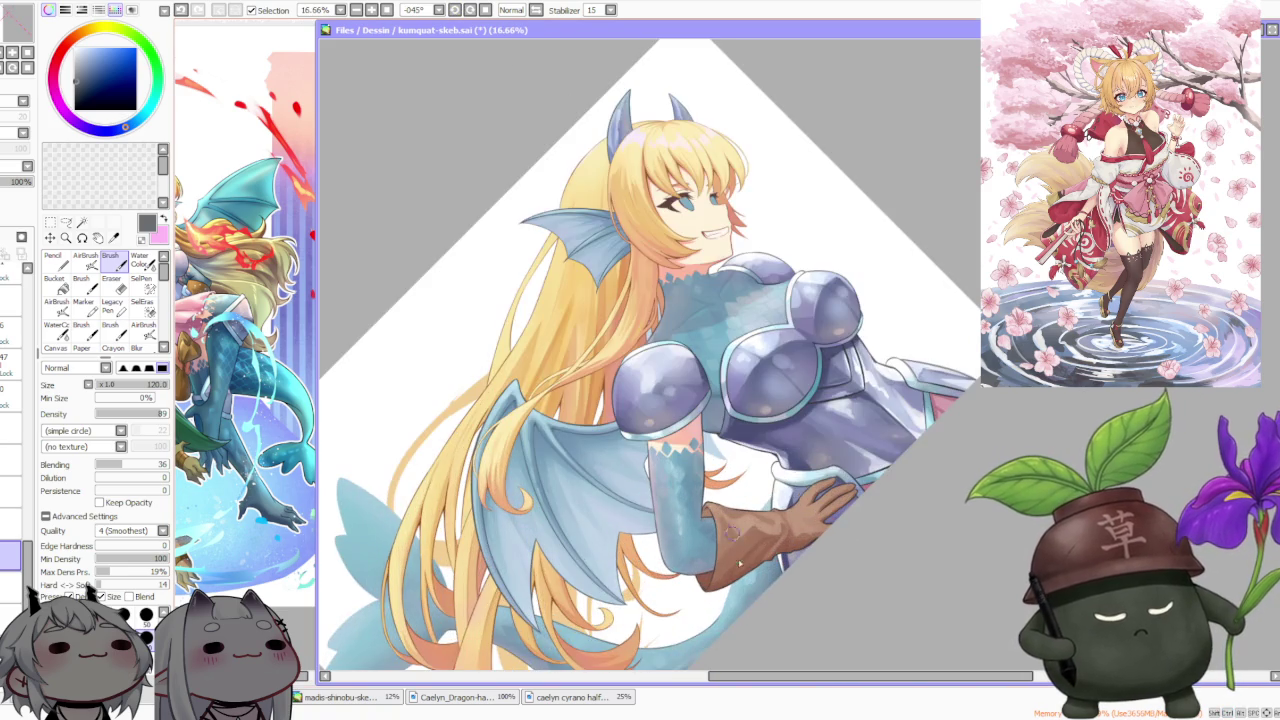
scroll(714, 596, "up", 2)
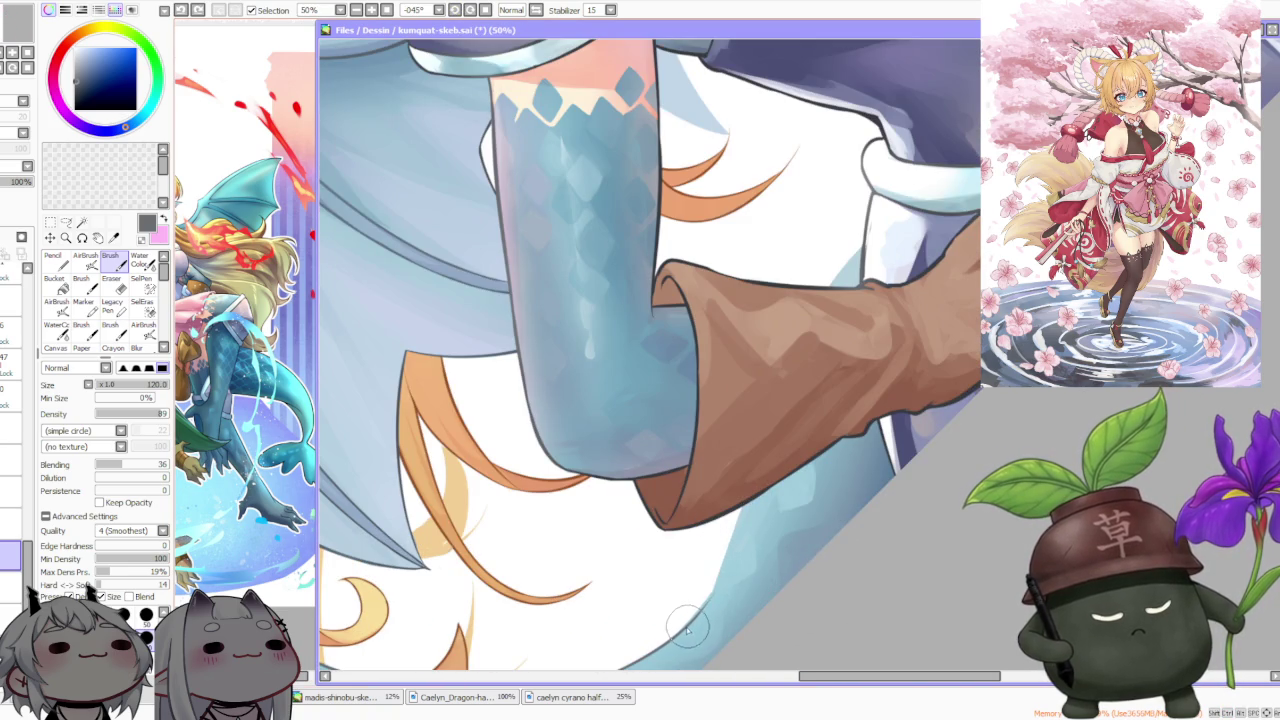
left_click_drag(683, 628, 728, 536)
key("ctrl+z")
left_click_drag(680, 630, 726, 540)
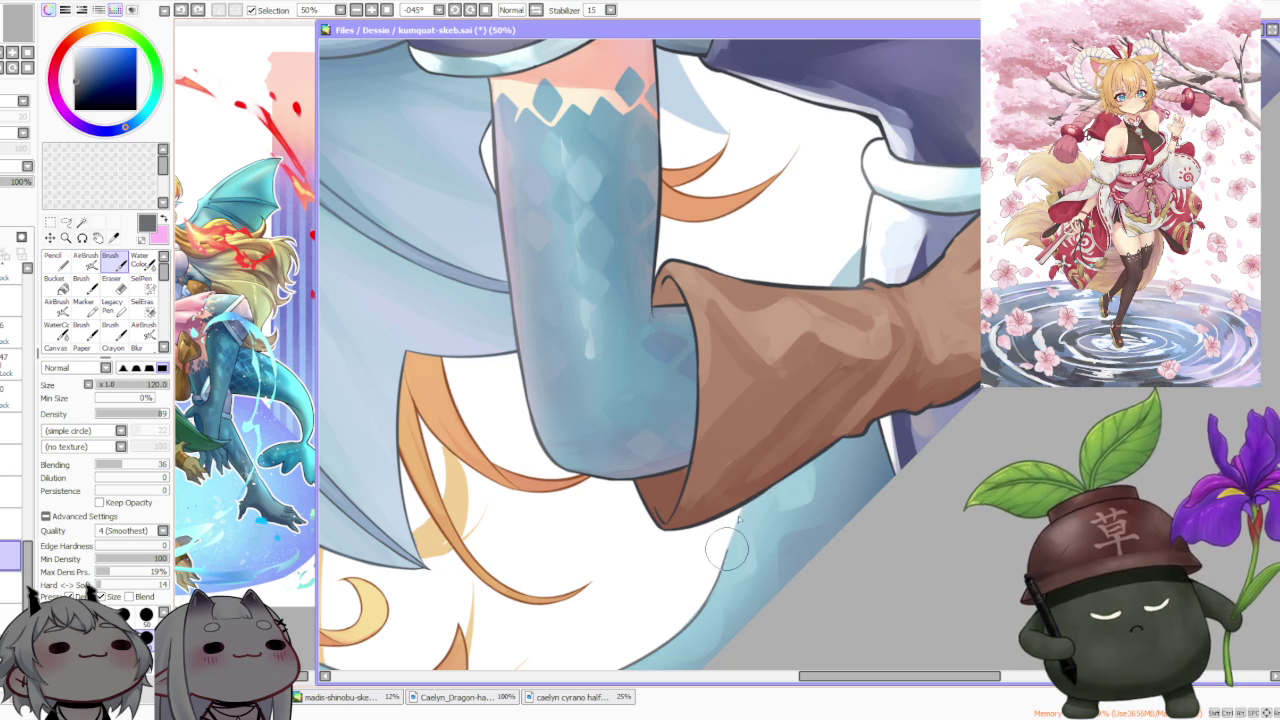
Zoom out to review the tail edge and reset the canvas rotation to upright
scroll(752, 500, "down", 3)
scroll(748, 518, "up", 3)
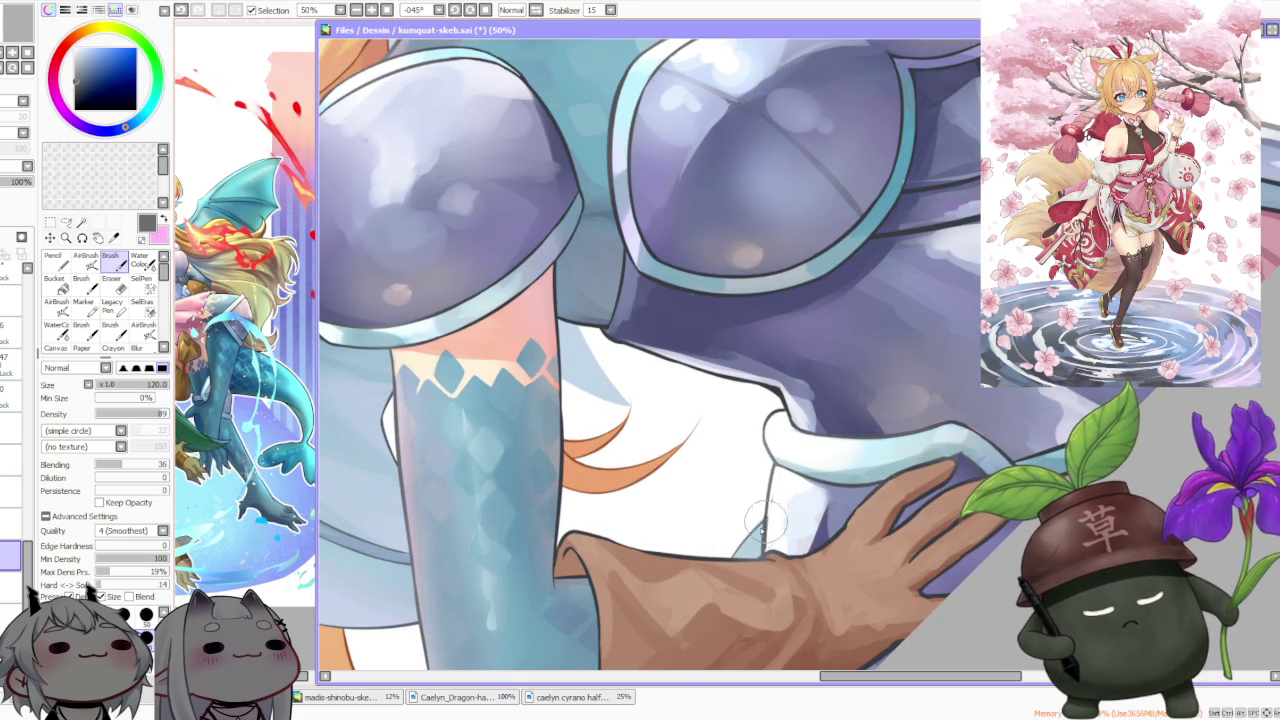
scroll(731, 565, "down", 3)
scroll(749, 585, "up", 1)
scroll(749, 585, "up", 2)
scroll(683, 614, "down", 3)
scroll(683, 614, "up", 5)
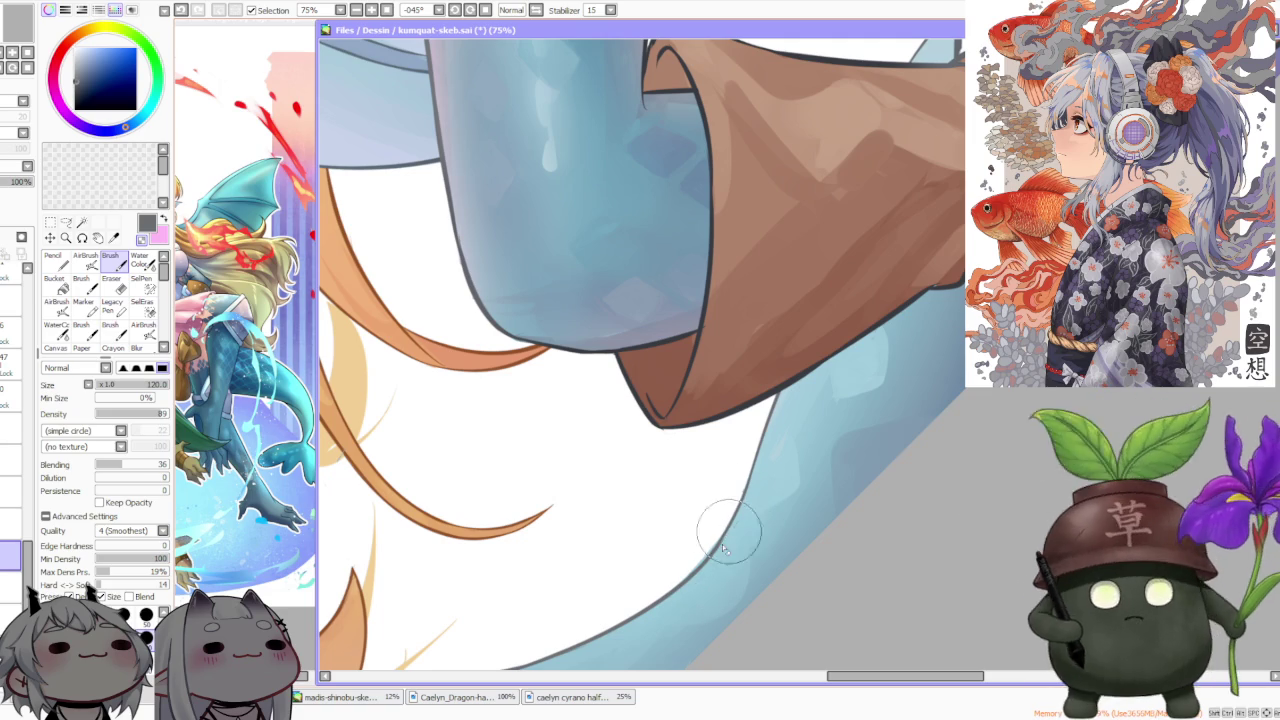
scroll(735, 500, "down", 4)
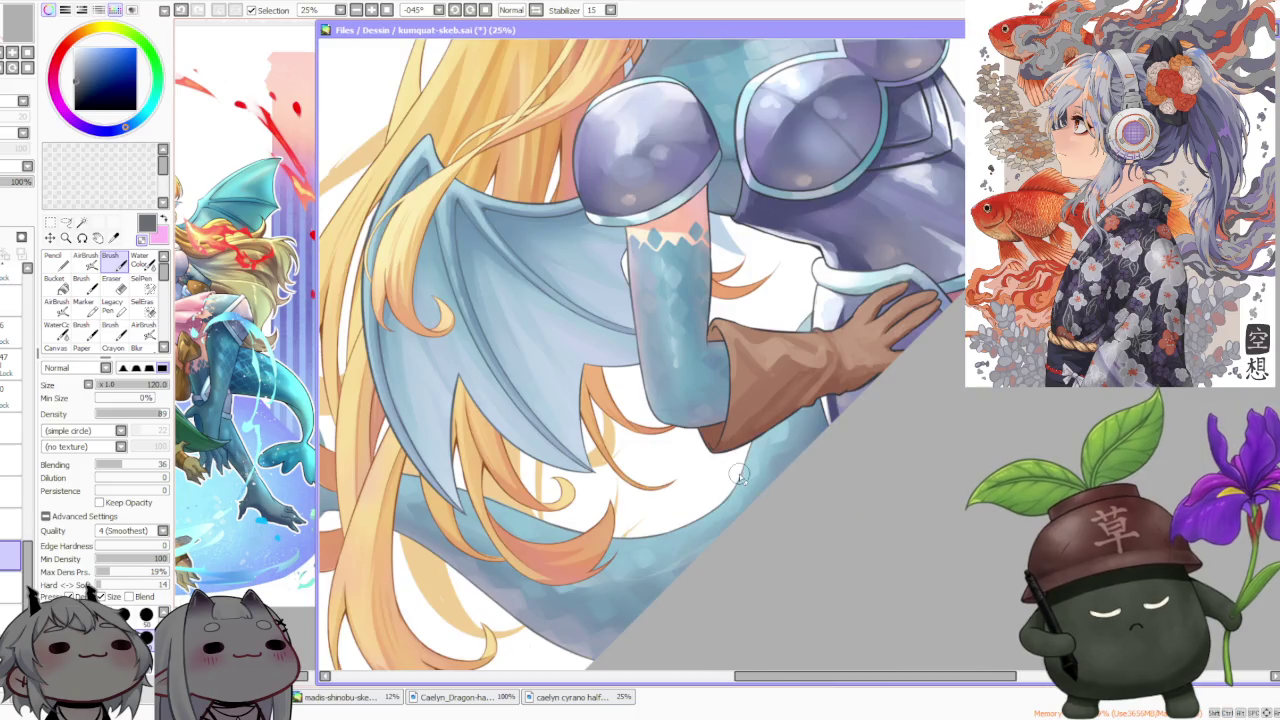
scroll(742, 478, "down", 1)
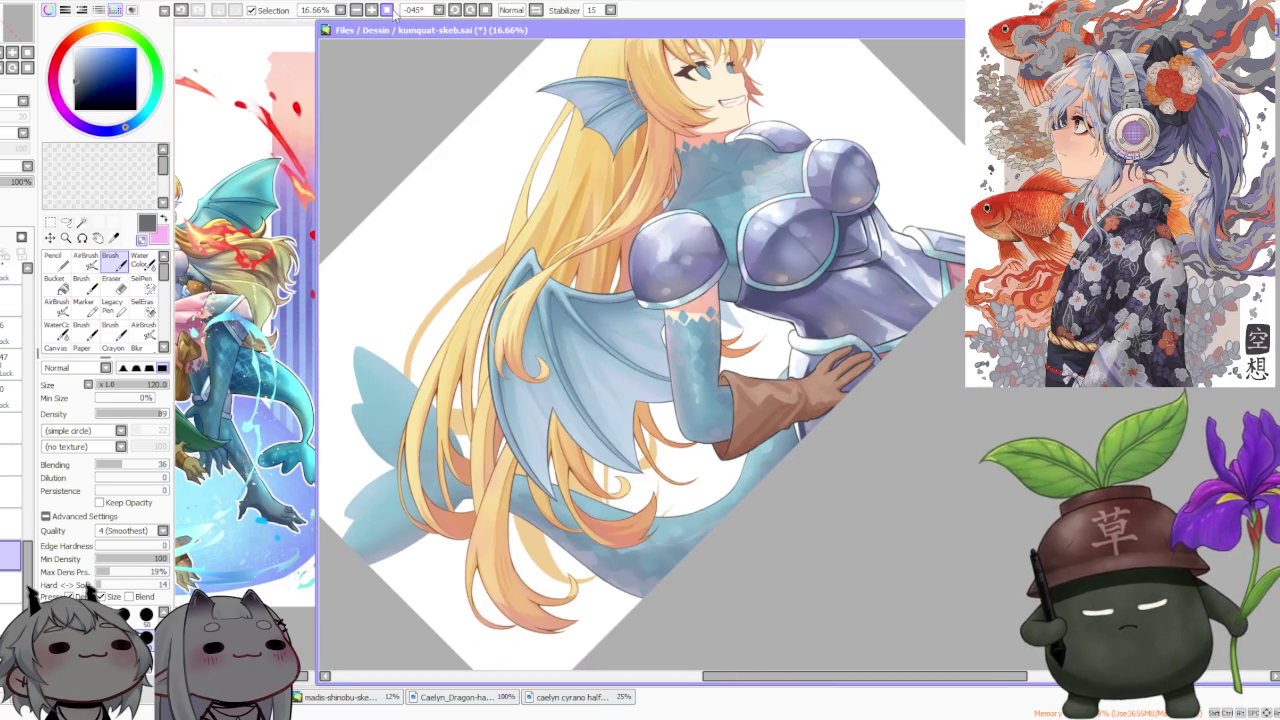
key("Delete")
scroll(738, 268, "down", 3)
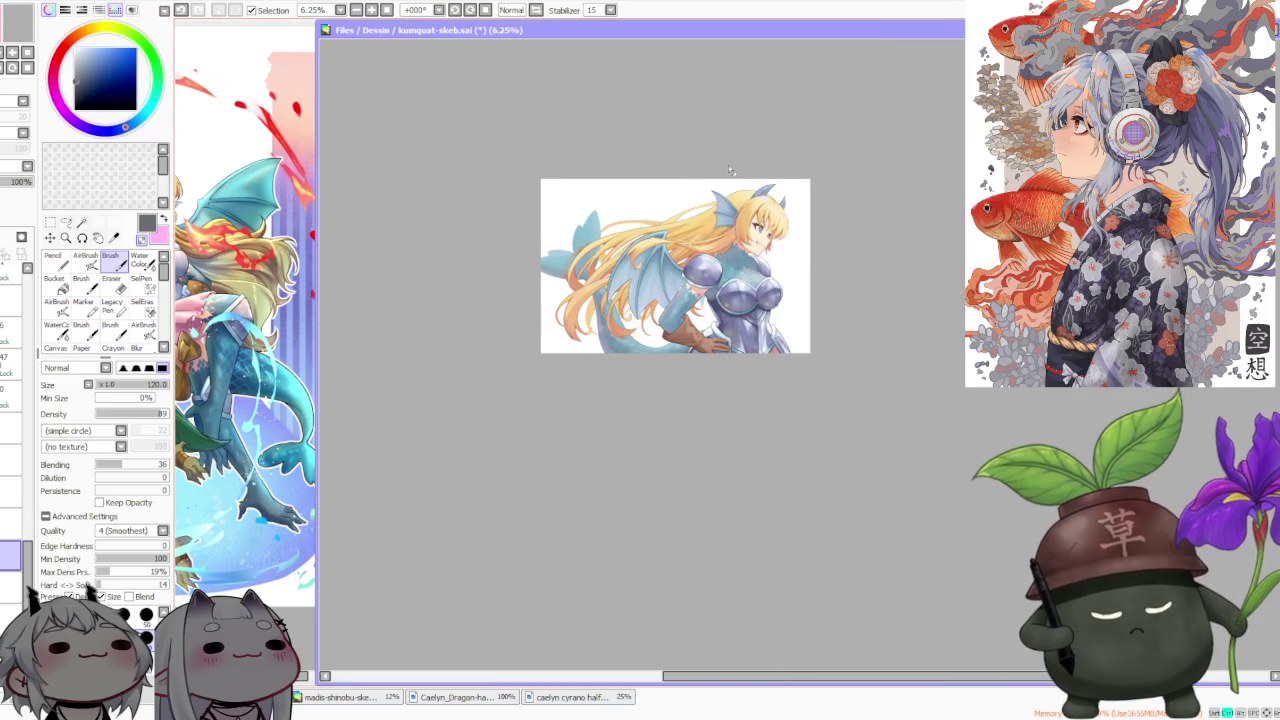
Zoom in on the hair and tail fin, then undo the last brush stroke
scroll(715, 235, "up", 2)
scroll(690, 262, "up", 2)
scroll(644, 400, "up", 1)
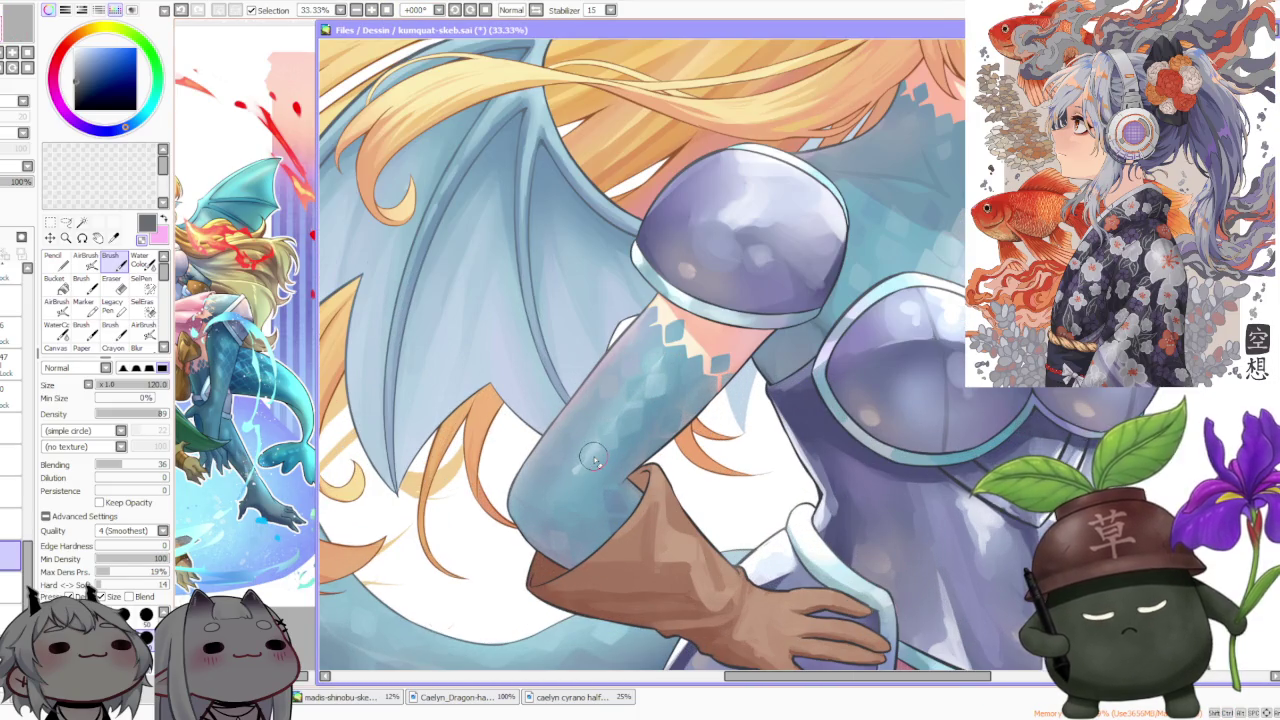
scroll(455, 610, "down", 3)
scroll(430, 560, "down", 2)
scroll(410, 520, "up", 3)
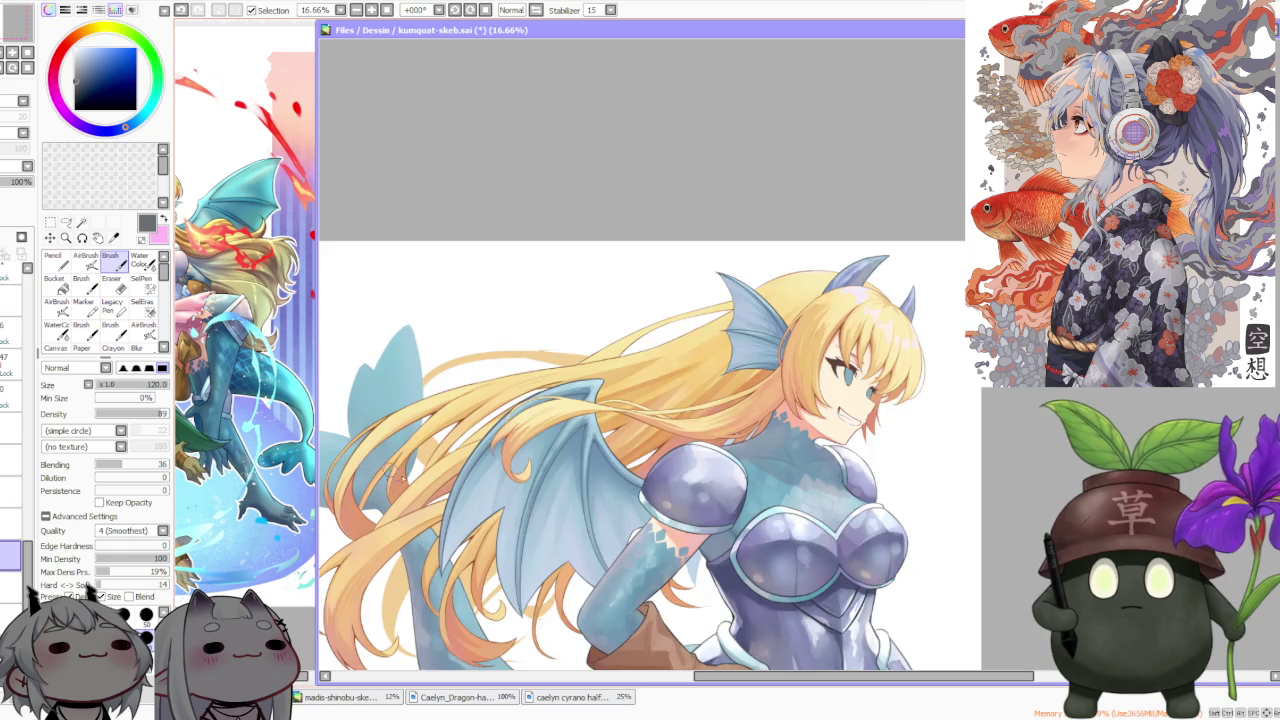
scroll(395, 483, "up", 3)
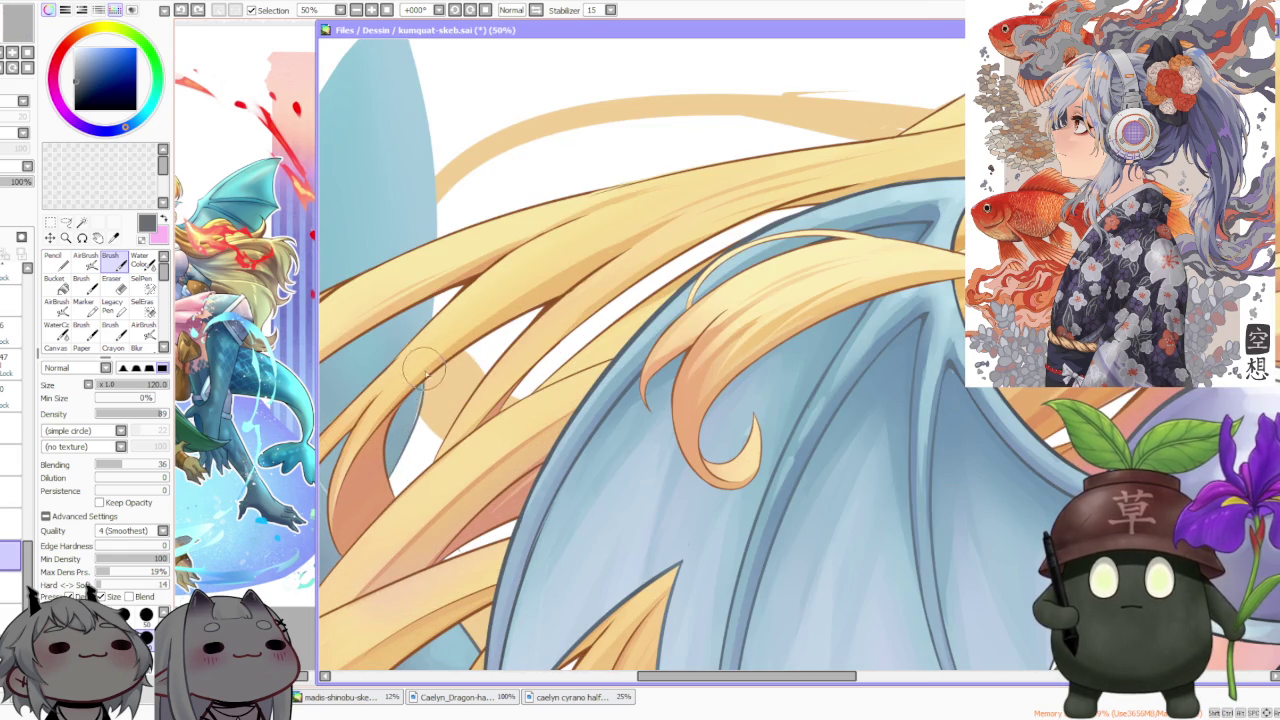
scroll(430, 355, "down", 3)
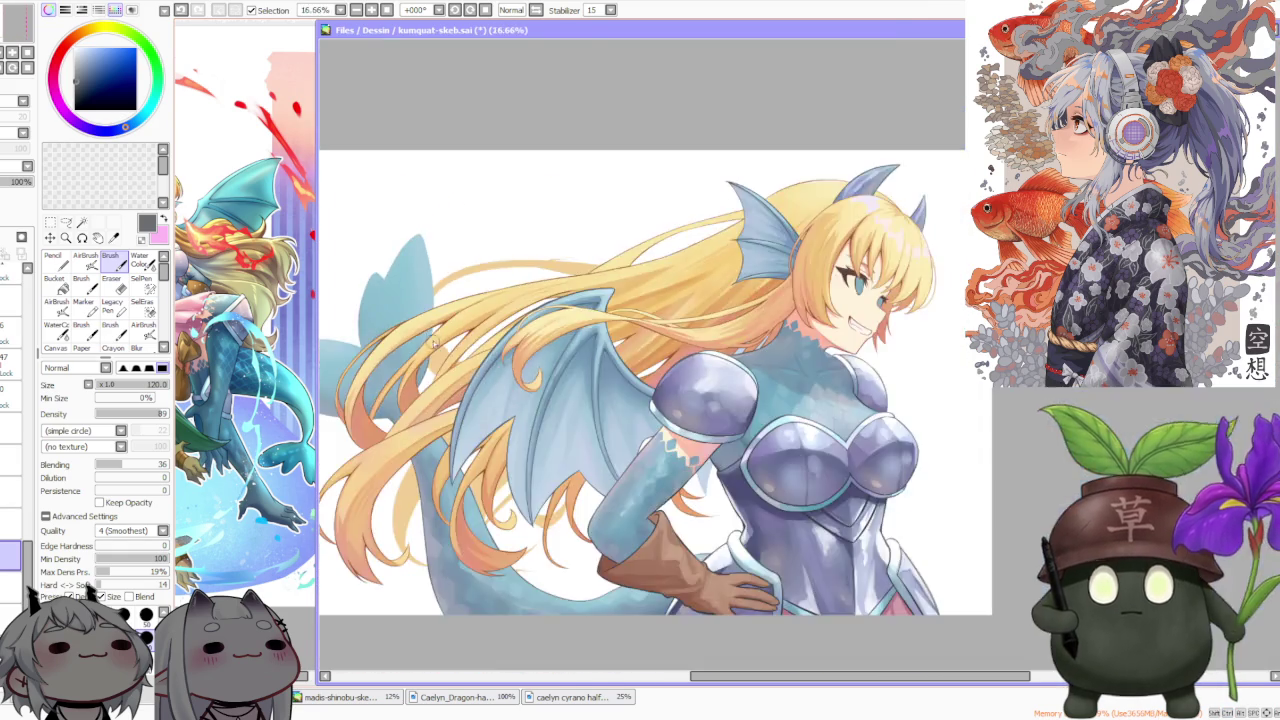
scroll(435, 372, "up", 3)
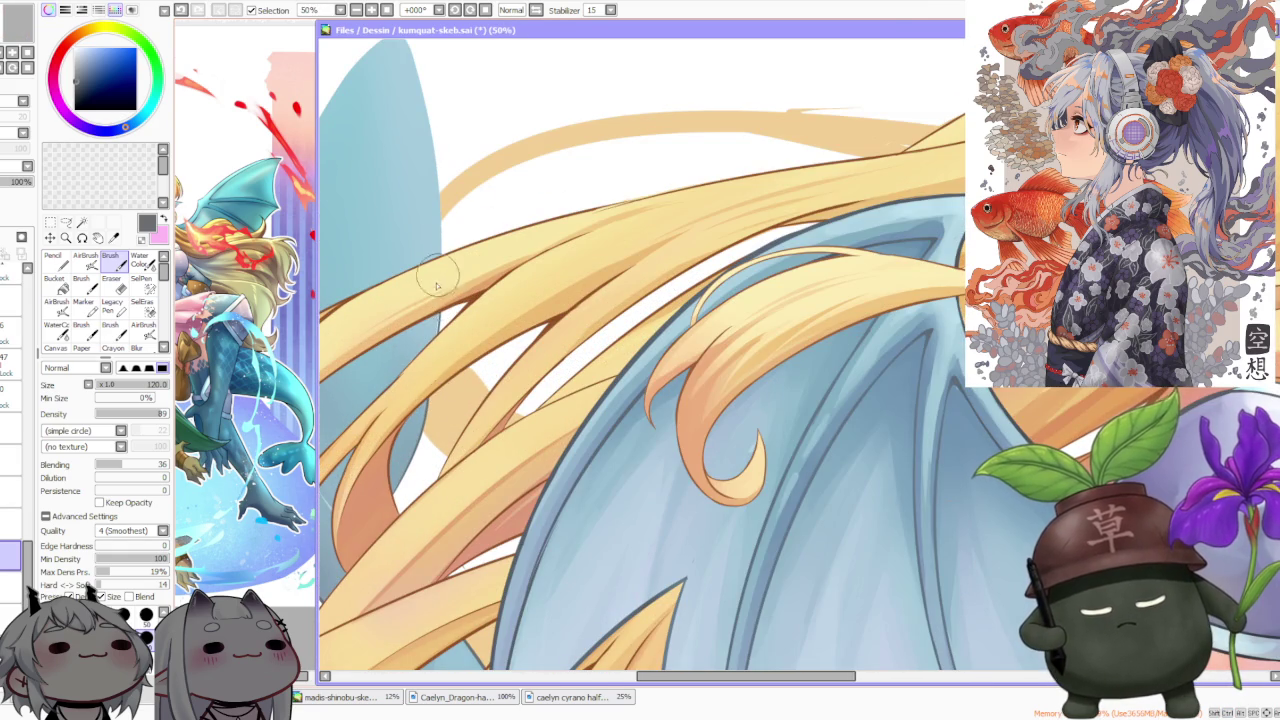
scroll(435, 295, "down", 3)
scroll(436, 302, "down", 1)
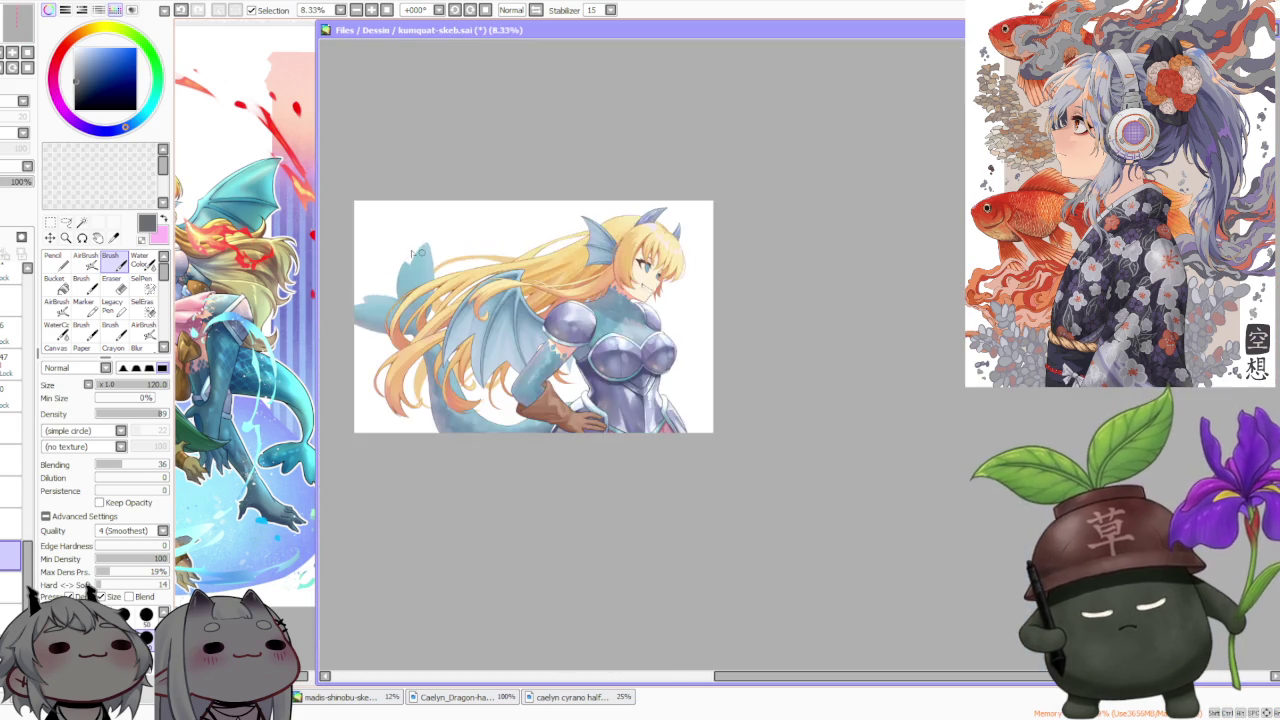
scroll(371, 286, "up", 3)
scroll(371, 286, "down", 2)
scroll(343, 393, "up", 1)
scroll(343, 393, "up", 1)
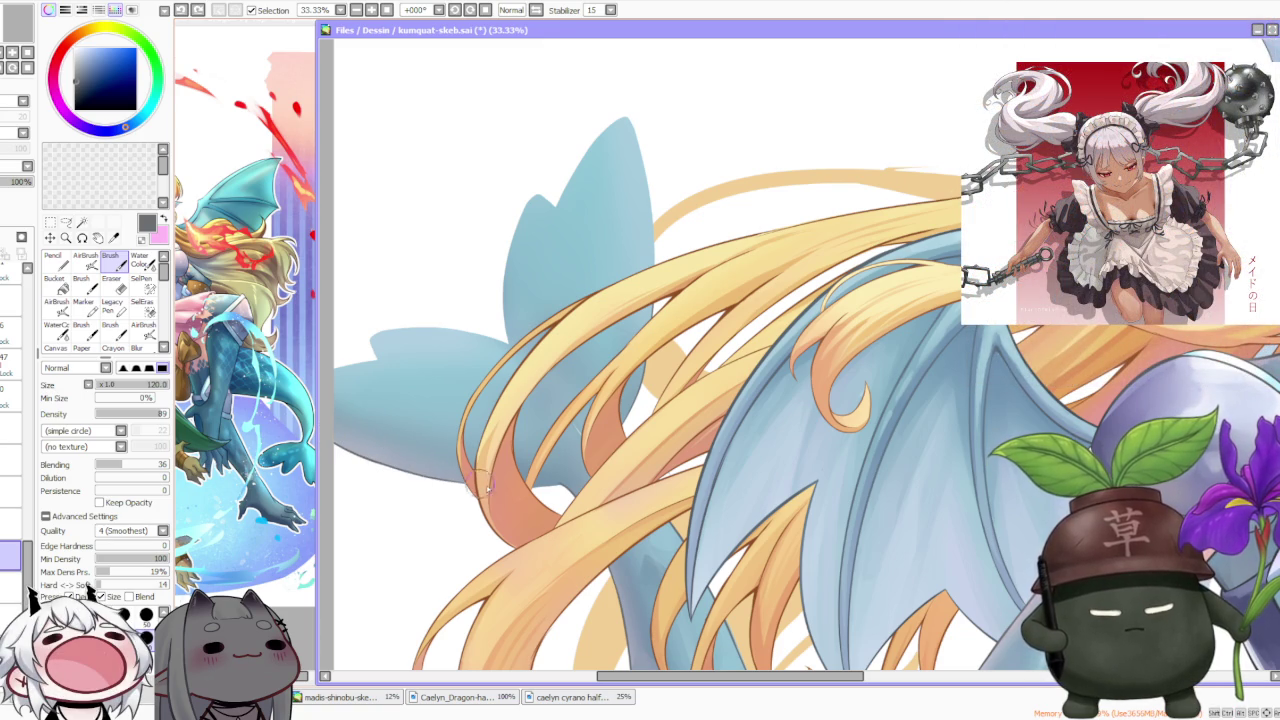
key("ctrl+z")
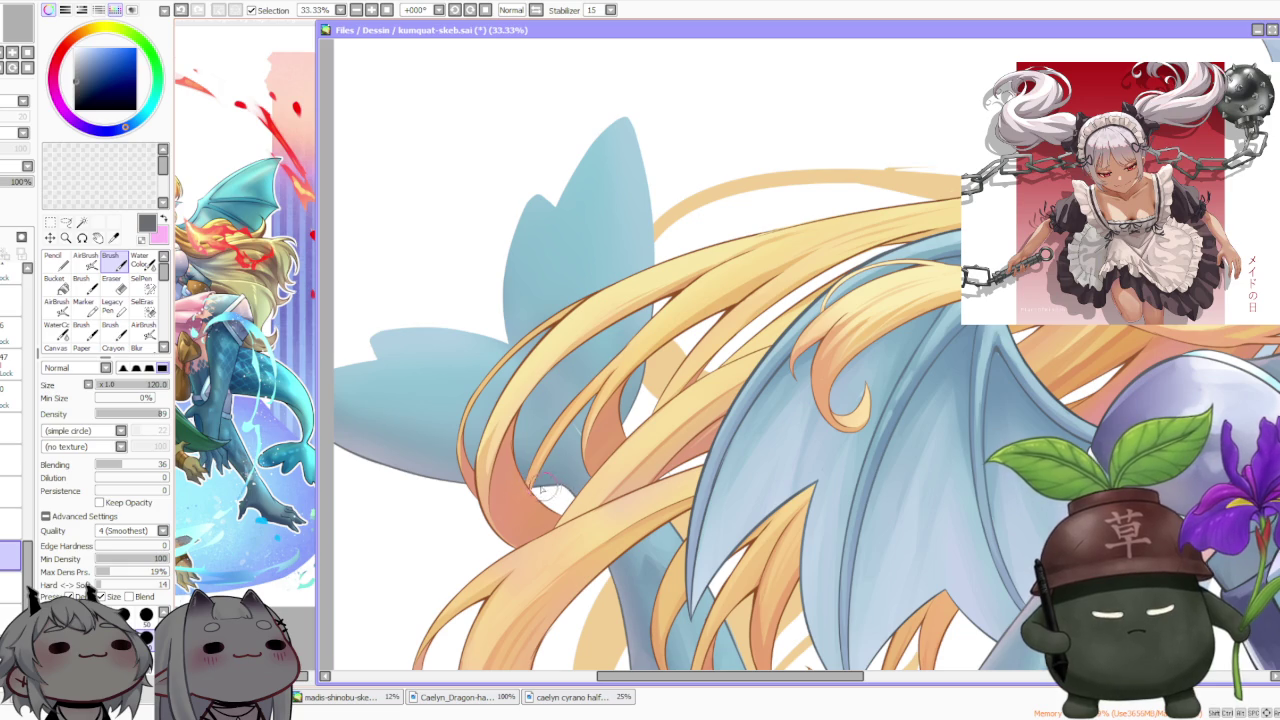
Zoom out and rotate the canvas view two steps counterclockwise
scroll(543, 490, "up", 1)
scroll(550, 490, "up", 1)
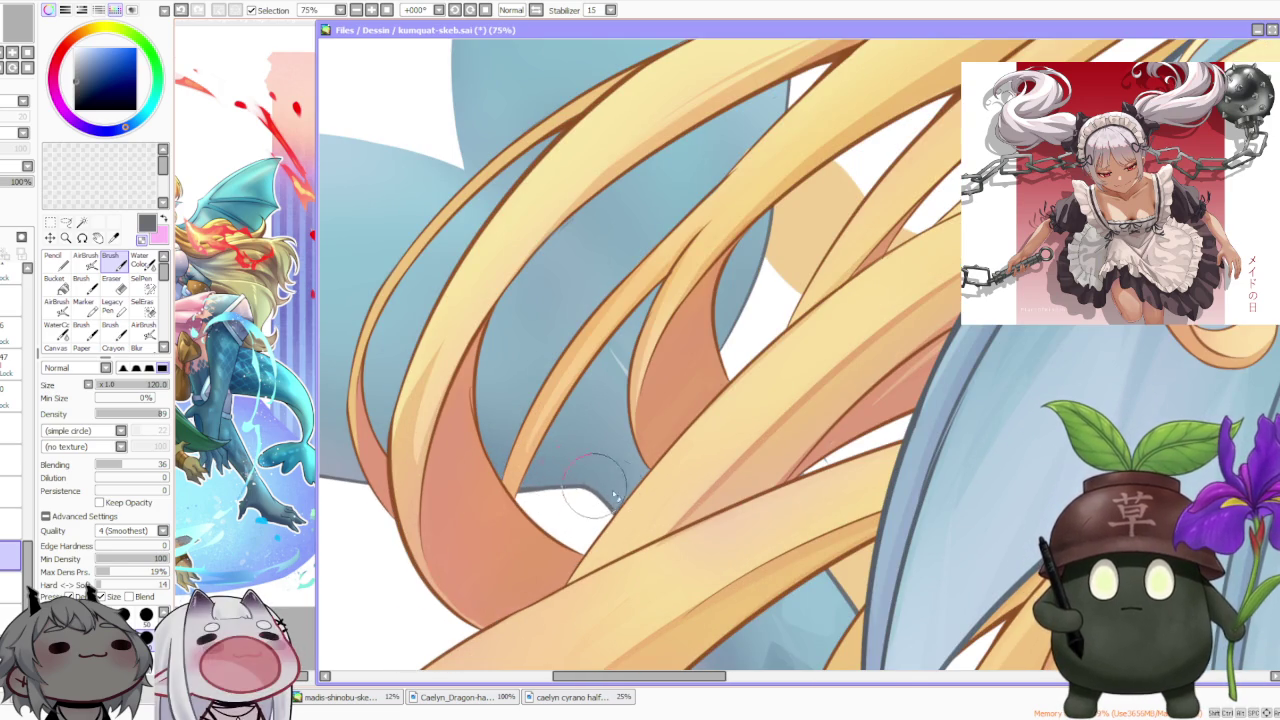
scroll(533, 440, "down", 3)
scroll(507, 396, "down", 2)
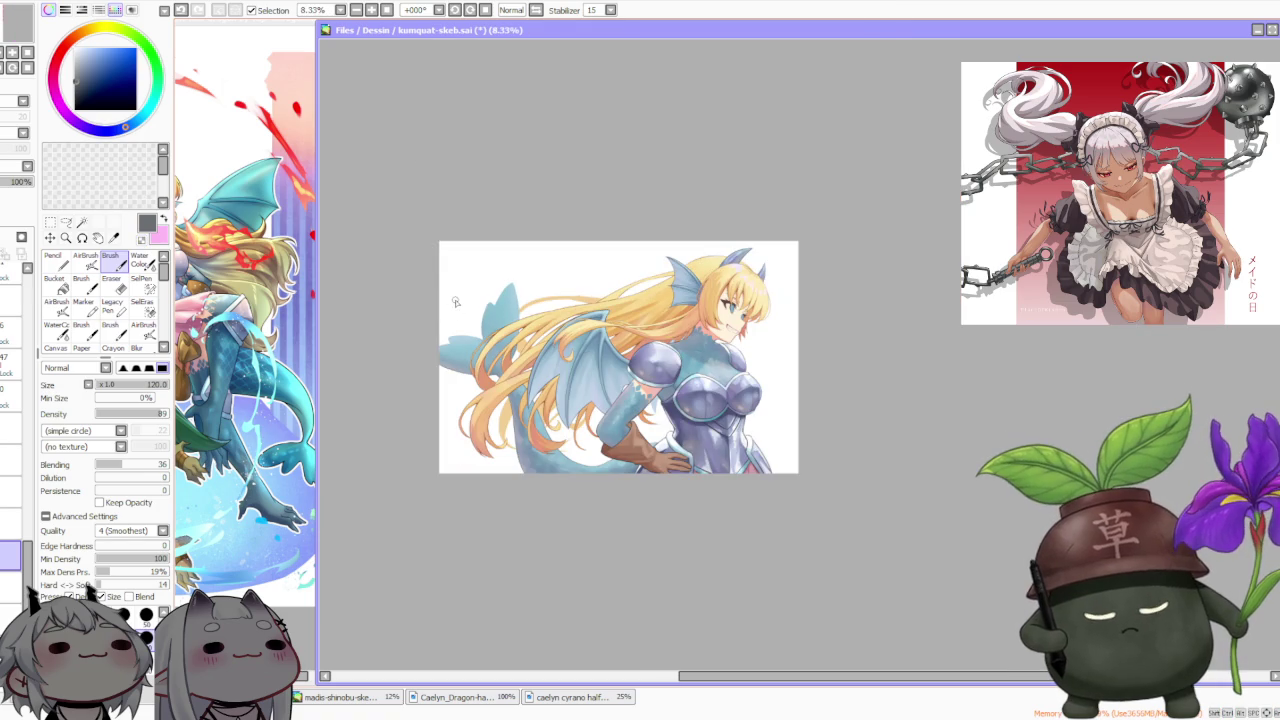
left_click(454, 10)
left_click(454, 10)
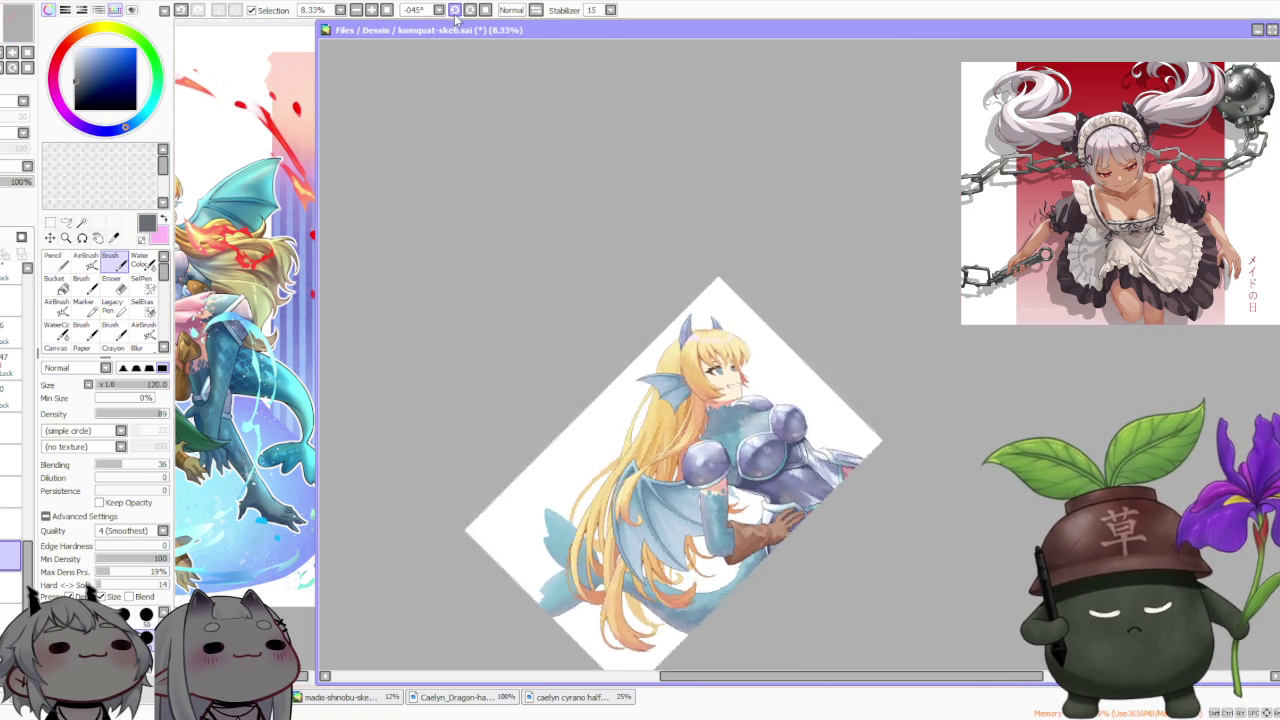
Extend the blue tail fin shape, smooth its upper-left edge and notch the tip
scroll(656, 480, "down", 2)
scroll(656, 480, "up", 4)
scroll(656, 480, "up", 2)
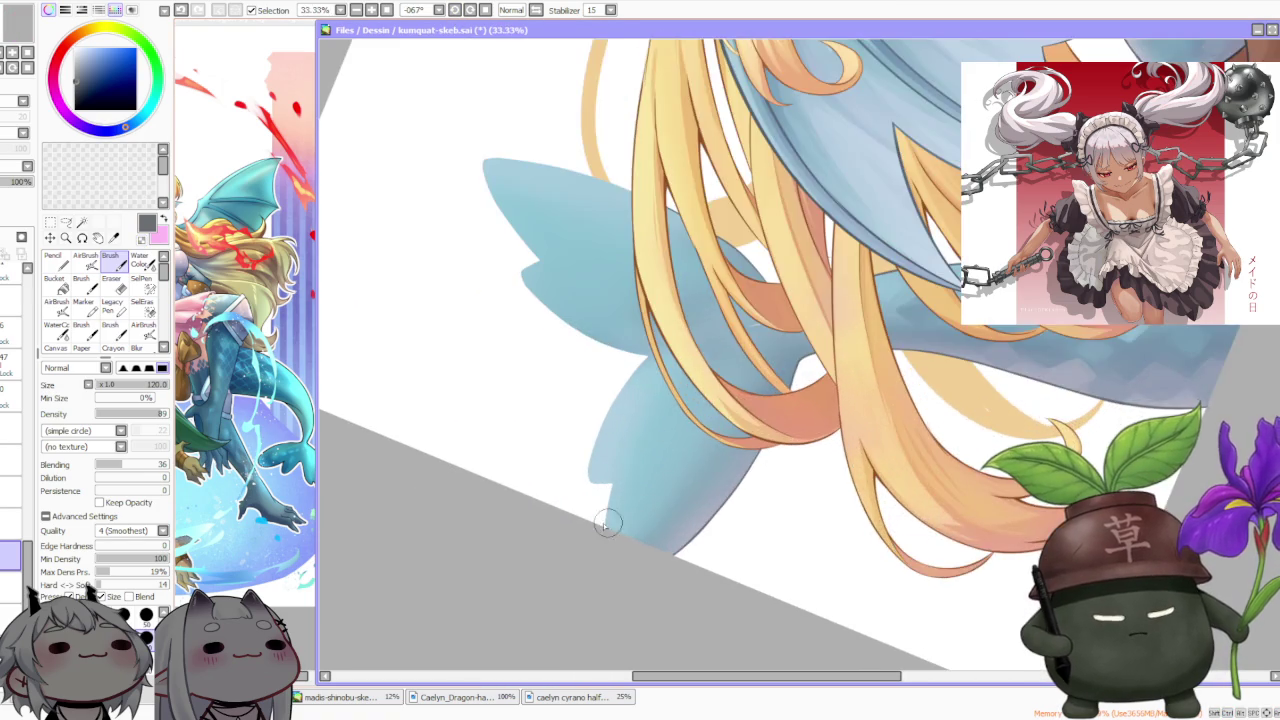
scroll(603, 540, "up", 1)
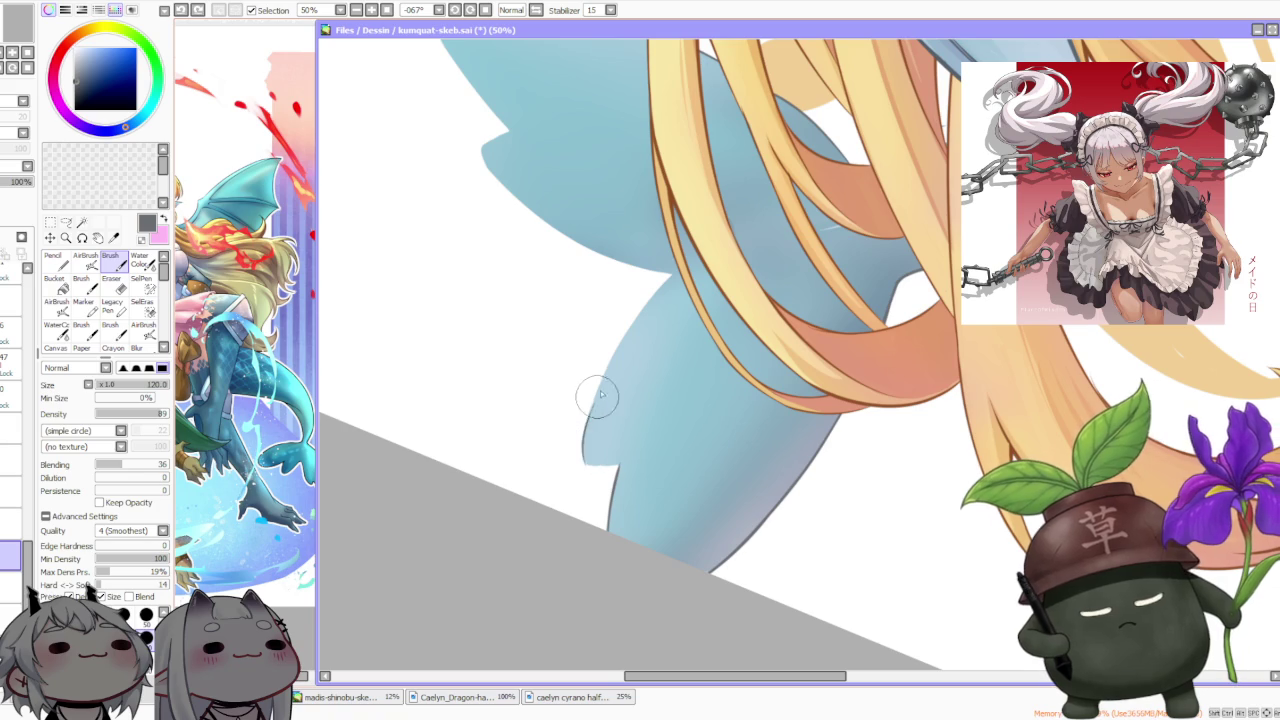
left_click_drag(588, 466, 592, 416)
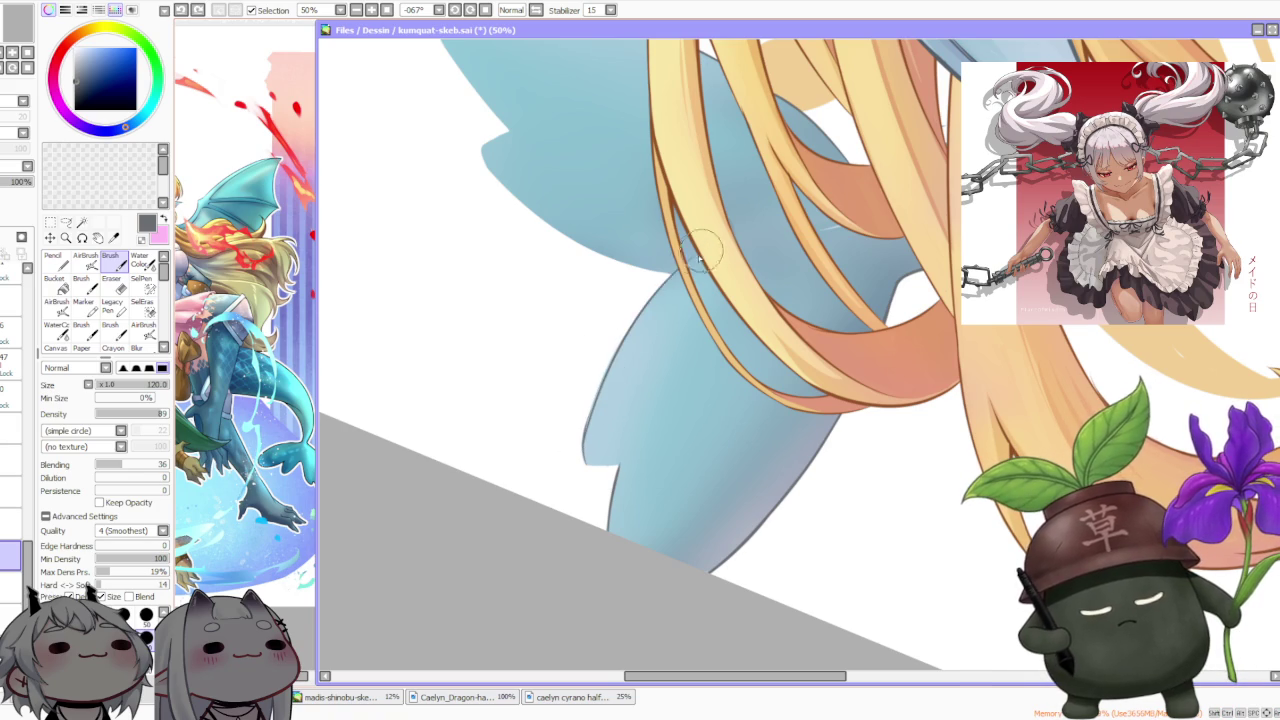
left_click_drag(590, 416, 690, 262)
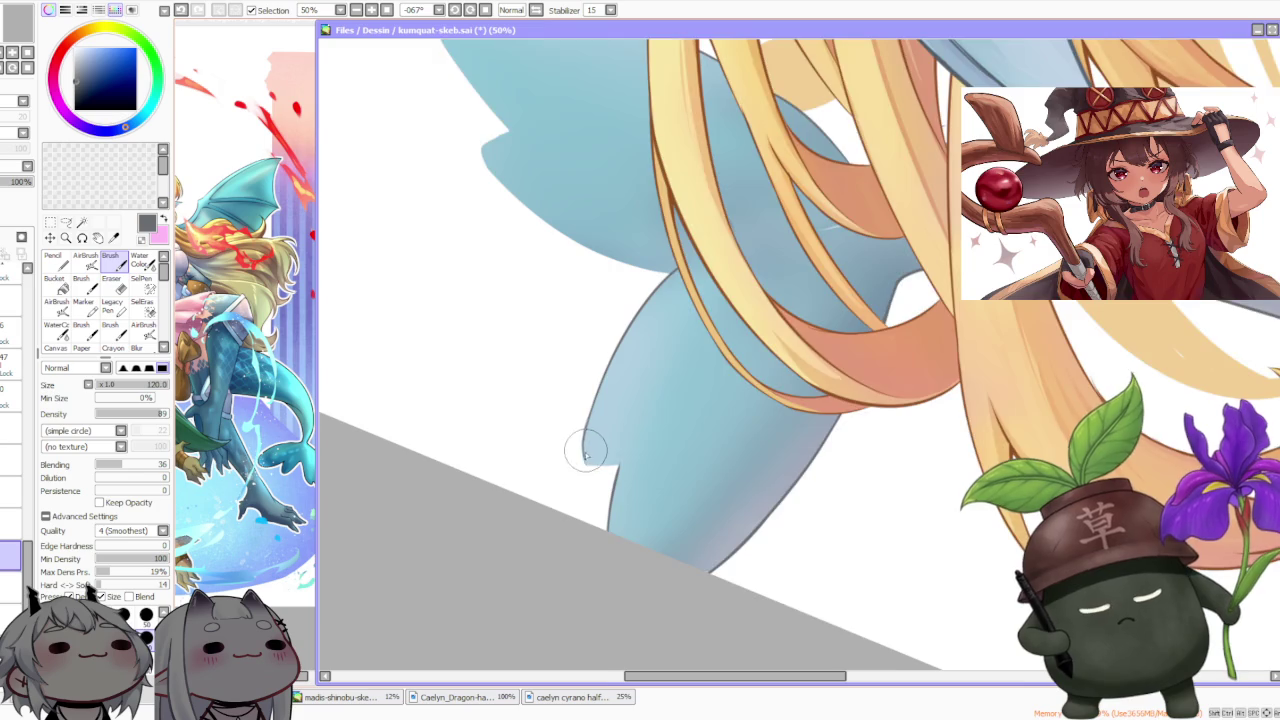
scroll(586, 452, "up", 1)
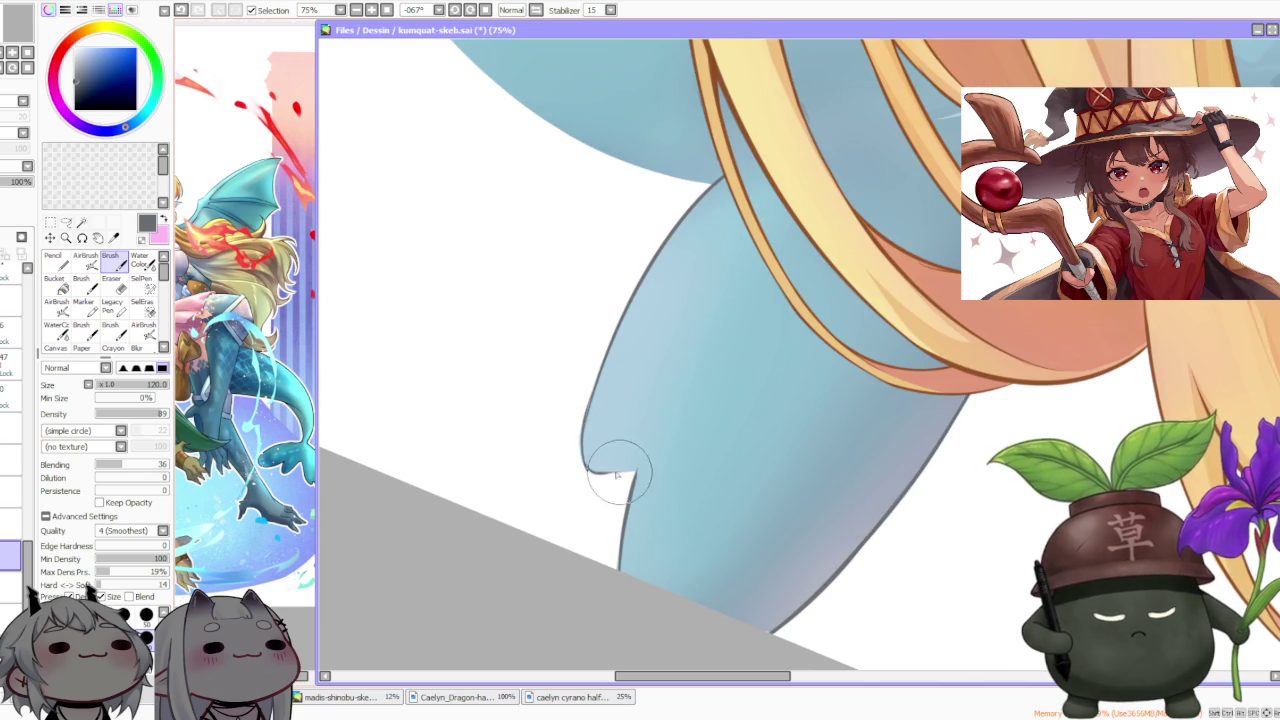
left_click_drag(603, 486, 591, 457)
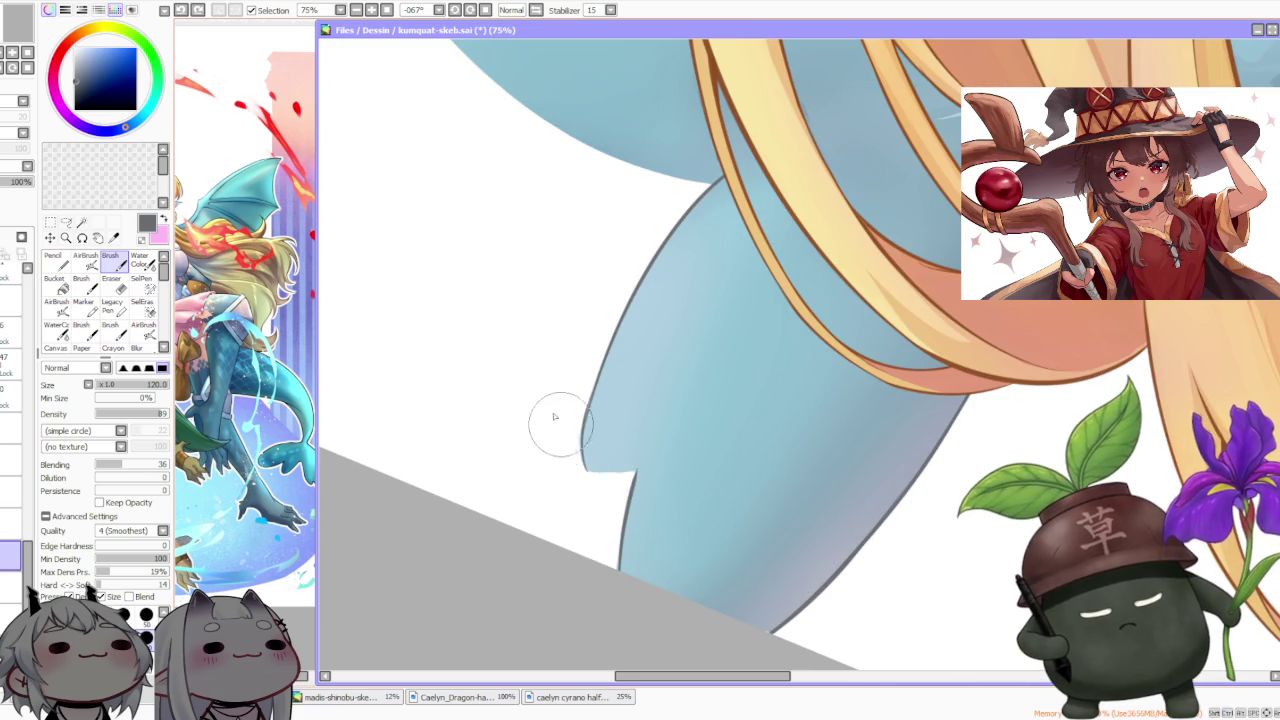
Close the tail fin tip with an outline stroke and soften its dark top outline
scroll(560, 425, "down", 1)
scroll(526, 83, "down", 1)
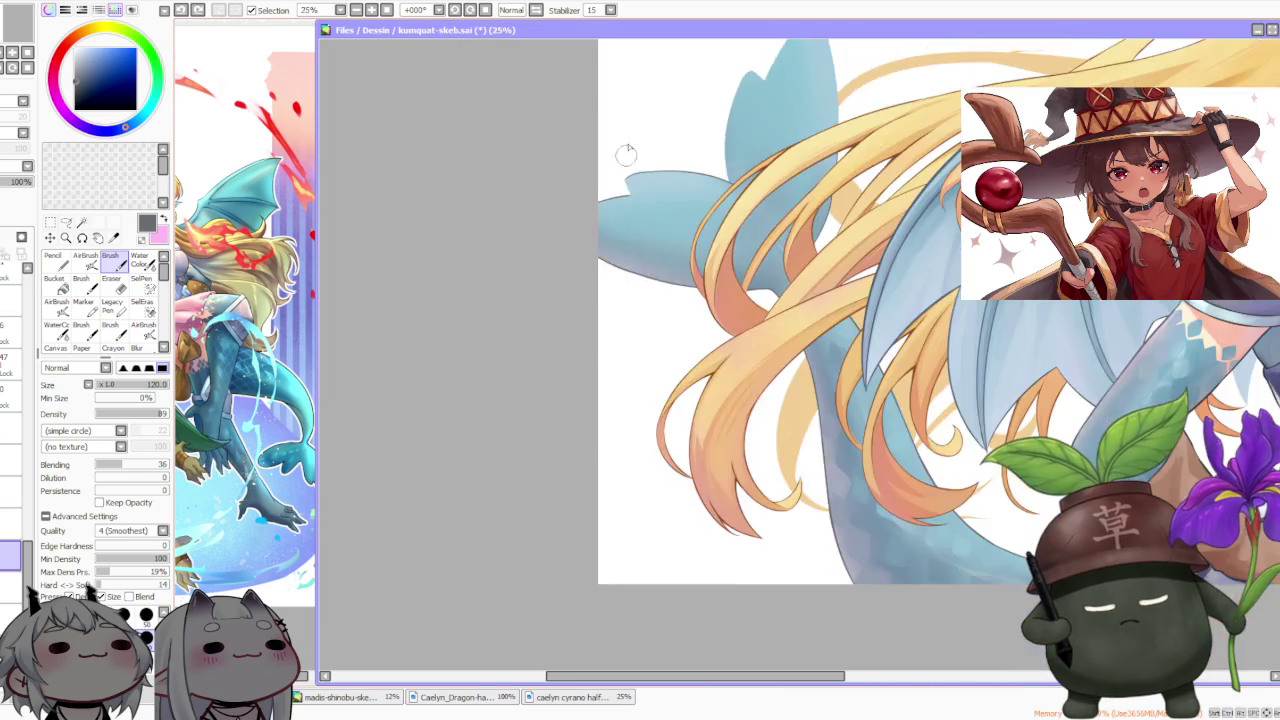
scroll(617, 185, "up", 2)
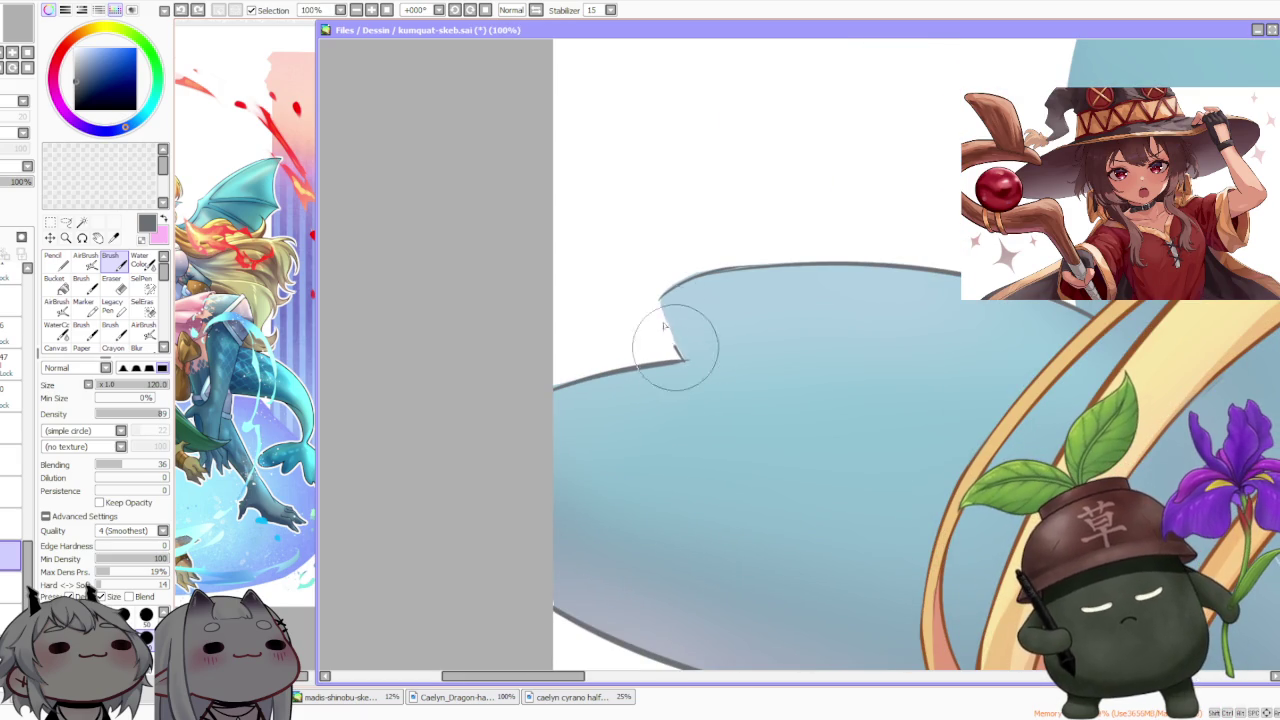
left_click_drag(683, 360, 660, 298)
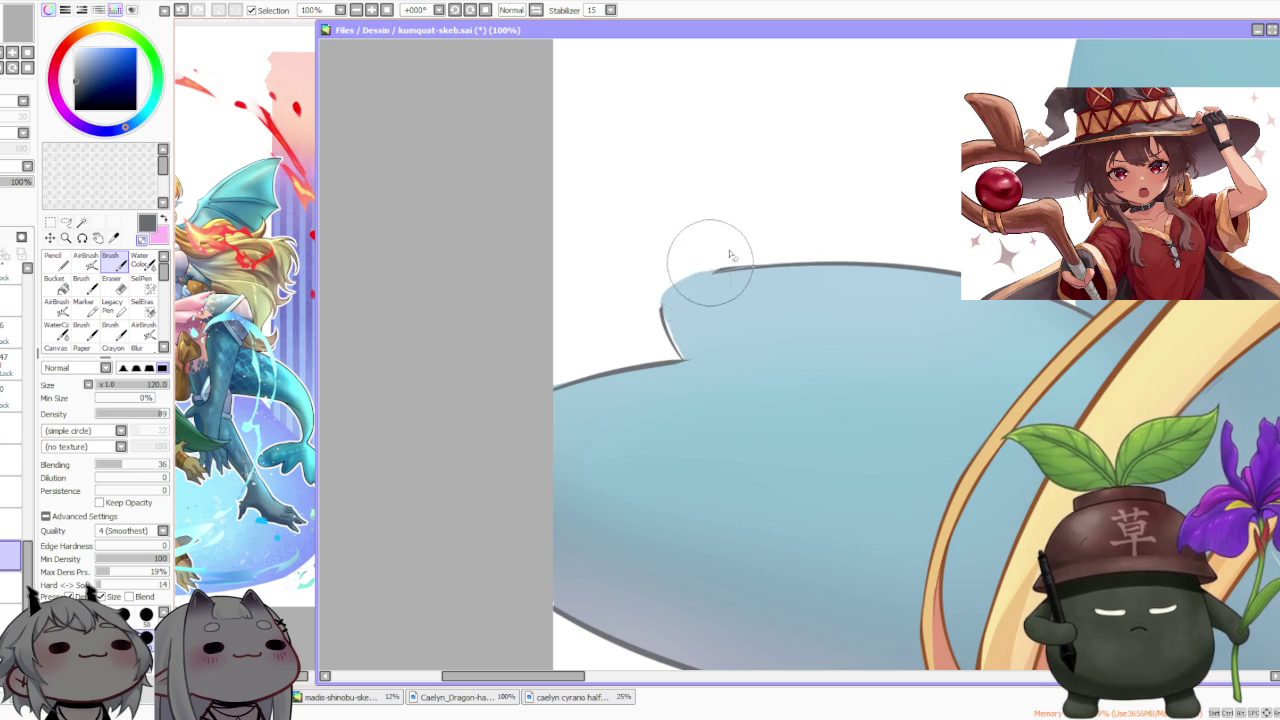
left_click_drag(683, 276, 760, 255)
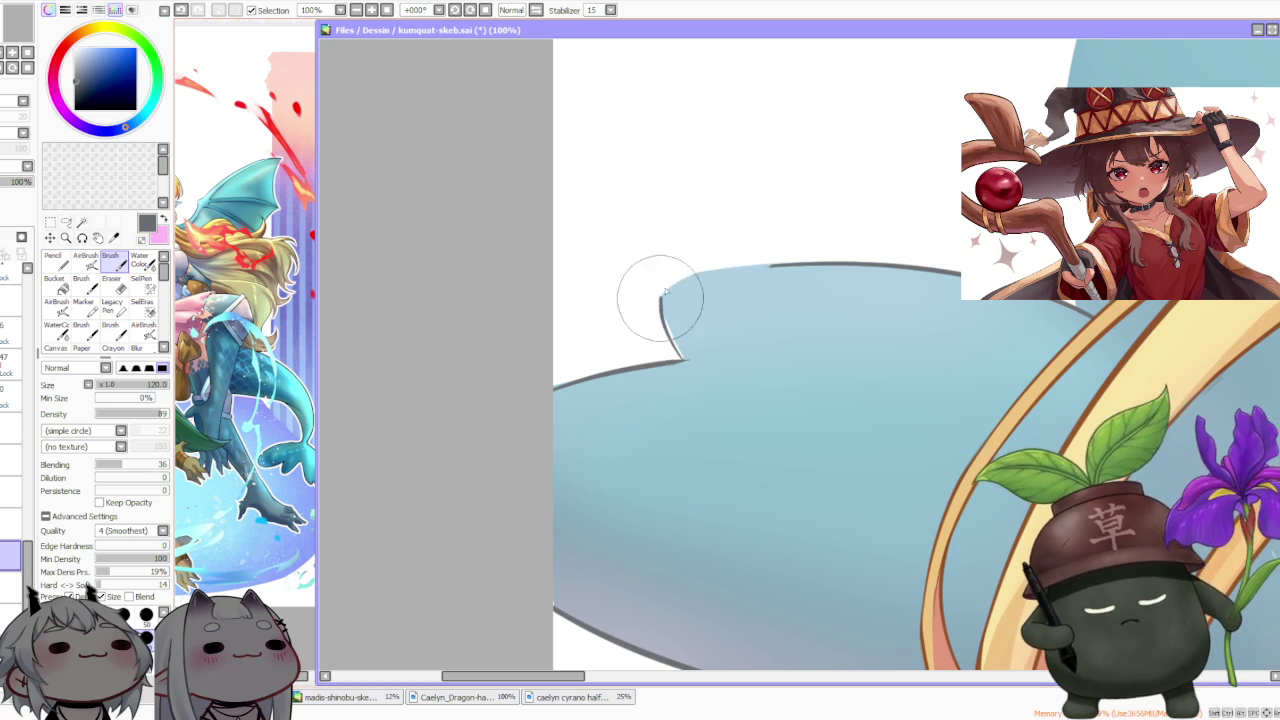
Tilt the canvas view and blend the dark edge along the fin's lower curve
scroll(668, 298, "down", 3)
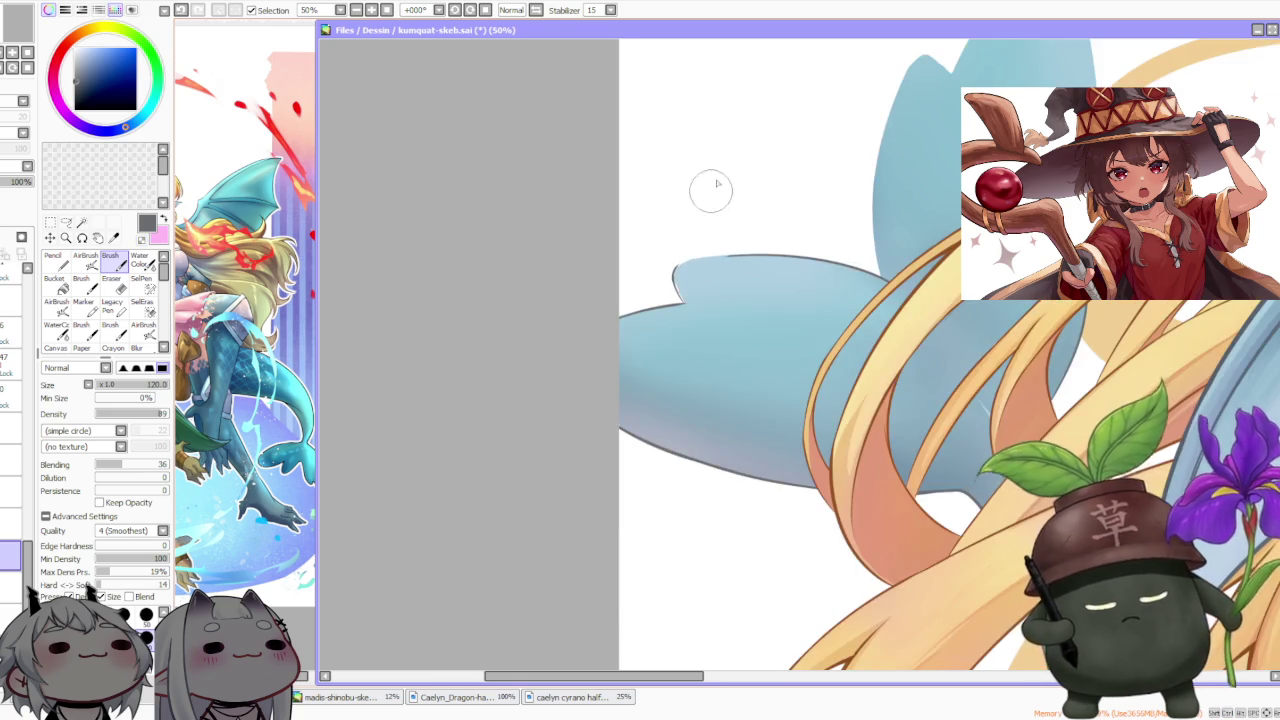
scroll(663, 92, "up", 1)
left_click(456, 10)
left_click(456, 10)
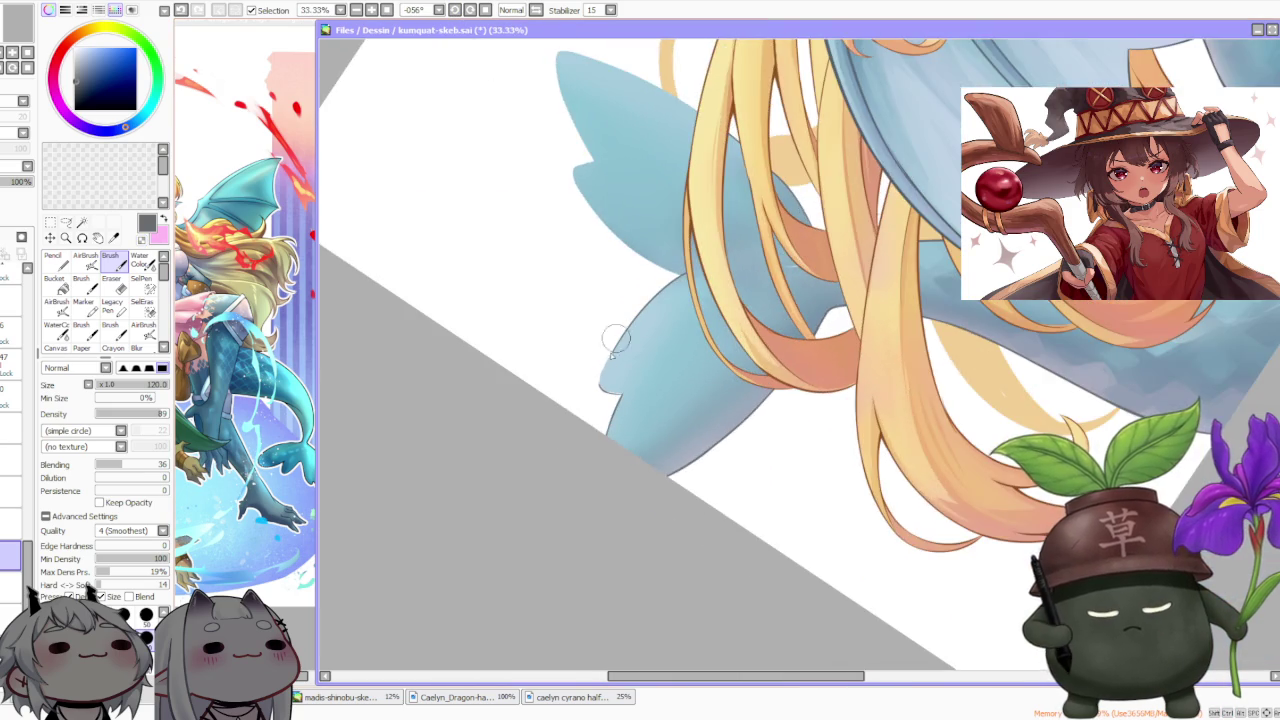
scroll(608, 443, "up", 4)
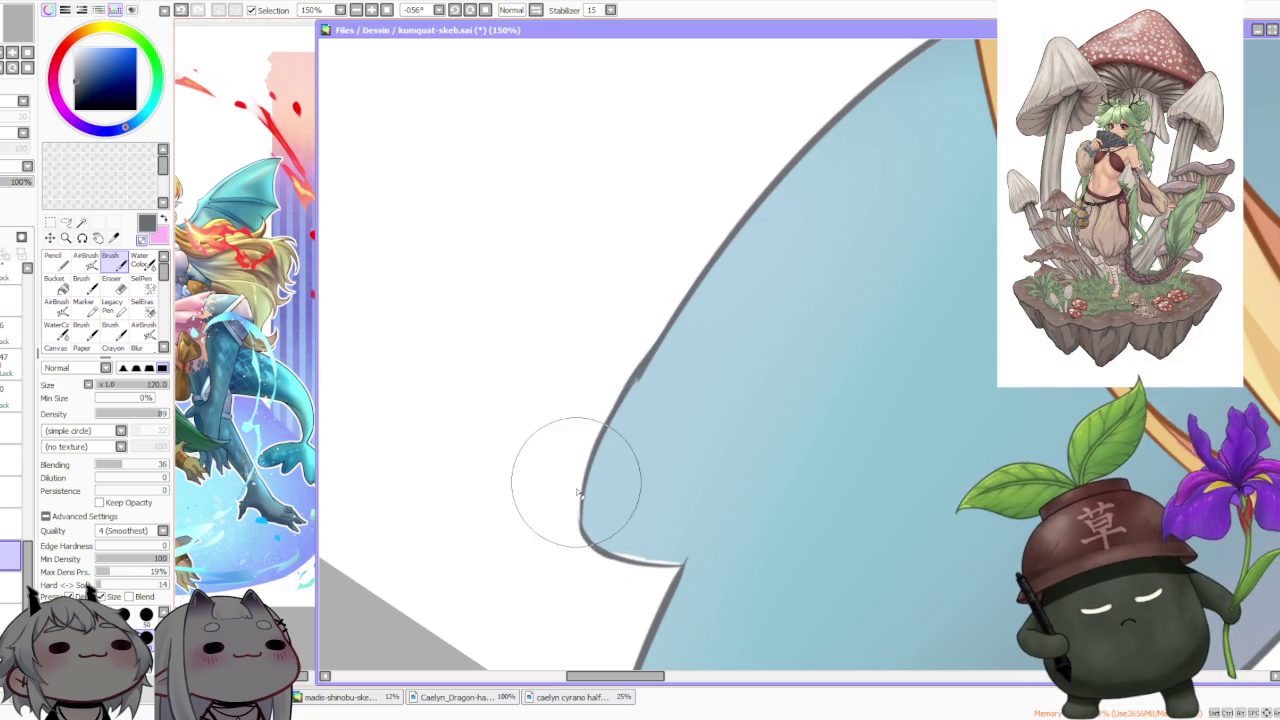
mouse_move(591, 550)
left_mouse_down()
mouse_move(584, 526)
mouse_move(642, 572)
left_mouse_up()
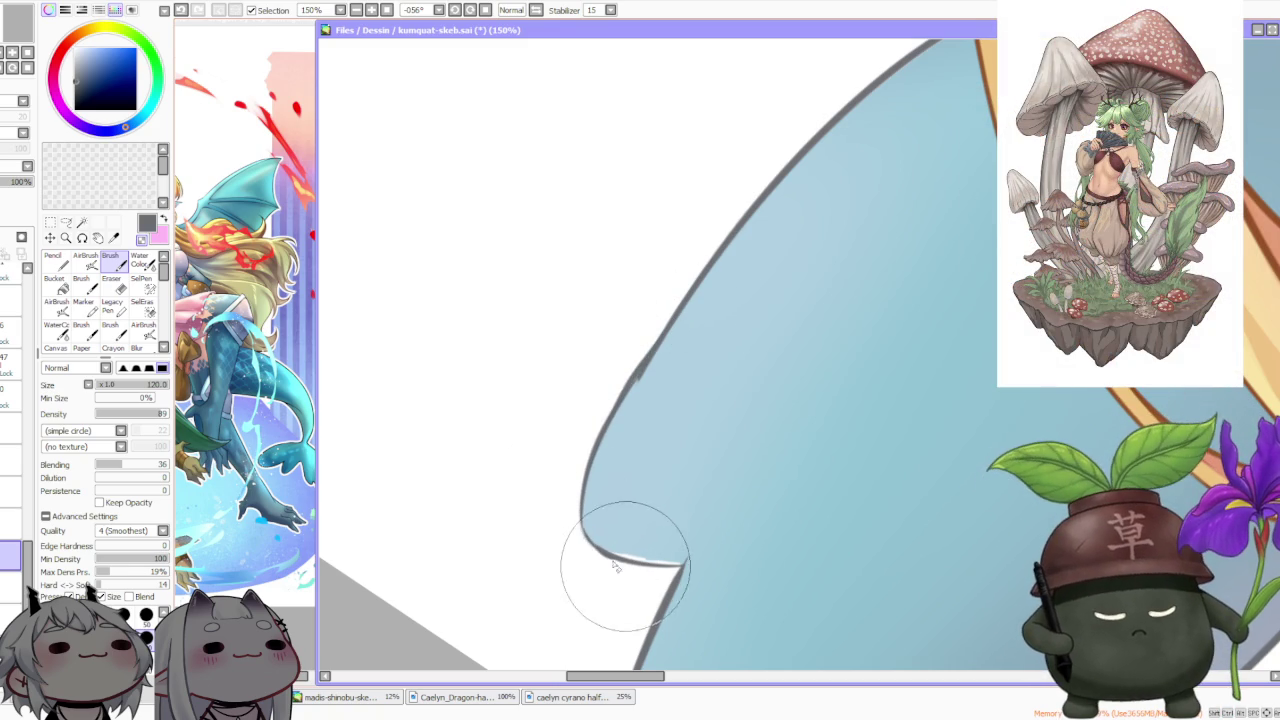
left_click_drag(647, 420, 614, 400)
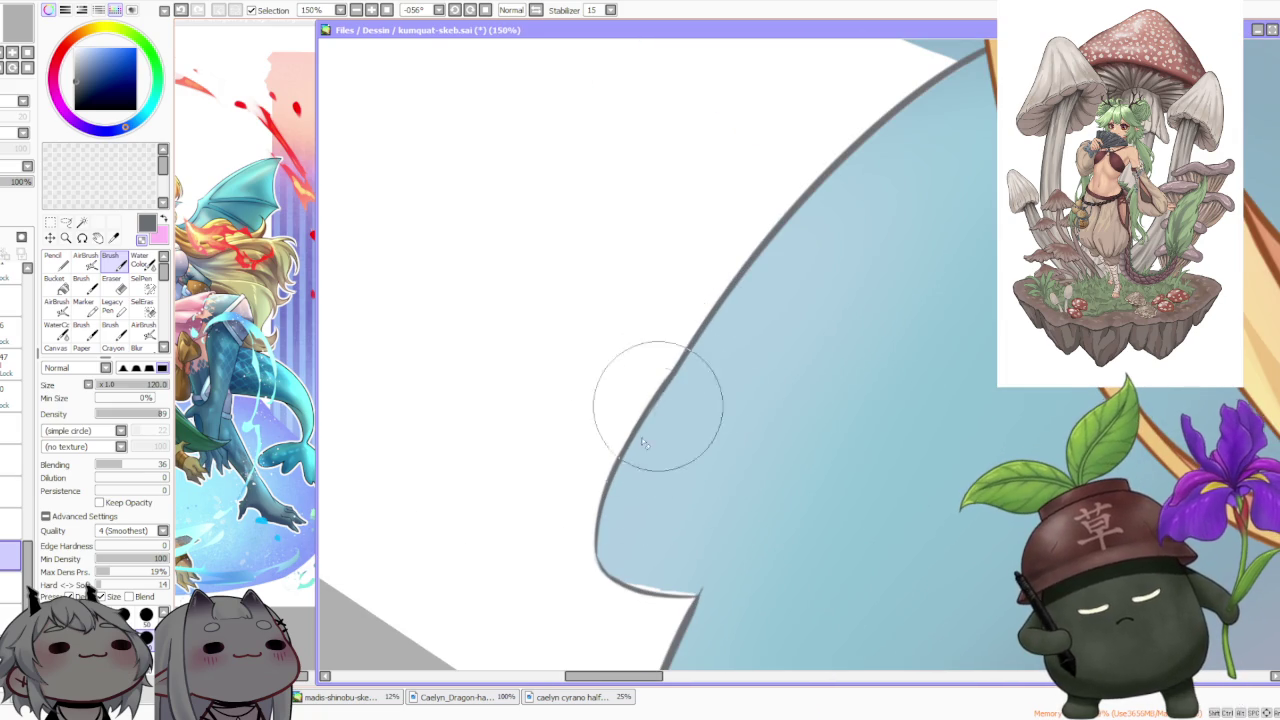
scroll(697, 357, "down", 4)
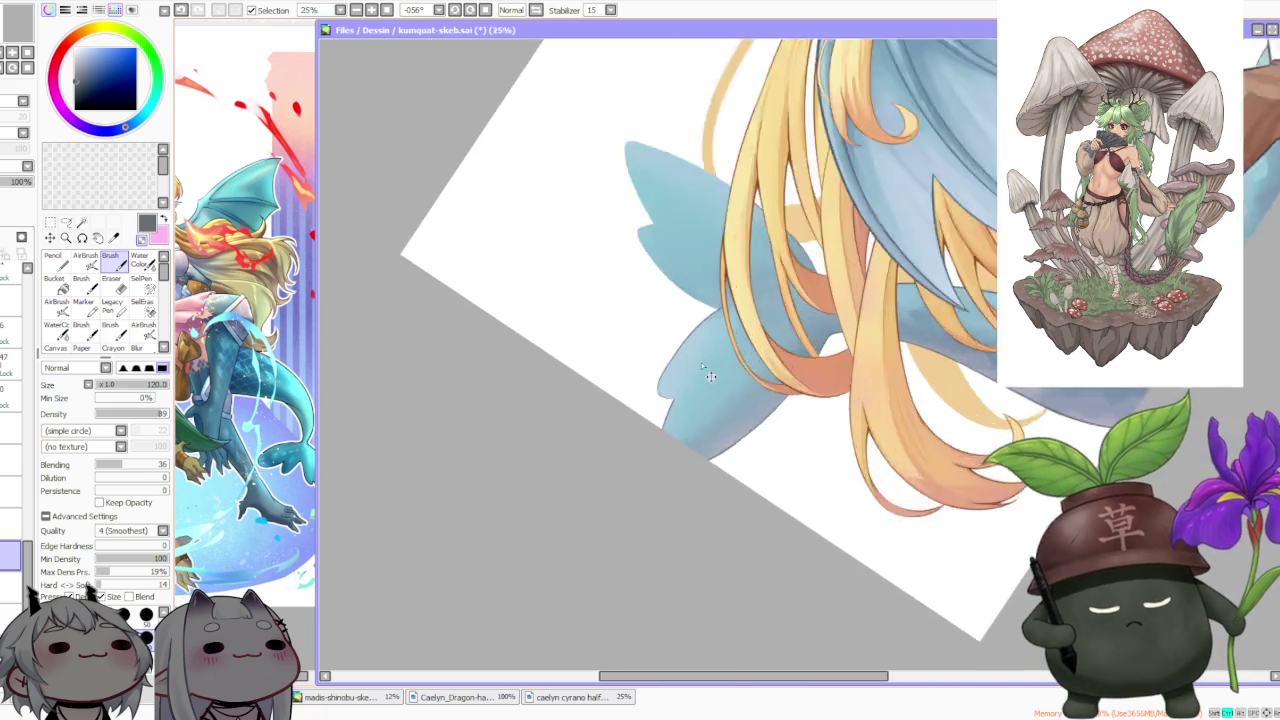
Rotate the canvas to -56° and redraw the fin's lower outline as a solid line
scroll(700, 358, "up", 3)
scroll(653, 405, "up", 1)
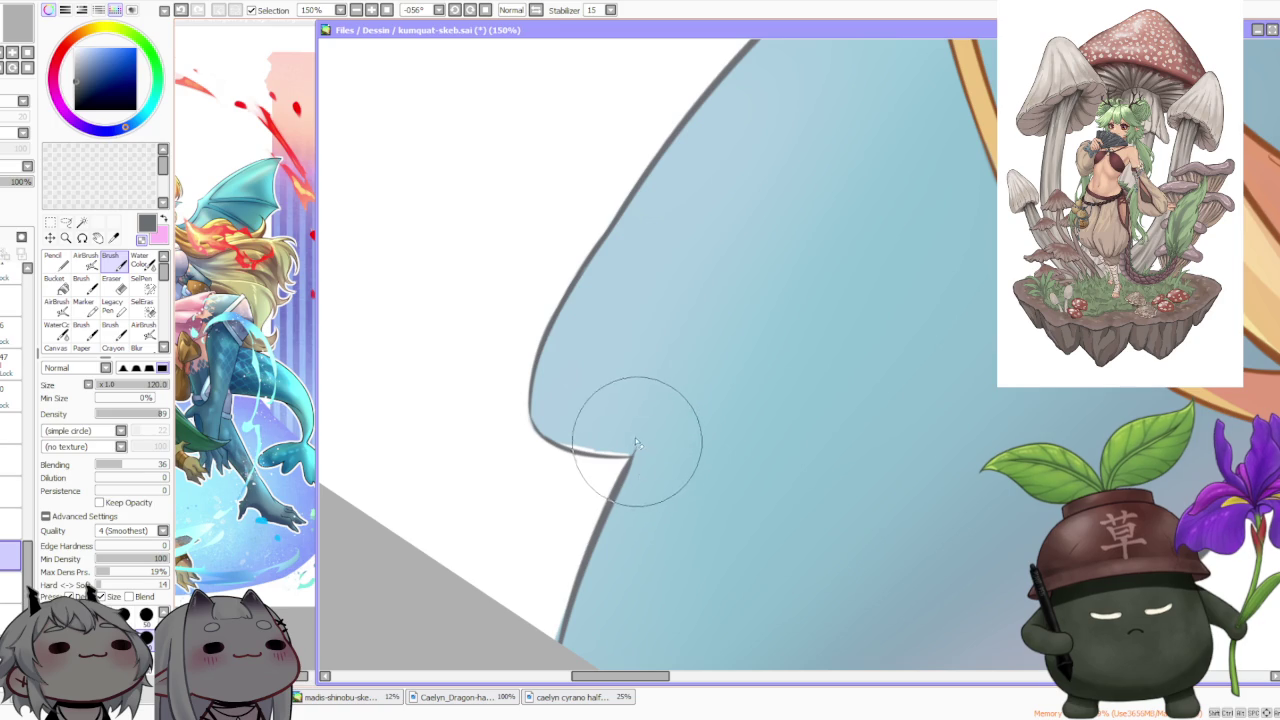
scroll(612, 415, "down", 2)
left_click(485, 10)
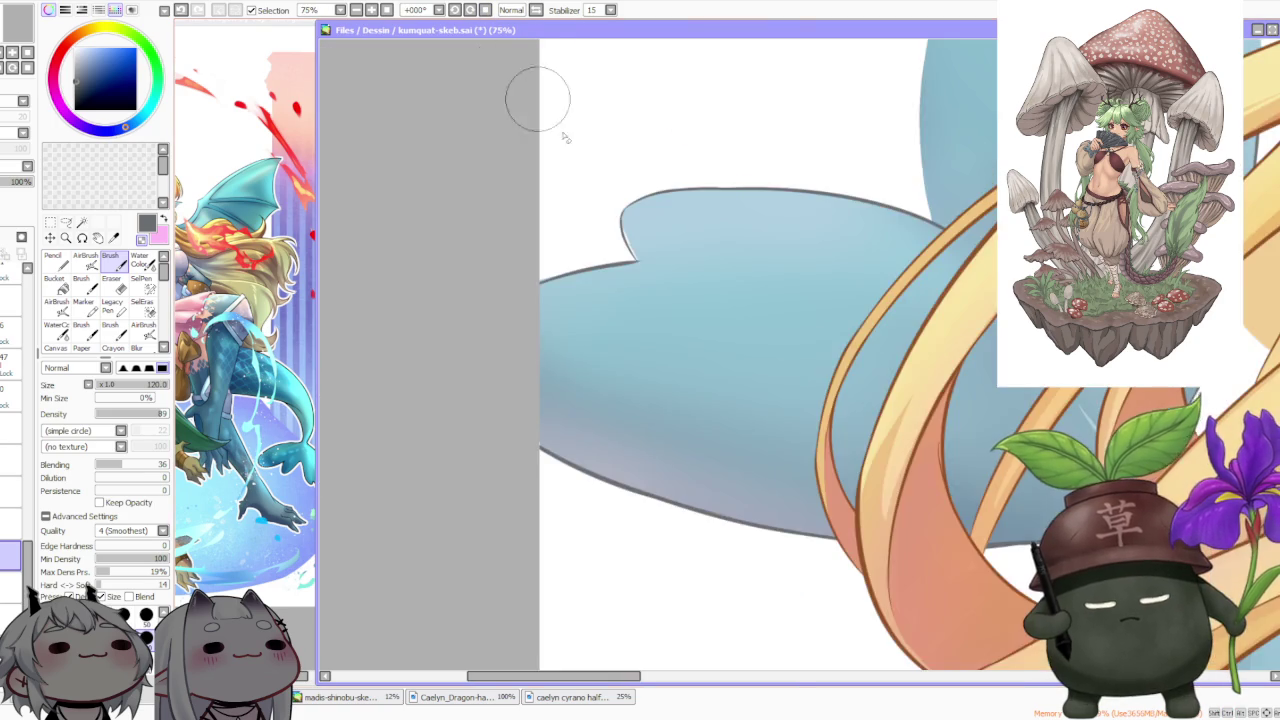
scroll(615, 205, "up", 1)
scroll(625, 220, "up", 1)
scroll(607, 213, "up", 1)
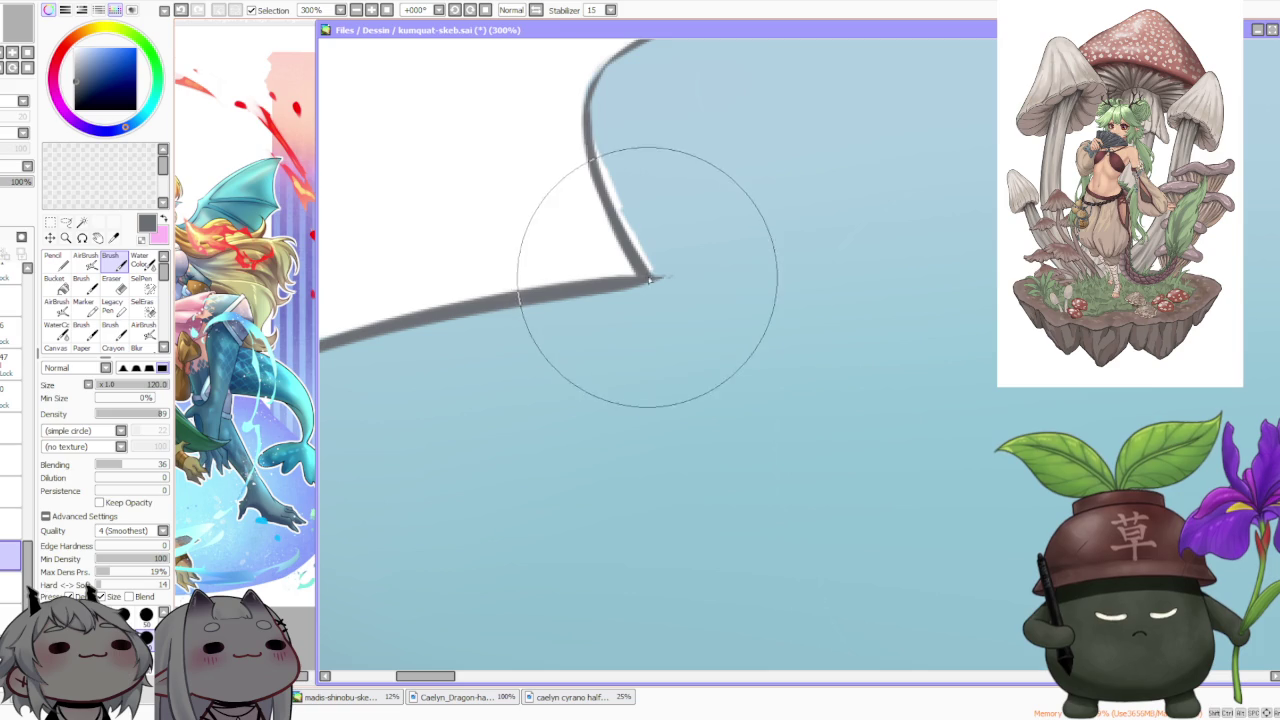
scroll(659, 262, "down", 2)
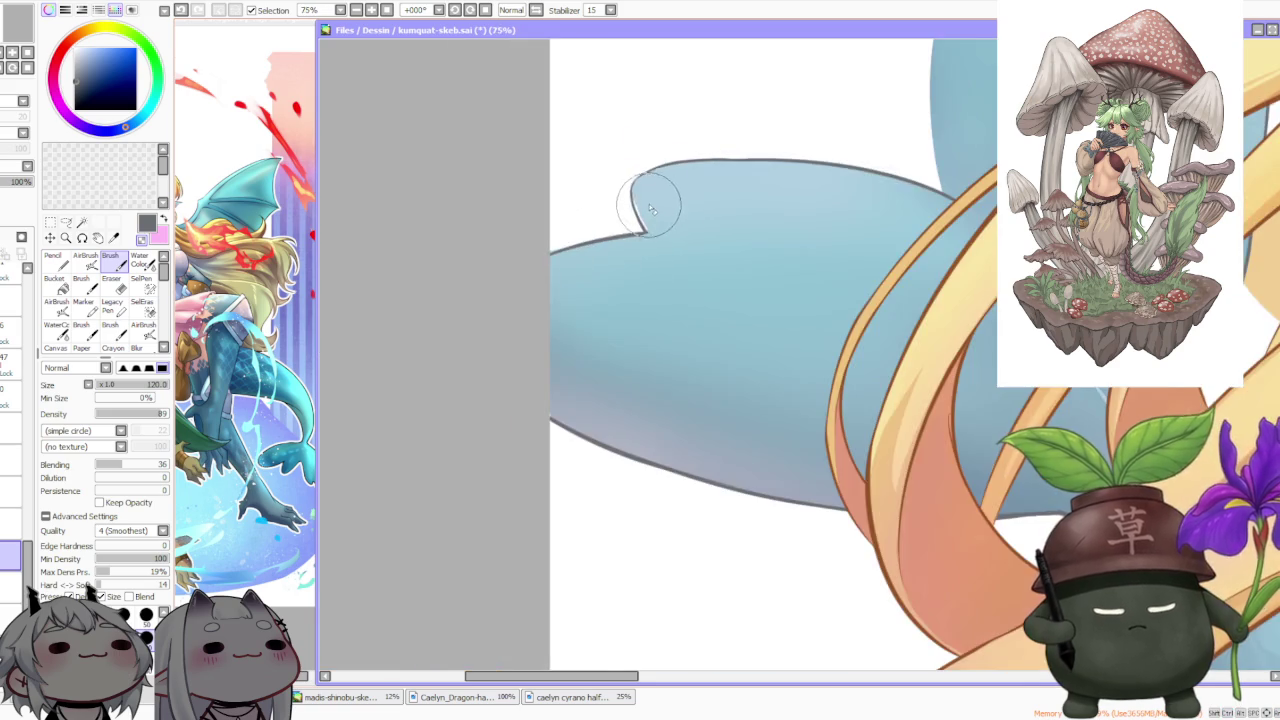
scroll(509, 310, "up", 2)
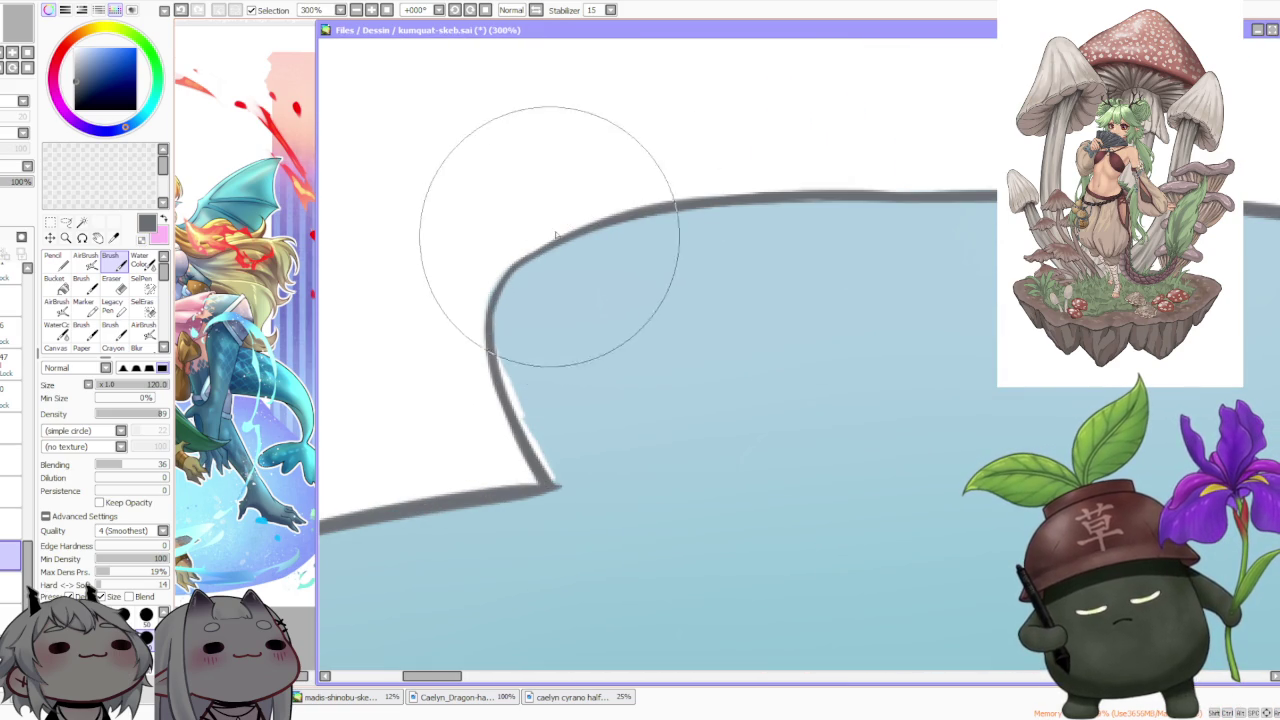
scroll(537, 257, "down", 3)
scroll(519, 300, "down", 1)
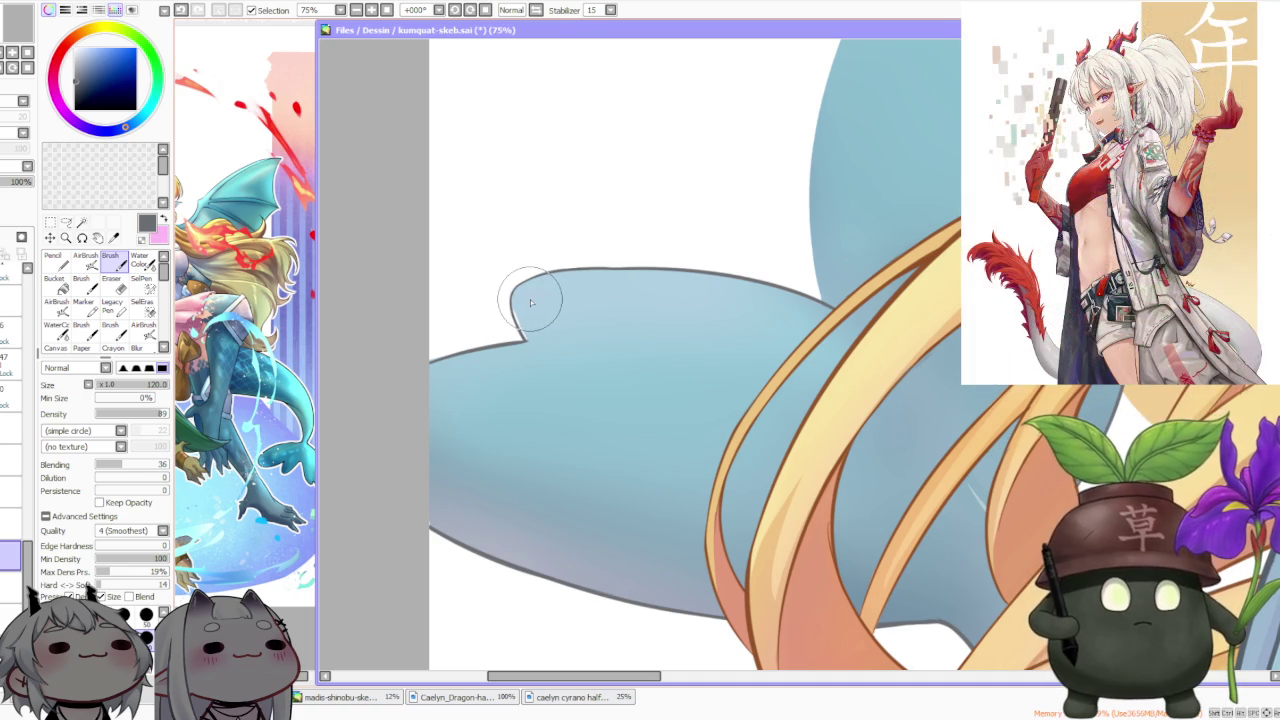
left_click_drag(535, 298, 634, 101)
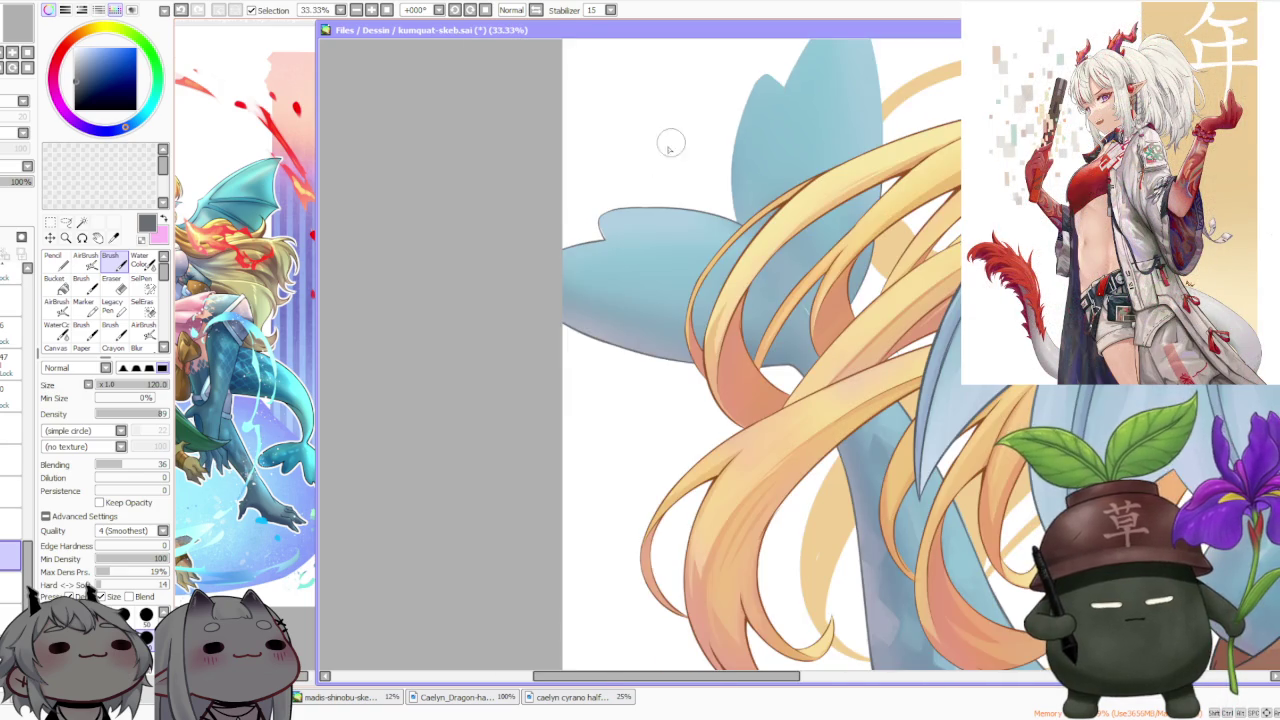
left_click_drag(455, 9, 571, 271)
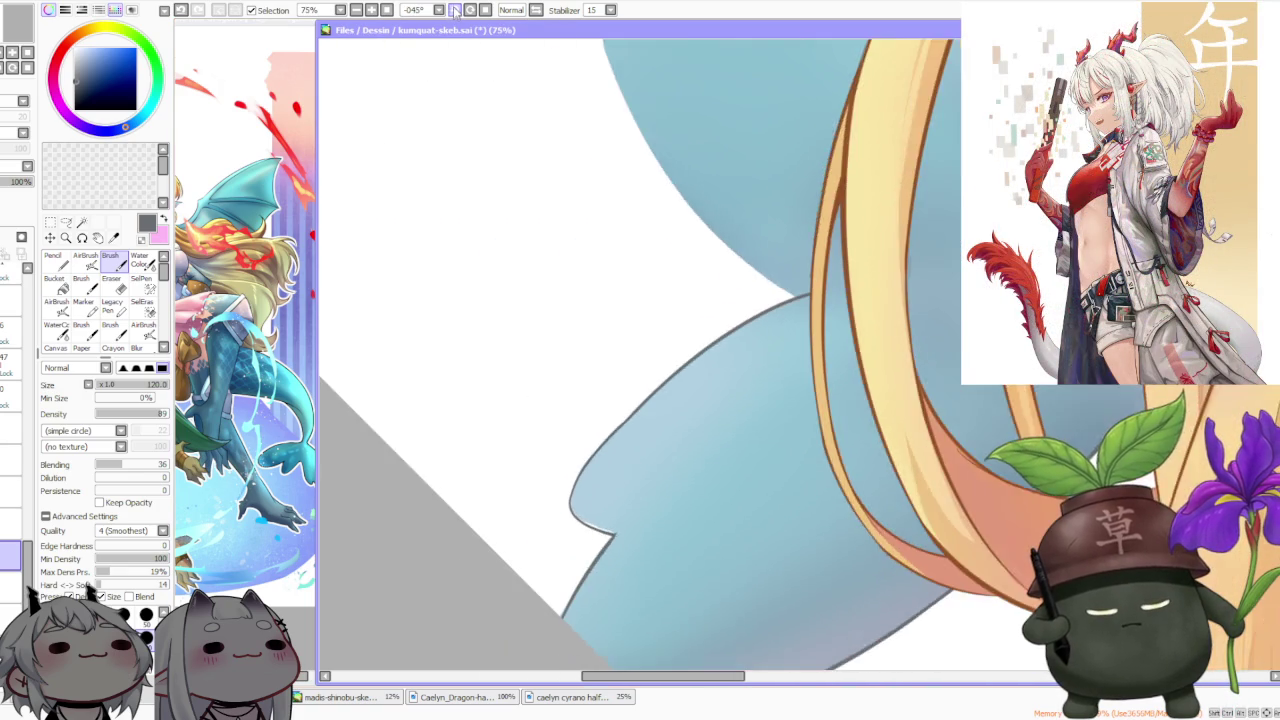
scroll(601, 530, "up", 1)
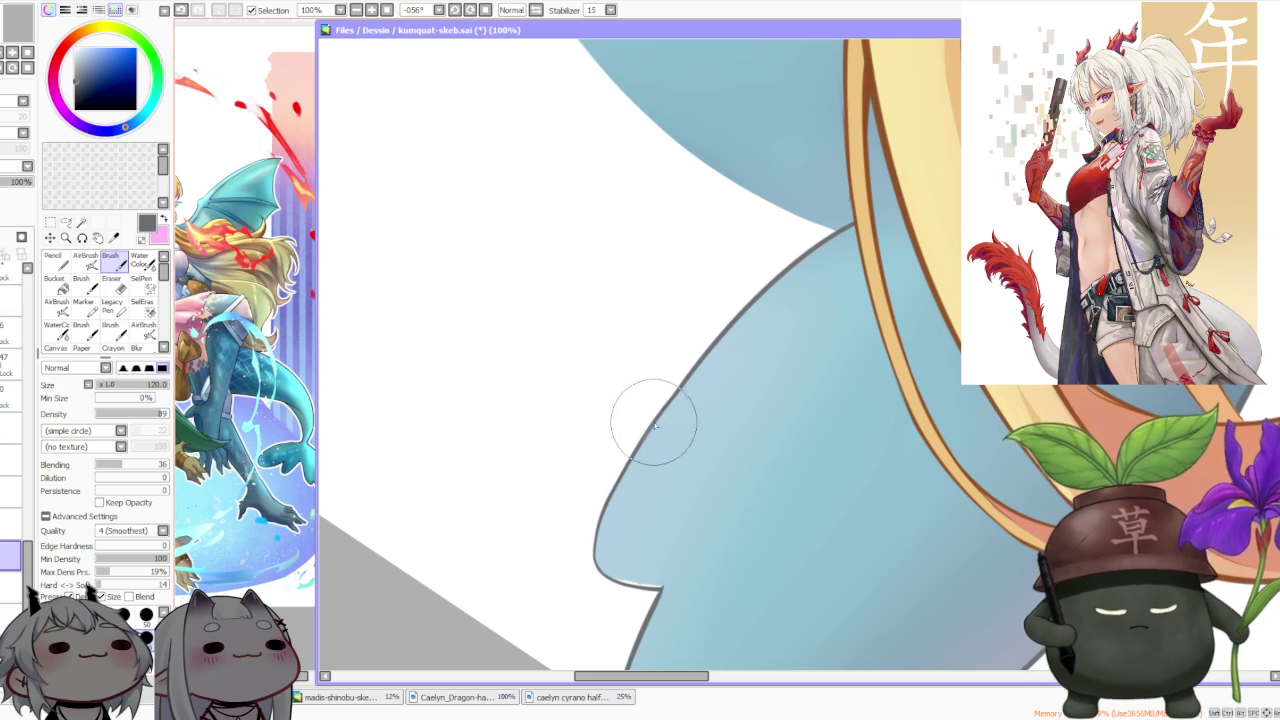
left_click_drag(700, 345, 640, 440)
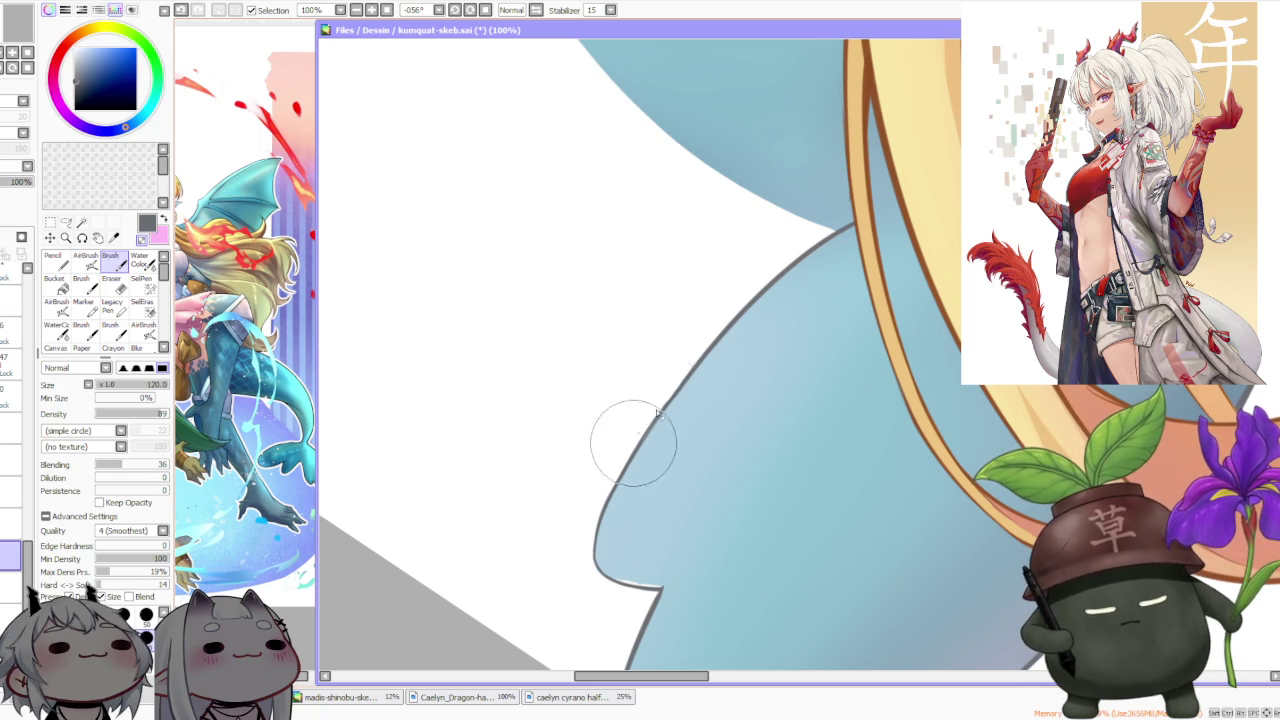
With the canvas level, redraw the dark line up the fin's left edge toward the notch until it looks right
scroll(590, 530, "up", 2)
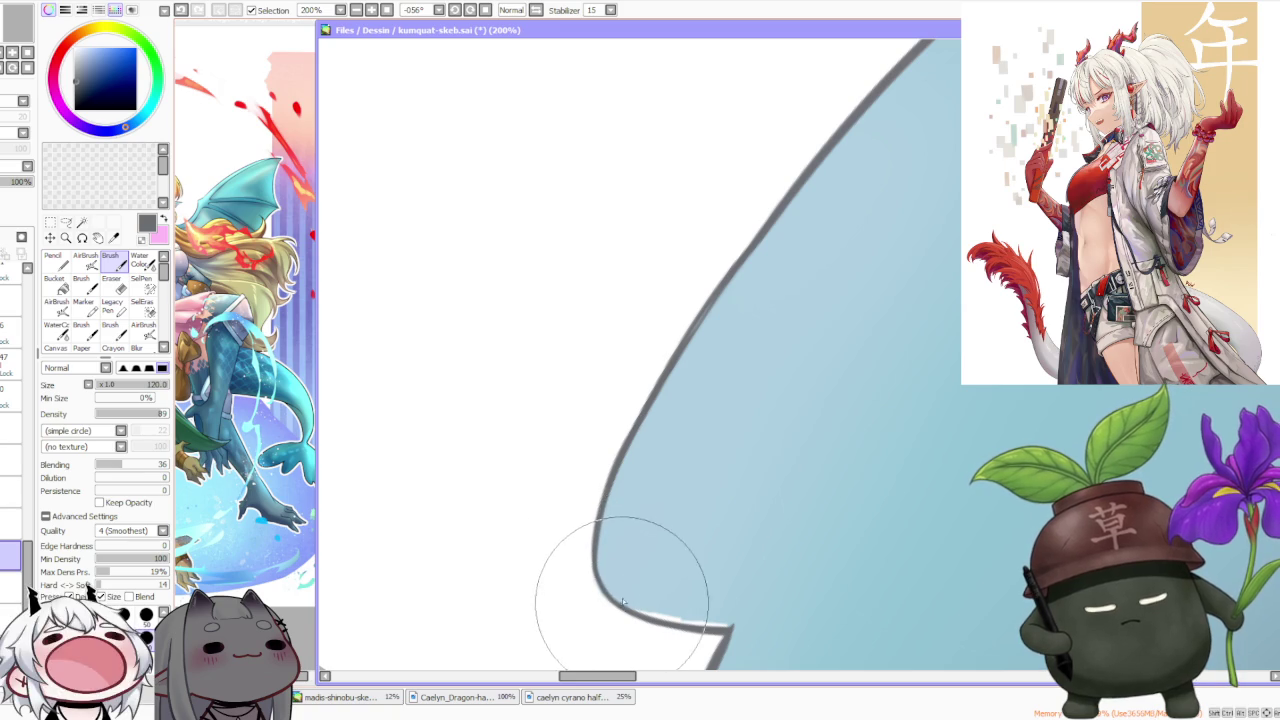
scroll(608, 571, "down", 4)
scroll(648, 476, "down", 2)
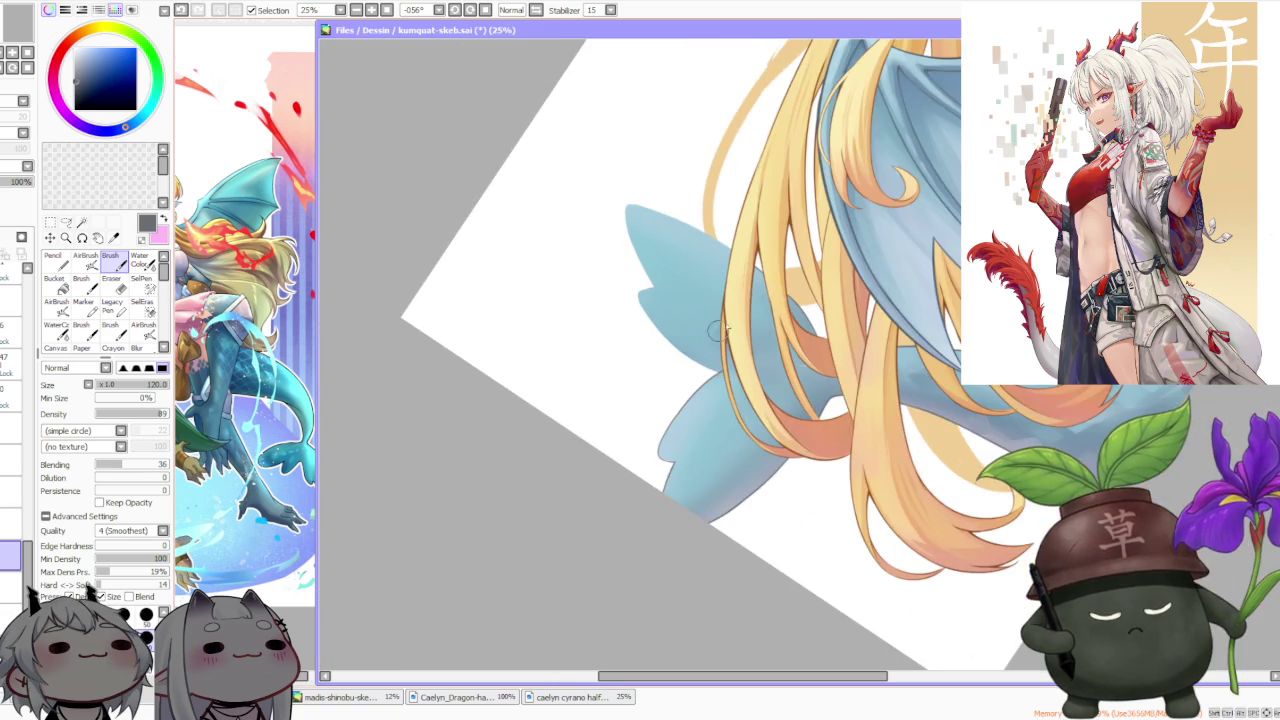
scroll(777, 306, "up", 1)
left_click(485, 9)
scroll(548, 455, "down", 2)
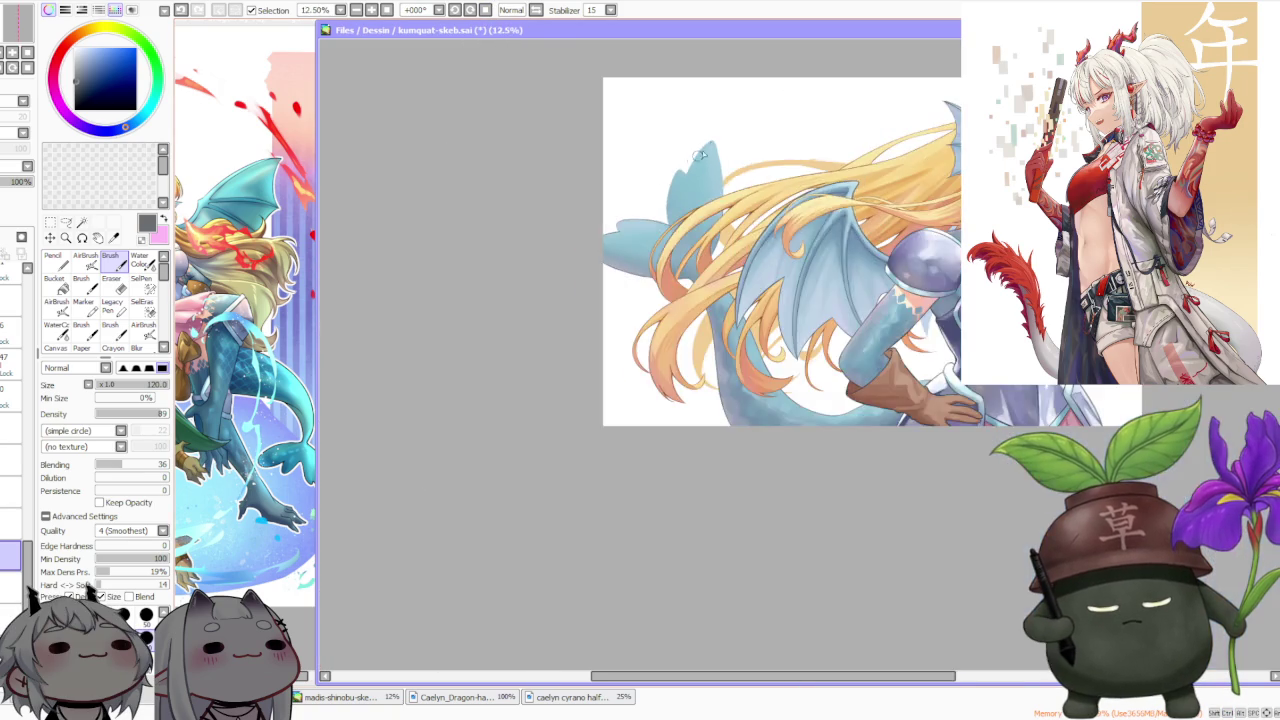
scroll(548, 455, "up", 3)
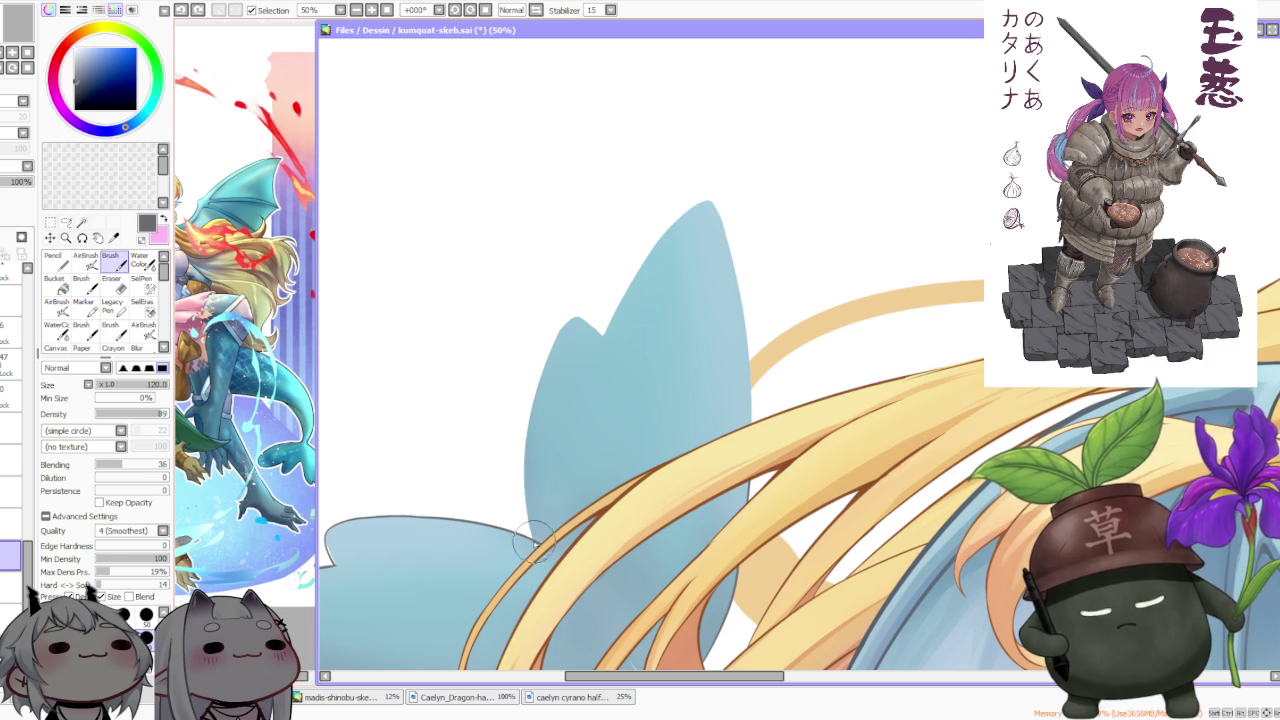
scroll(556, 330, "up", 2)
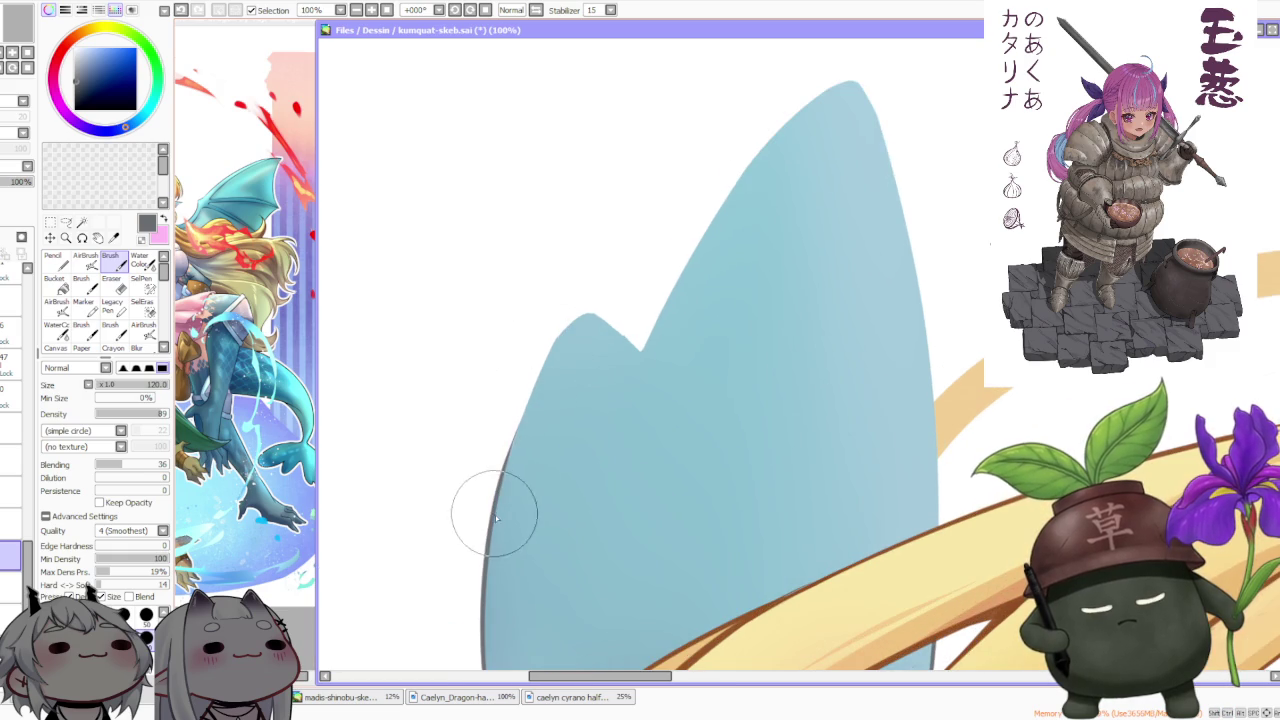
left_click_drag(495, 512, 571, 300)
key("ctrl+z")
left_click_drag(480, 500, 571, 300)
key("ctrl+z")
left_click_drag(508, 455, 585, 314)
key("ctrl+z")
key("ctrl+z")
left_click_drag(508, 451, 595, 305)
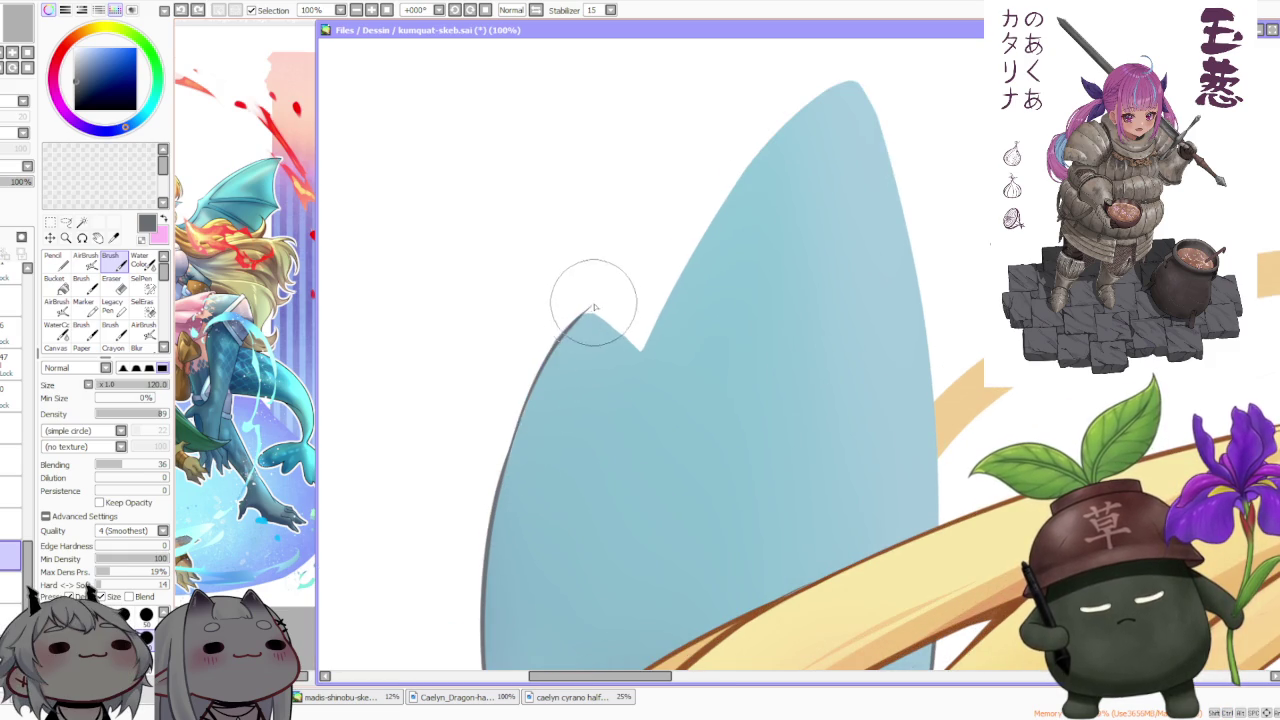
key("ctrl+z")
left_click_drag(510, 440, 590, 310)
key("ctrl+z")
left_click_drag(500, 480, 590, 306)
key("ctrl+z")
left_click_drag(500, 457, 571, 337)
key("ctrl+z")
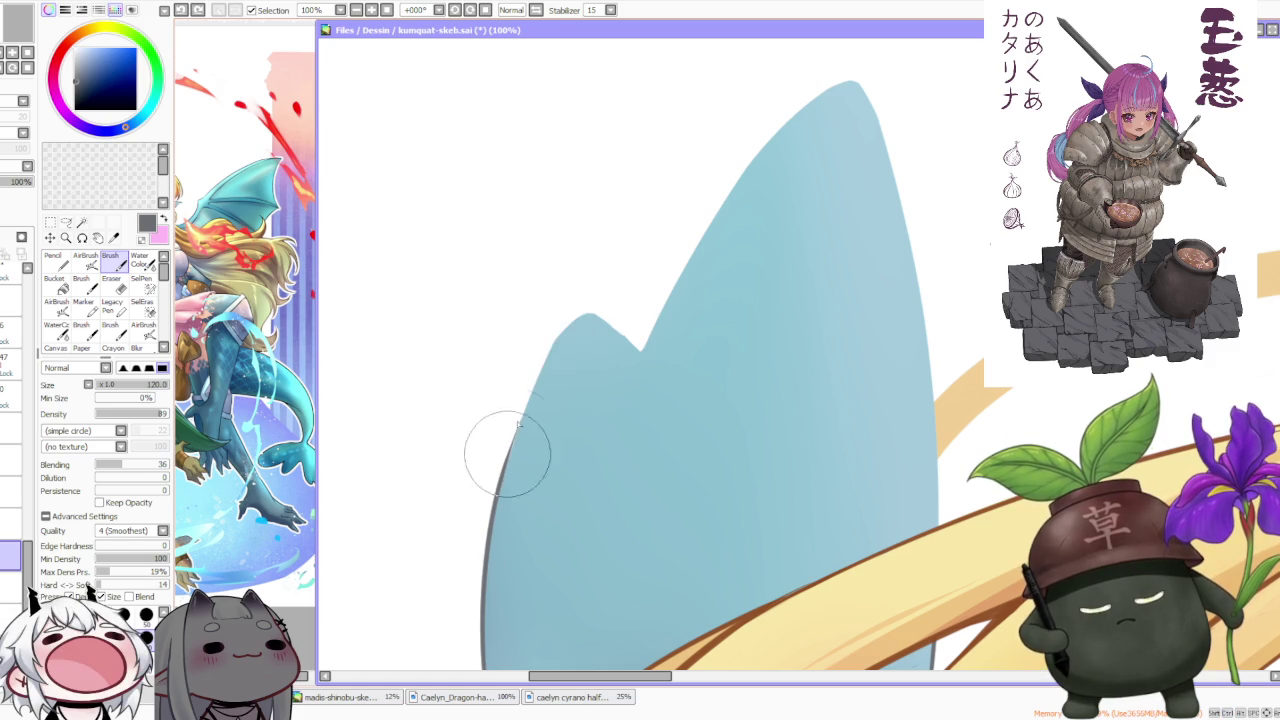
left_click_drag(500, 457, 585, 331)
key("ctrl+z")
left_click_drag(500, 463, 537, 385)
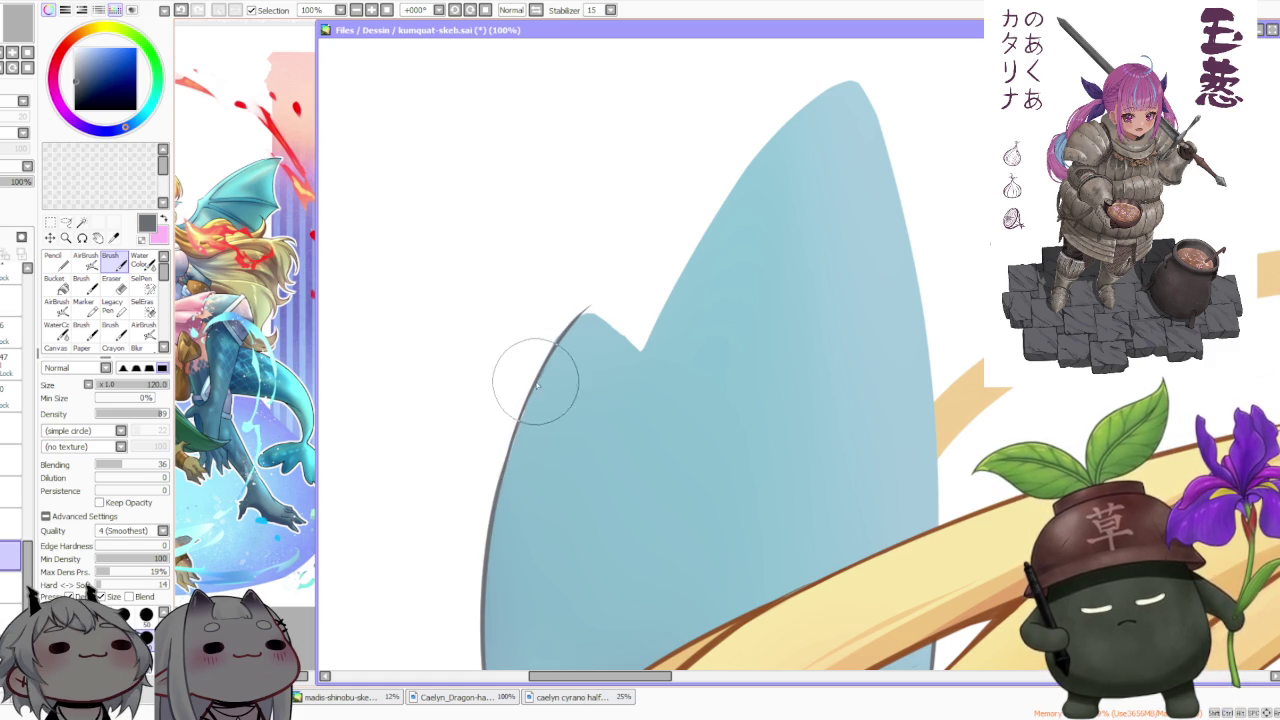
Tilt the canvas and blend a darker stroke along the fin's left edge, redoing it once
scroll(537, 385, "down", 5)
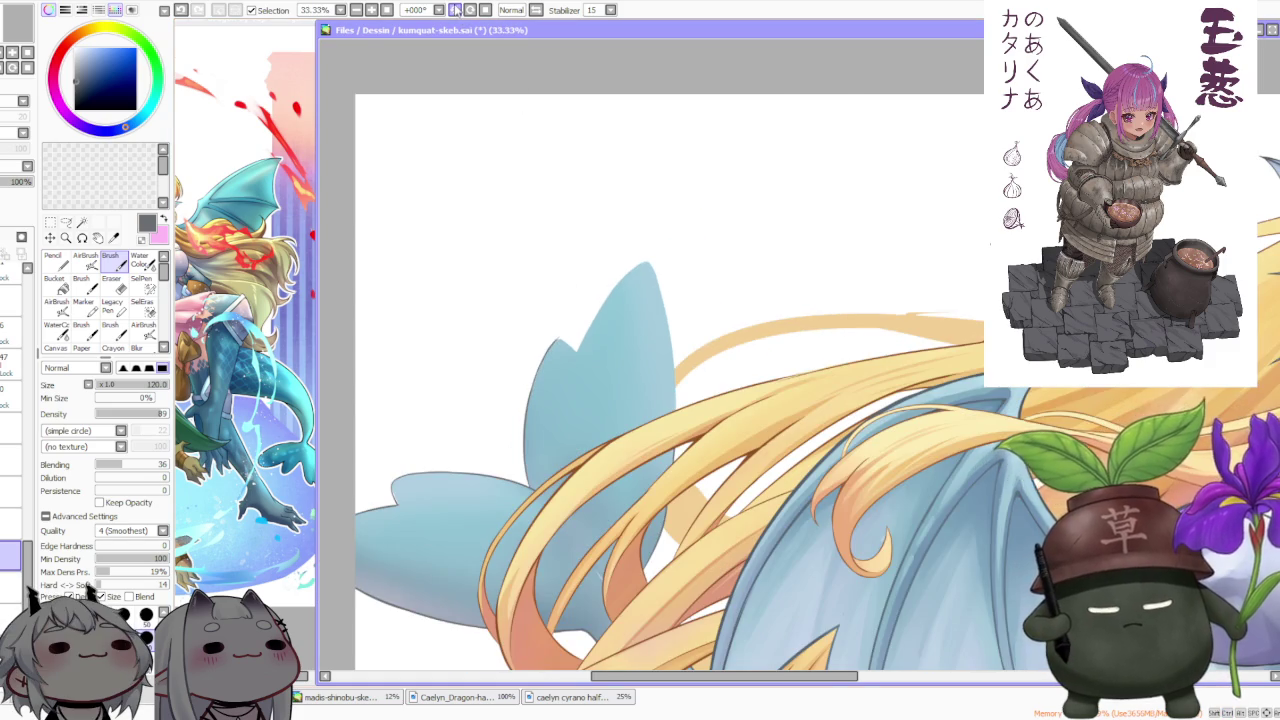
left_click(455, 10)
scroll(574, 429, "up", 5)
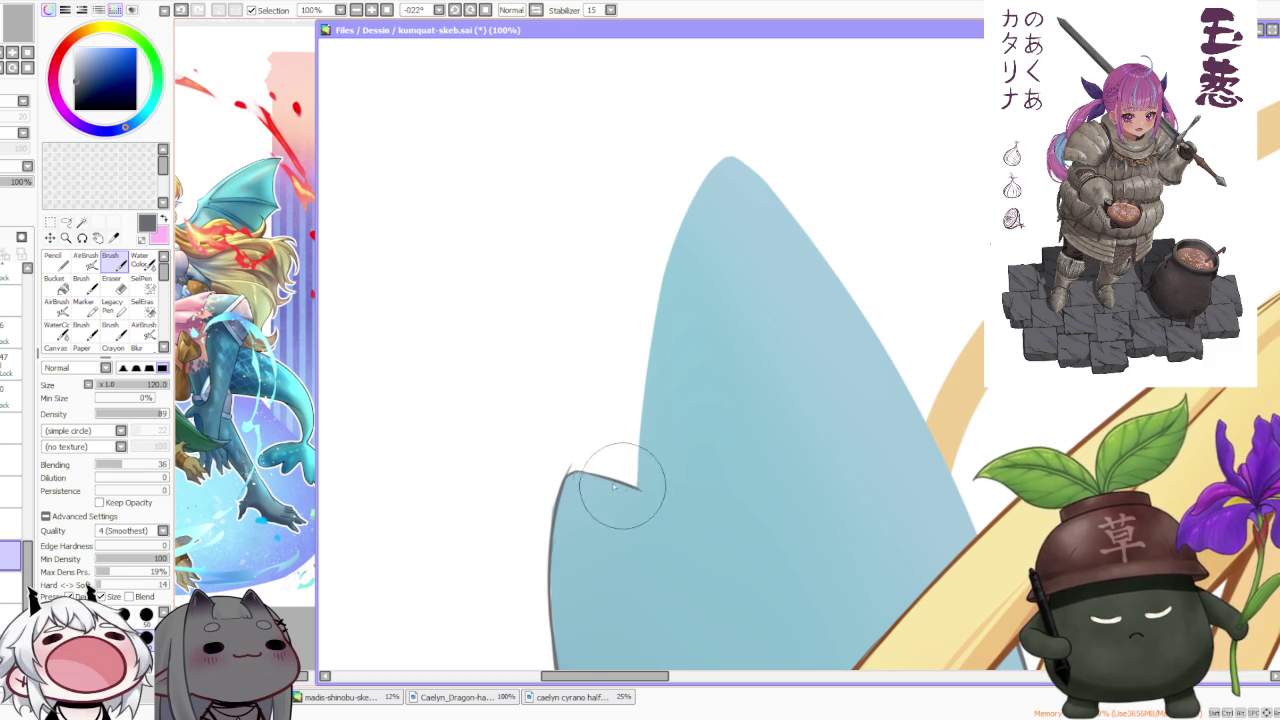
scroll(600, 460, "down", 2)
scroll(580, 400, "down", 2)
scroll(600, 460, "up", 1)
scroll(563, 491, "up", 1)
scroll(563, 520, "up", 2)
scroll(560, 540, "down", 1)
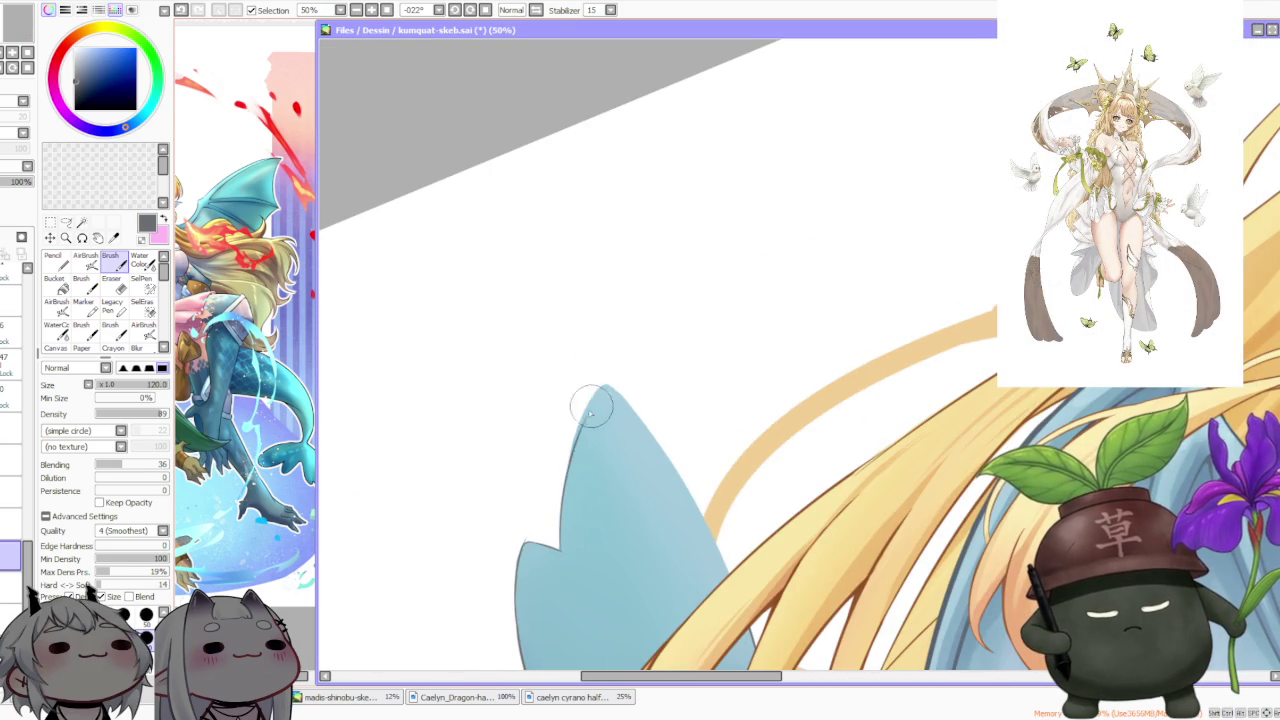
left_click_drag(560, 548, 604, 385)
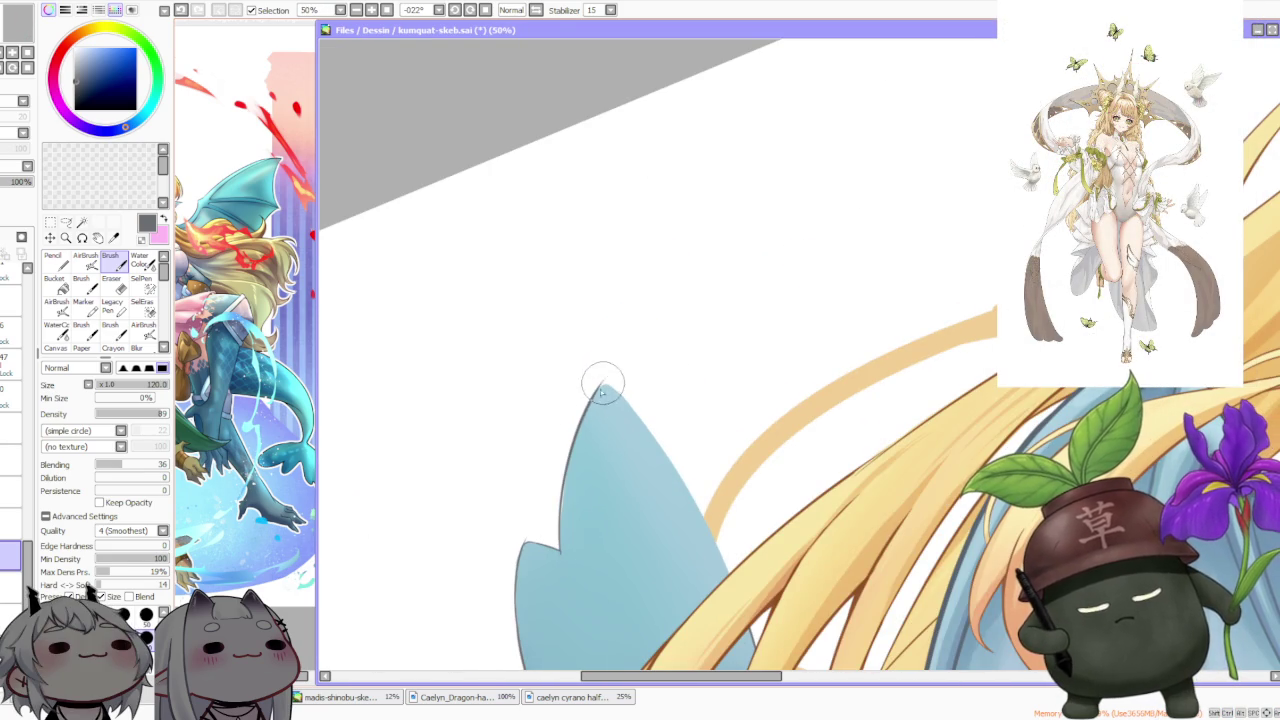
scroll(602, 400, "down", 1)
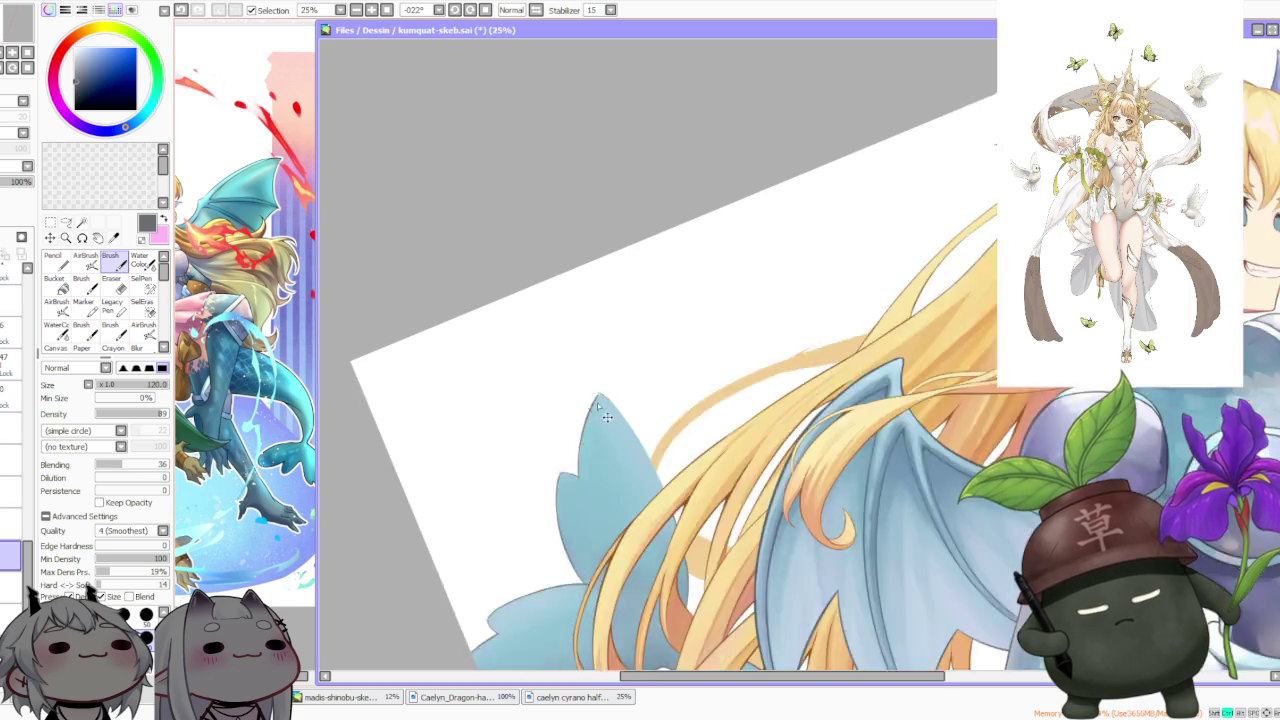
scroll(580, 470, "up", 2)
scroll(591, 520, "up", 1)
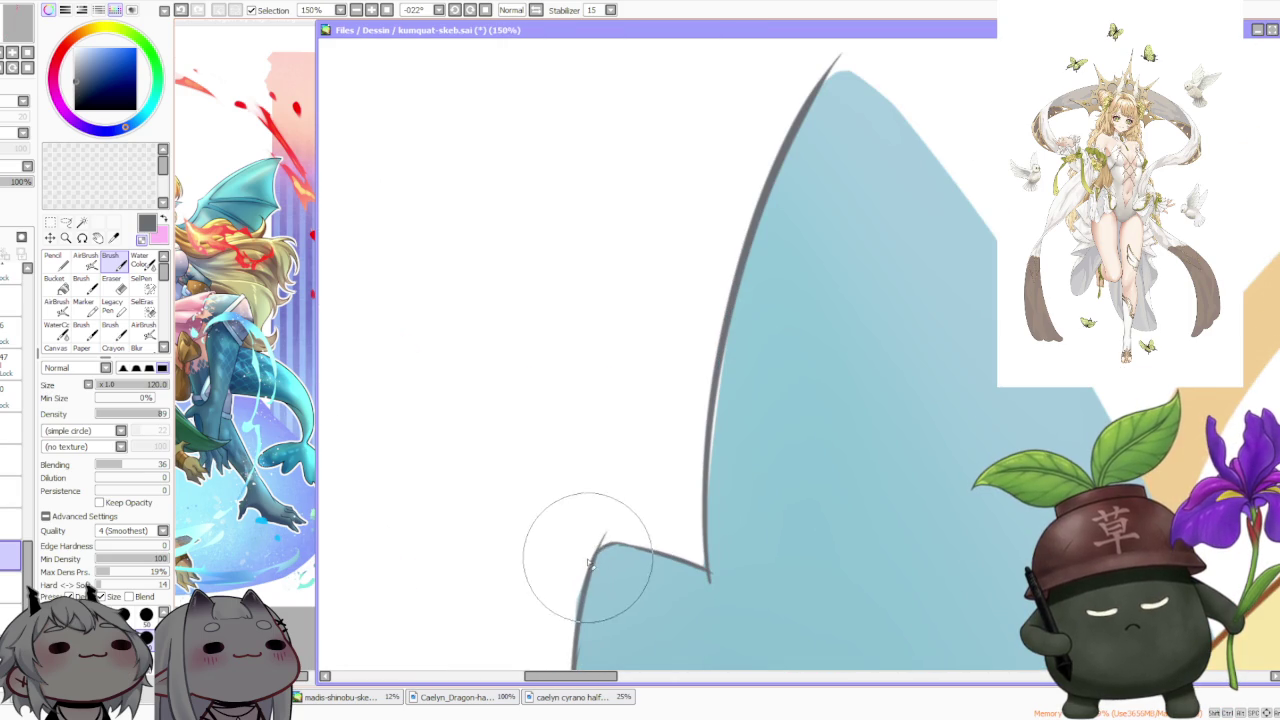
scroll(605, 531, "down", 1)
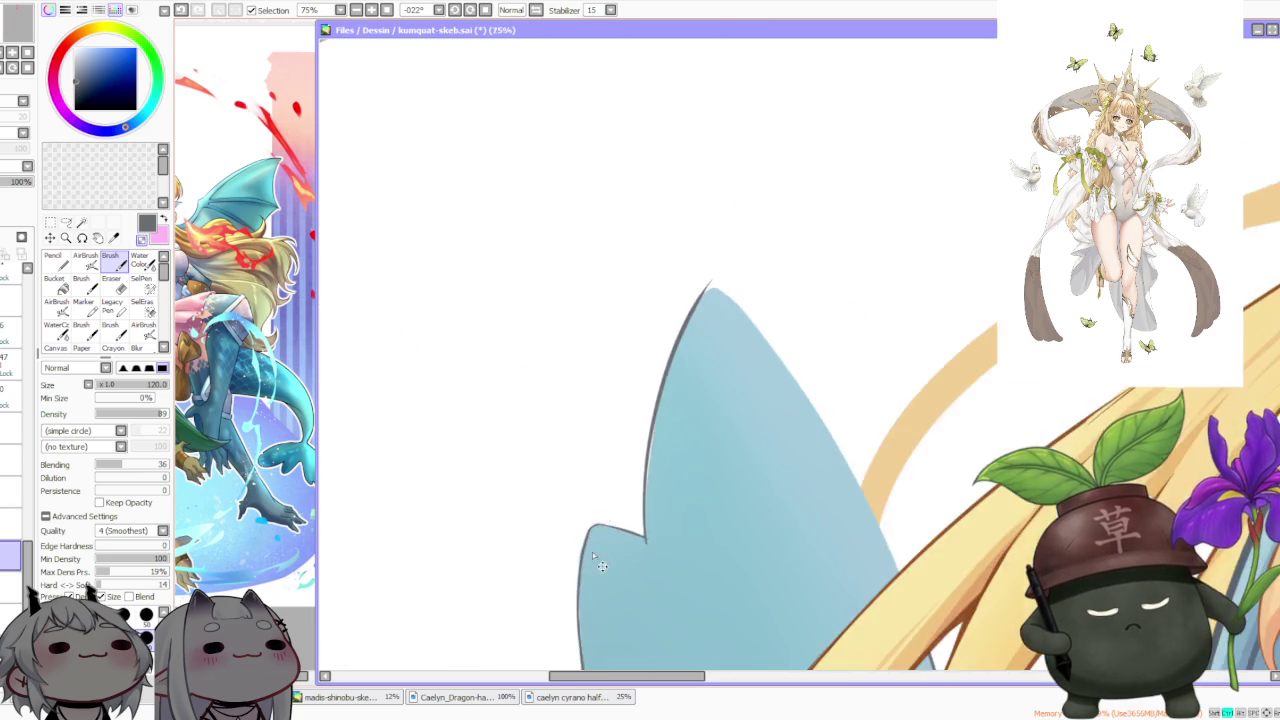
scroll(586, 534, "up", 1)
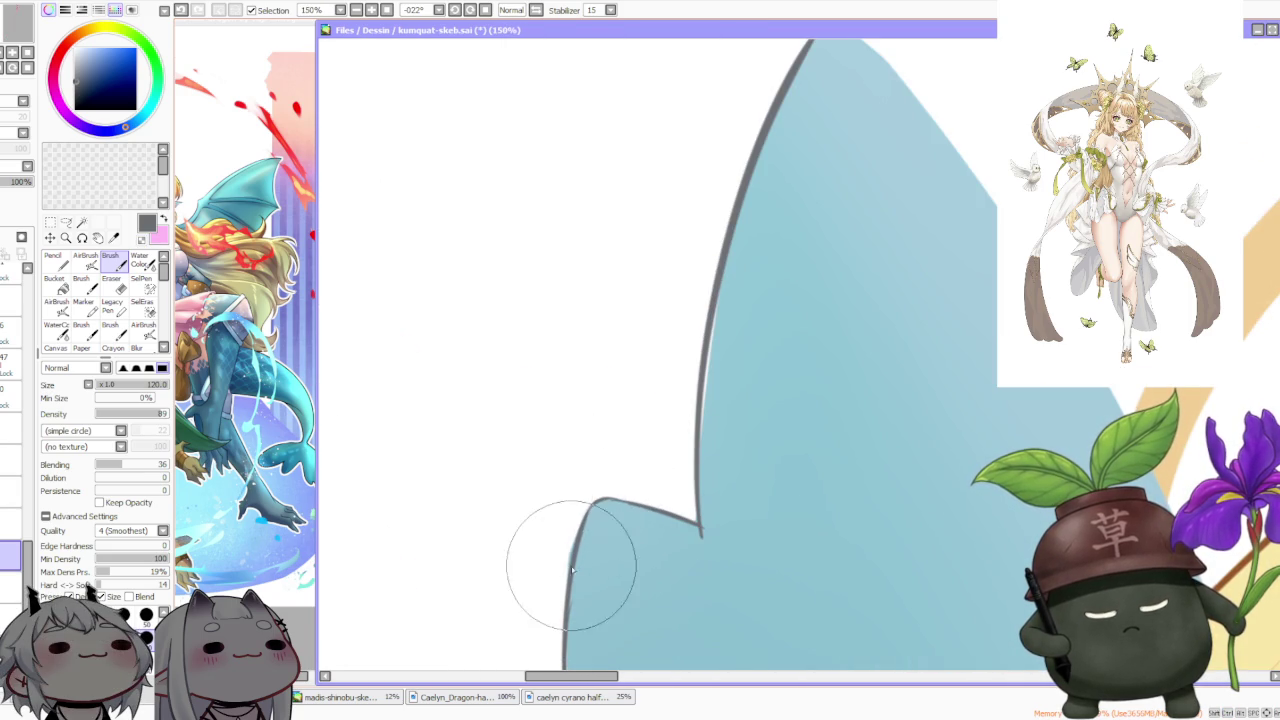
key("ctrl+z")
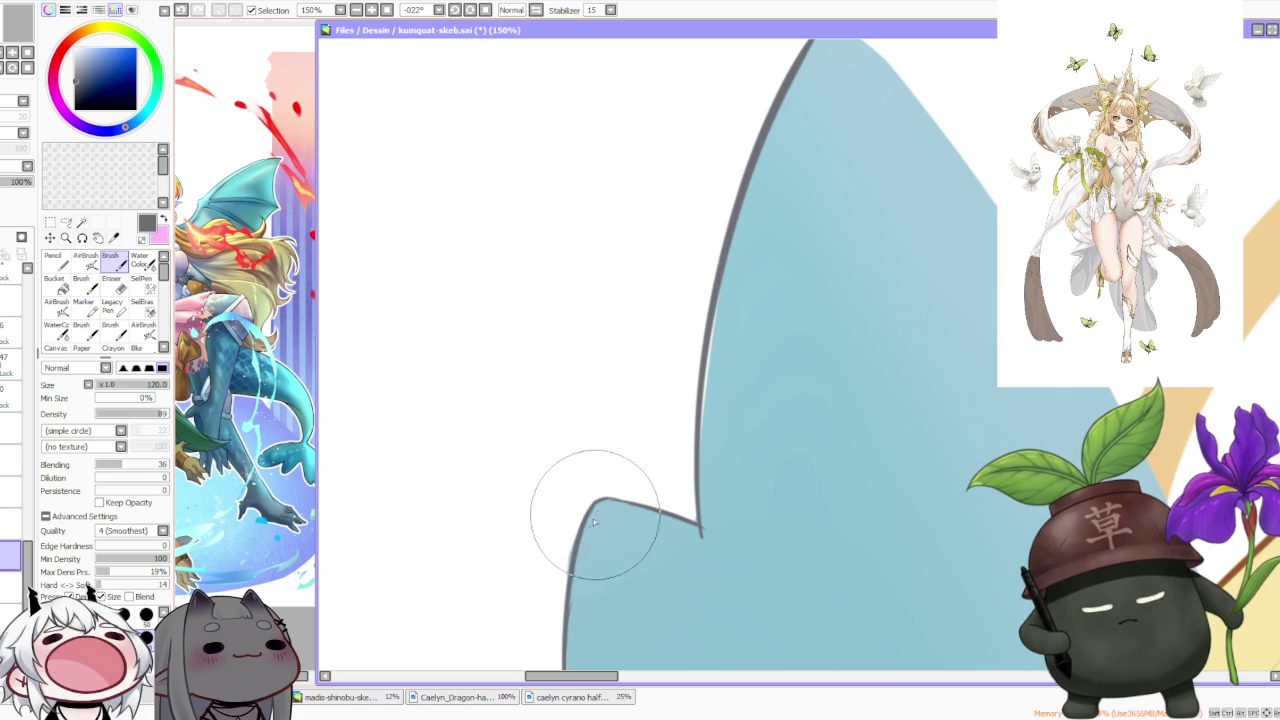
left_click_drag(595, 497, 575, 563)
scroll(617, 457, "down", 2)
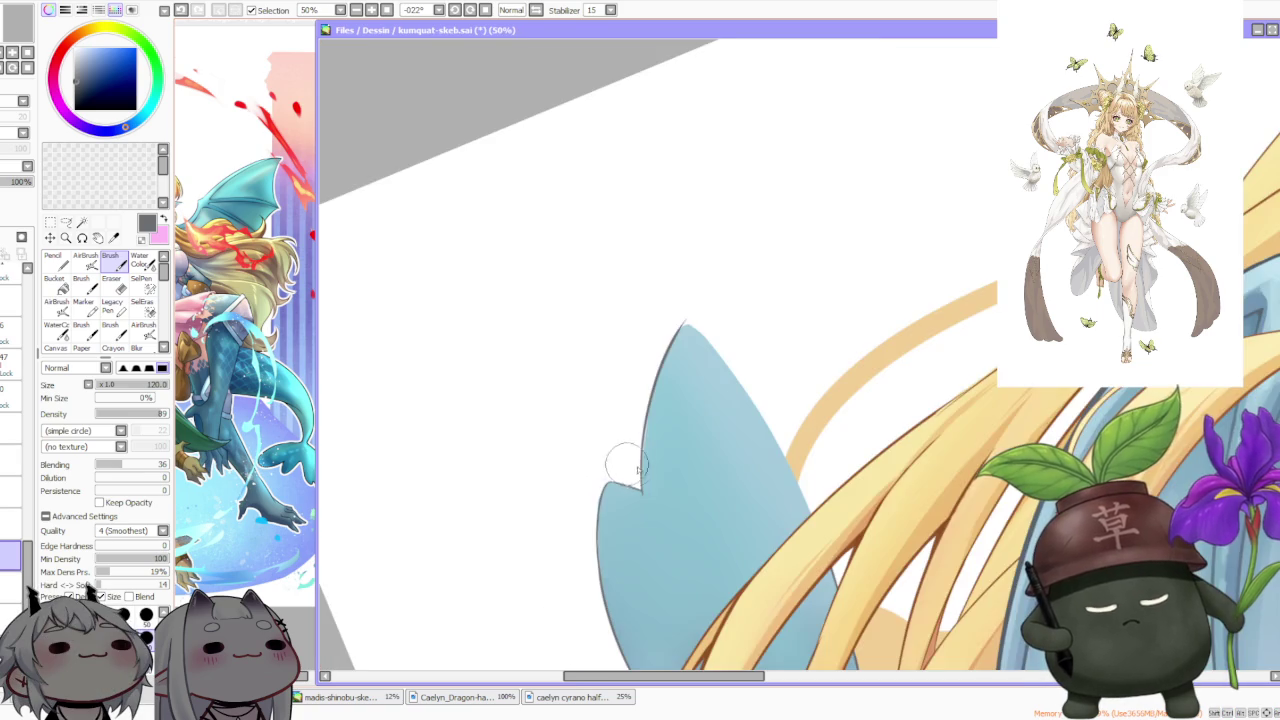
scroll(660, 410, "down", 2)
left_click(454, 9)
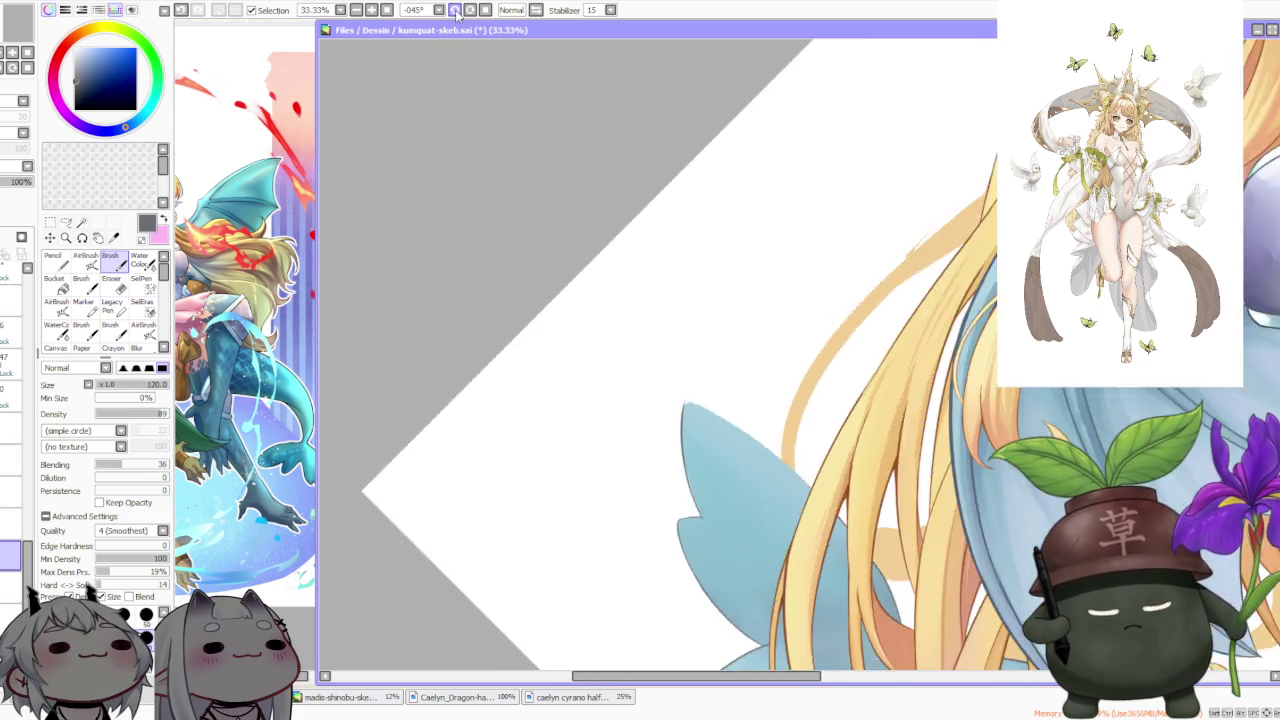
Rotate the canvas toward the fin and undo the stray grey stroke beside it
left_click(454, 9)
scroll(720, 459, "up", 4)
scroll(720, 459, "up", 1)
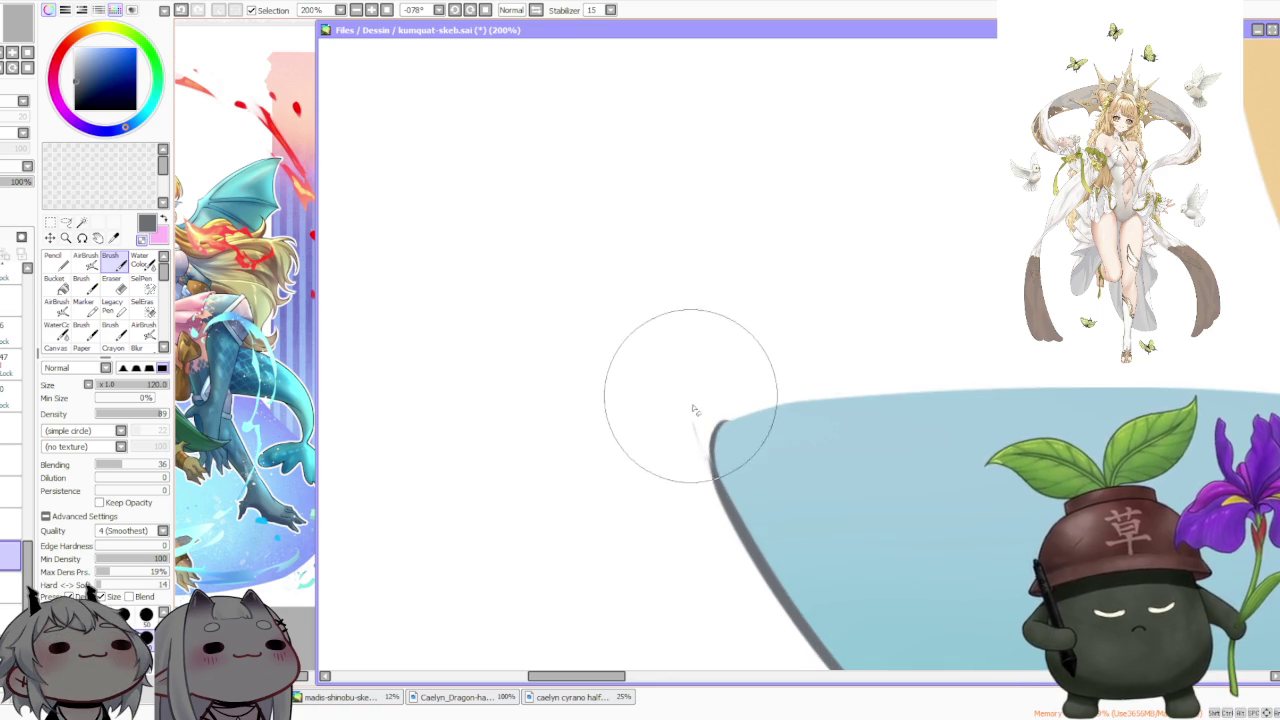
key("ctrl+z")
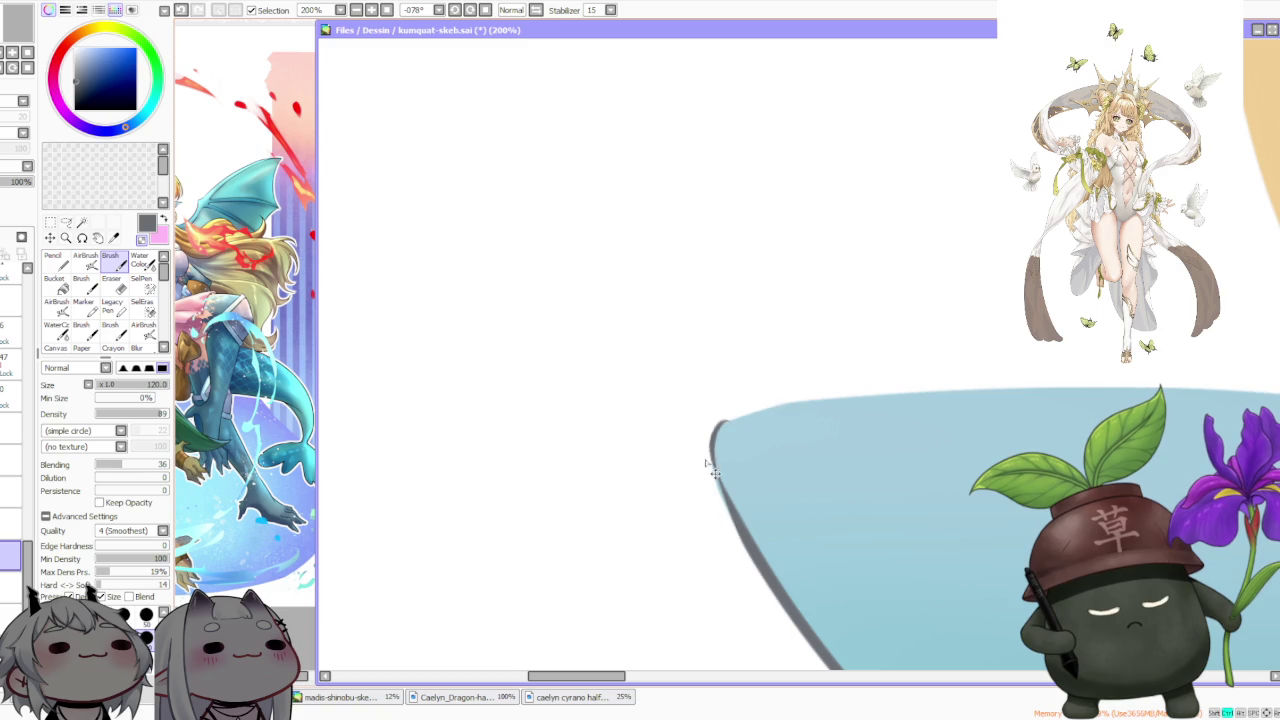
Turn the canvas view to reach the fin tip and mirror it horizontally
scroll(714, 420, "down", 3)
left_click_drag(518, 112, 570, 140)
scroll(829, 291, "down", 3)
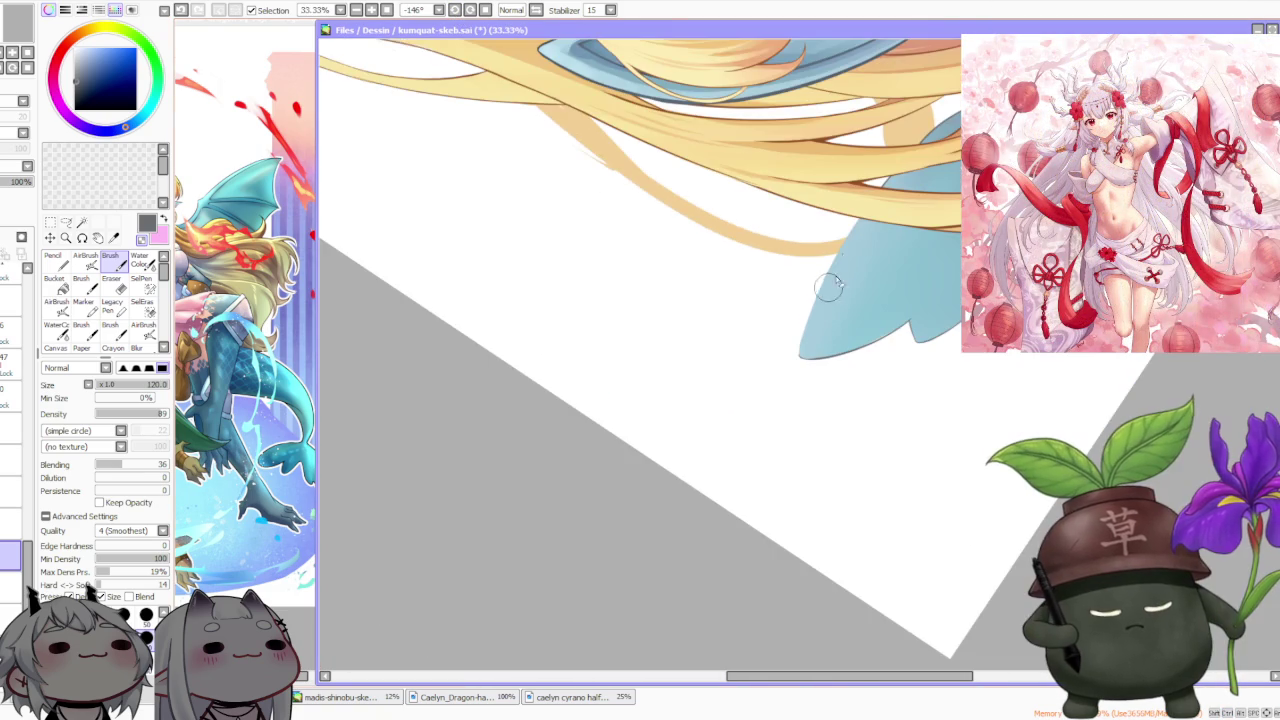
scroll(875, 252, "up", 3)
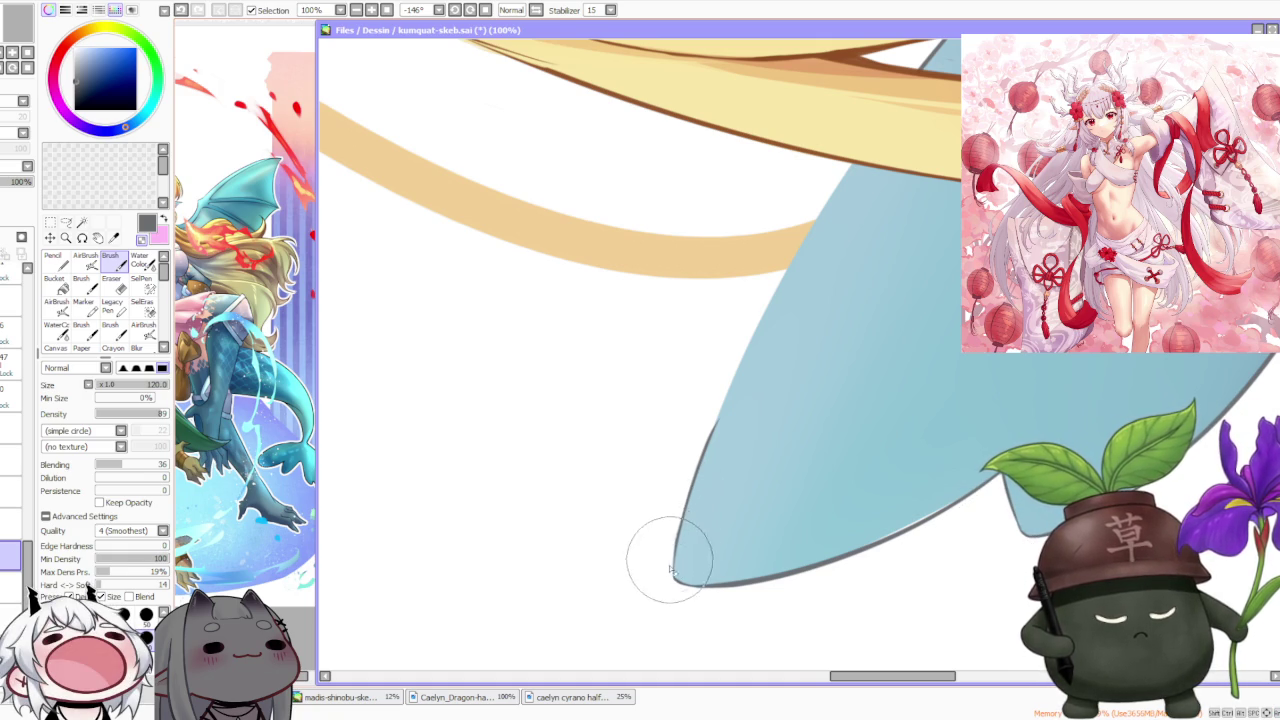
scroll(680, 505, "down", 1)
scroll(686, 491, "down", 1)
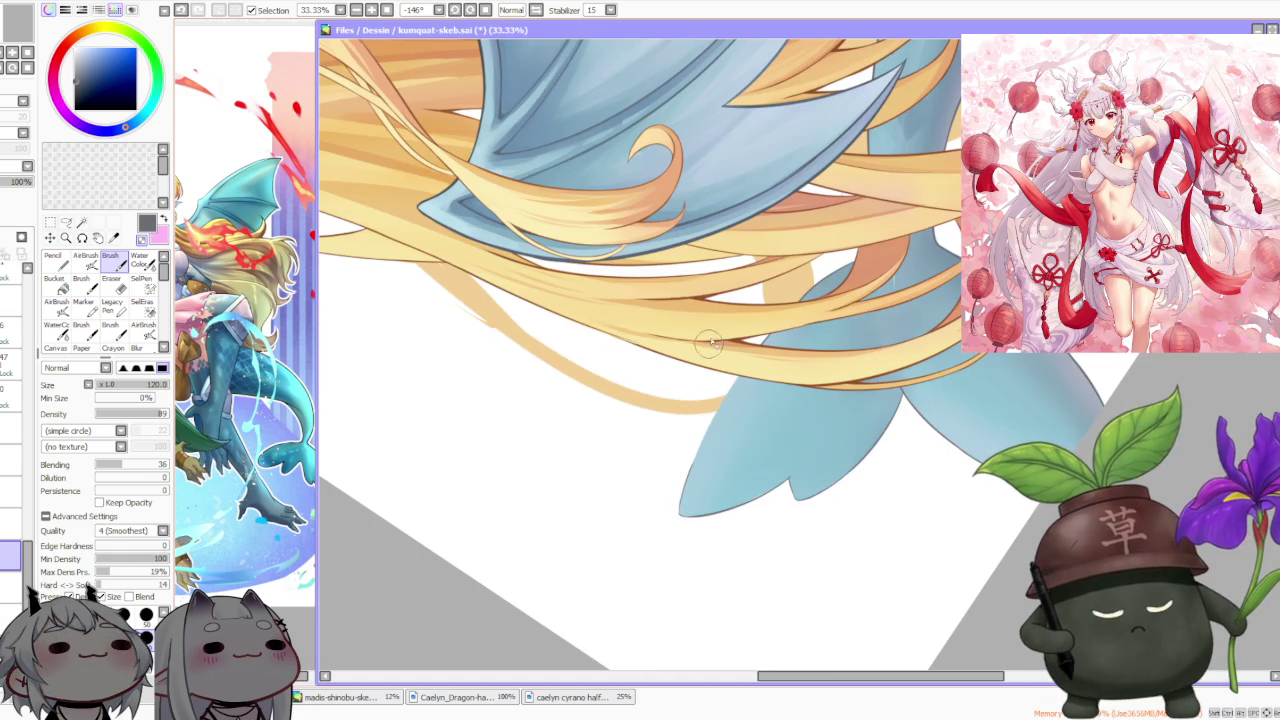
scroll(597, 63, "down", 1)
scroll(700, 150, "down", 1)
key("Insert")
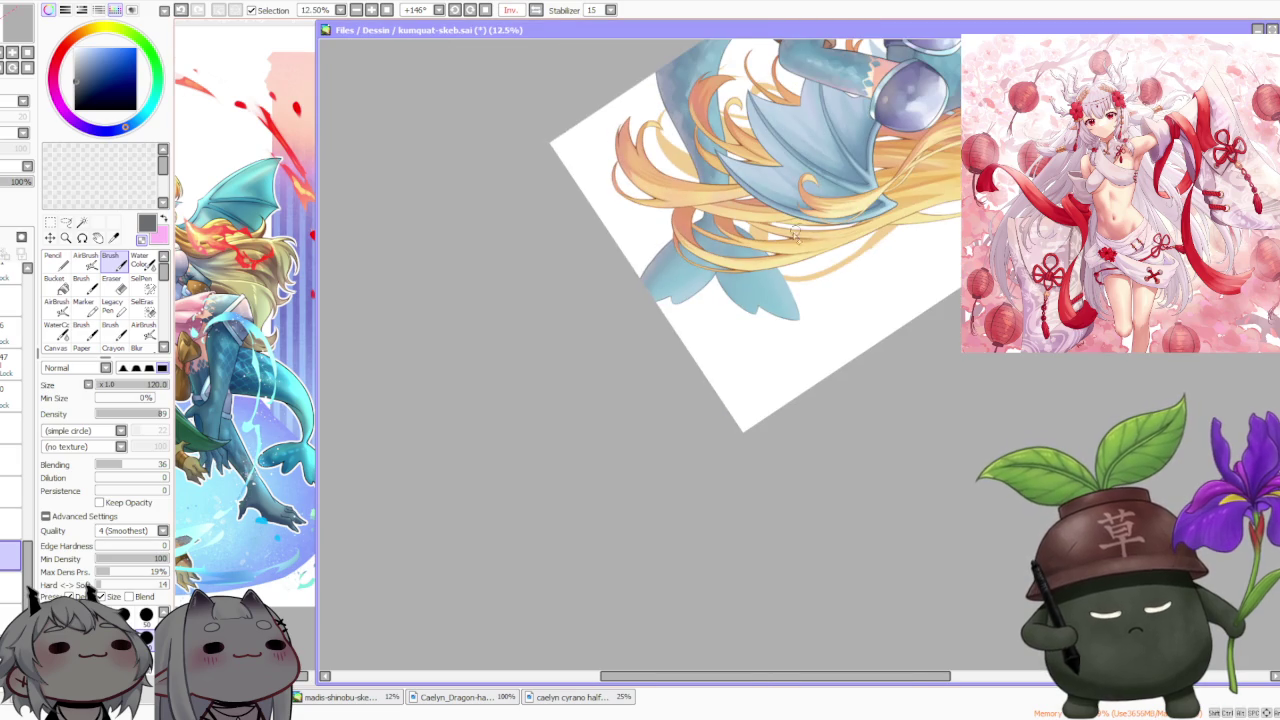
scroll(797, 230, "up", 1)
scroll(803, 185, "up", 1)
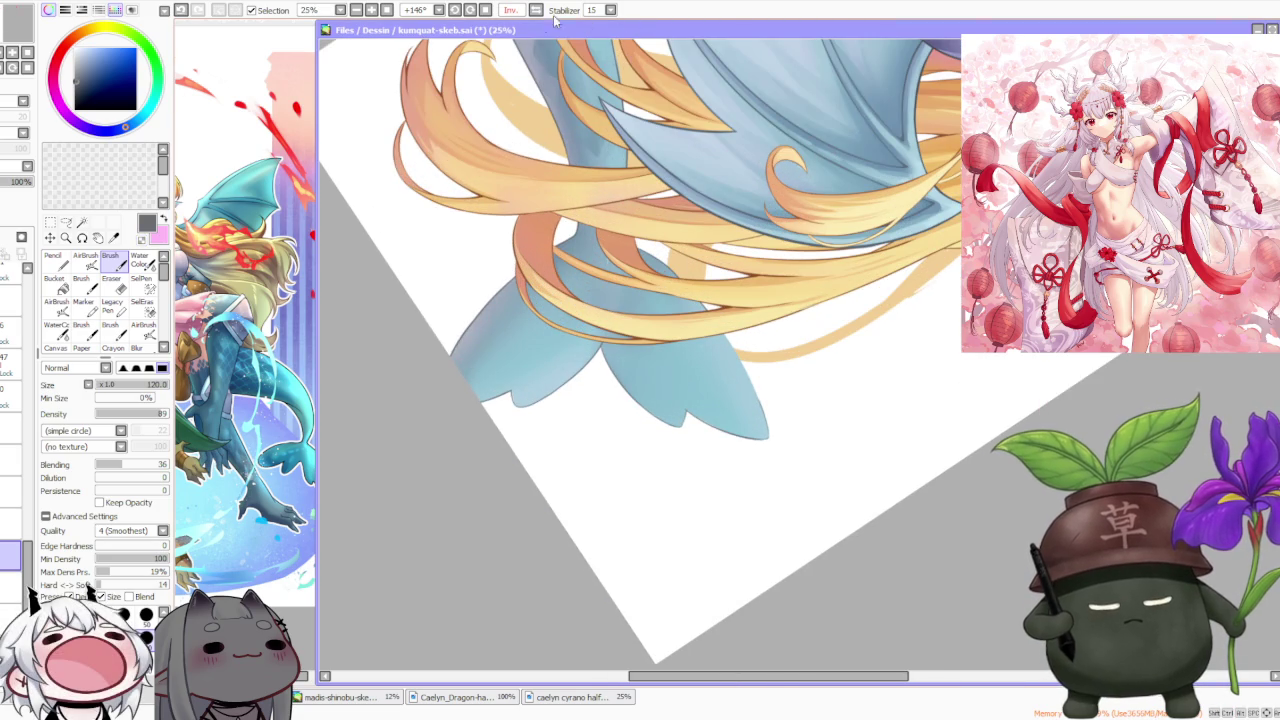
key("Insert")
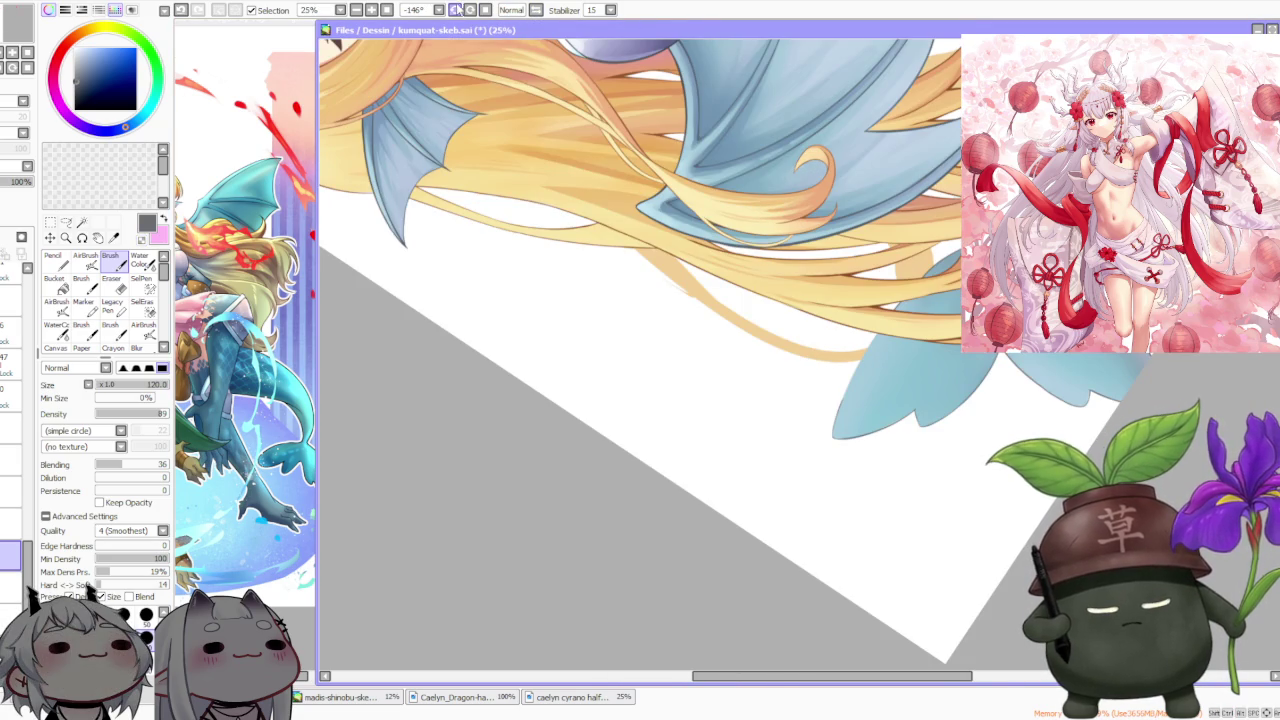
left_click(455, 9)
scroll(600, 300, "down", 2)
scroll(600, 300, "up", 2)
scroll(575, 349, "up", 1)
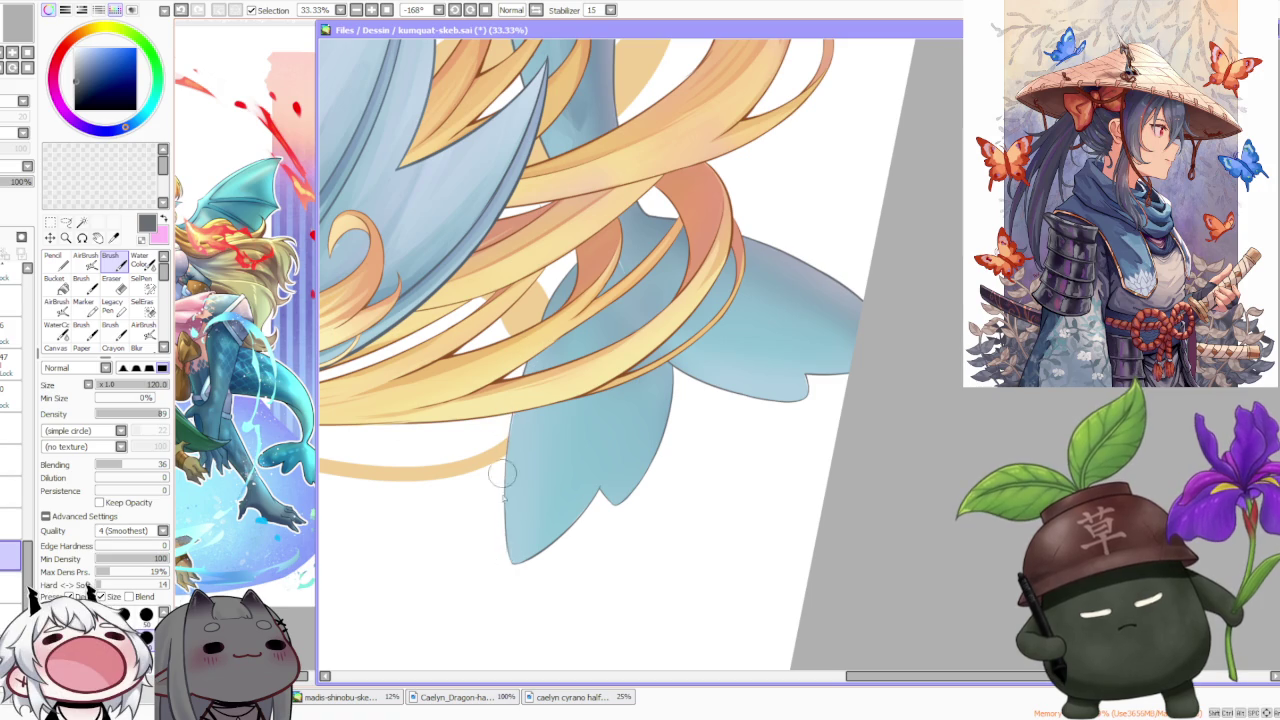
scroll(512, 560, "up", 3)
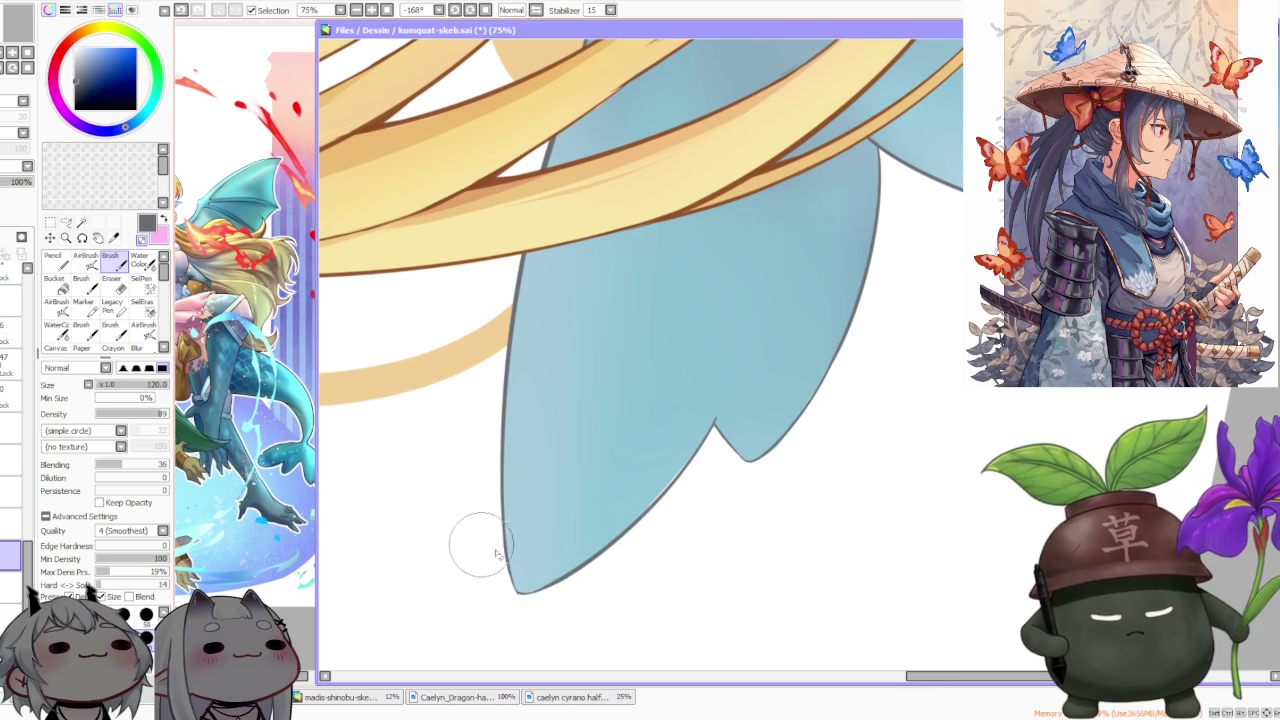
scroll(482, 549, "up", 2)
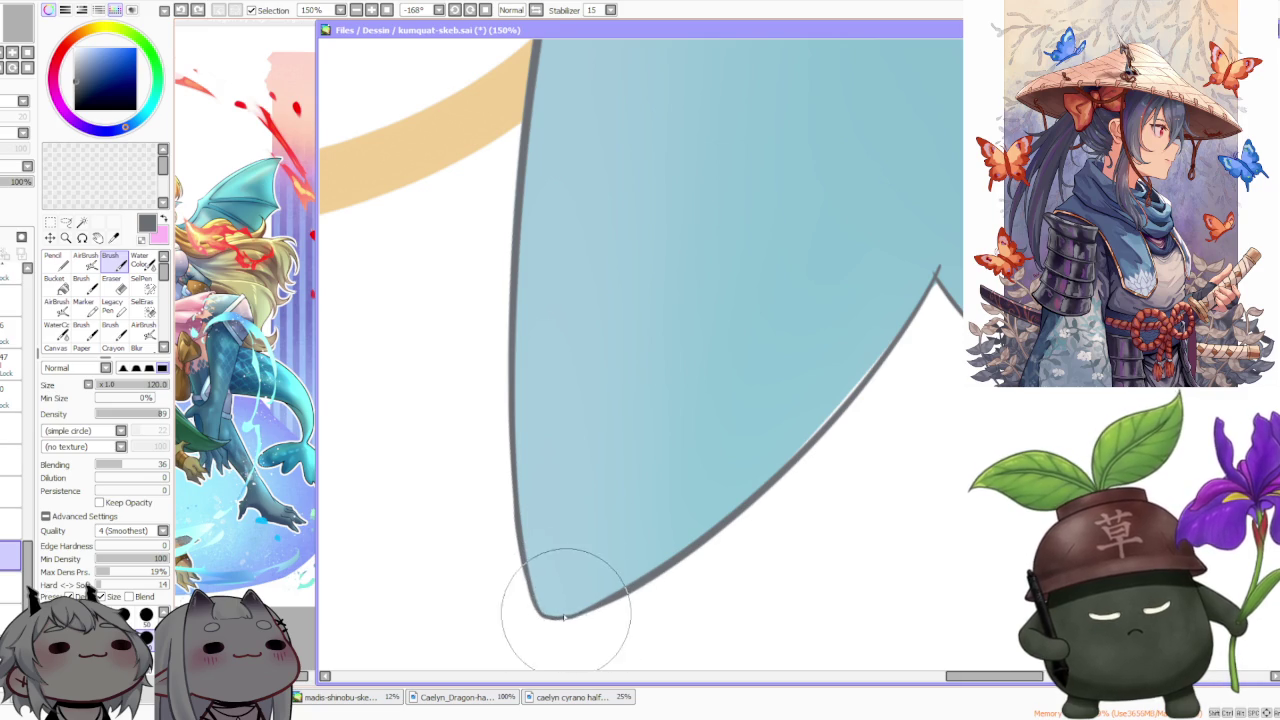
scroll(575, 600, "down", 5)
scroll(549, 337, "up", 3)
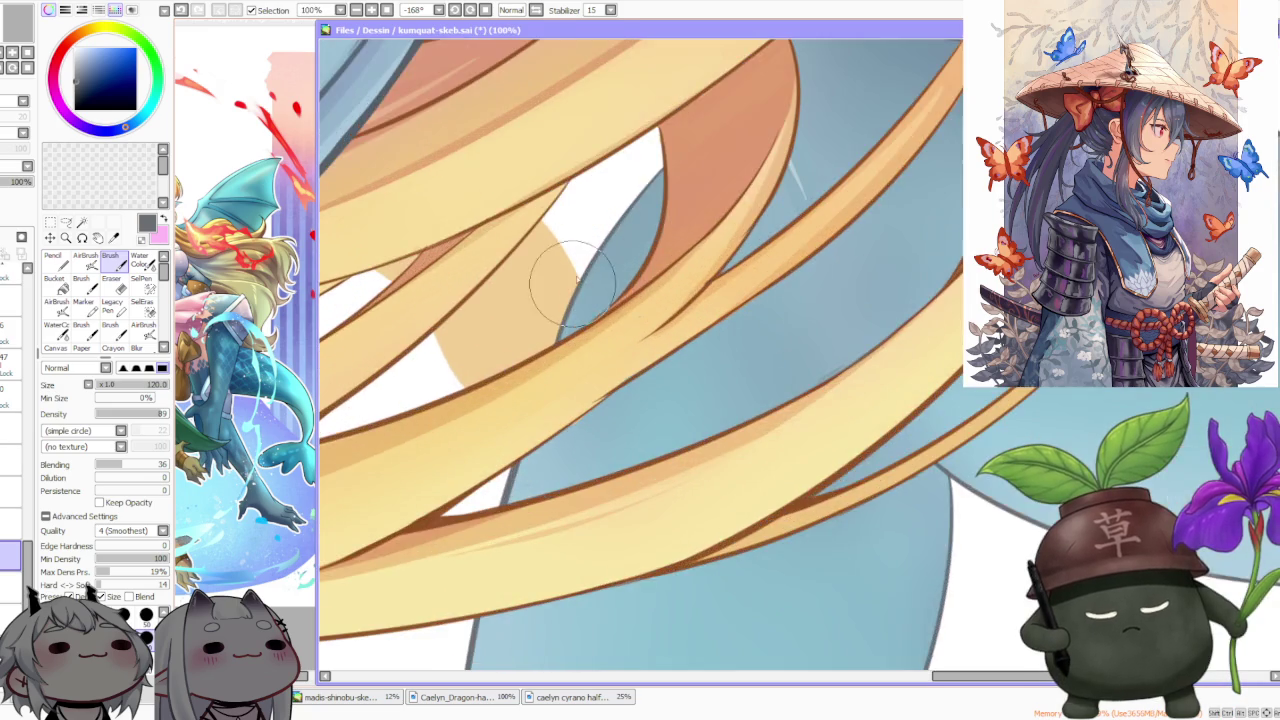
scroll(580, 260, "down", 2)
scroll(600, 220, "down", 2)
scroll(616, 180, "up", 1)
scroll(616, 180, "up", 3)
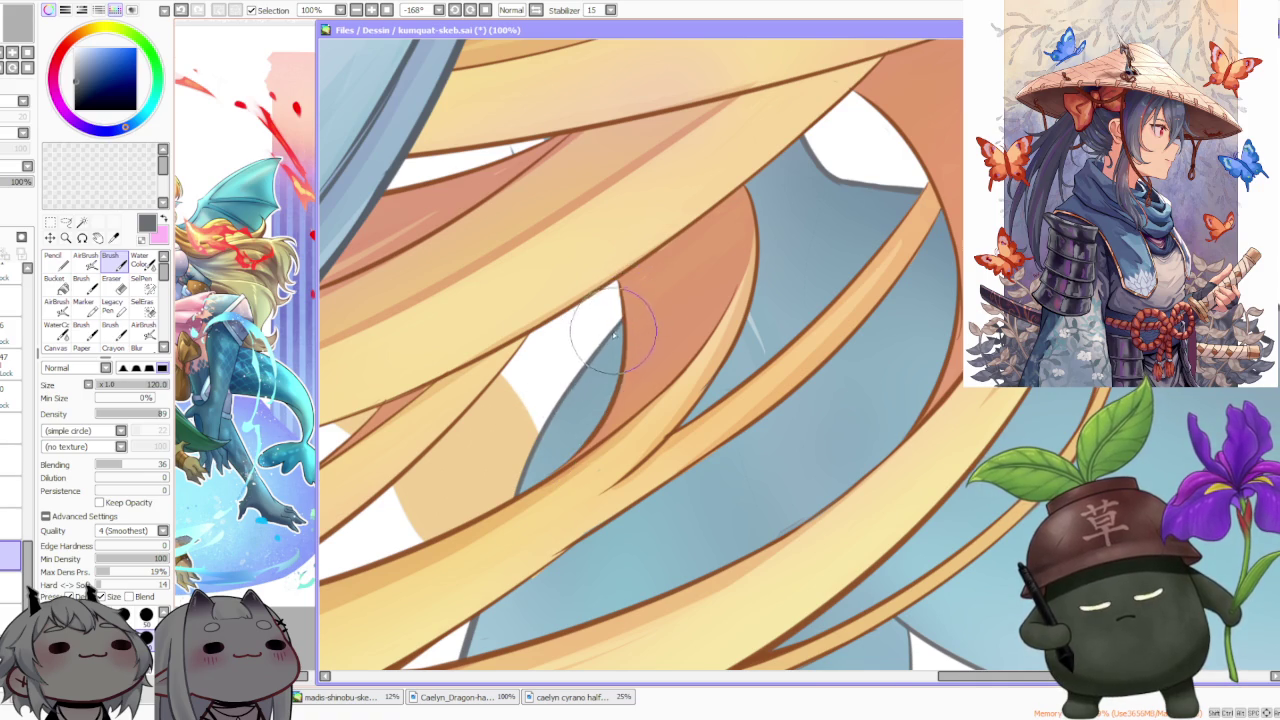
scroll(615, 335, "down", 2)
scroll(615, 335, "down", 2)
scroll(614, 500, "up", 3)
scroll(557, 530, "up", 2)
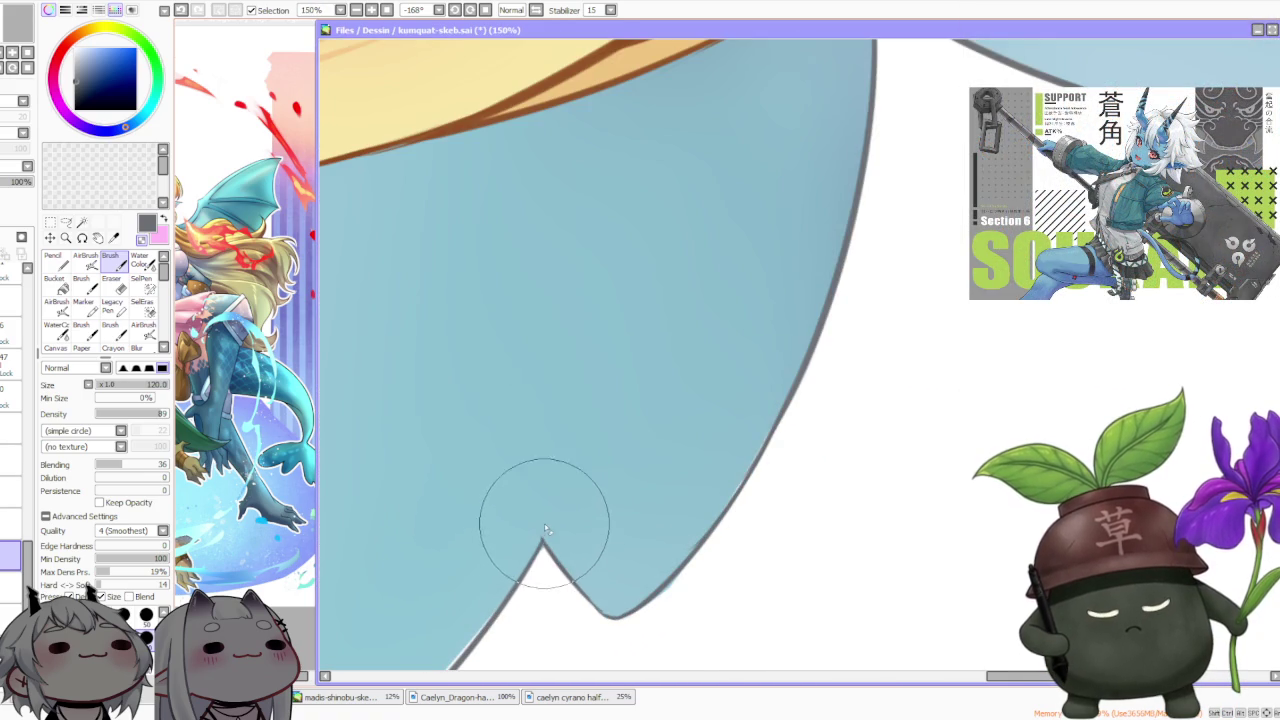
scroll(550, 490, "down", 3)
scroll(570, 360, "down", 1)
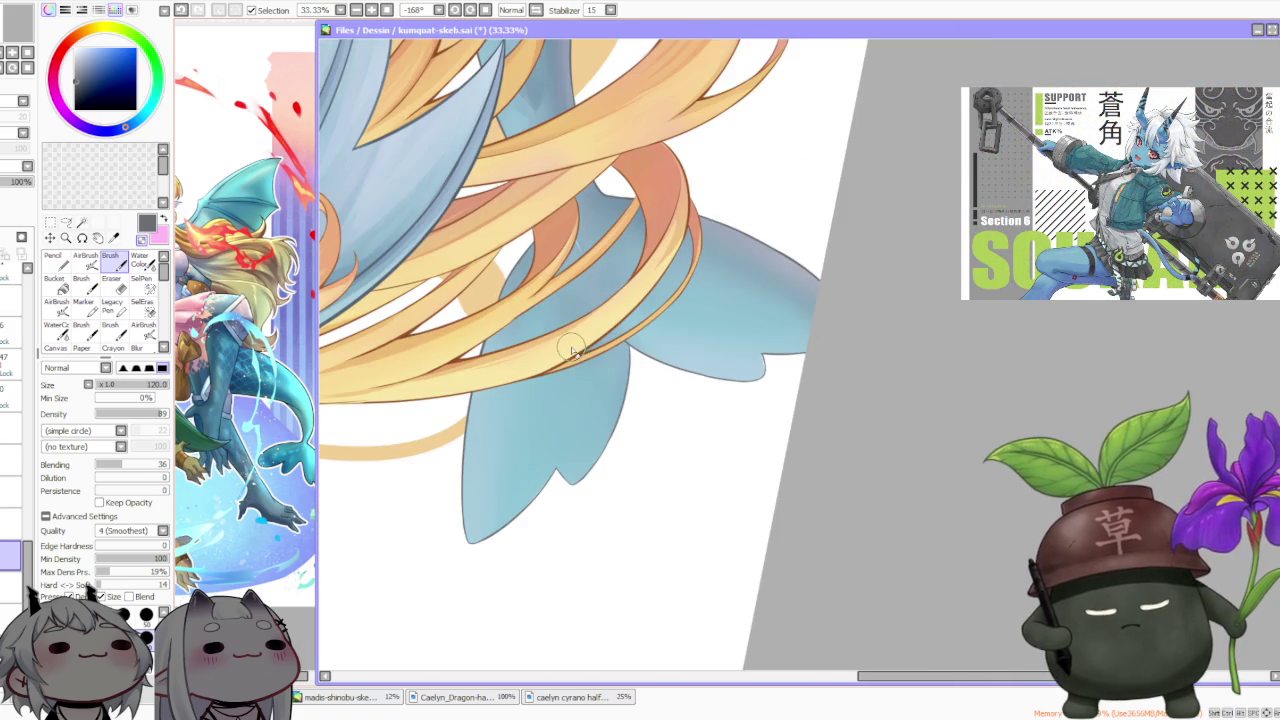
left_click(470, 10)
scroll(703, 44, "down", 2)
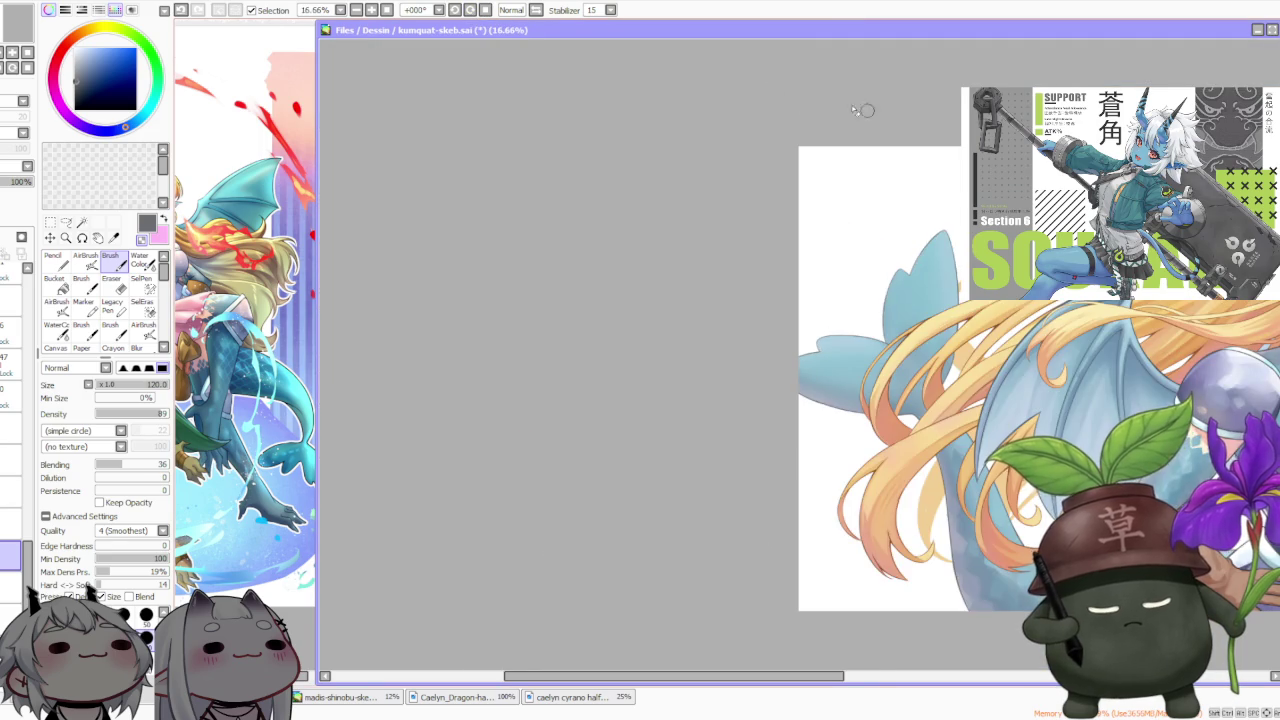
scroll(875, 140, "up", 1)
scroll(860, 200, "up", 1)
scroll(860, 220, "down", 1)
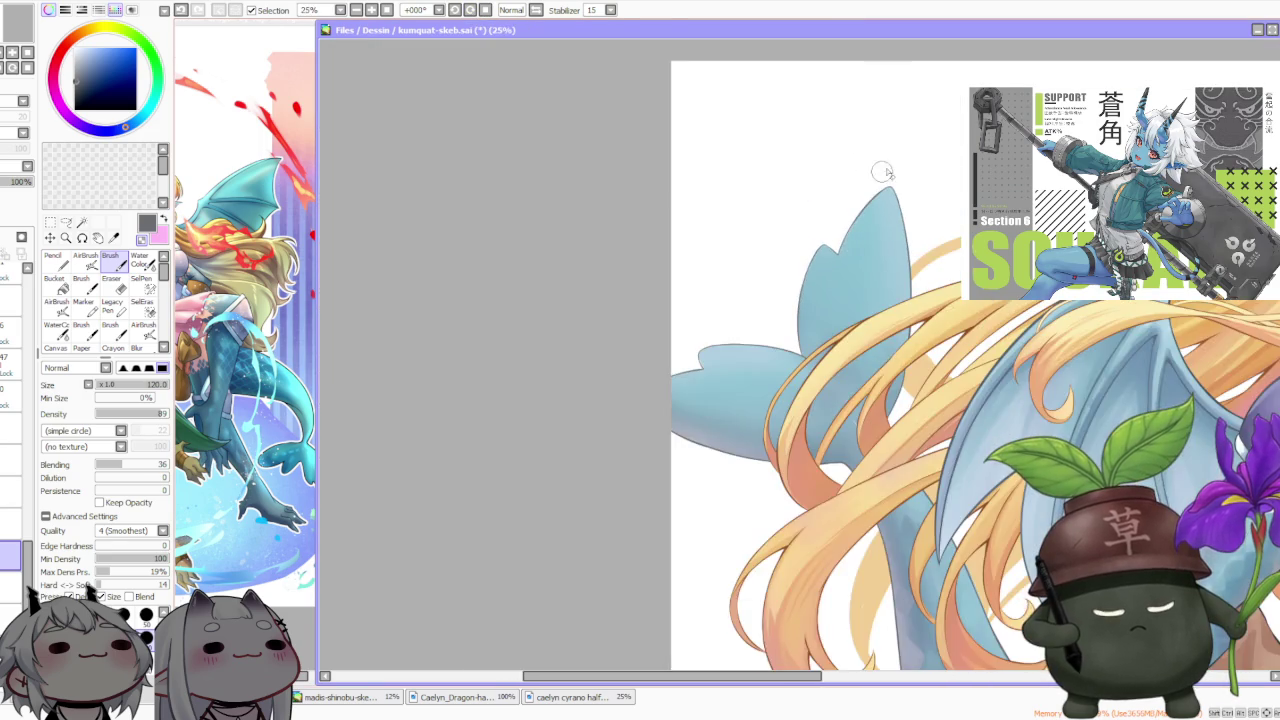
scroll(855, 215, "up", 3)
scroll(800, 300, "up", 2)
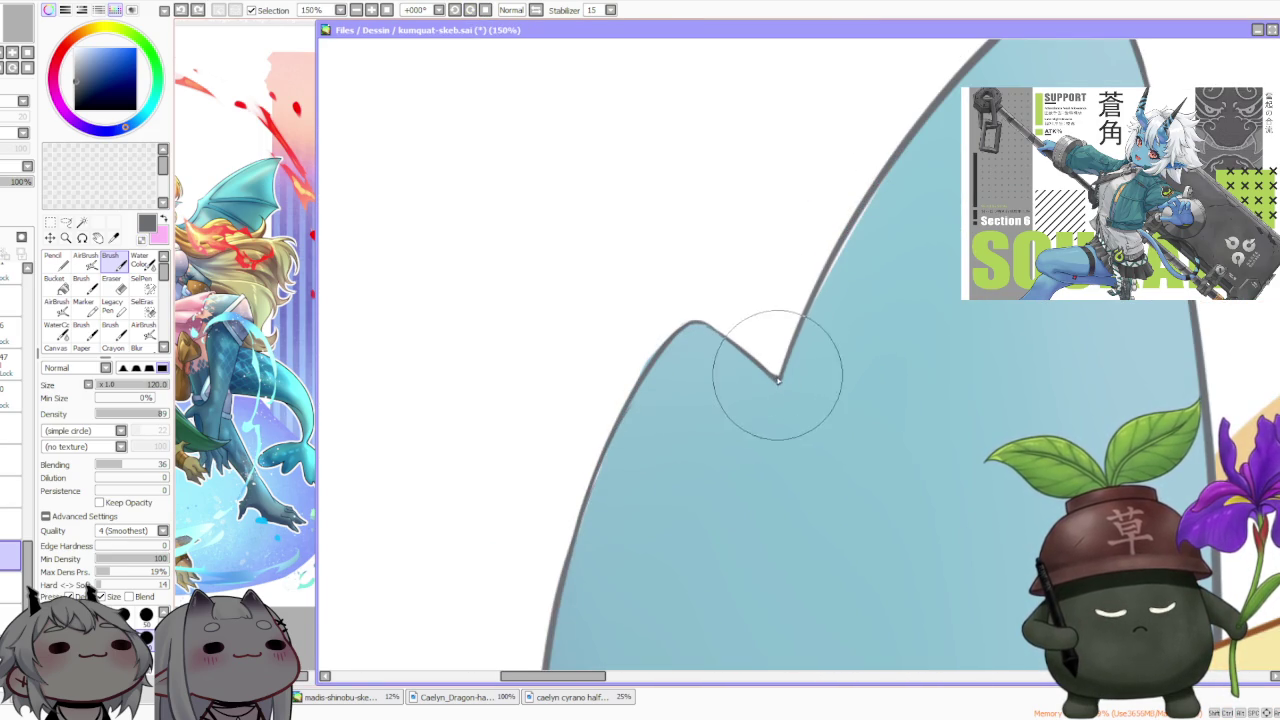
scroll(780, 370, "down", 1)
scroll(760, 350, "down", 2)
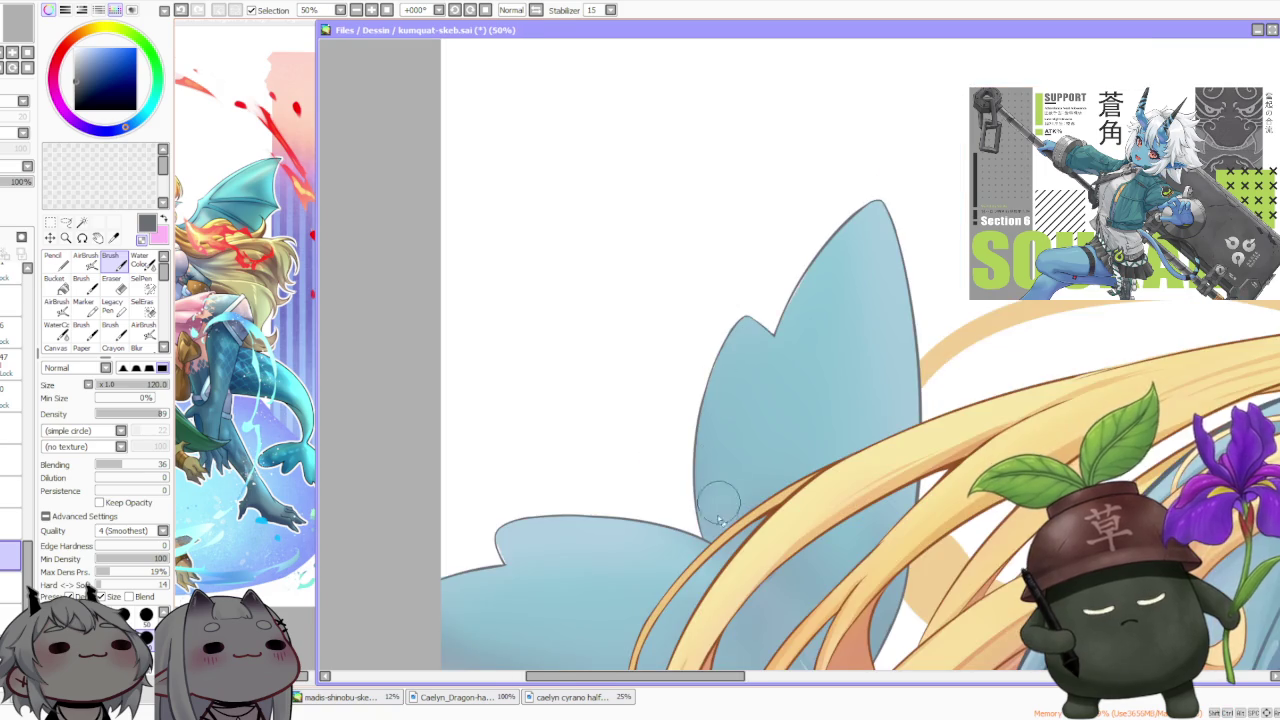
scroll(705, 520, "up", 1)
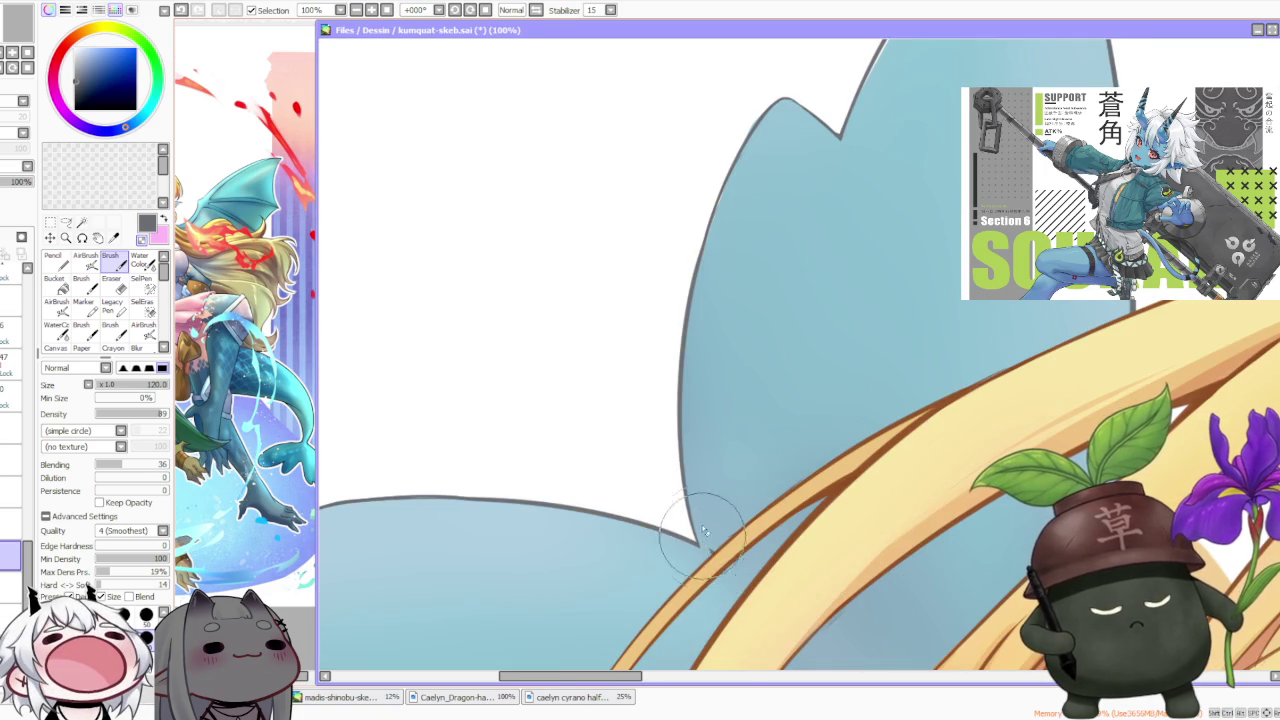
scroll(732, 553, "up", 2)
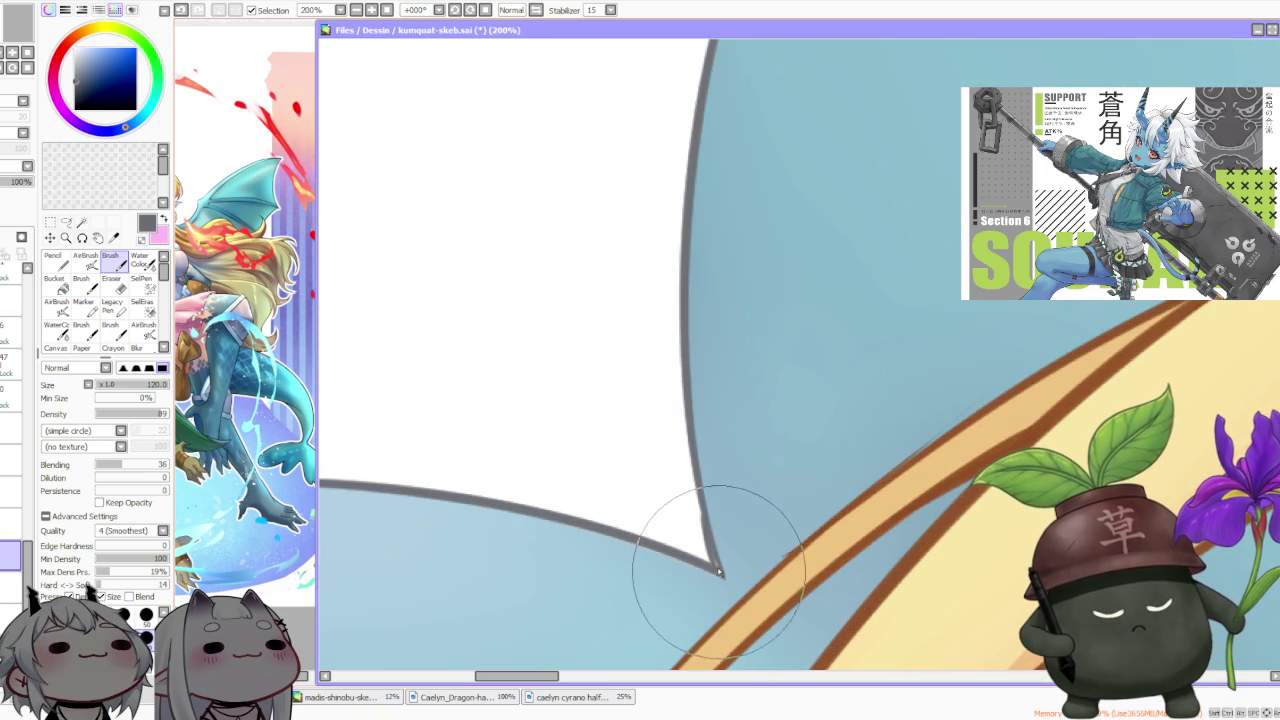
key("ctrl")
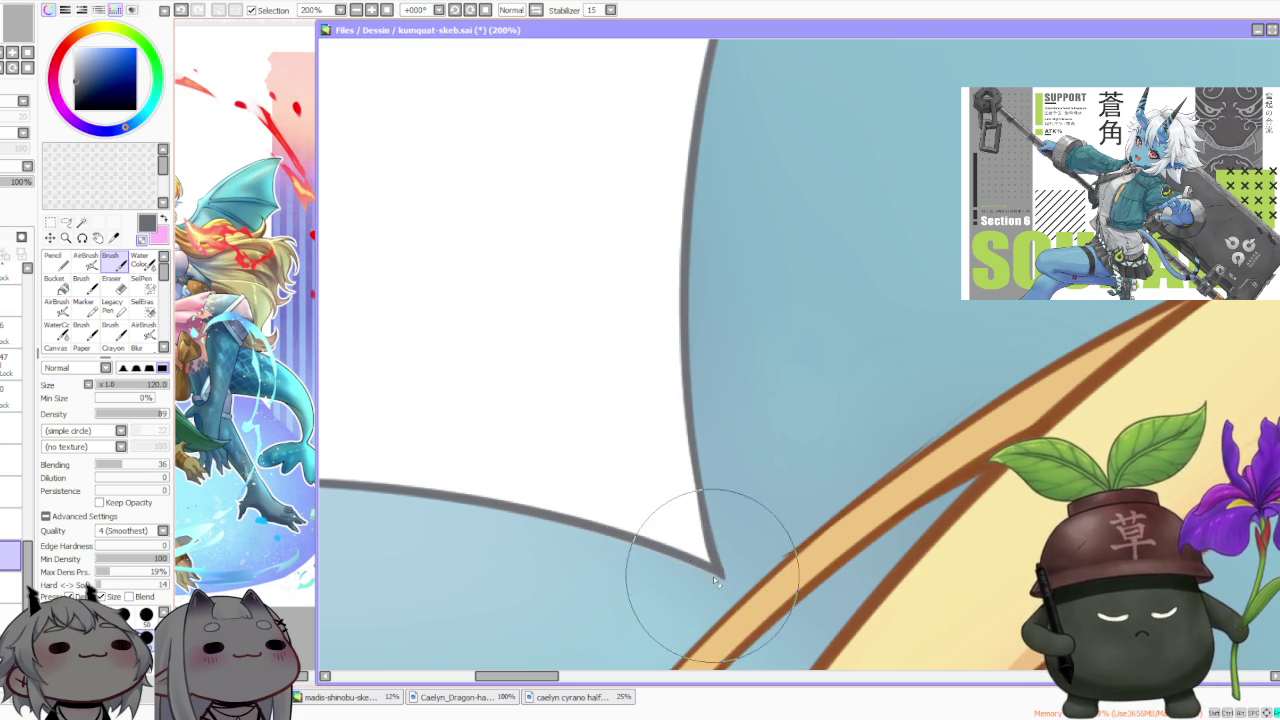
scroll(718, 577, "down", 2)
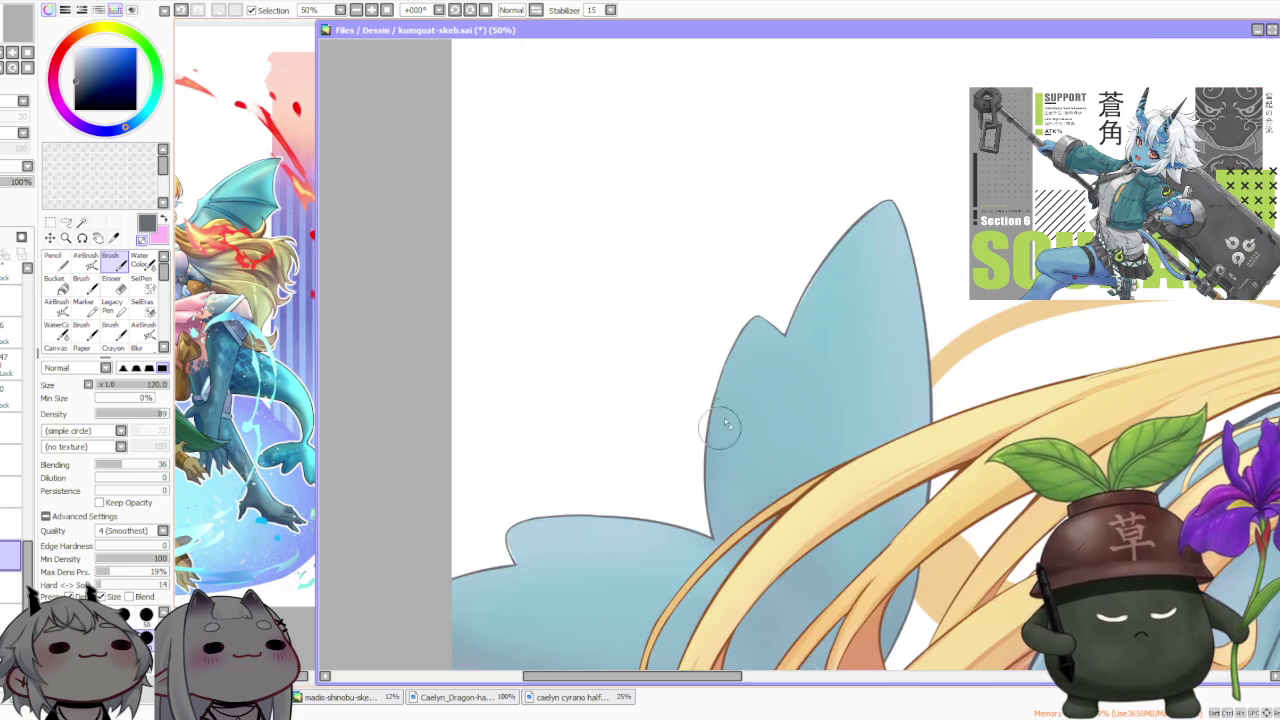
scroll(780, 460, "down", 1)
scroll(836, 350, "down", 2)
scroll(846, 322, "up", 1)
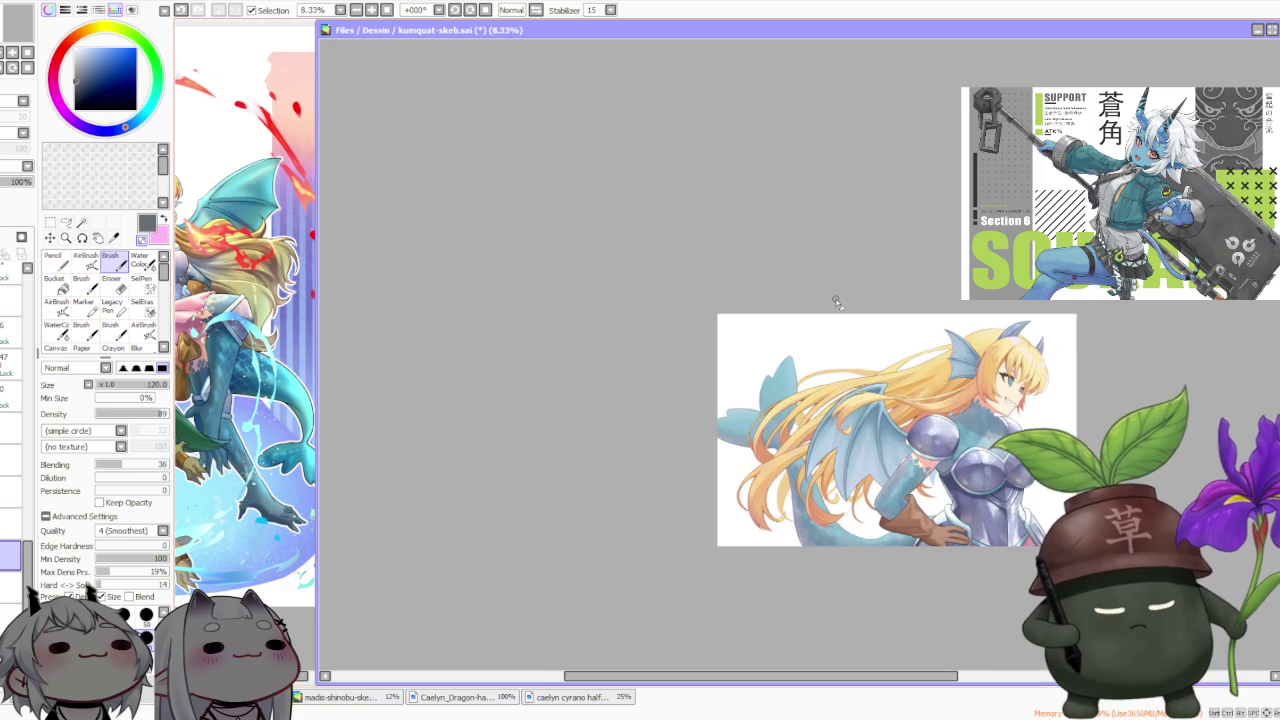
Activate the drawing window and sample the light blue of the wing fin
scroll(836, 303, "down", 1)
scroll(956, 302, "up", 1)
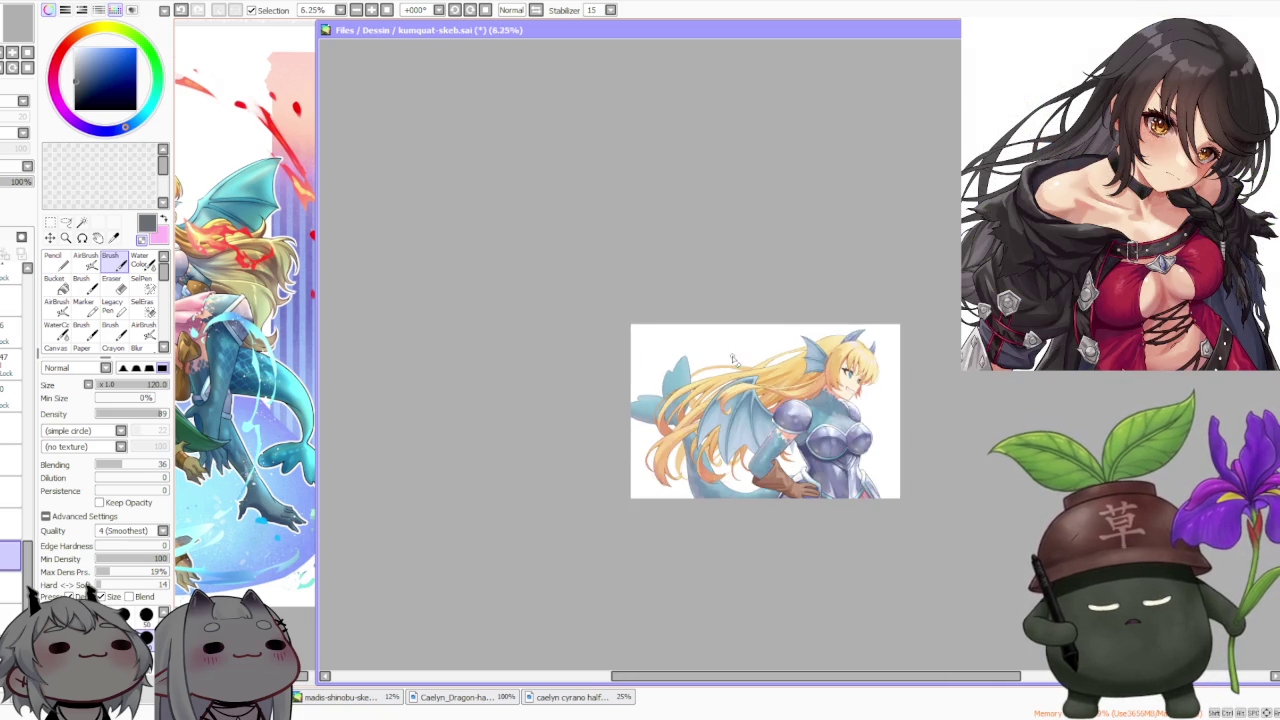
scroll(731, 358, "up", 1)
scroll(735, 363, "down", 1)
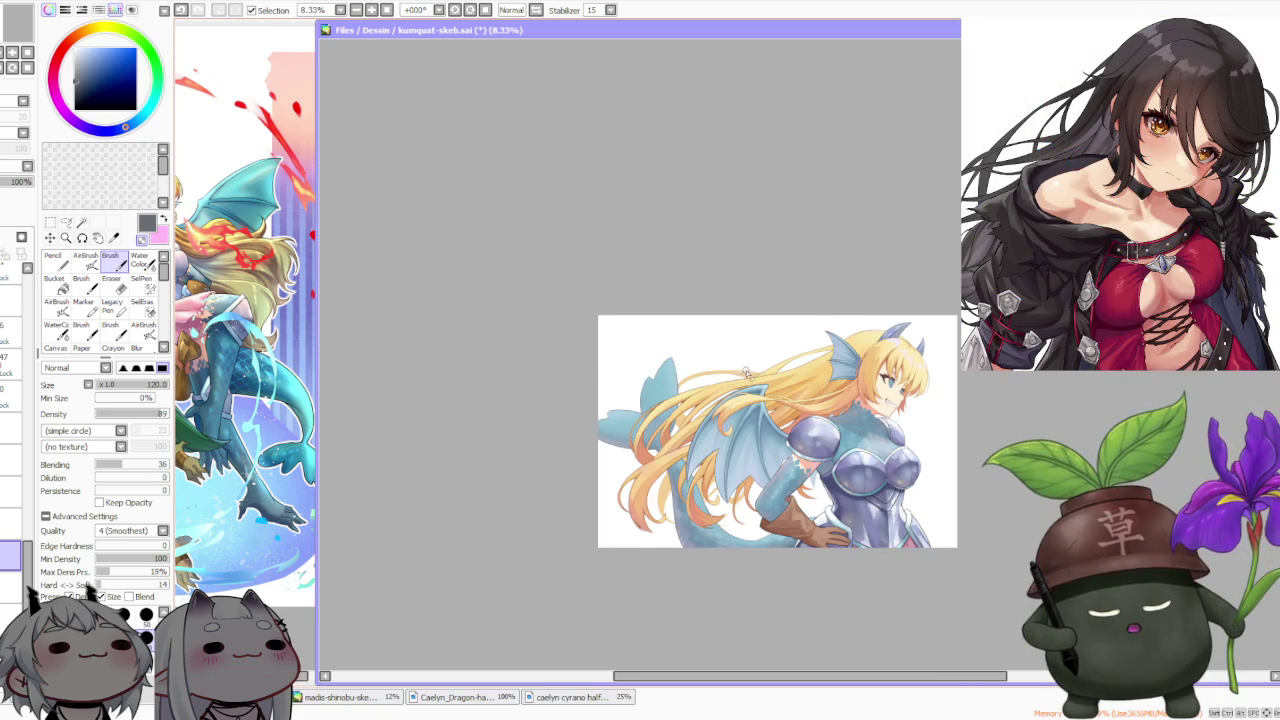
scroll(748, 375, "up", 1)
scroll(840, 510, "down", 2)
scroll(950, 522, "up", 2)
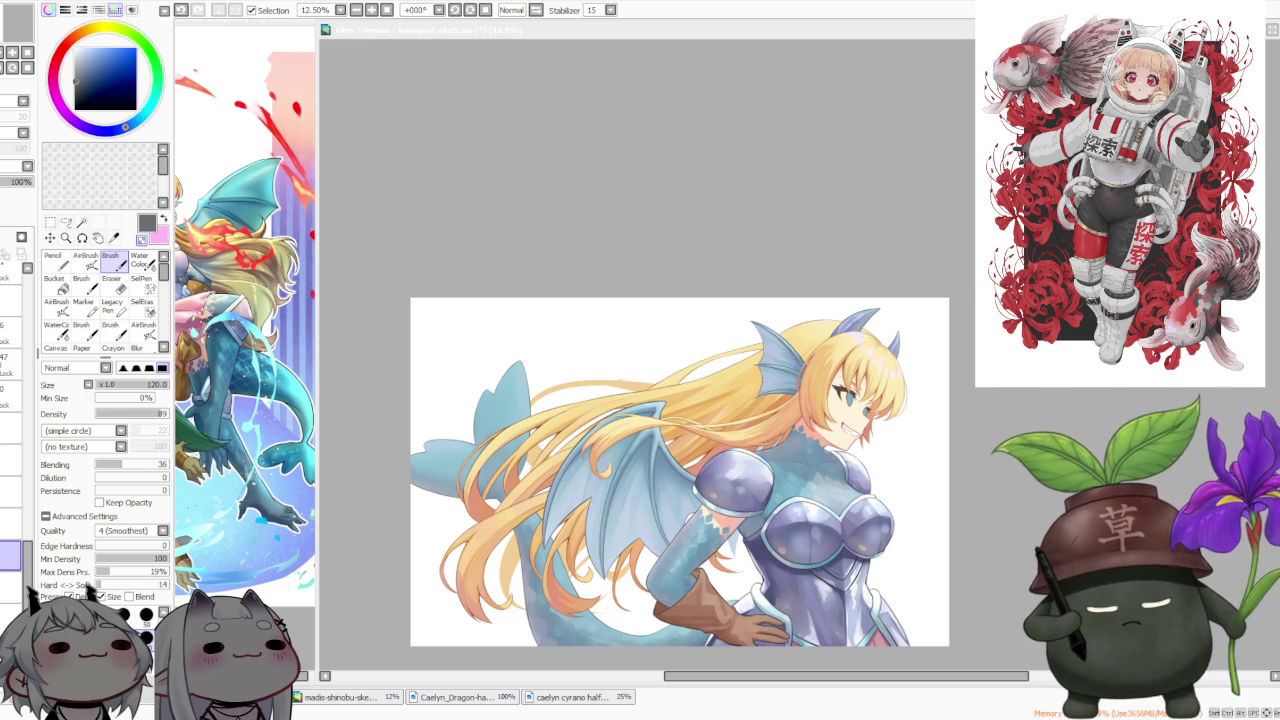
scroll(541, 478, "down", 1)
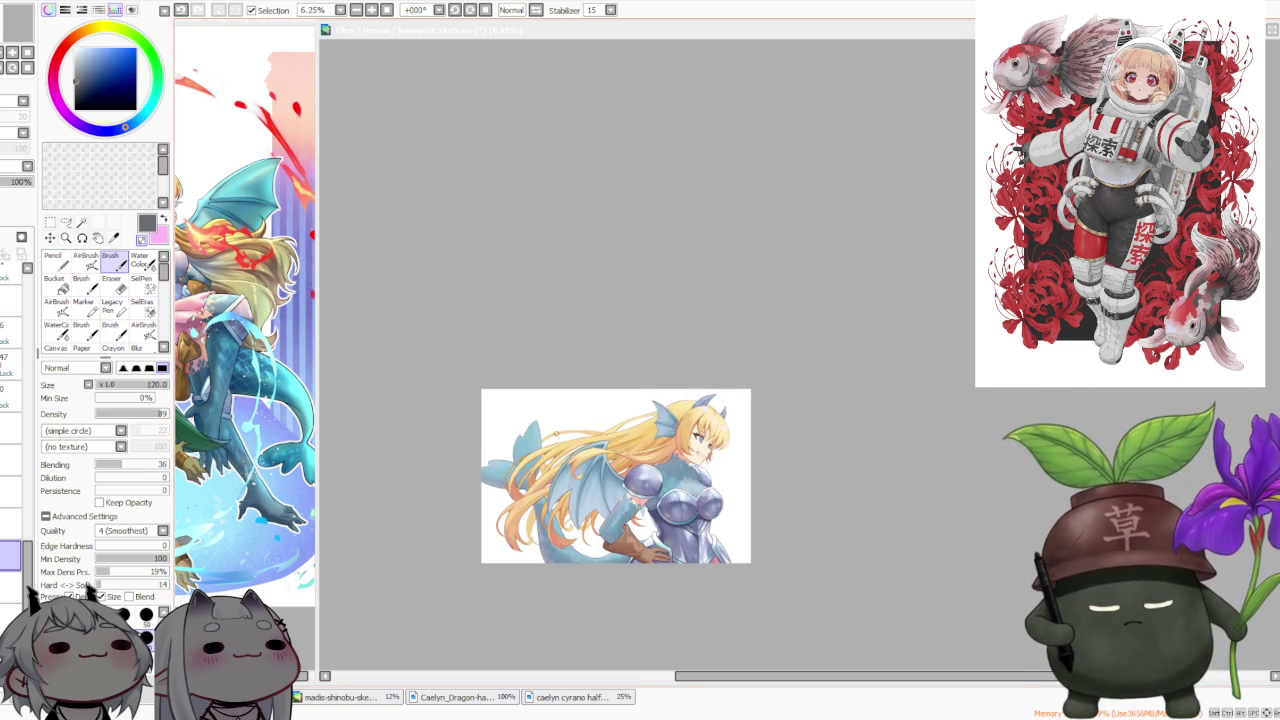
scroll(562, 491, "up", 2)
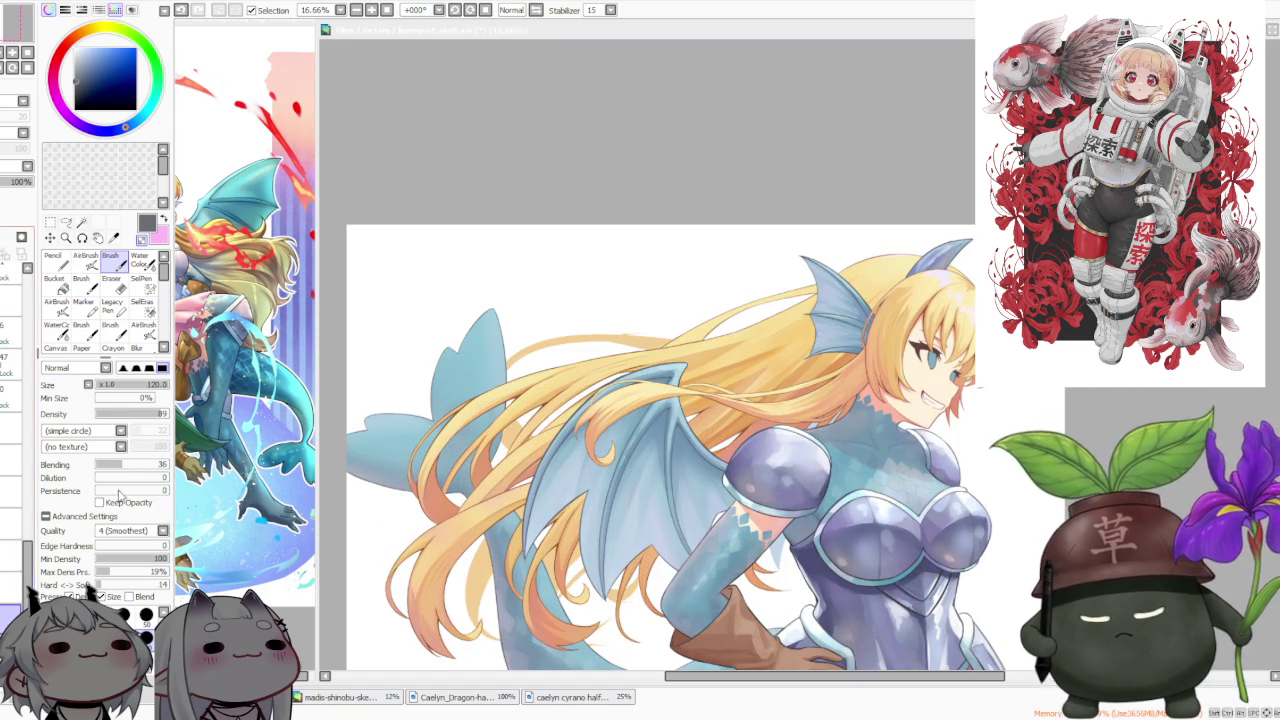
left_click(712, 147)
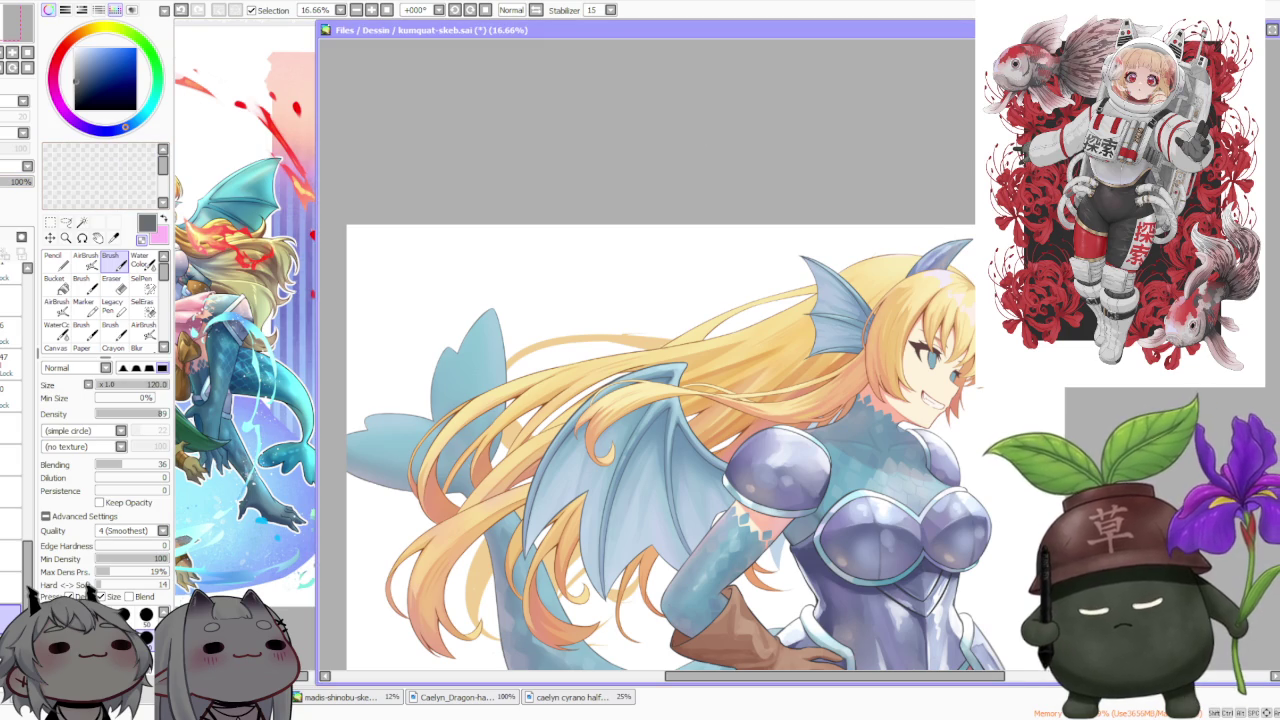
left_click(397, 425, "alt")
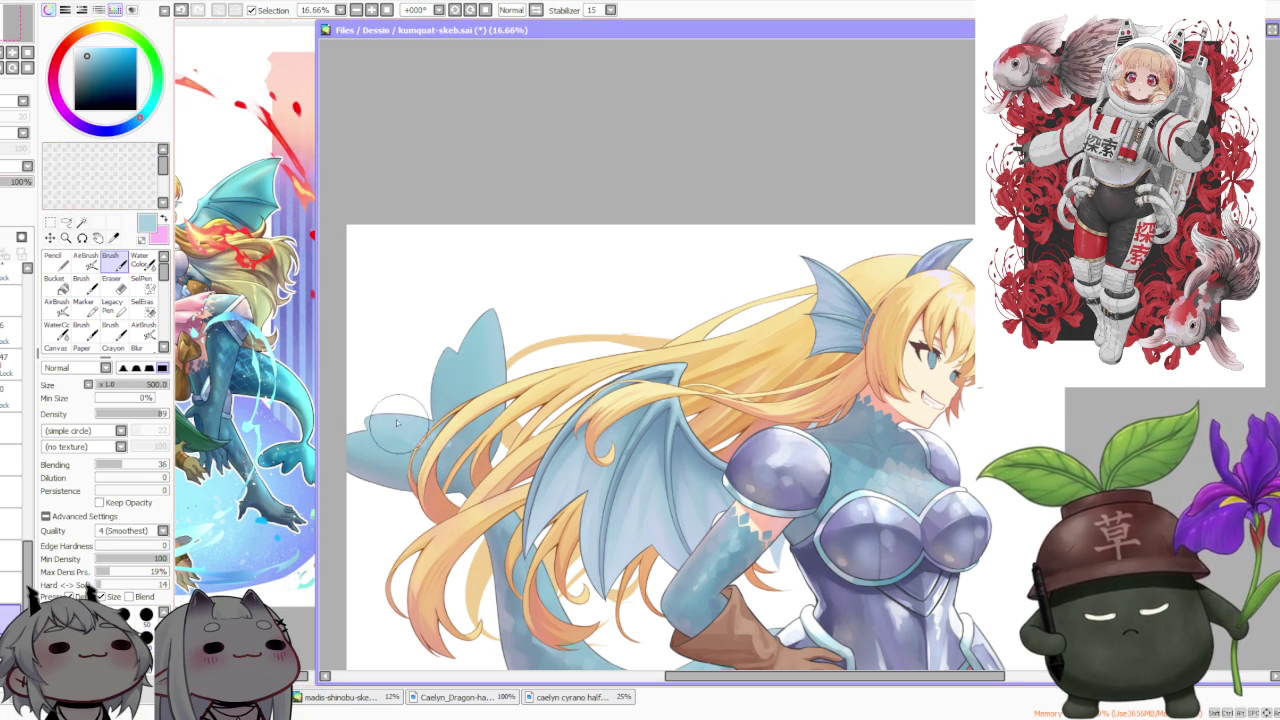
Sample darker blue-greys near the fin tip and a lighter lavender-grey from the wing
left_click(468, 436, "alt")
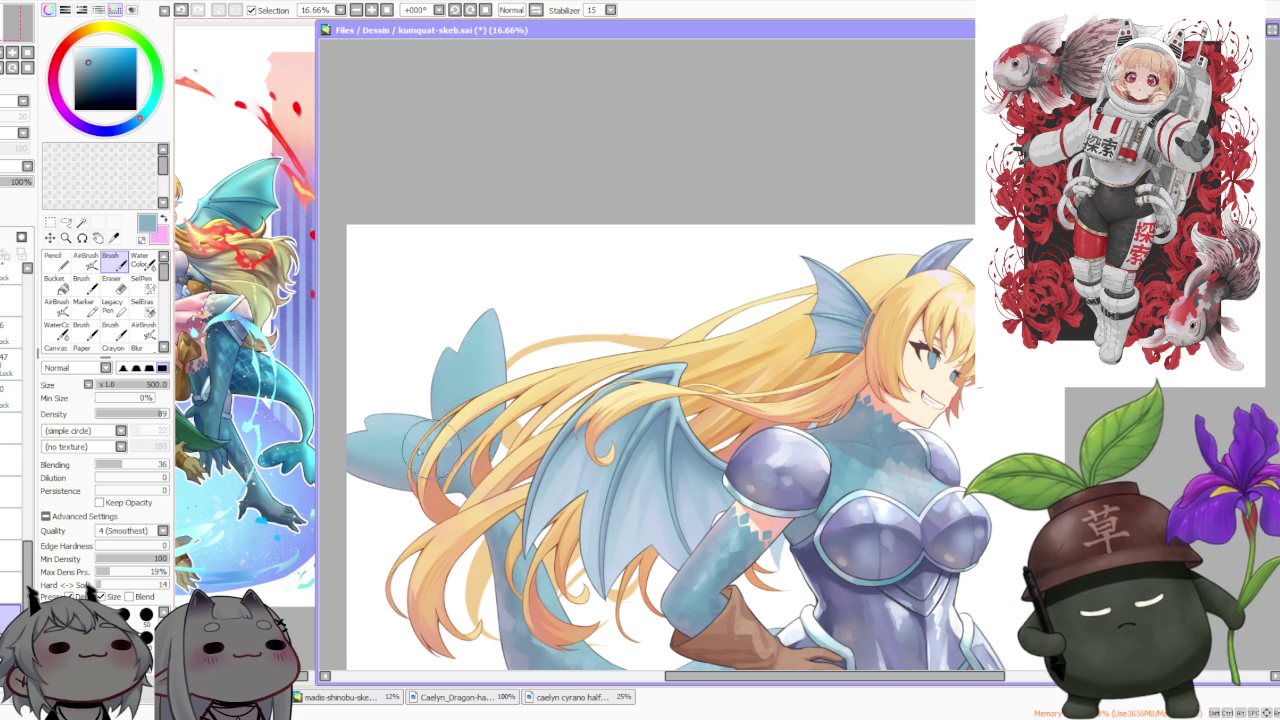
left_click(370, 445, "alt")
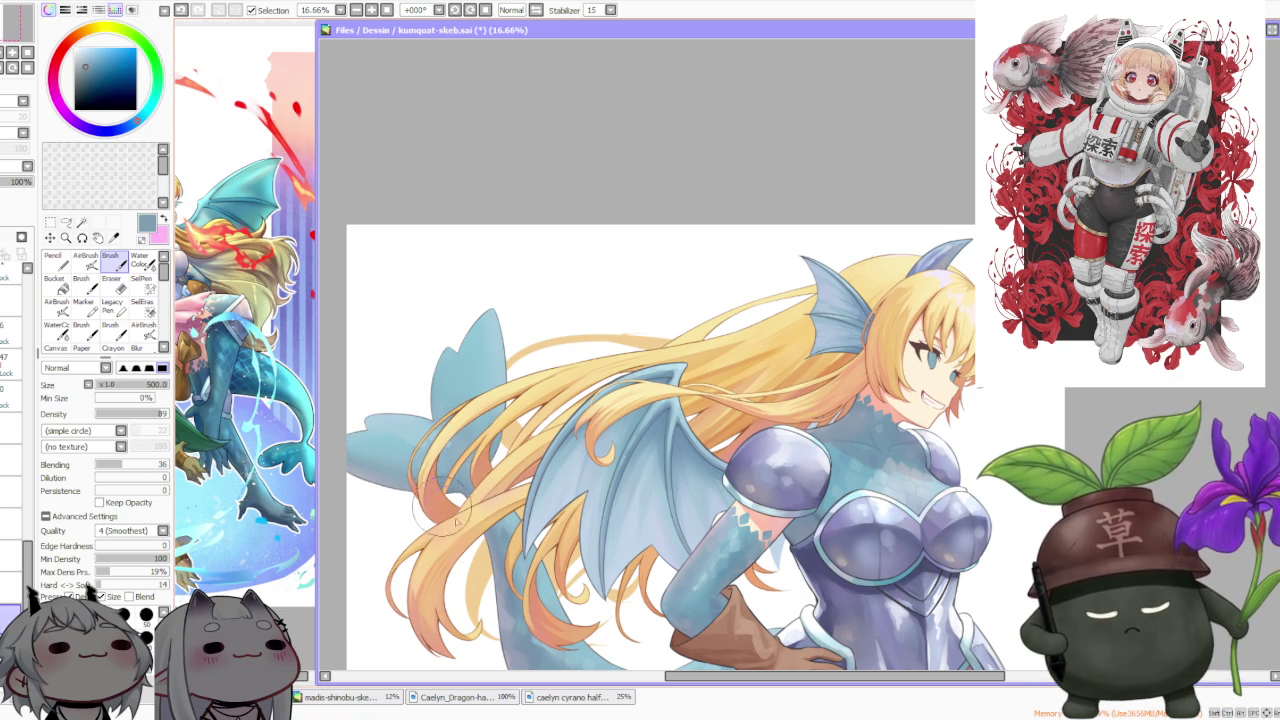
left_click(472, 580, "alt")
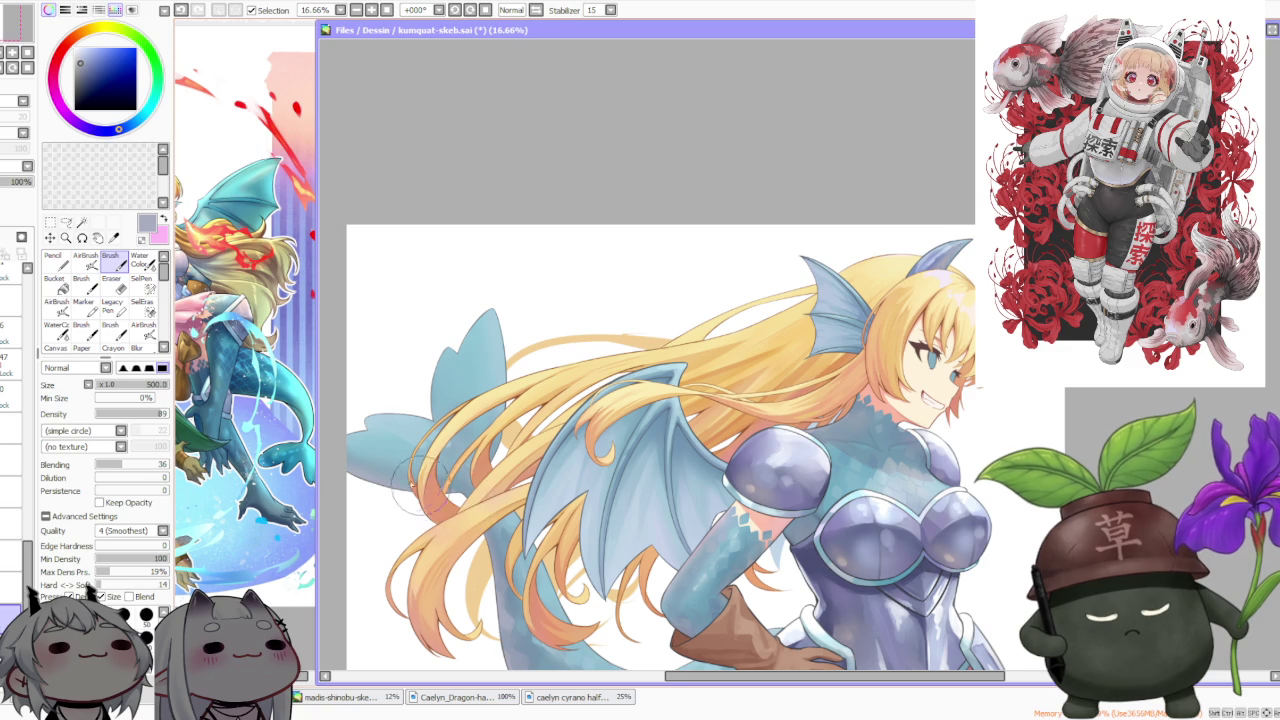
scroll(360, 465, "up", 1)
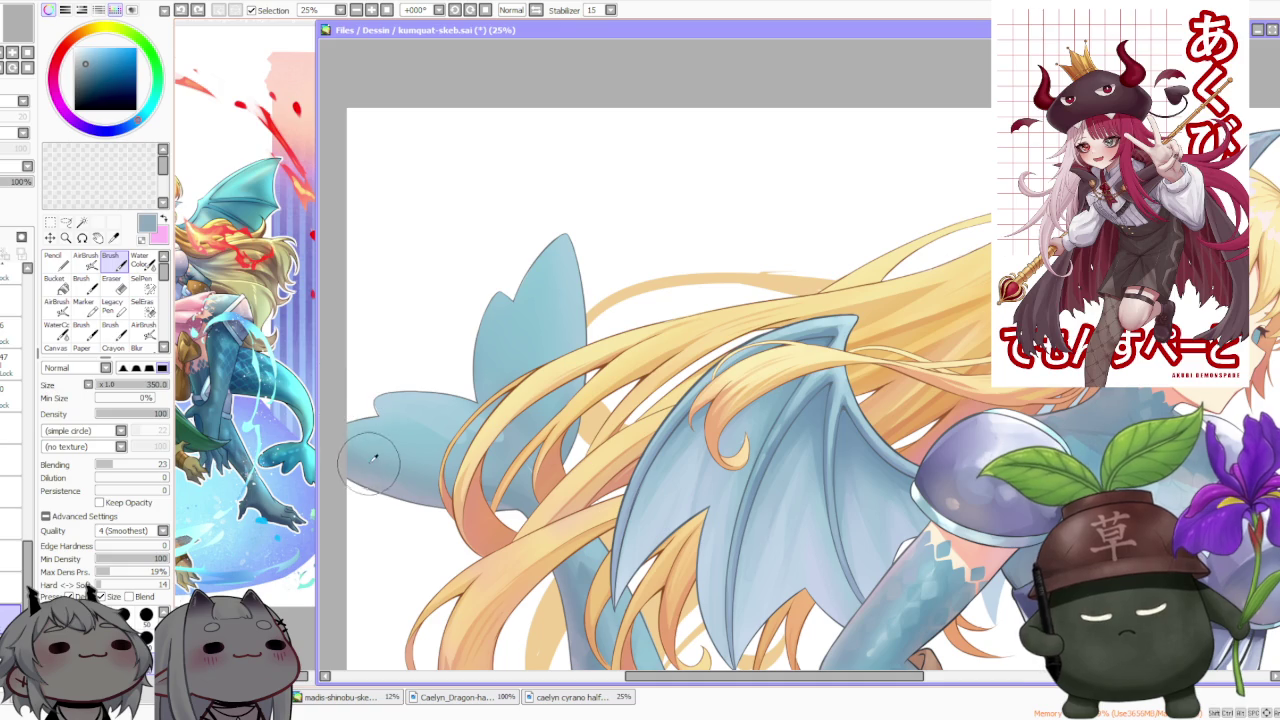
scroll(370, 470, "up", 2)
Blend the shading along the lower wing edge, sampling light and darker wing blues
mouse_move(369, 487)
left_mouse_down()
mouse_move(395, 491)
mouse_move(375, 470)
mouse_move(400, 487)
mouse_move(357, 472)
mouse_move(373, 485)
left_mouse_up()
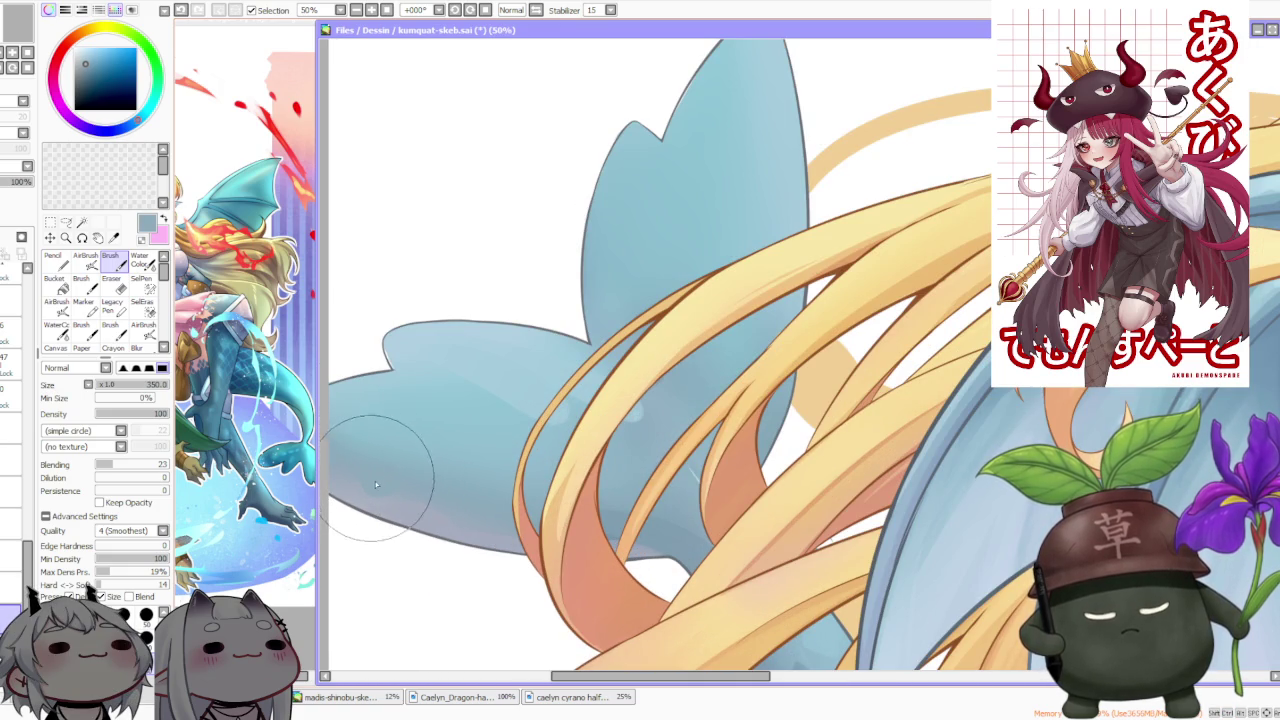
left_click(366, 489, "alt")
mouse_move(366, 489)
left_mouse_down()
mouse_move(425, 505)
mouse_move(400, 509)
mouse_move(414, 523)
mouse_move(423, 509)
mouse_move(504, 543)
left_mouse_up()
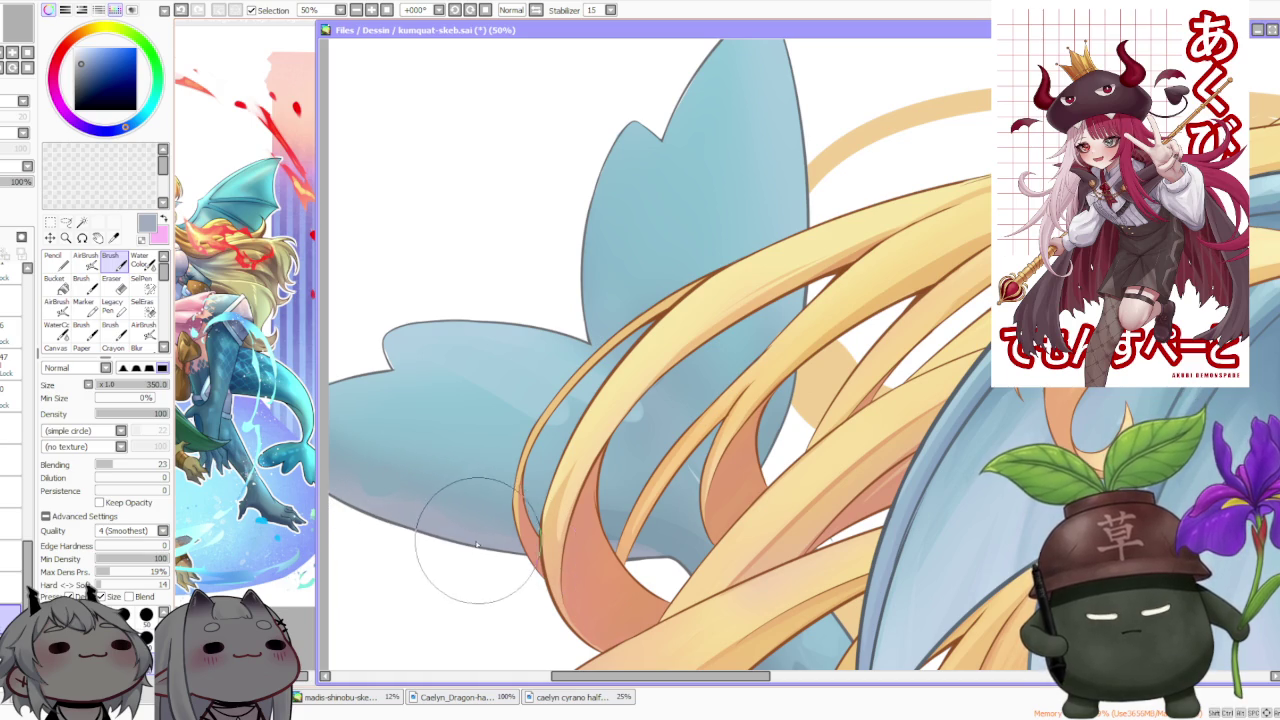
scroll(414, 414, "down", 2)
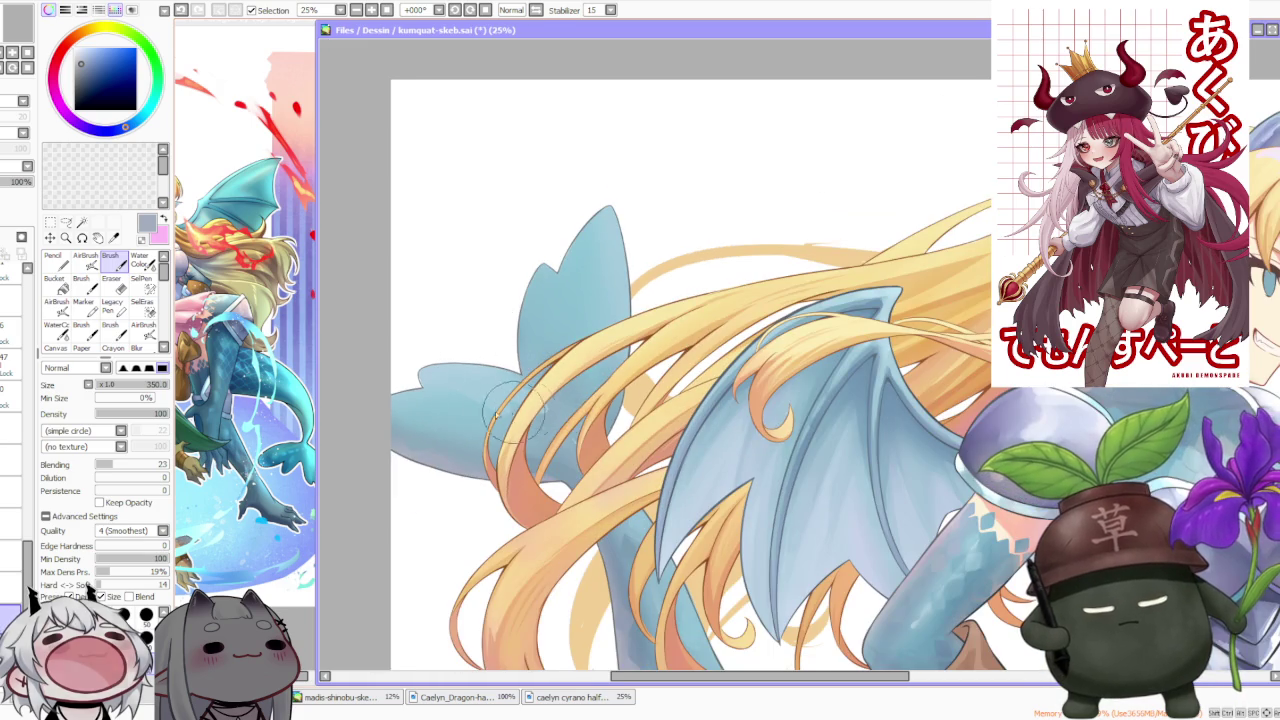
scroll(460, 398, "up", 1)
left_click(437, 377, "alt")
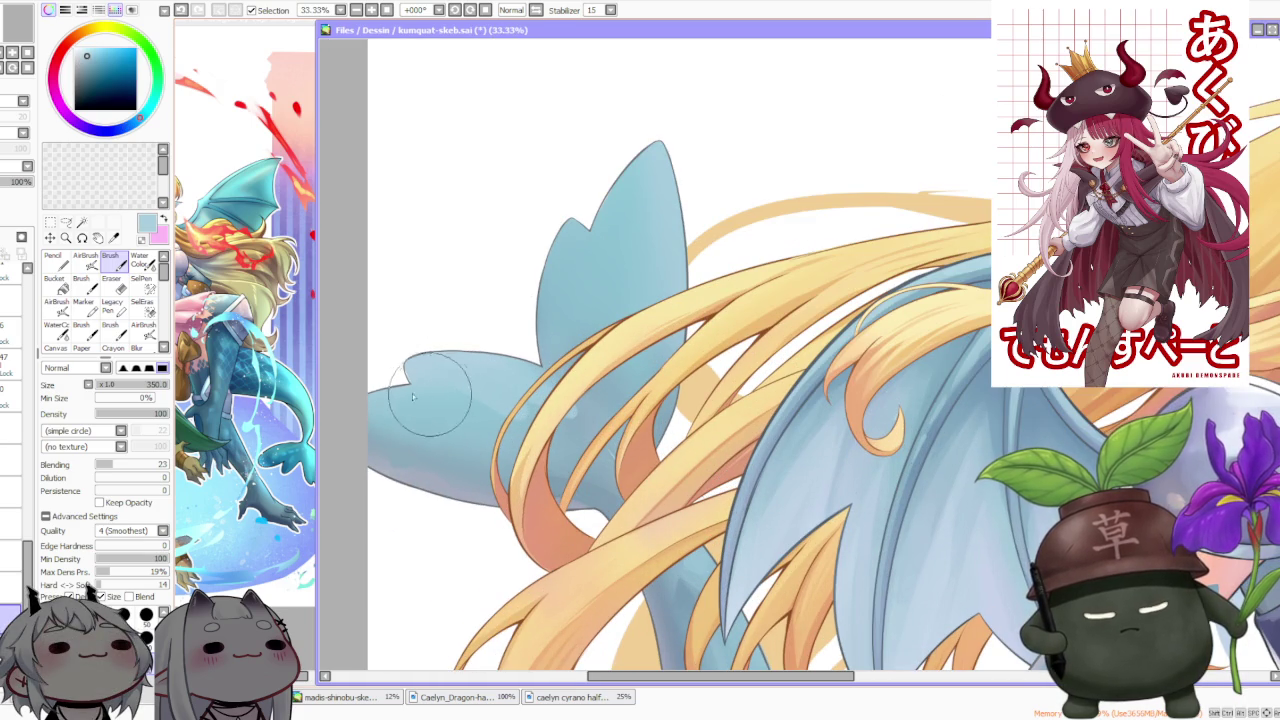
scroll(600, 410, "down", 1)
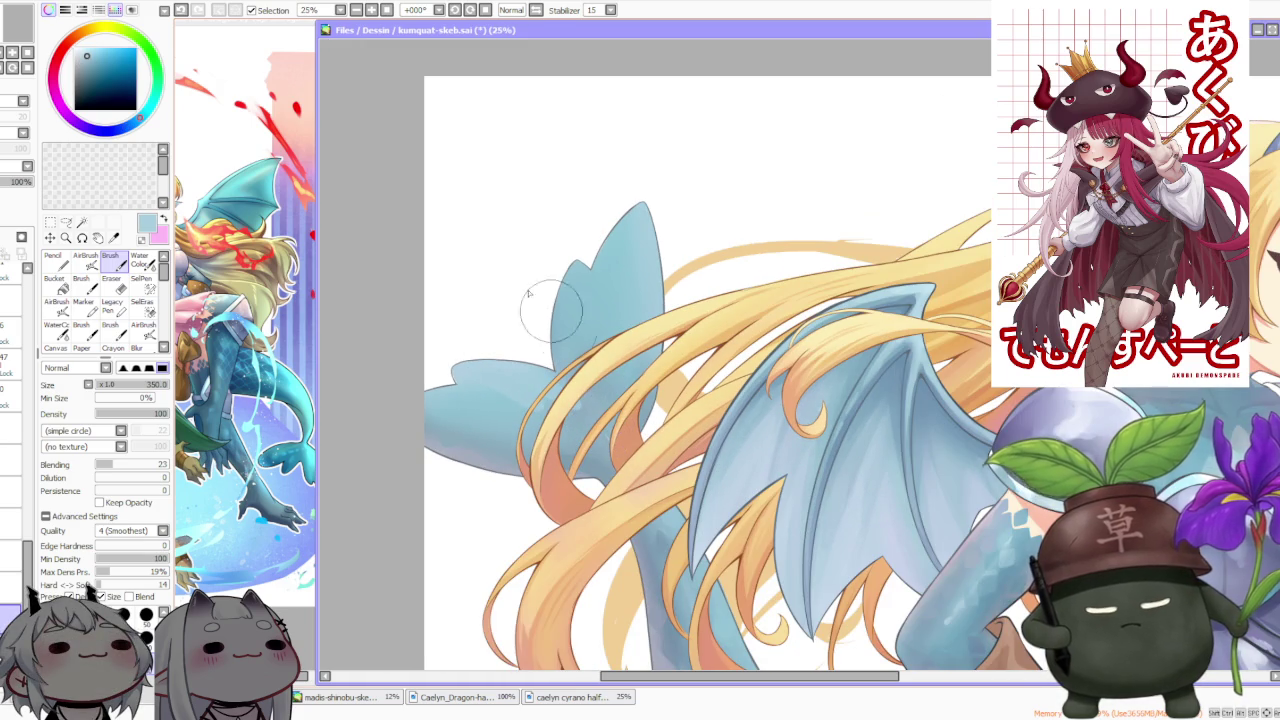
left_click(591, 425, "alt")
left_click(575, 412, "alt")
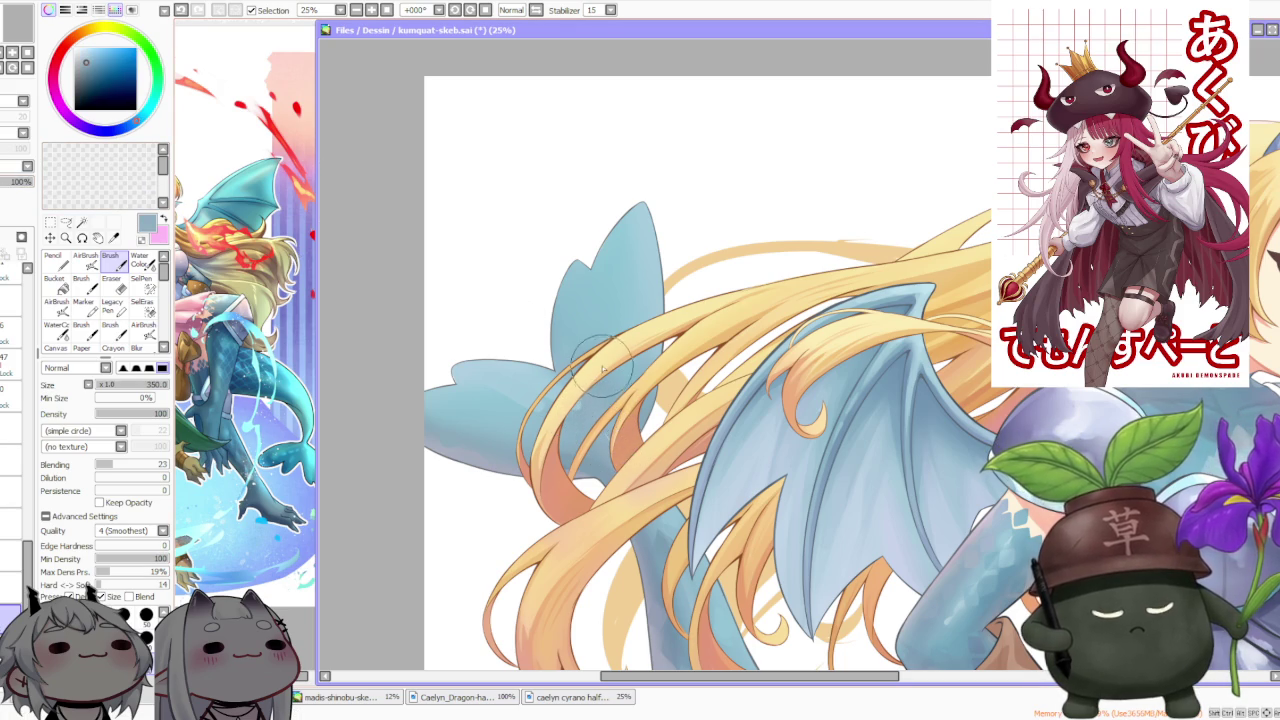
scroll(604, 372, "up", 2)
scroll(600, 366, "down", 2)
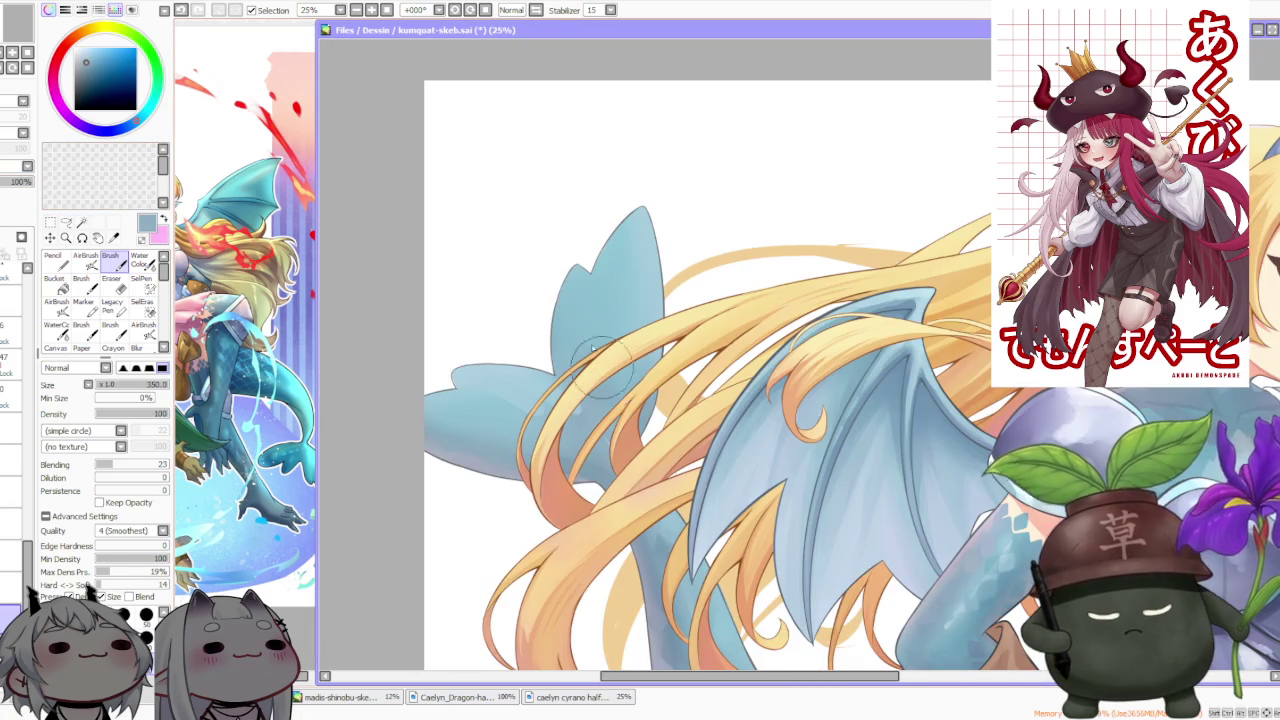
On the full-opacity layer, fill the tail's white notch in cyan-blue and blend where hair meets tail
left_click(12, 588)
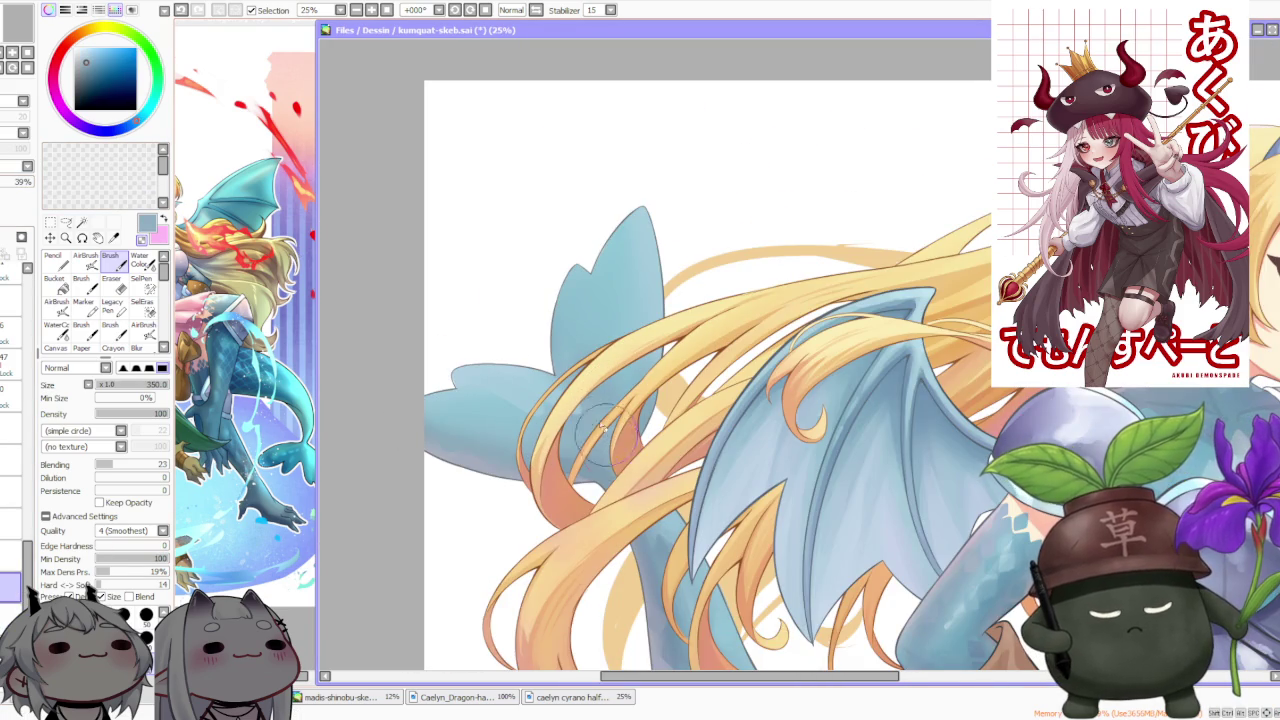
scroll(600, 420, "down", 2)
scroll(580, 380, "up", 1)
scroll(560, 355, "up", 1)
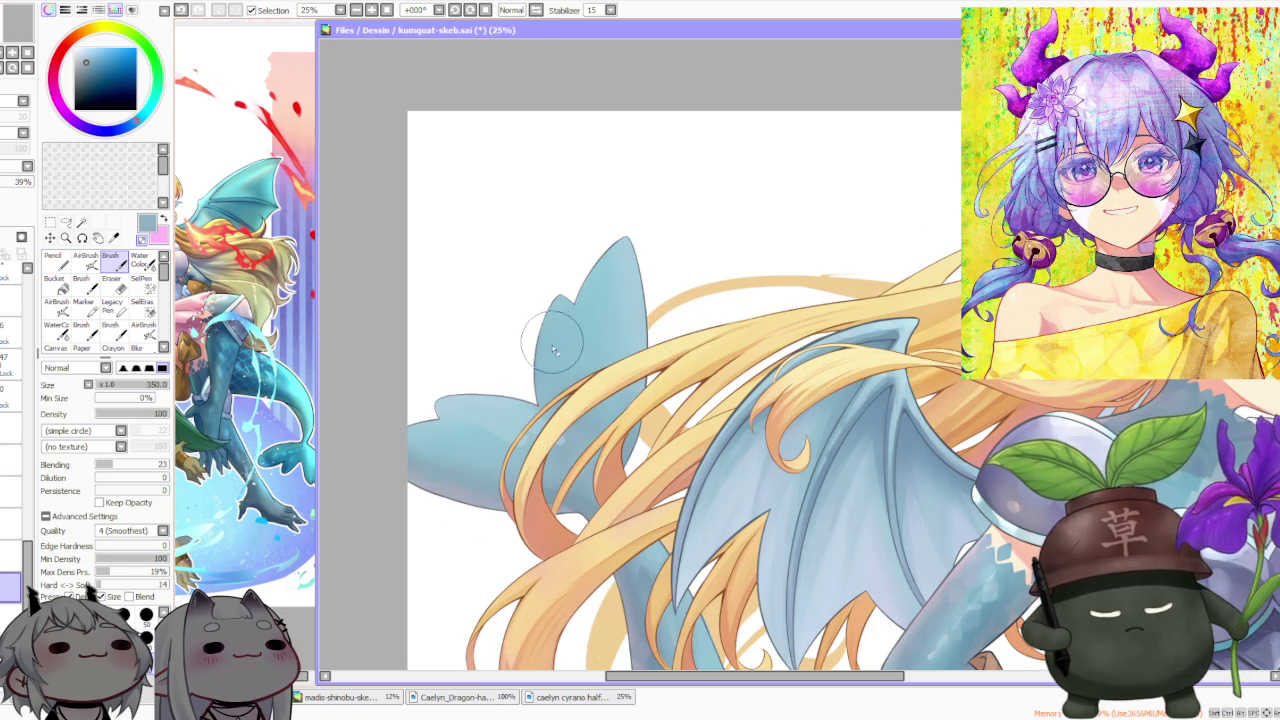
left_click(12, 565)
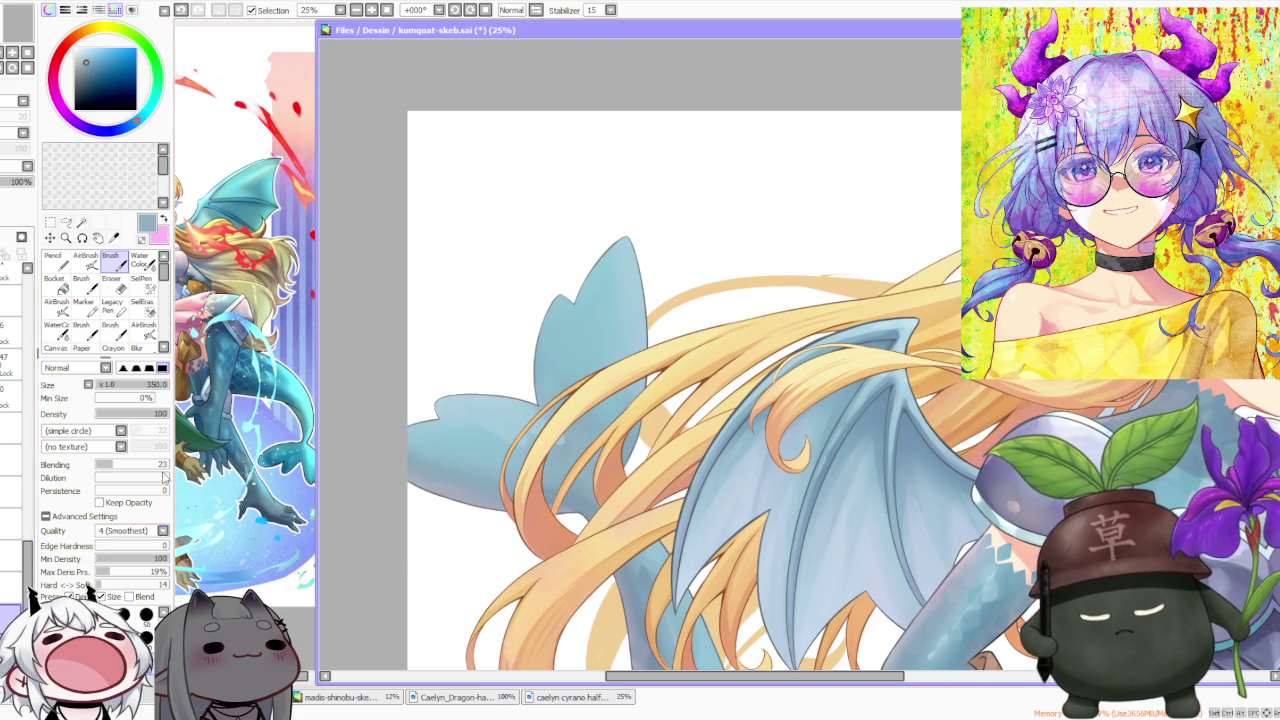
left_click(465, 400, "alt")
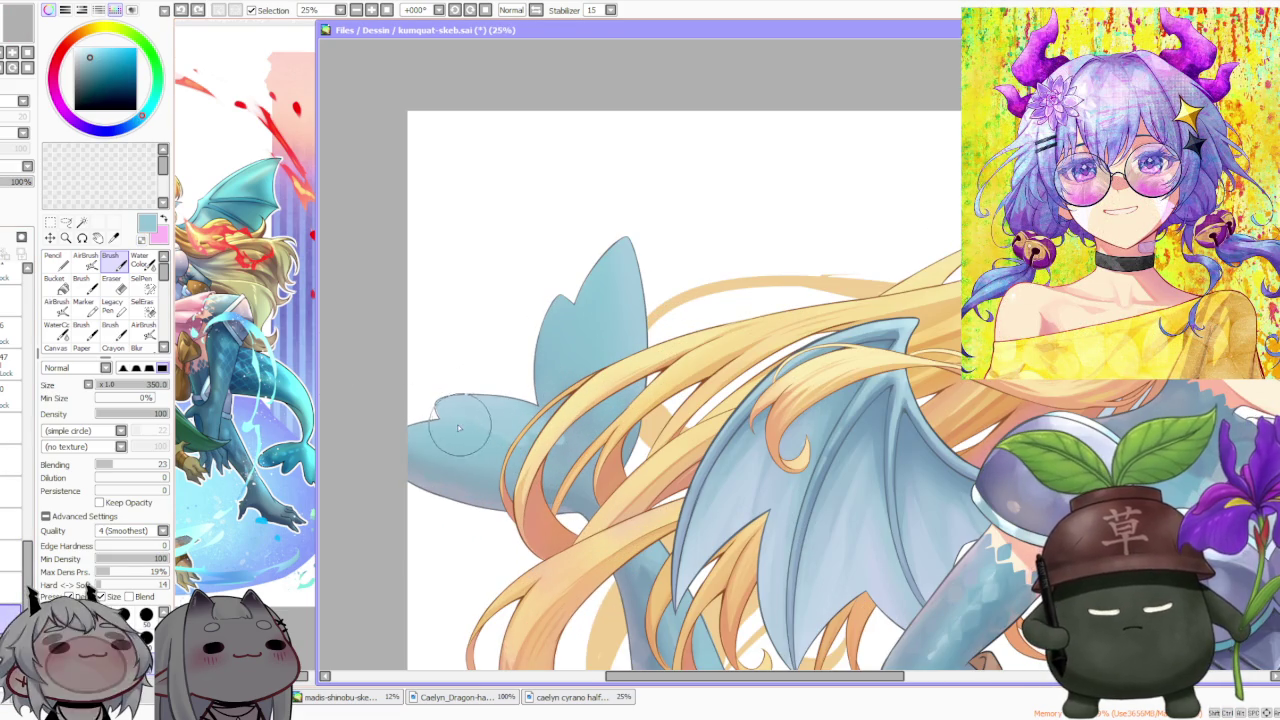
mouse_move(459, 428)
left_mouse_down()
mouse_move(520, 455)
mouse_move(560, 440)
left_mouse_up()
mouse_move(470, 440)
left_mouse_down()
mouse_move(562, 452)
mouse_move(518, 448)
left_mouse_up()
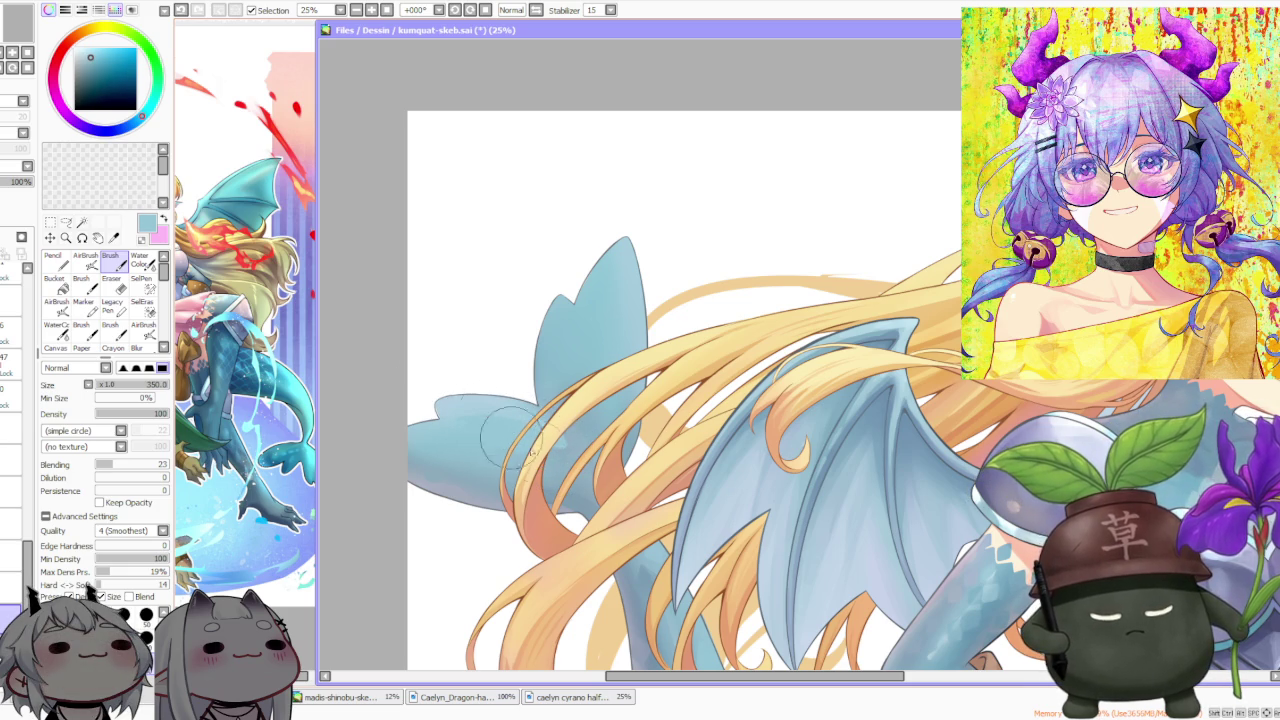
left_click_drag(518, 448, 557, 455)
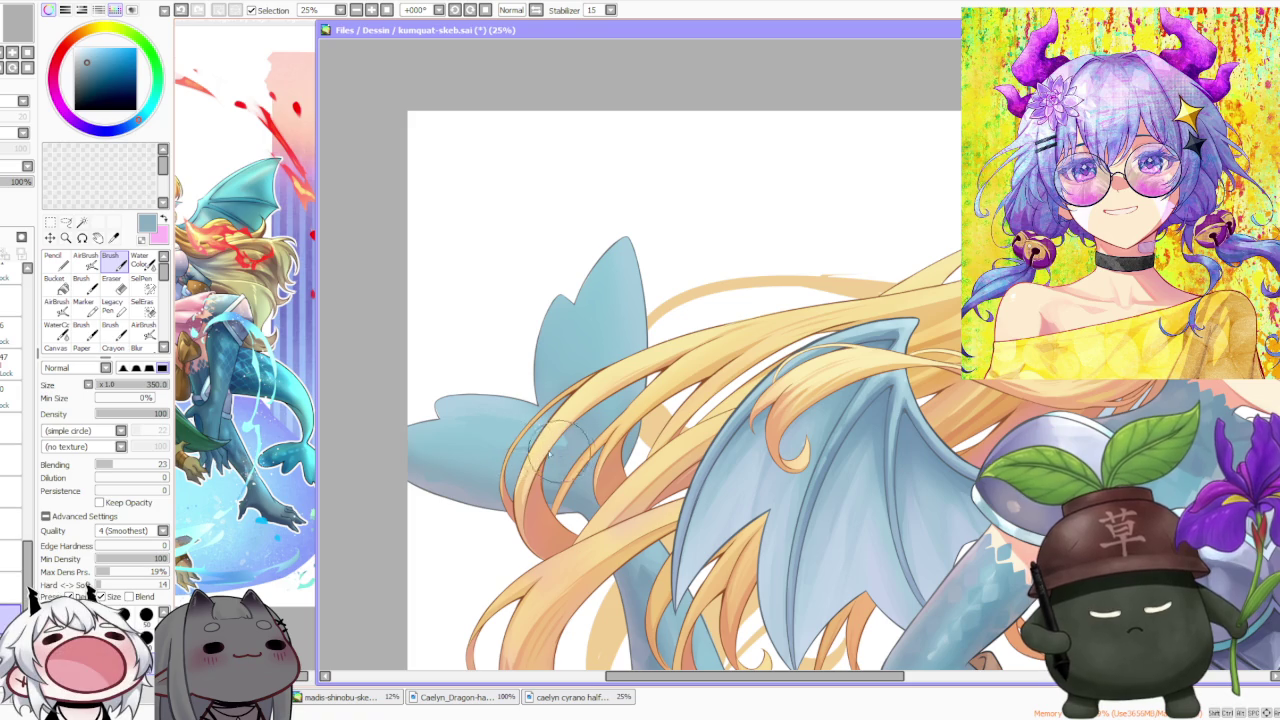
Resample the tail blues and smooth the shading across the blue tail fin
scroll(540, 455, "up", 1)
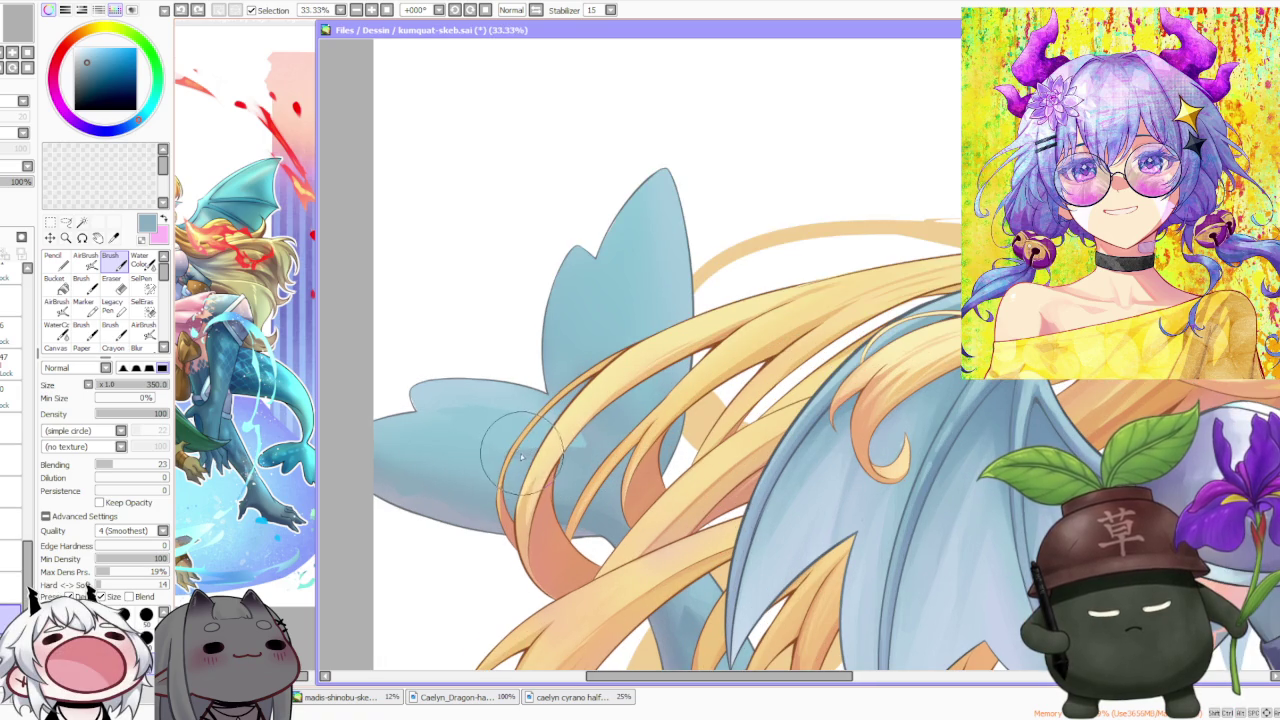
left_click(495, 415, "alt")
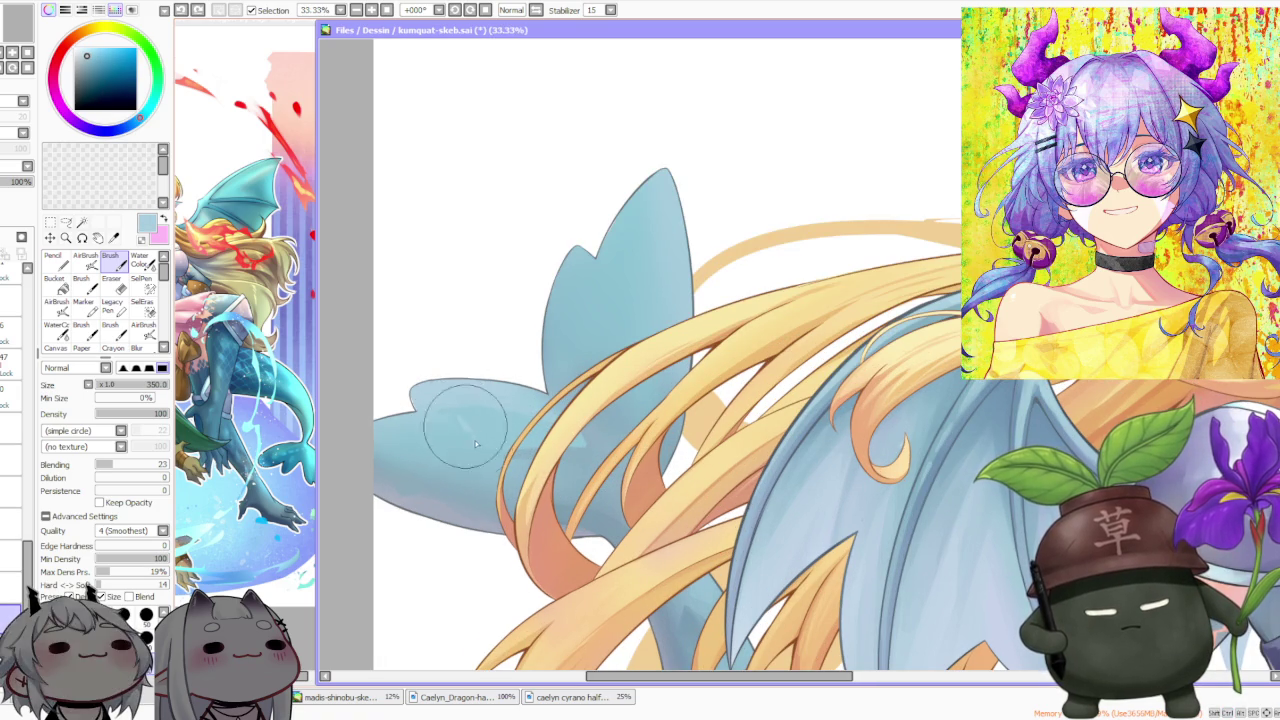
left_click(441, 420, "alt")
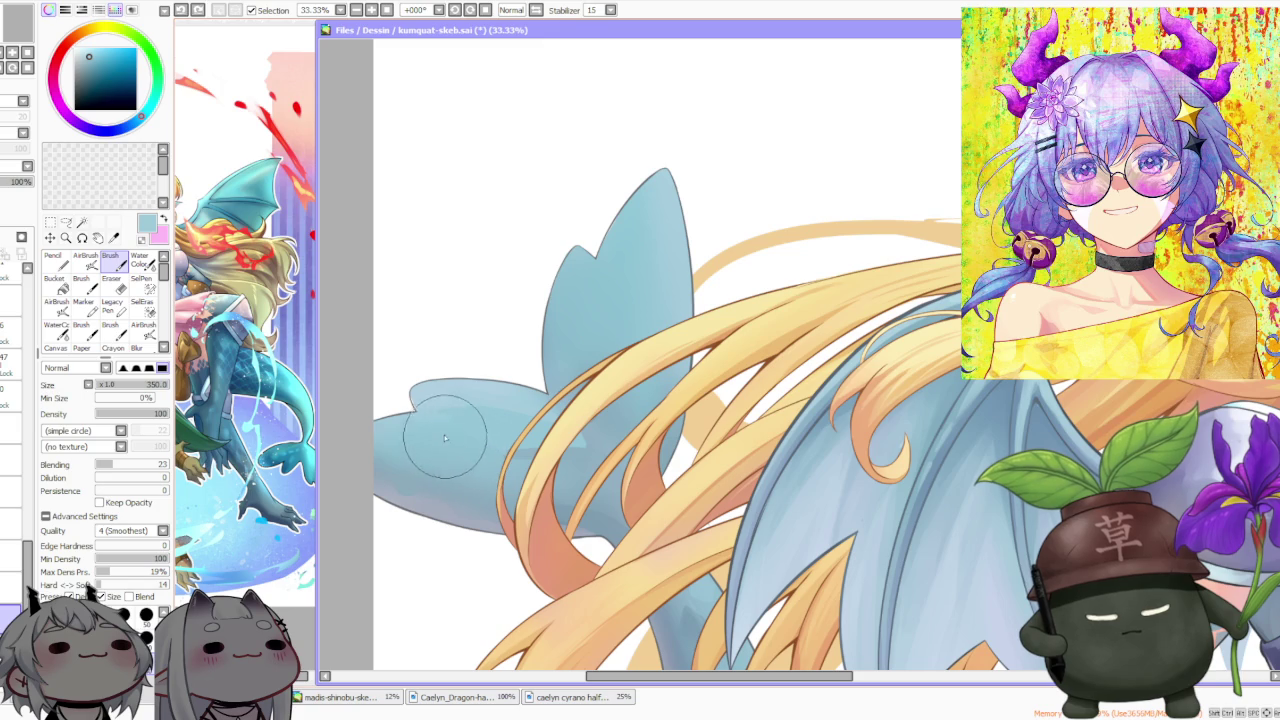
mouse_move(449, 435)
left_mouse_down()
mouse_move(463, 450)
mouse_move(479, 433)
mouse_move(475, 444)
left_mouse_up()
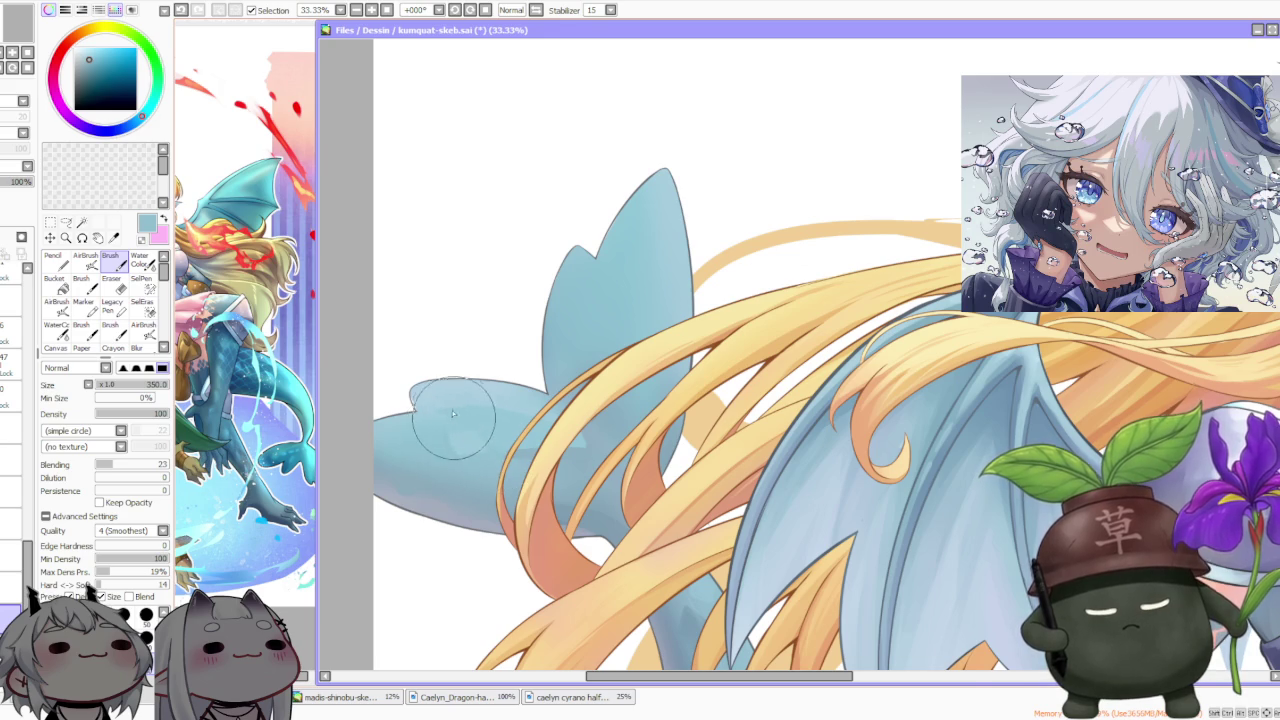
scroll(480, 395, "down", 2)
scroll(483, 392, "up", 1)
scroll(483, 392, "up", 1)
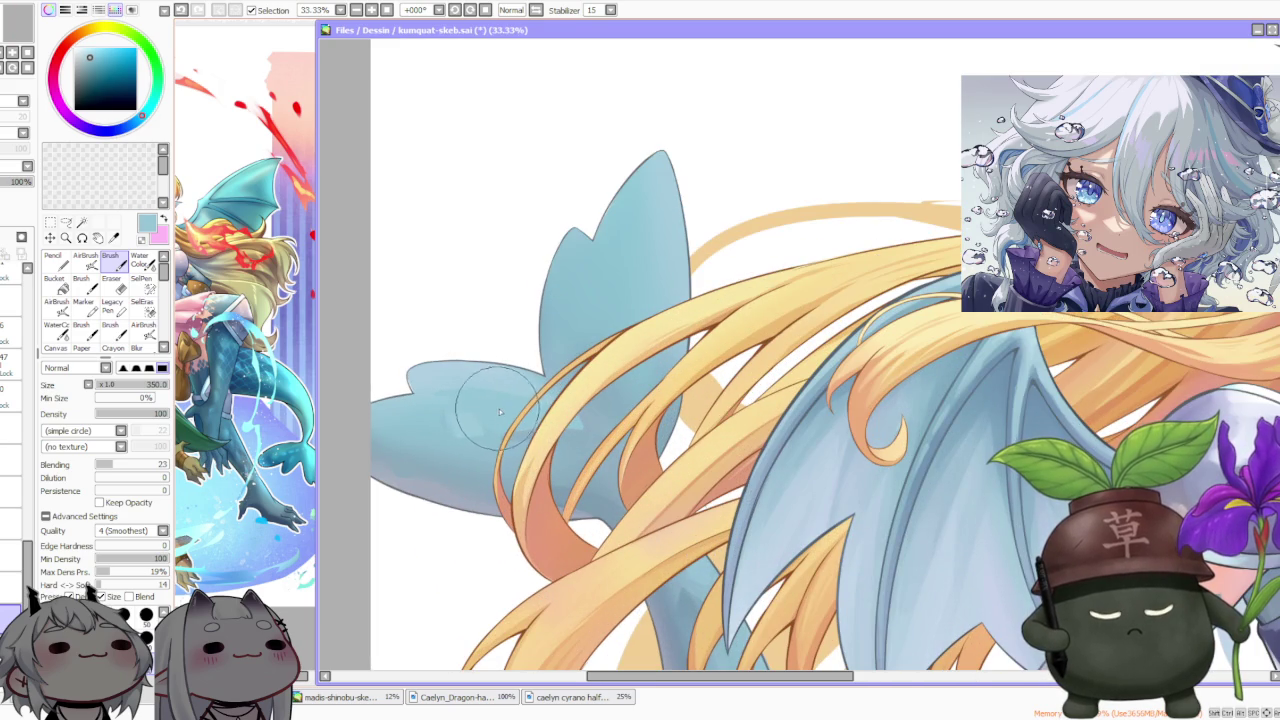
left_click(527, 441, "alt")
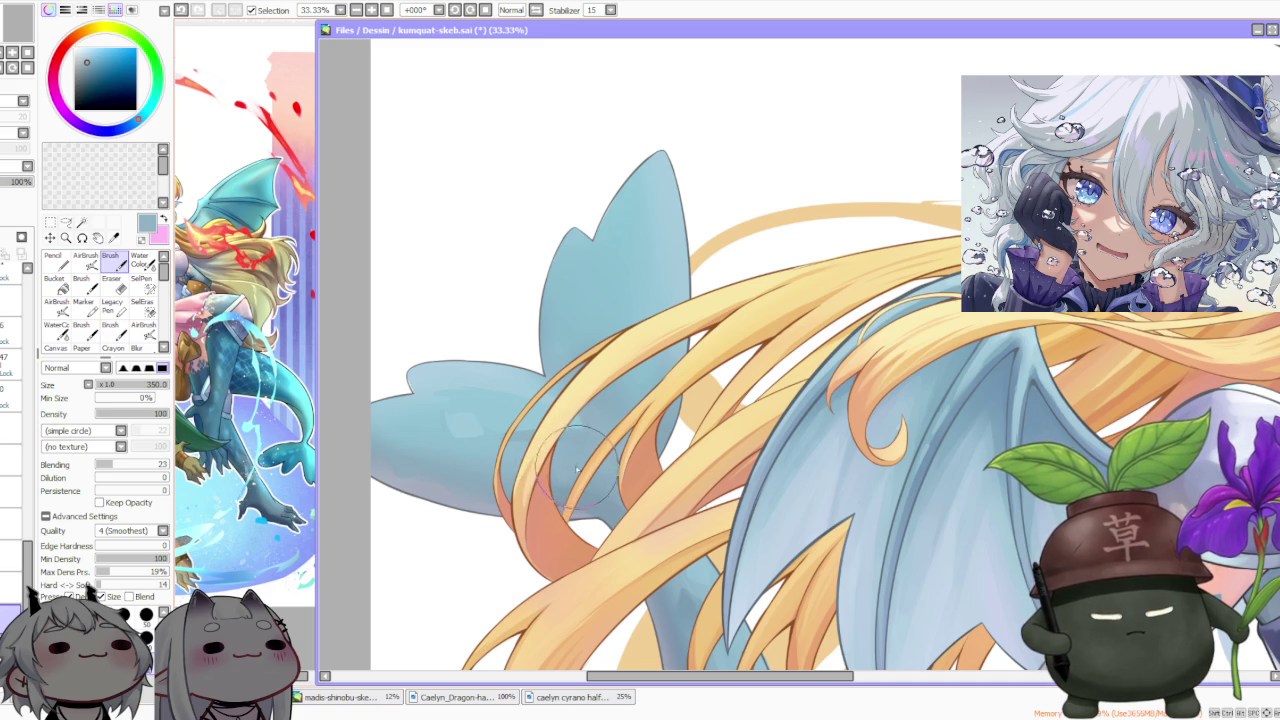
scroll(568, 480, "down", 3)
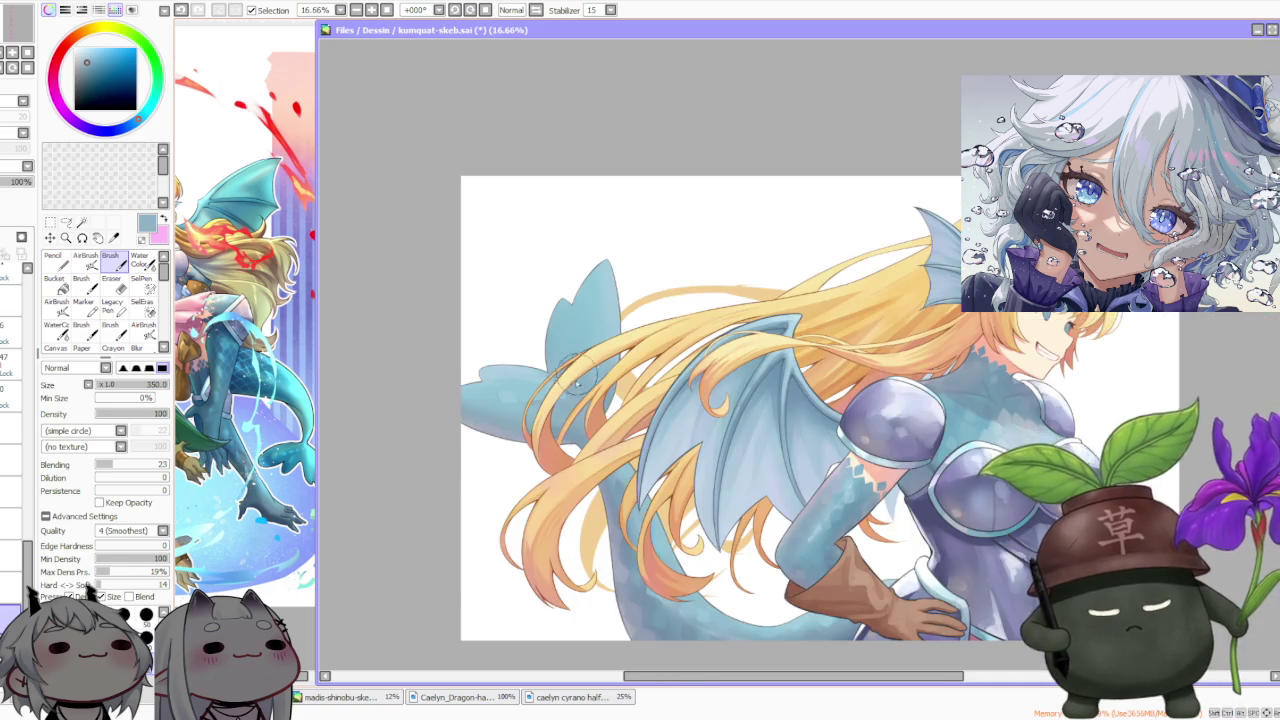
Blend the light patches on the left blue fin down to its tip with brush strokes
scroll(571, 417, "up", 3)
mouse_move(484, 367)
left_mouse_down()
mouse_move(437, 398)
mouse_move(467, 430)
left_mouse_up()
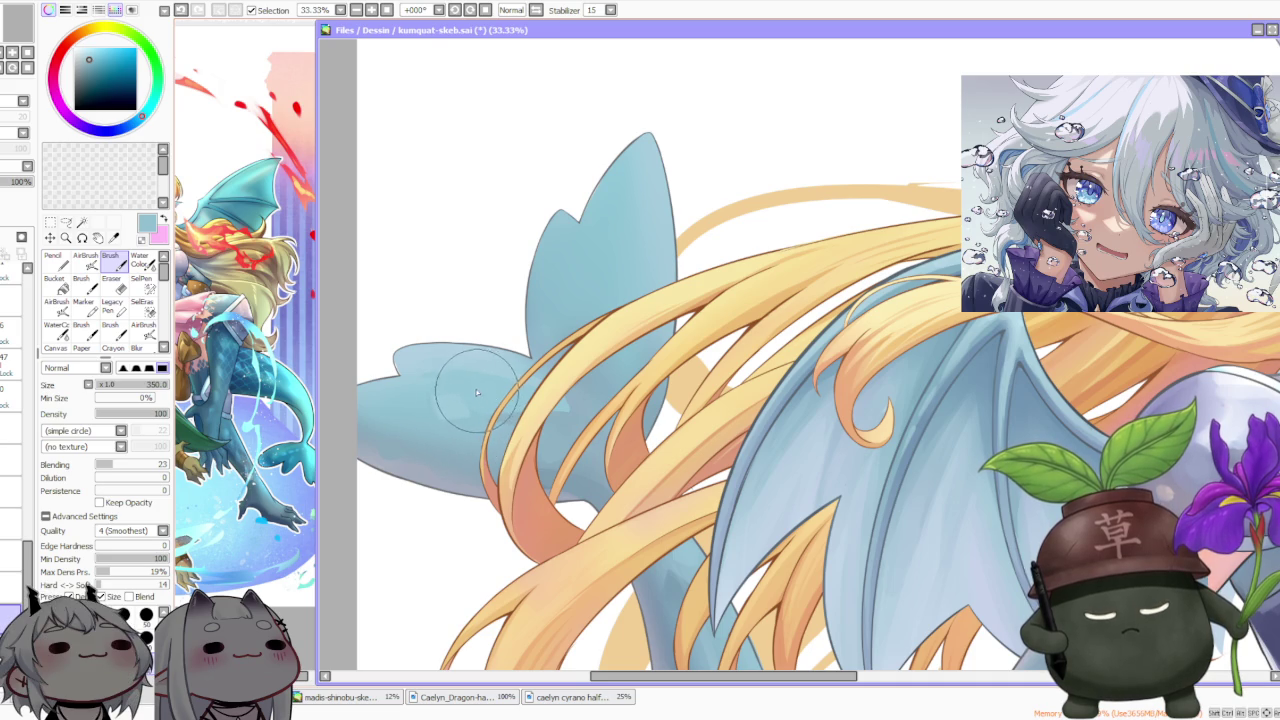
mouse_move(476, 391)
left_mouse_down()
mouse_move(459, 431)
mouse_move(399, 417)
left_mouse_up()
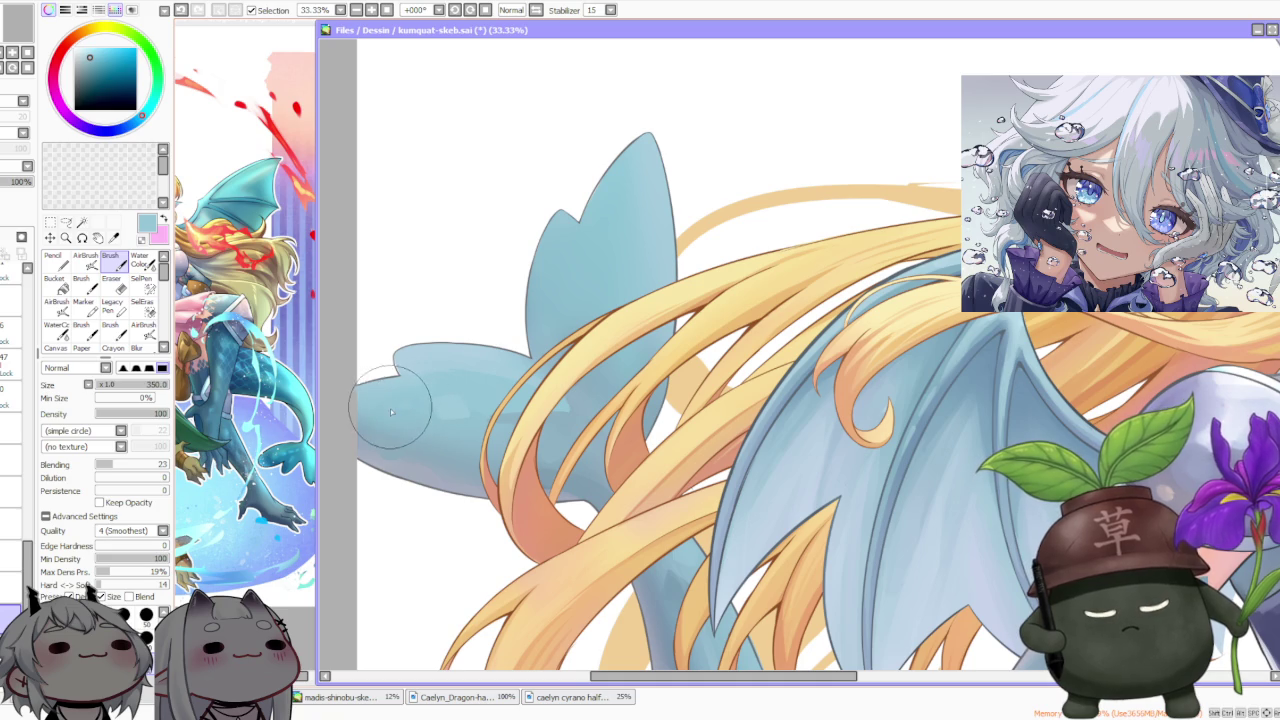
left_click_drag(397, 428, 416, 405)
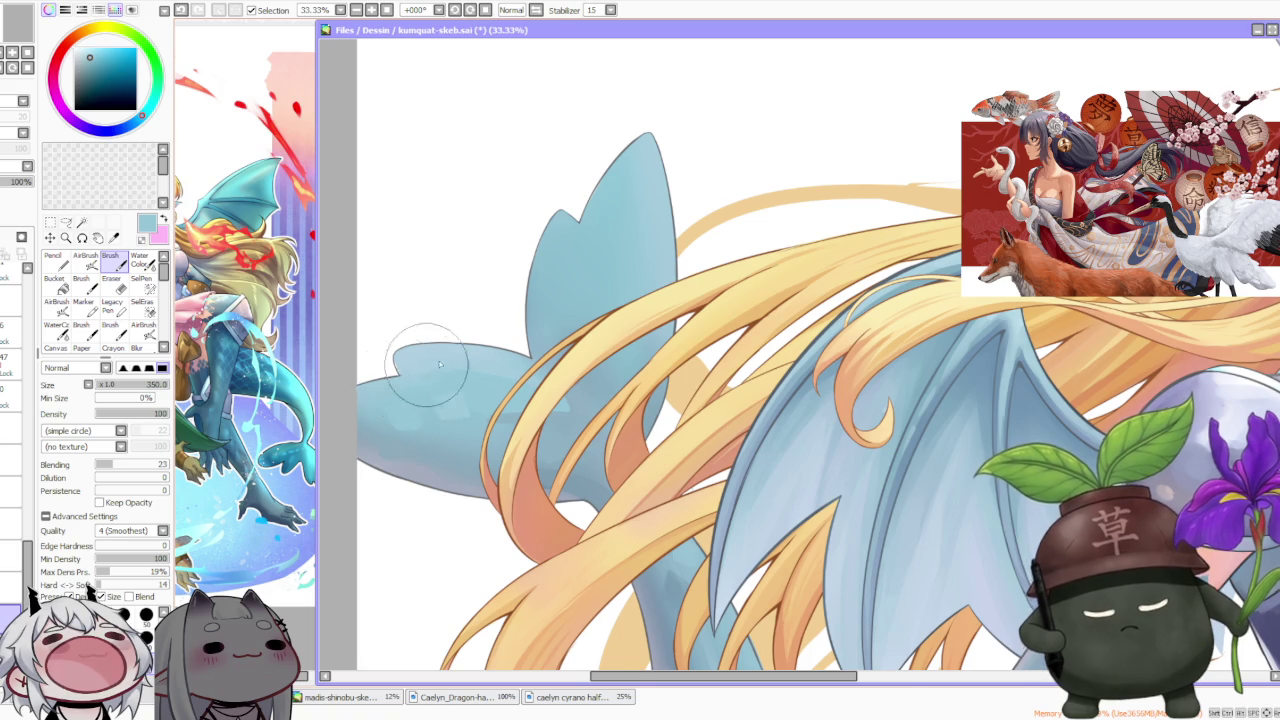
Paint blue over the white notch at the fin tip
scroll(415, 415, "down", 1)
scroll(418, 425, "up", 2)
mouse_move(418, 431)
left_mouse_down()
mouse_move(459, 466)
mouse_move(420, 479)
mouse_move(467, 478)
mouse_move(443, 488)
mouse_move(428, 484)
mouse_move(473, 449)
mouse_move(466, 430)
mouse_move(486, 414)
mouse_move(492, 425)
left_mouse_up()
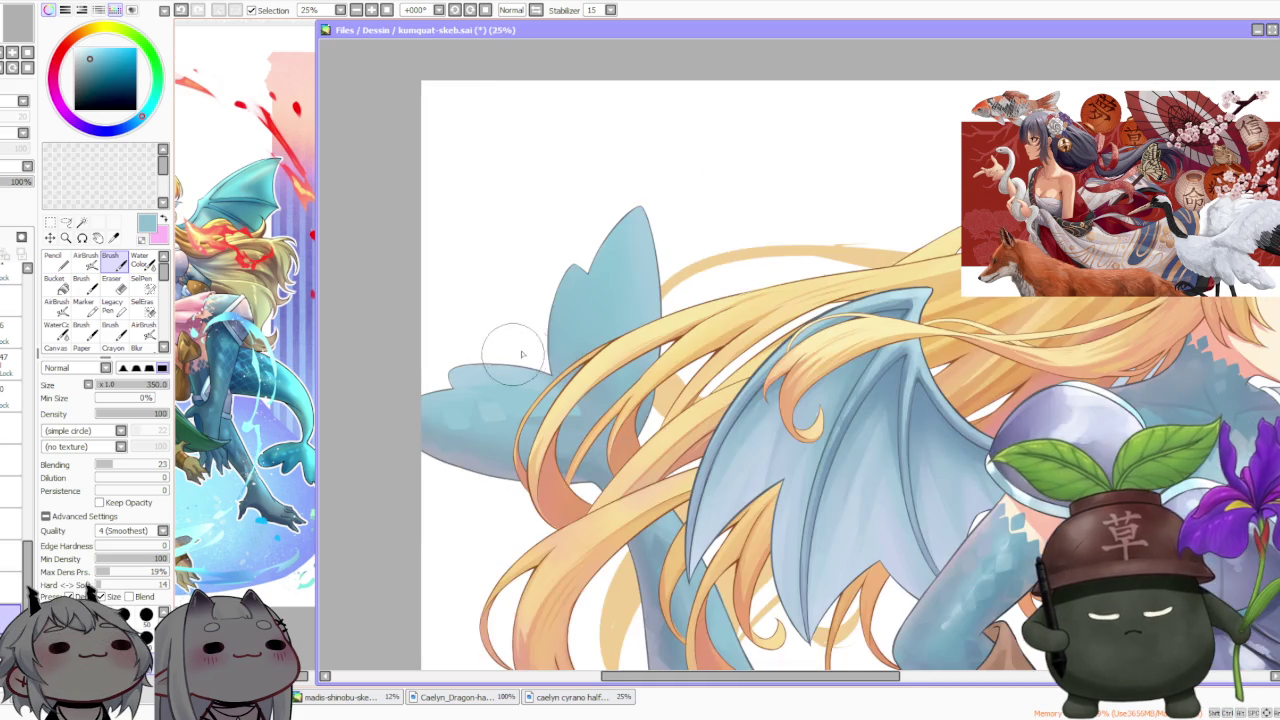
Smooth the shading on the upper part of the fin
scroll(467, 425, "down", 1)
left_click_drag(523, 391, 516, 393)
scroll(513, 389, "up", 2)
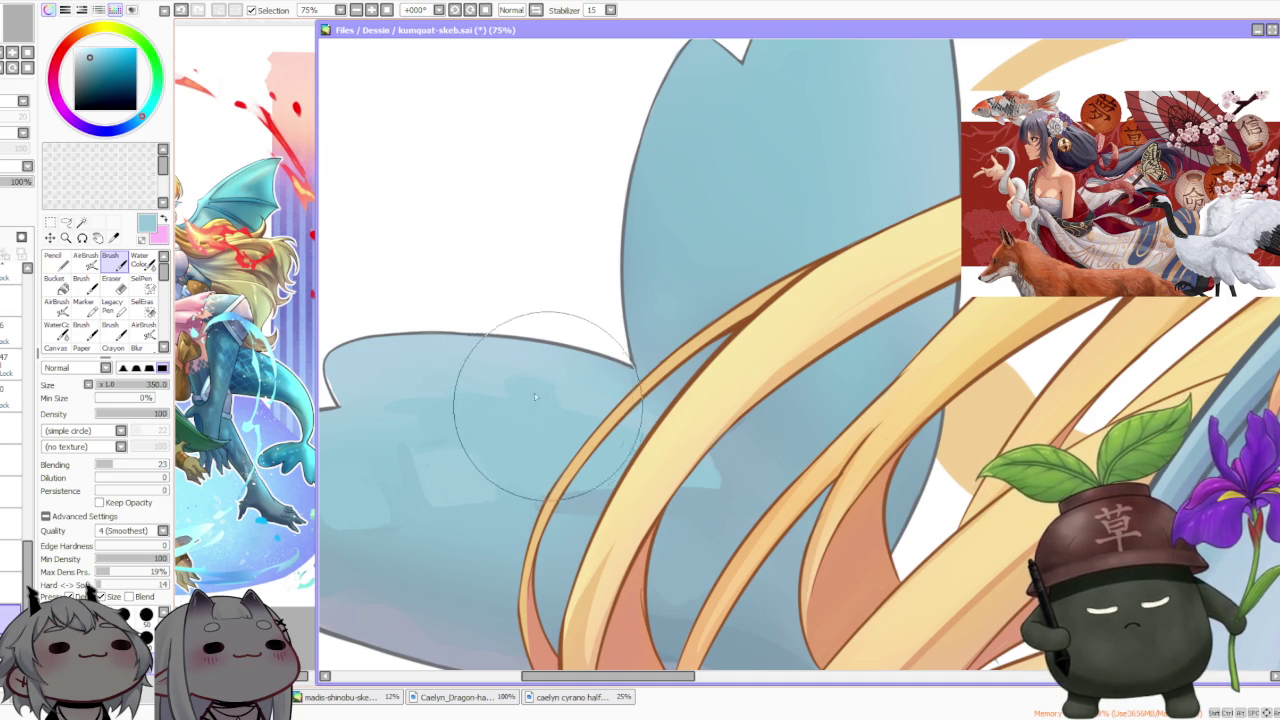
scroll(507, 352, "down", 2)
scroll(495, 318, "down", 2)
scroll(525, 308, "up", 3)
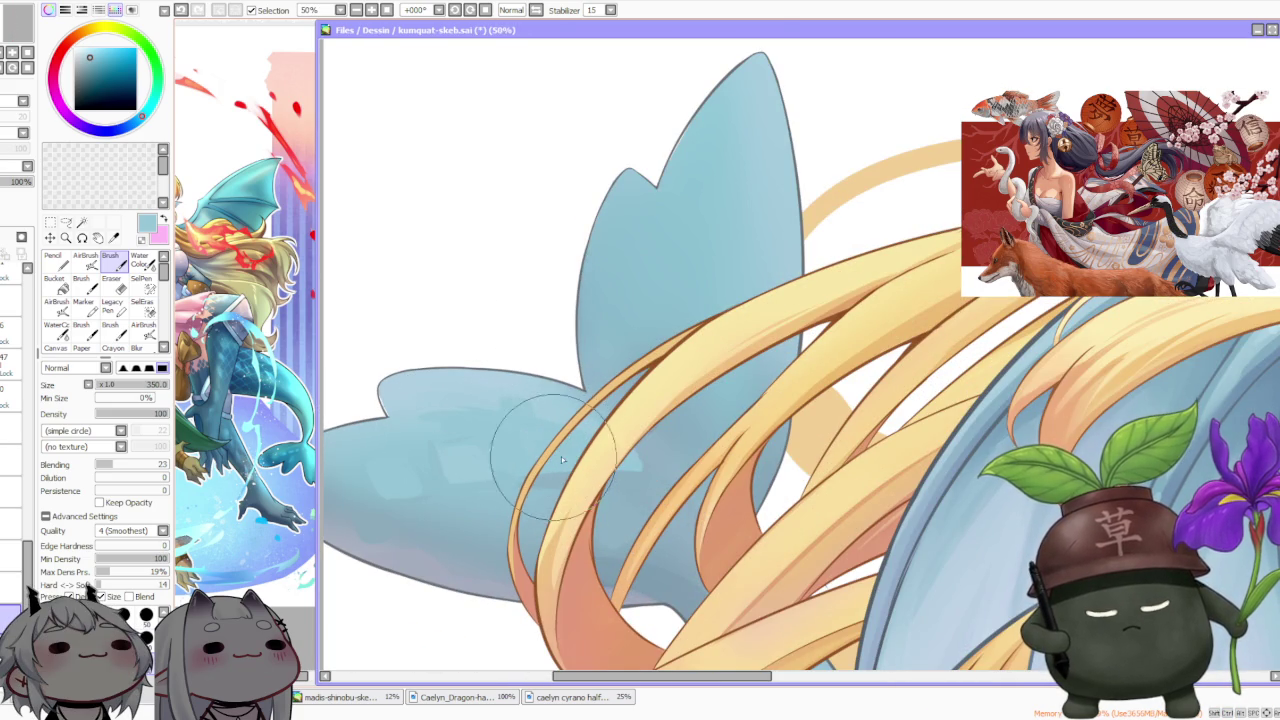
scroll(543, 452, "up", 2)
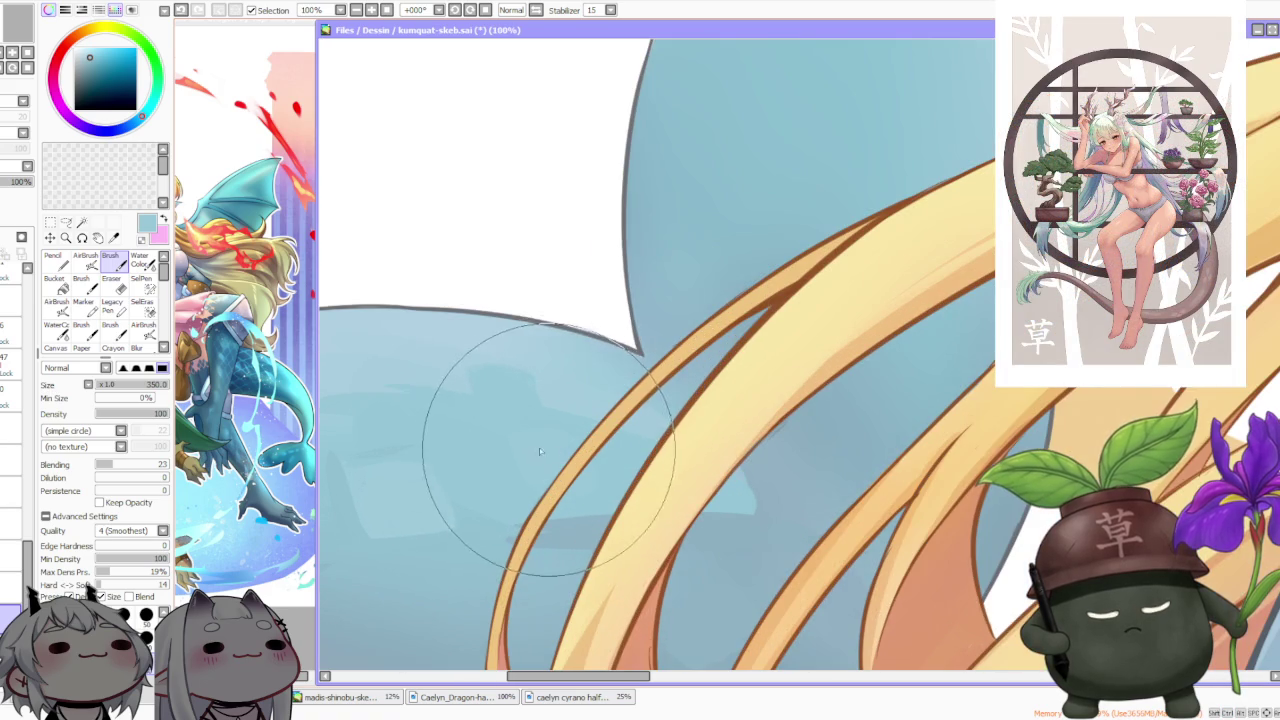
scroll(468, 403, "down", 2)
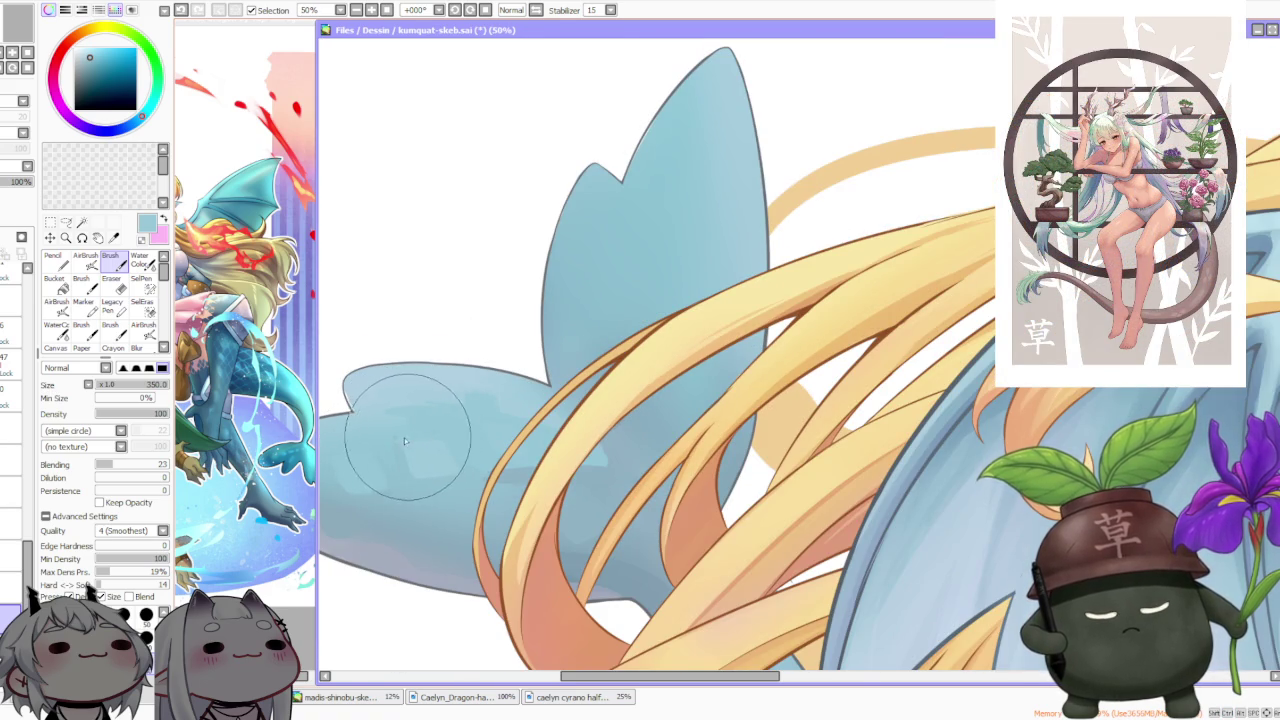
scroll(428, 375, "down", 1)
scroll(432, 378, "down", 1)
scroll(432, 378, "down", 1)
scroll(432, 380, "down", 1)
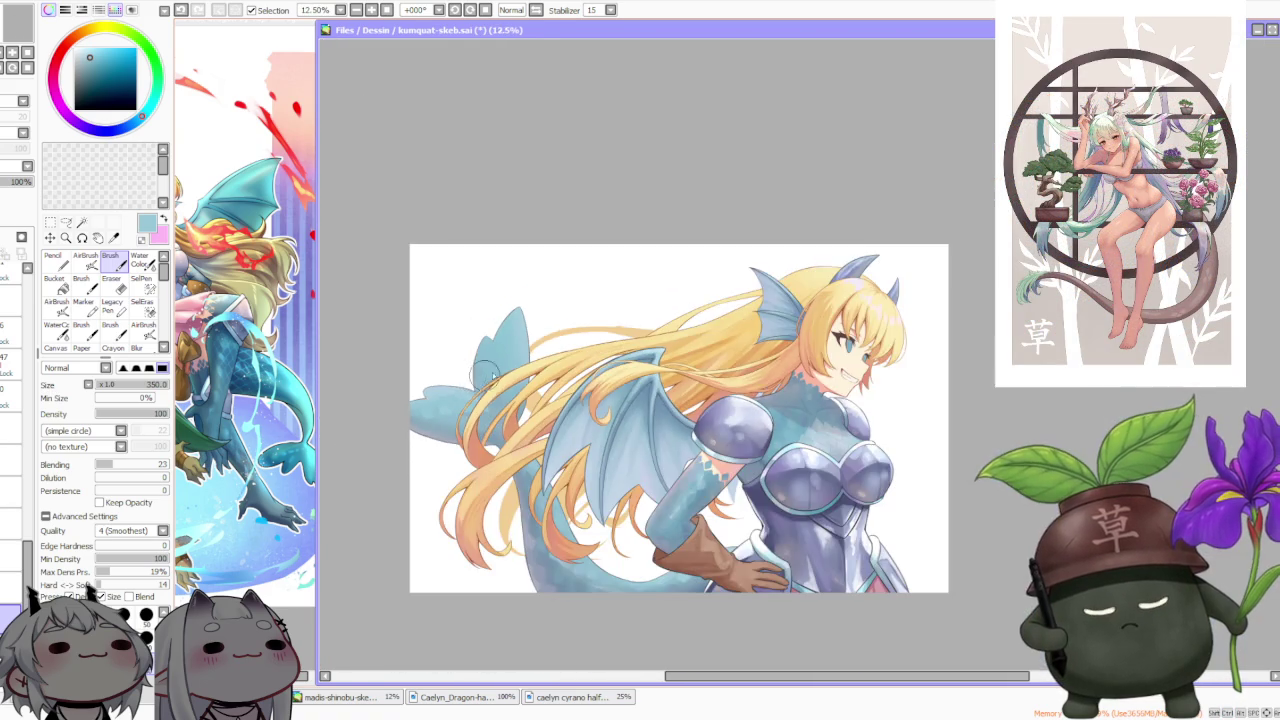
Sample a darker grey-blue from the fin and shade its lower part
scroll(433, 400, "up", 2)
scroll(433, 424, "up", 1)
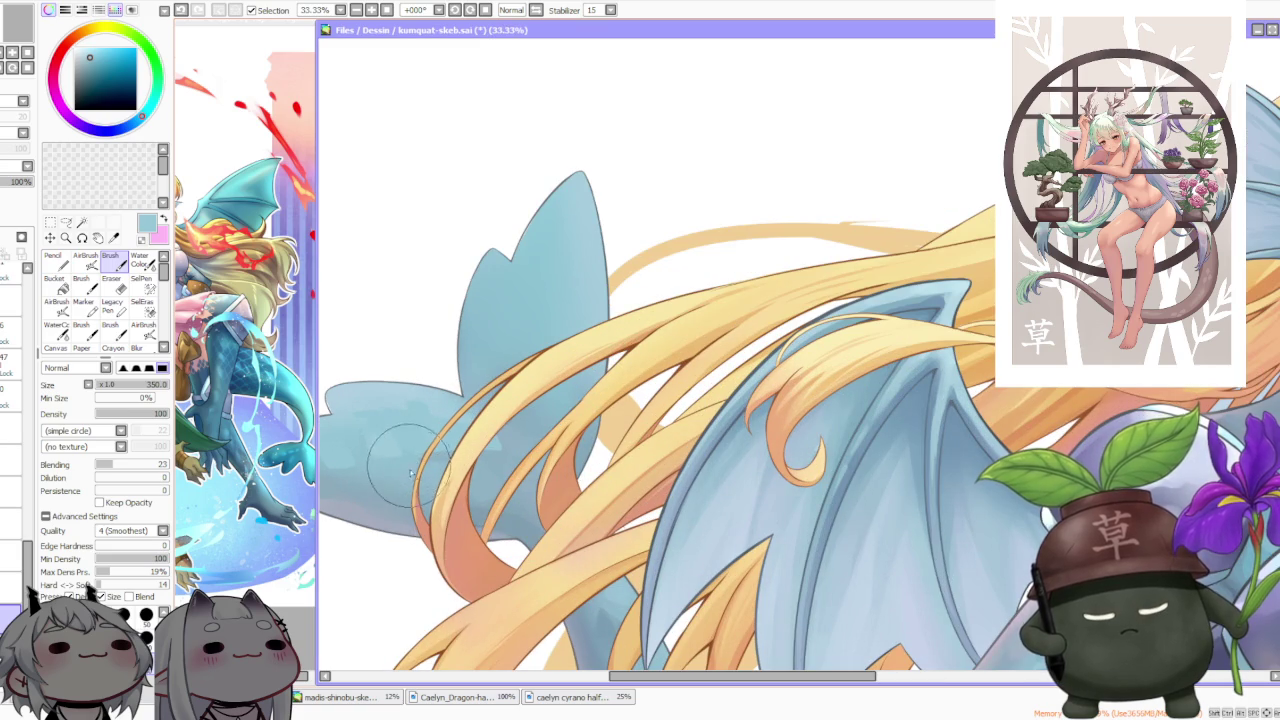
left_click(392, 503, "alt")
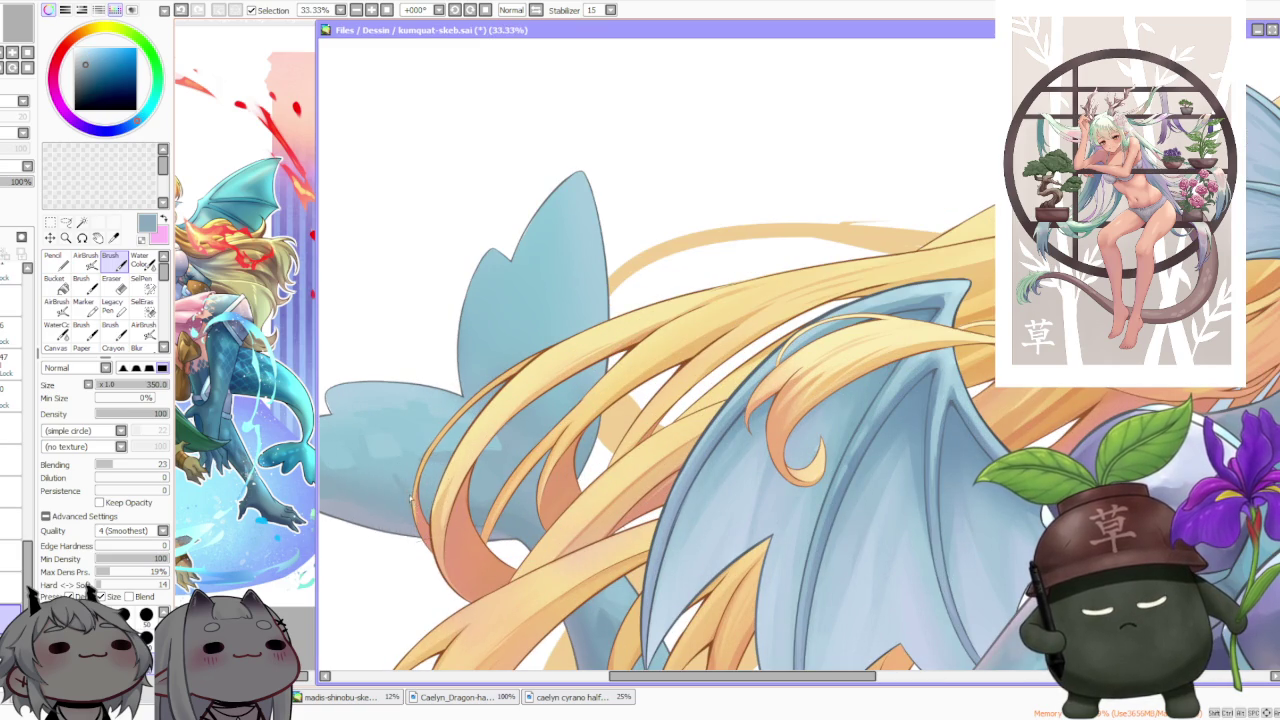
left_click_drag(405, 495, 420, 480)
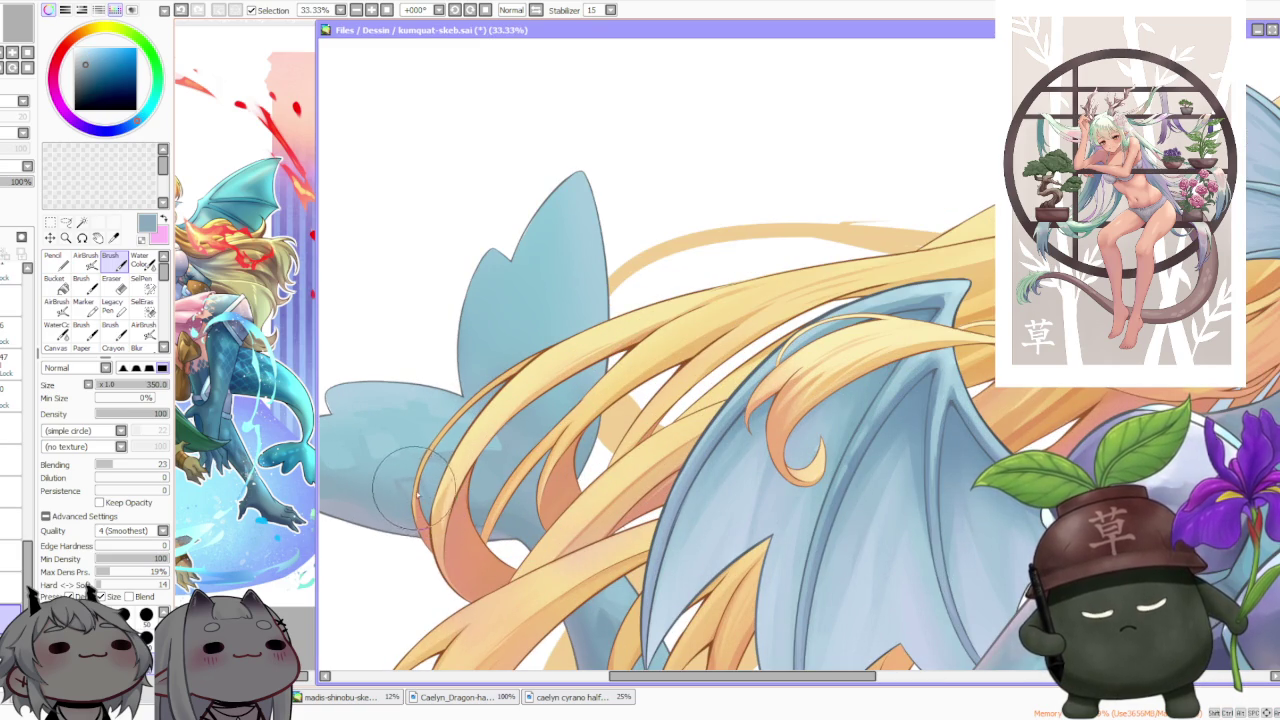
Sample further blues from the upper fin for blending
scroll(418, 490, "down", 1)
scroll(460, 380, "down", 1)
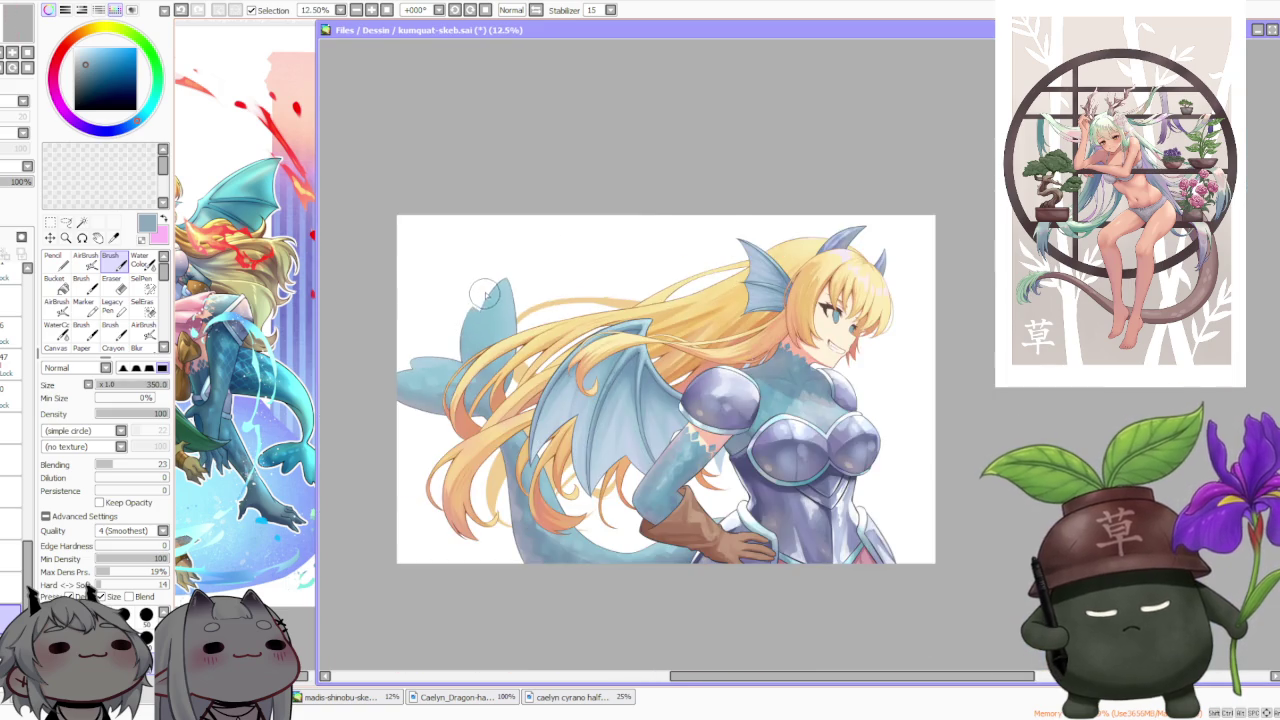
scroll(497, 277, "down", 1)
scroll(488, 300, "up", 3)
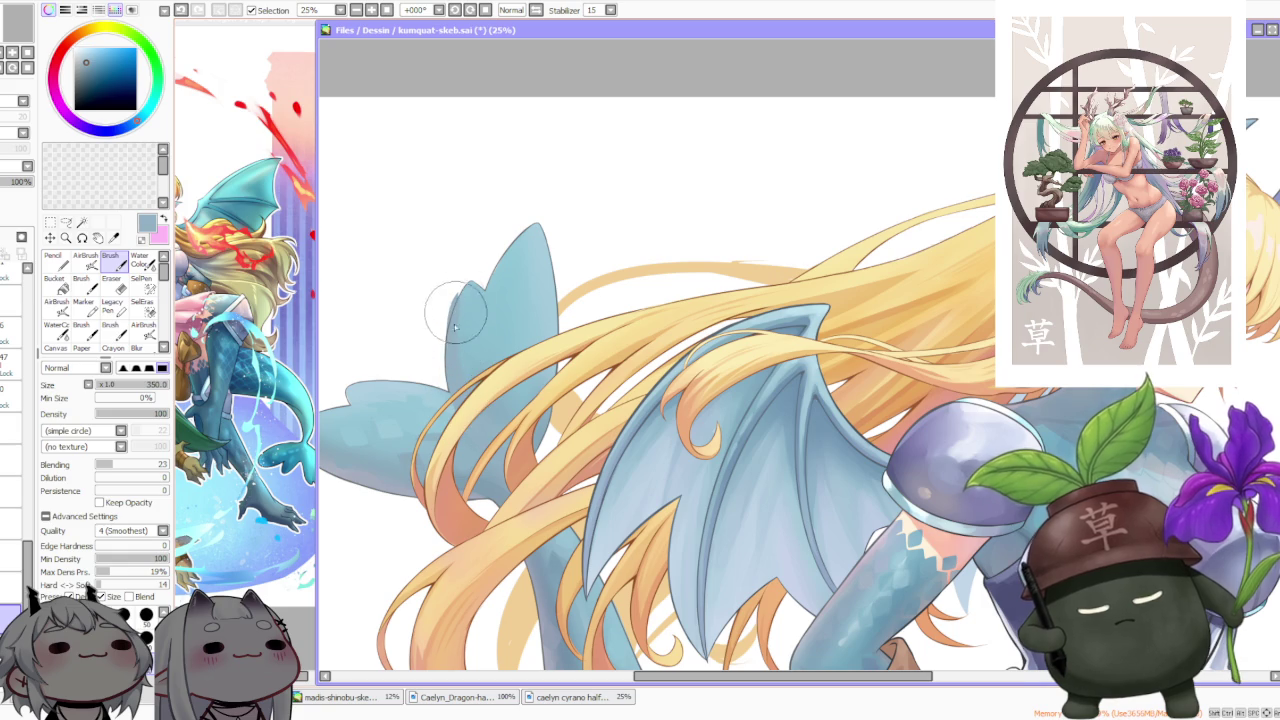
left_click(471, 360, "alt")
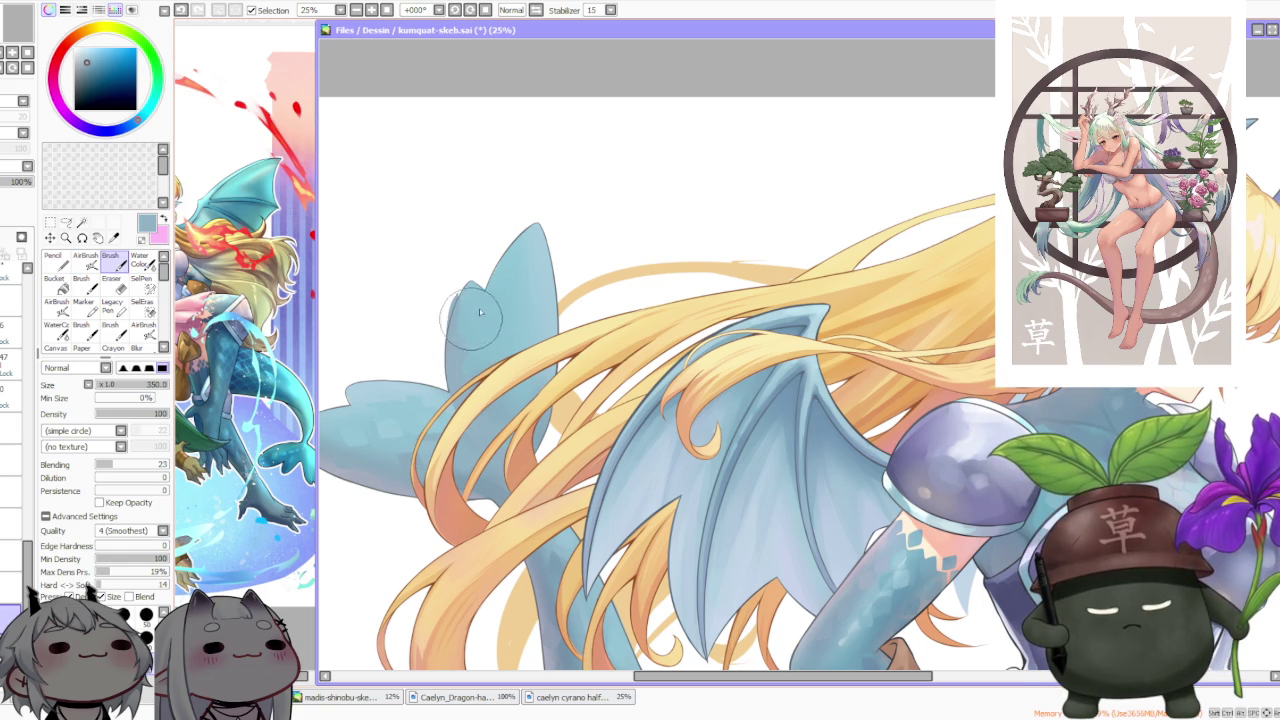
left_click(536, 276, "alt")
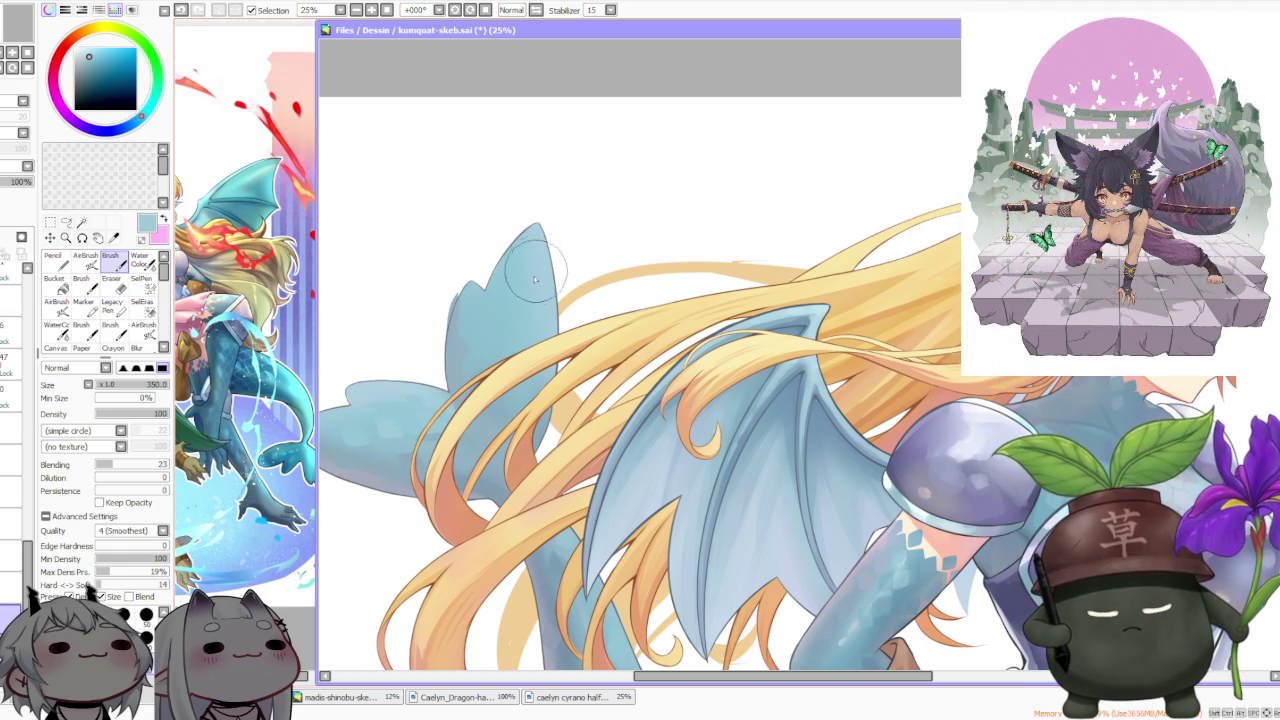
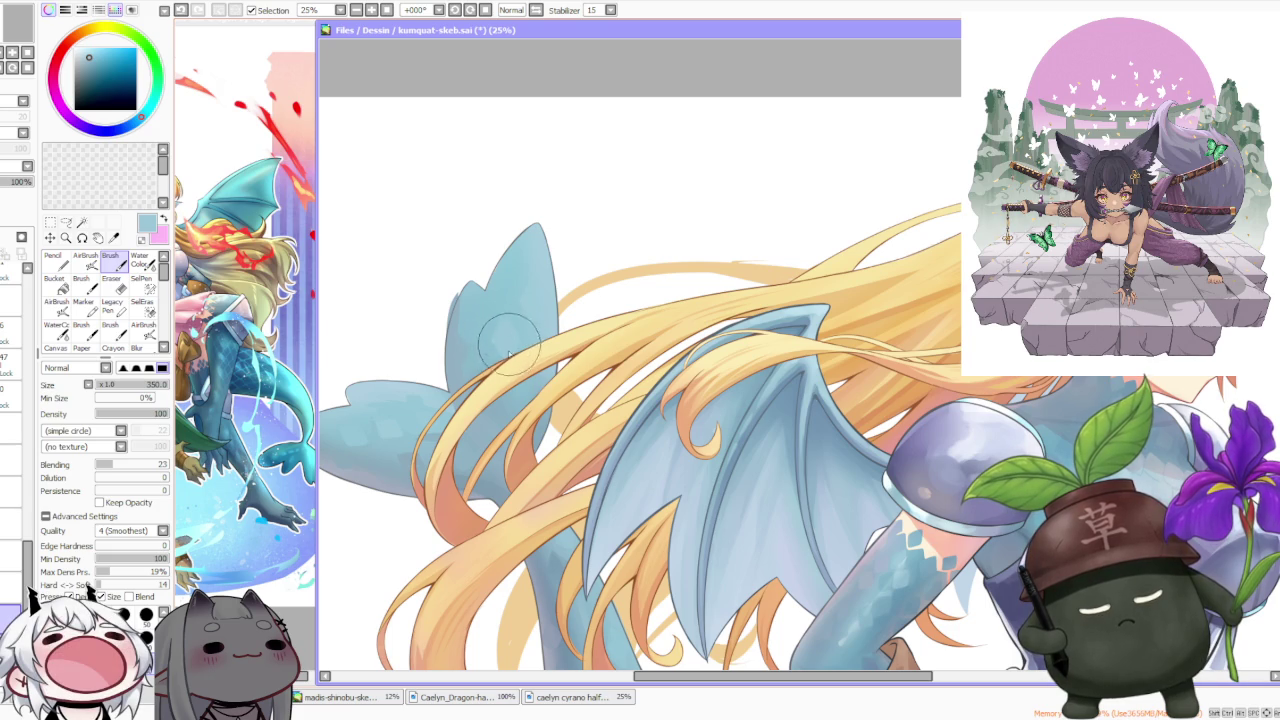
Zoom around the tail fin and sample its blue as the paint colour
scroll(513, 290, "down", 3)
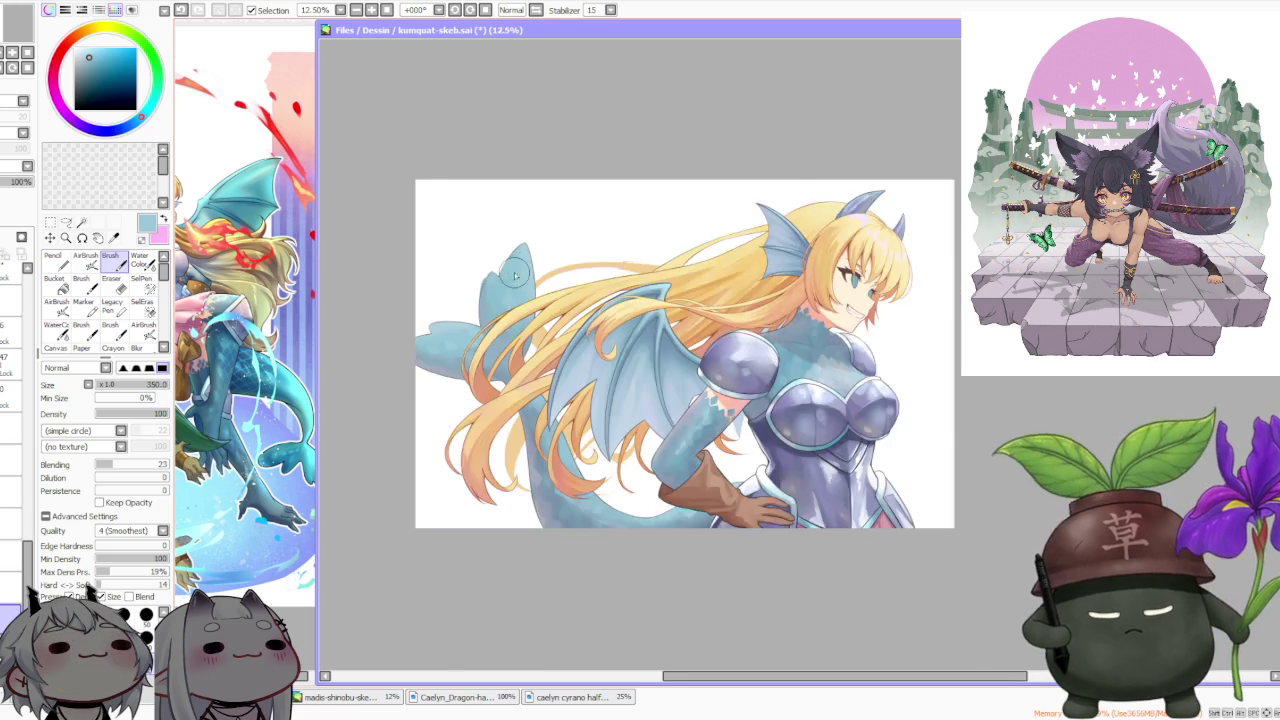
scroll(505, 292, "up", 3)
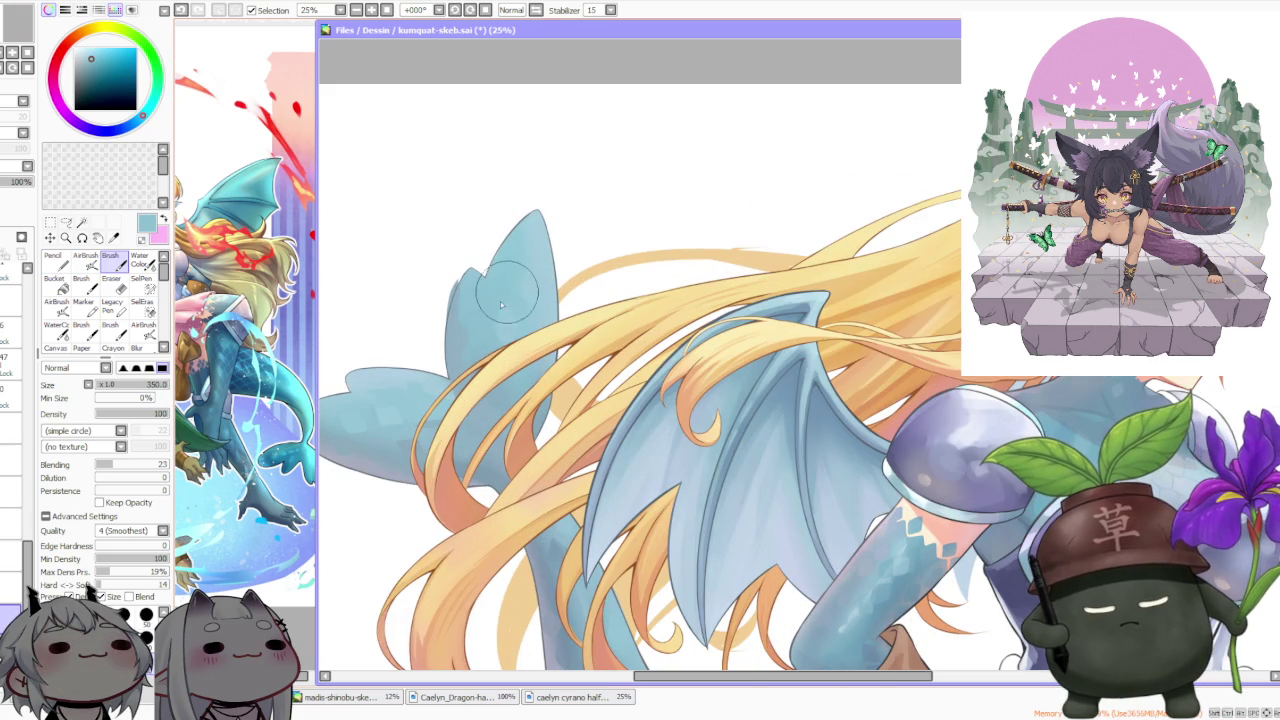
scroll(512, 309, "down", 3)
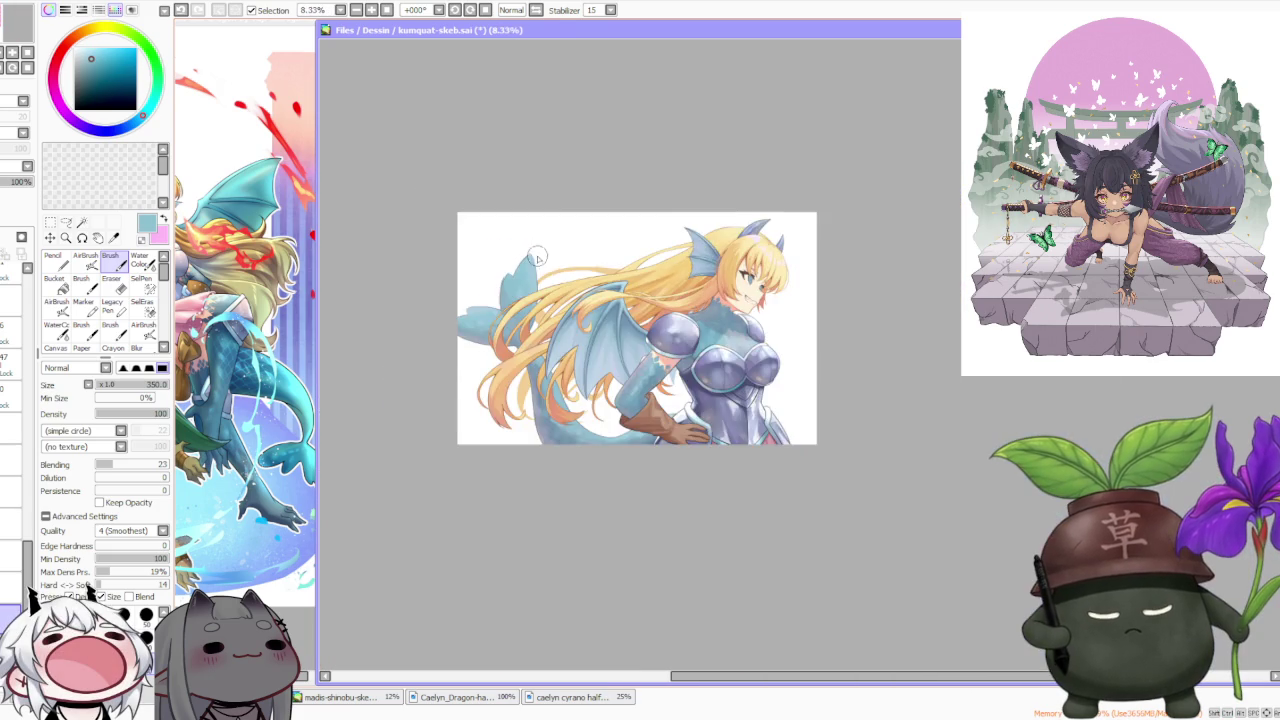
scroll(540, 249, "up", 3)
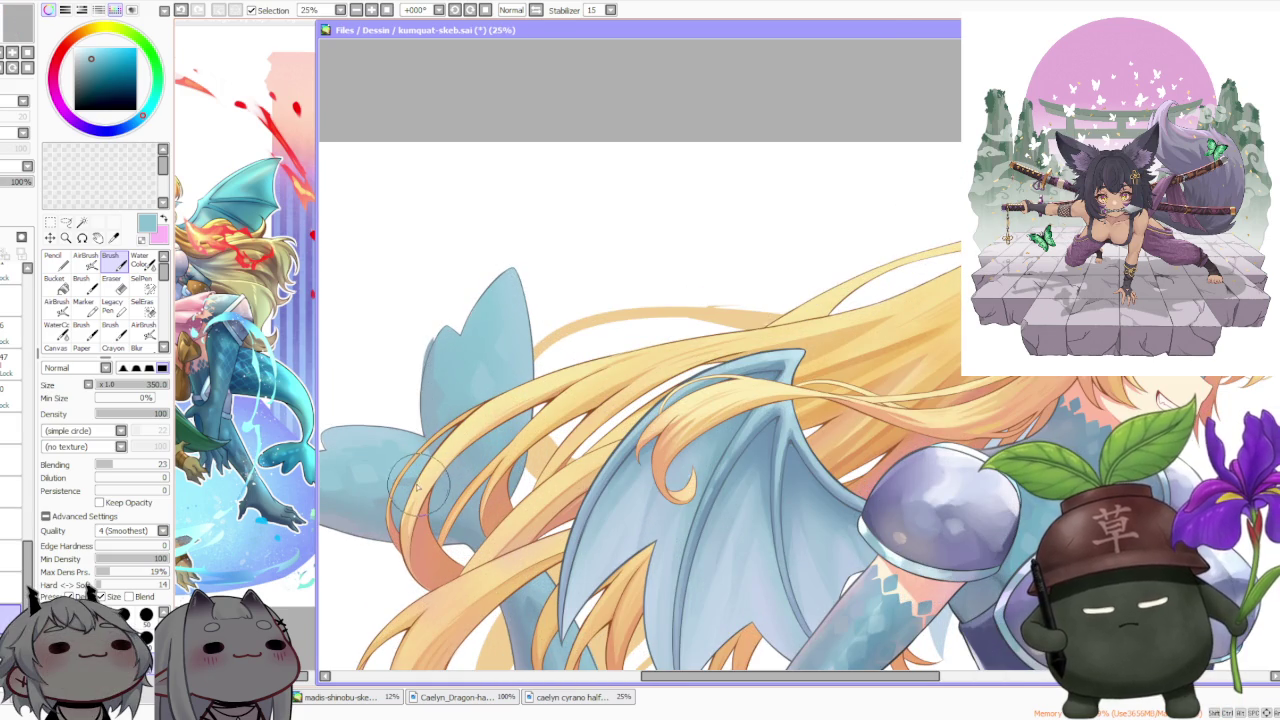
scroll(372, 491, "up", 2)
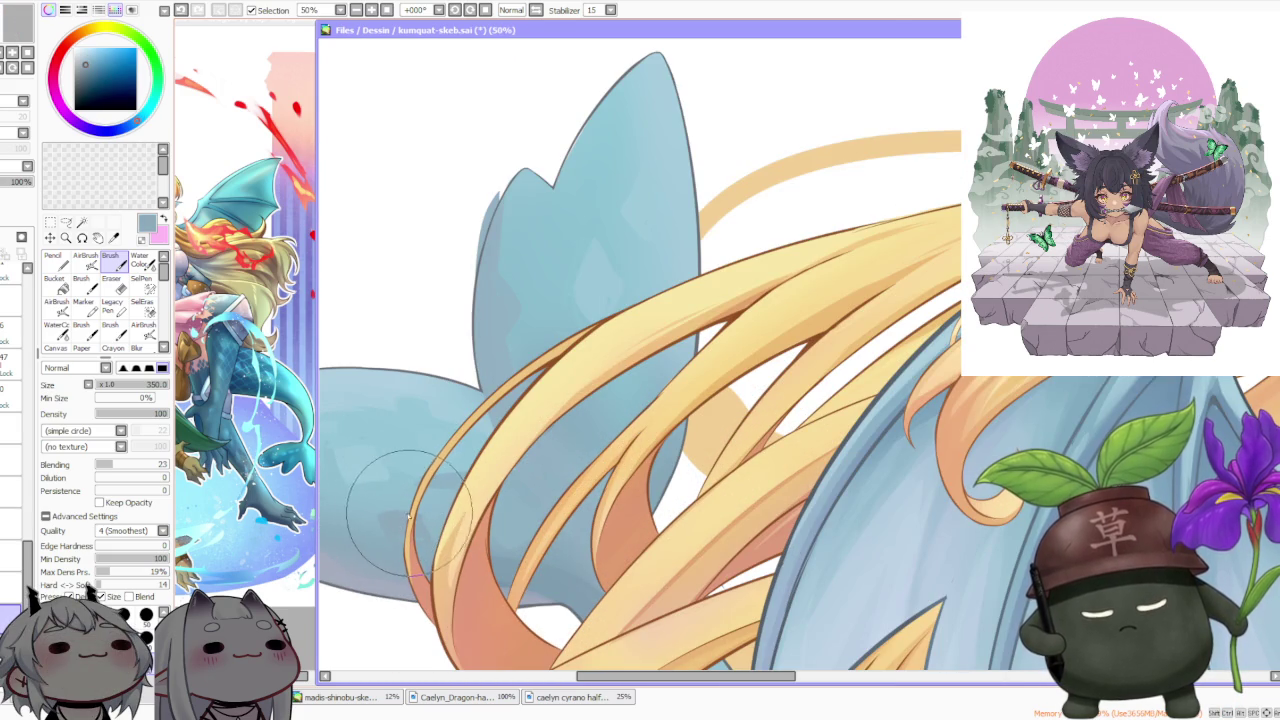
left_click(401, 479, "alt")
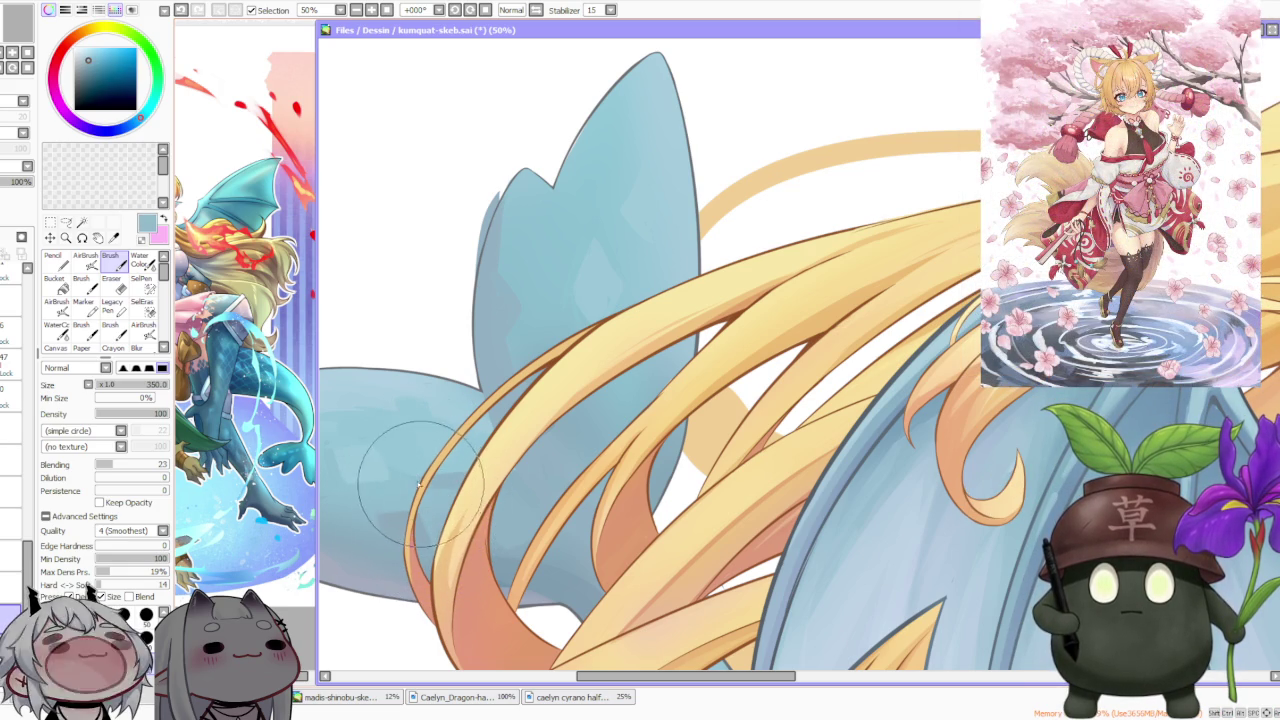
Paint a trial shading stroke across the tail fin, then undo it
left_click_drag(435, 490, 451, 474)
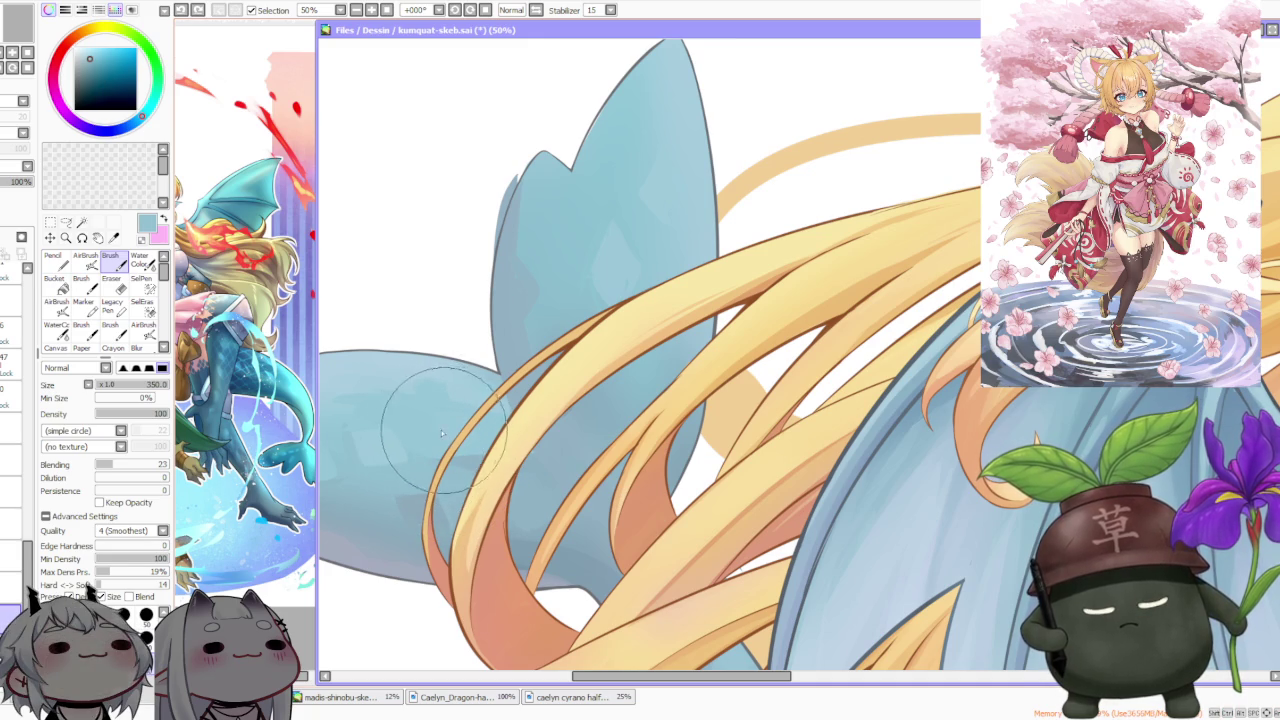
key("ctrl+z")
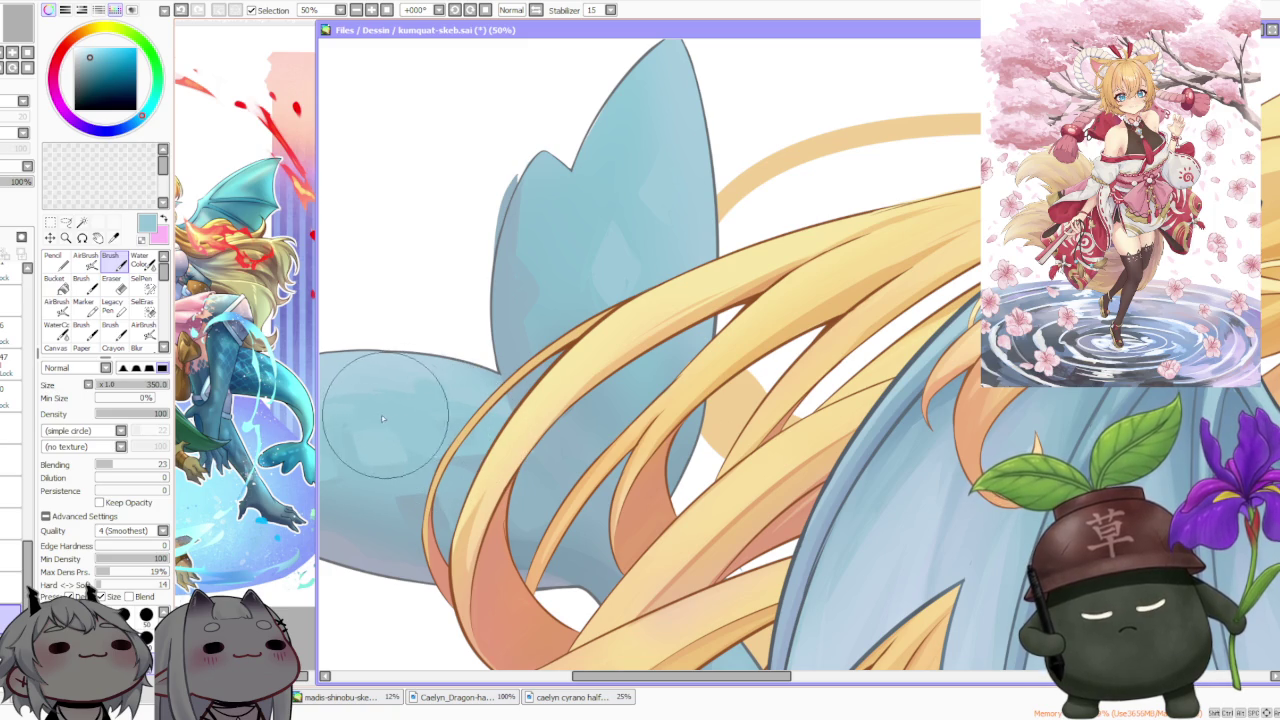
scroll(386, 420, "down", 2)
Zoom in on the tail fin and sample a slightly different blue from it
scroll(510, 303, "down", 2)
scroll(508, 304, "down", 1)
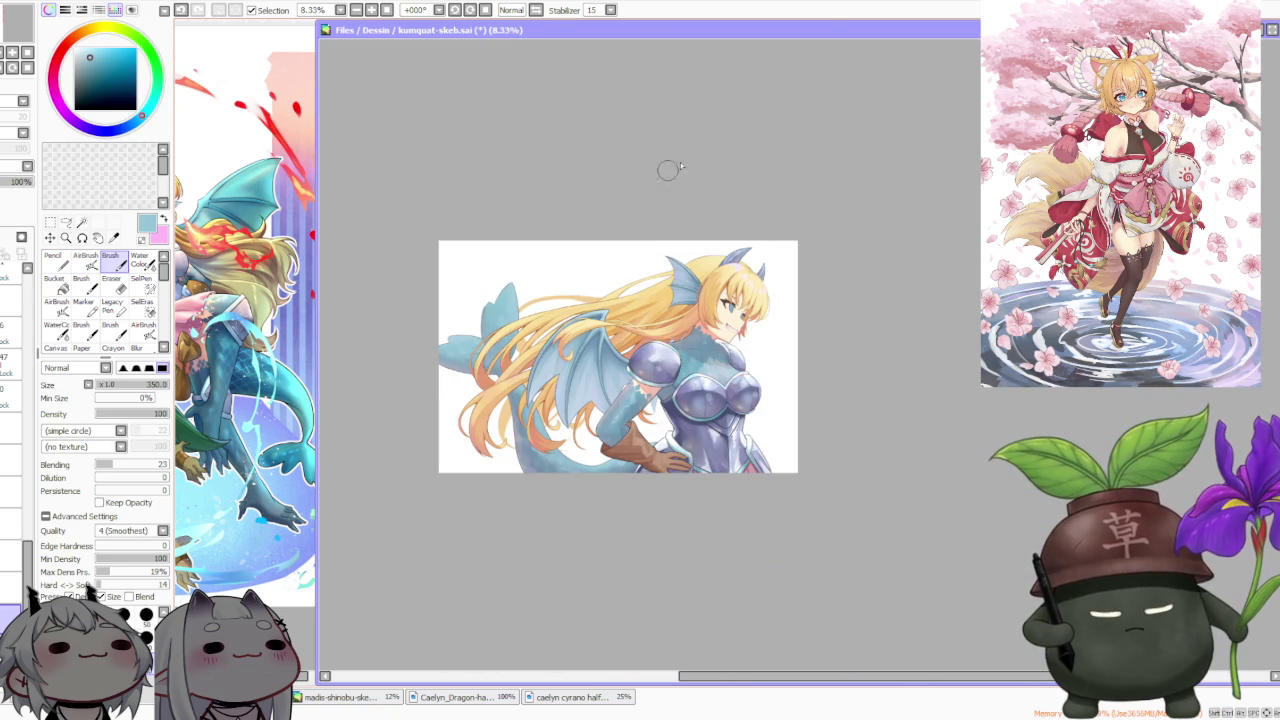
scroll(549, 249, "up", 3)
scroll(500, 360, "up", 1)
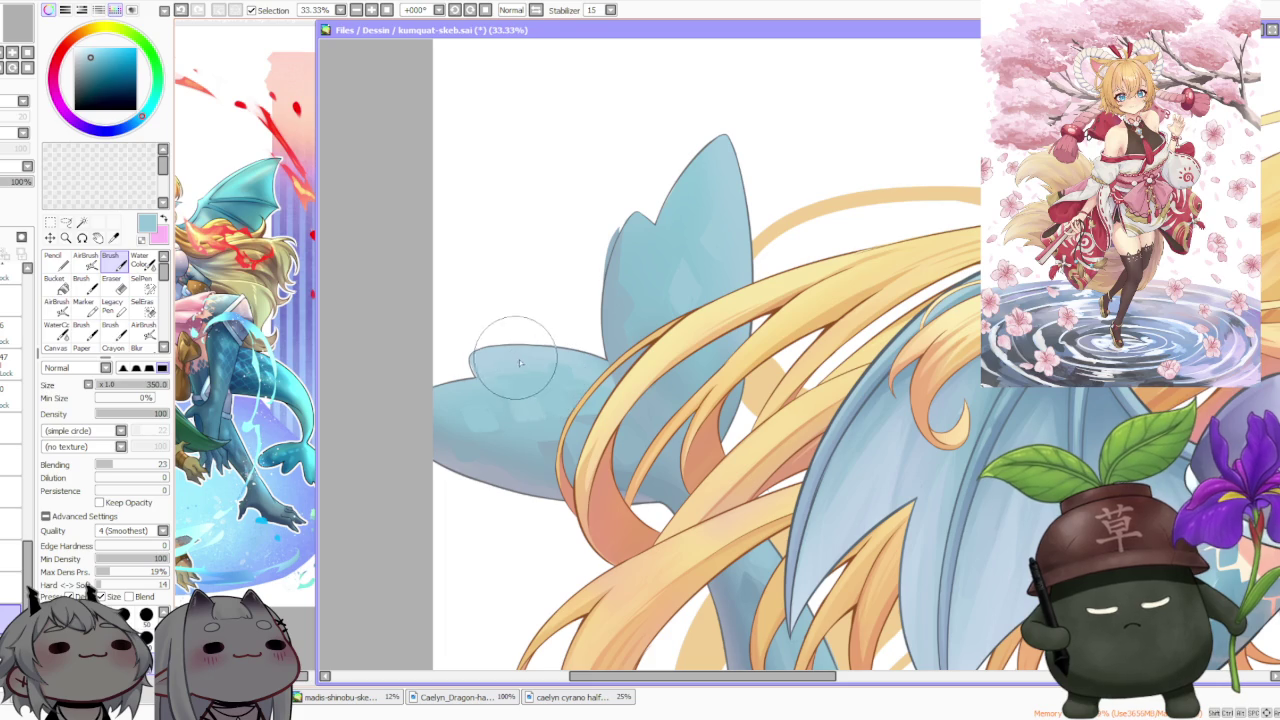
left_click(508, 362, "alt")
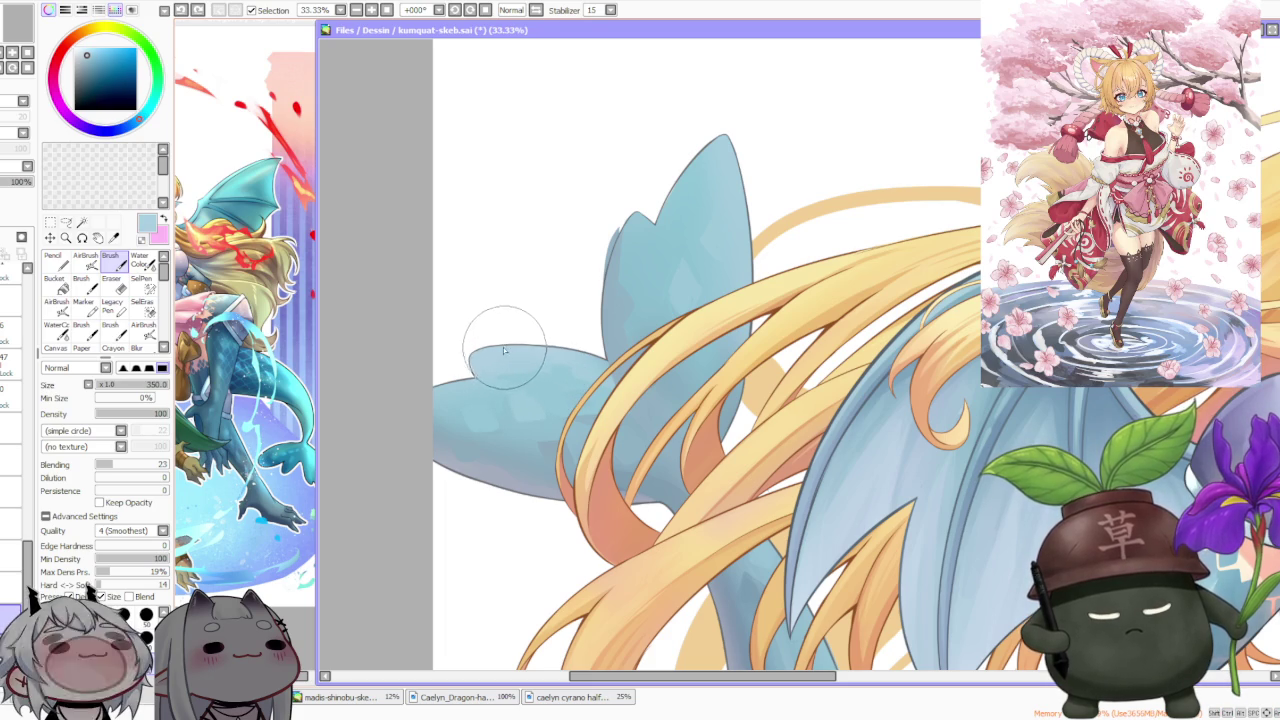
left_click(513, 371, "alt")
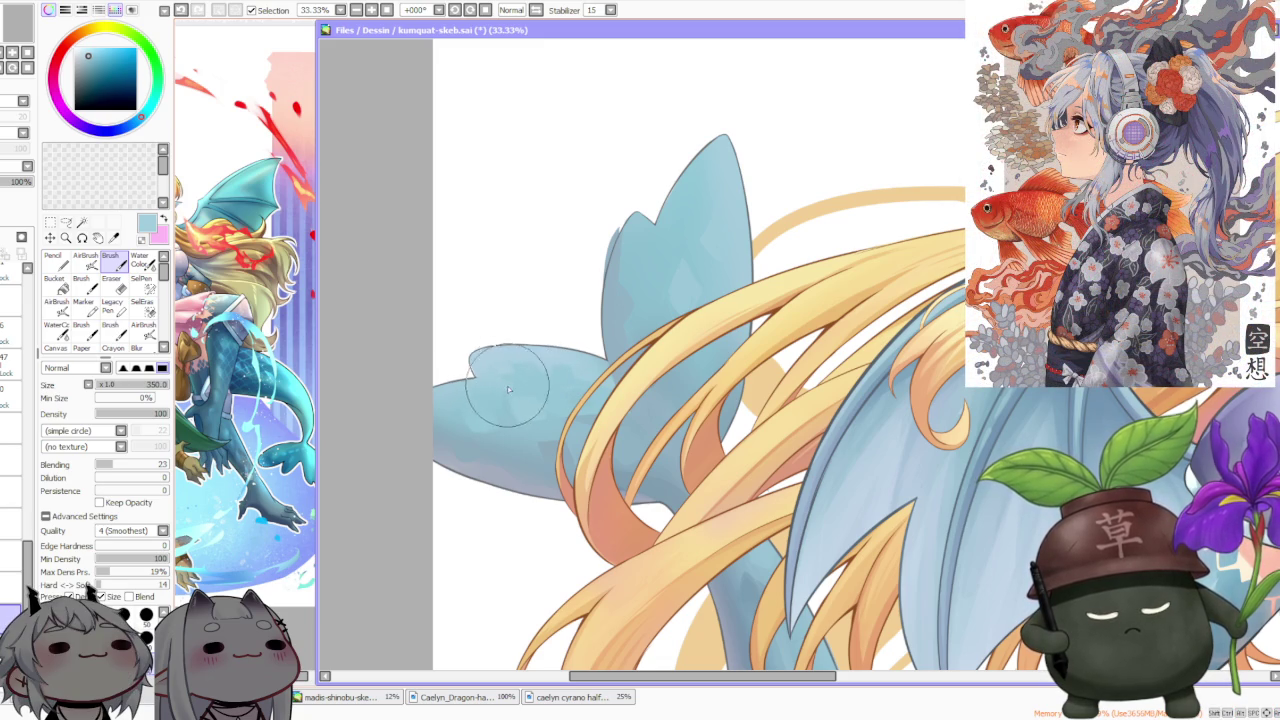
Paint a stroke to soften the light shading on the upper fin lobe
scroll(491, 333, "down", 2)
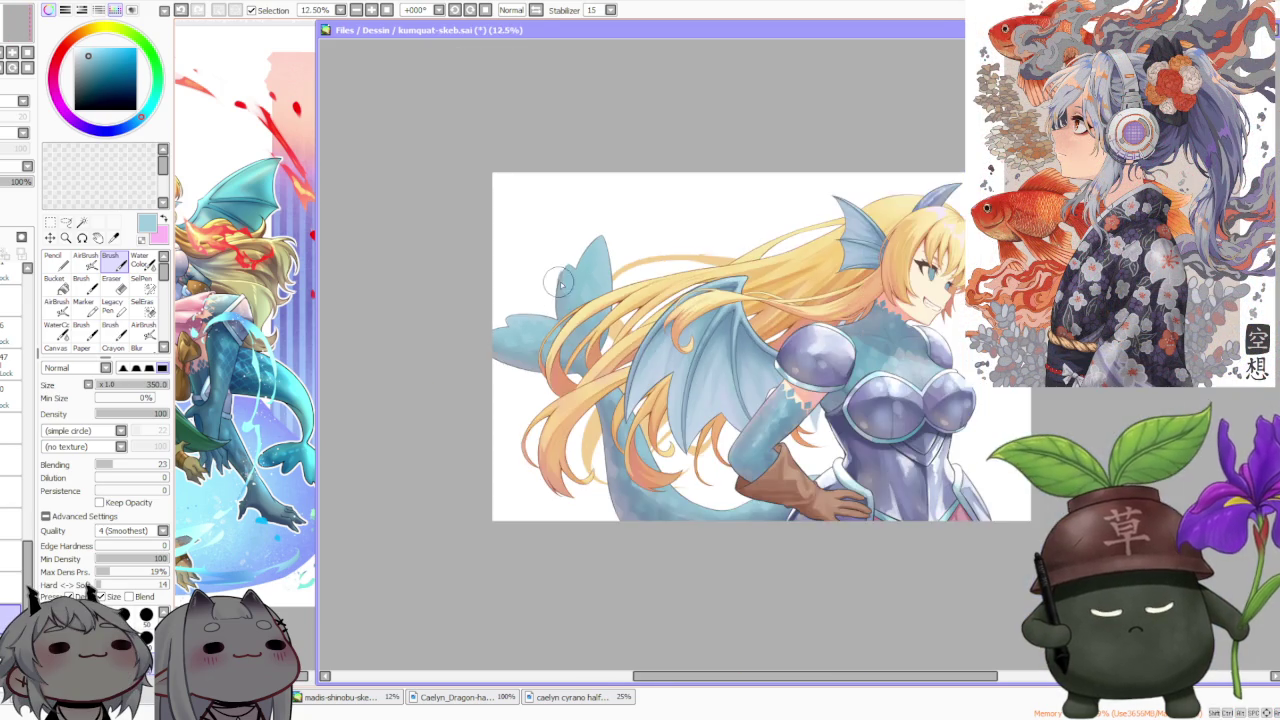
scroll(561, 307, "up", 3)
scroll(561, 307, "down", 2)
scroll(580, 220, "down", 1)
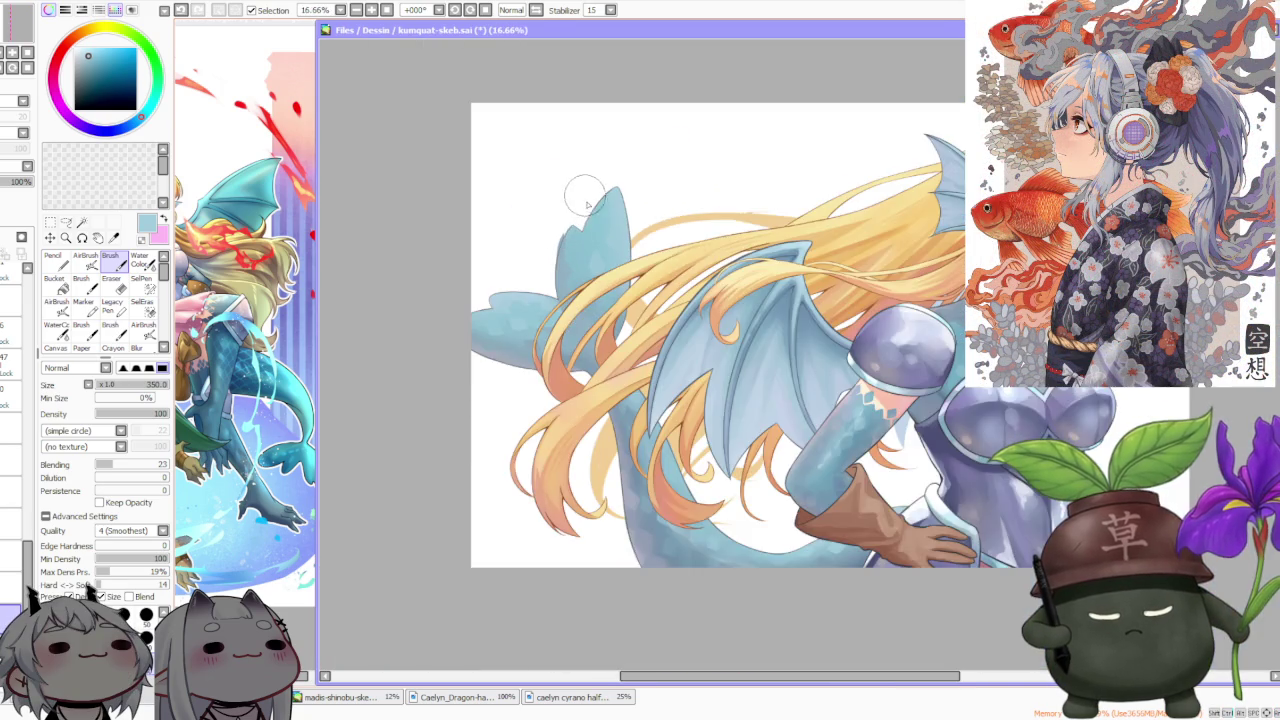
scroll(586, 194, "up", 2)
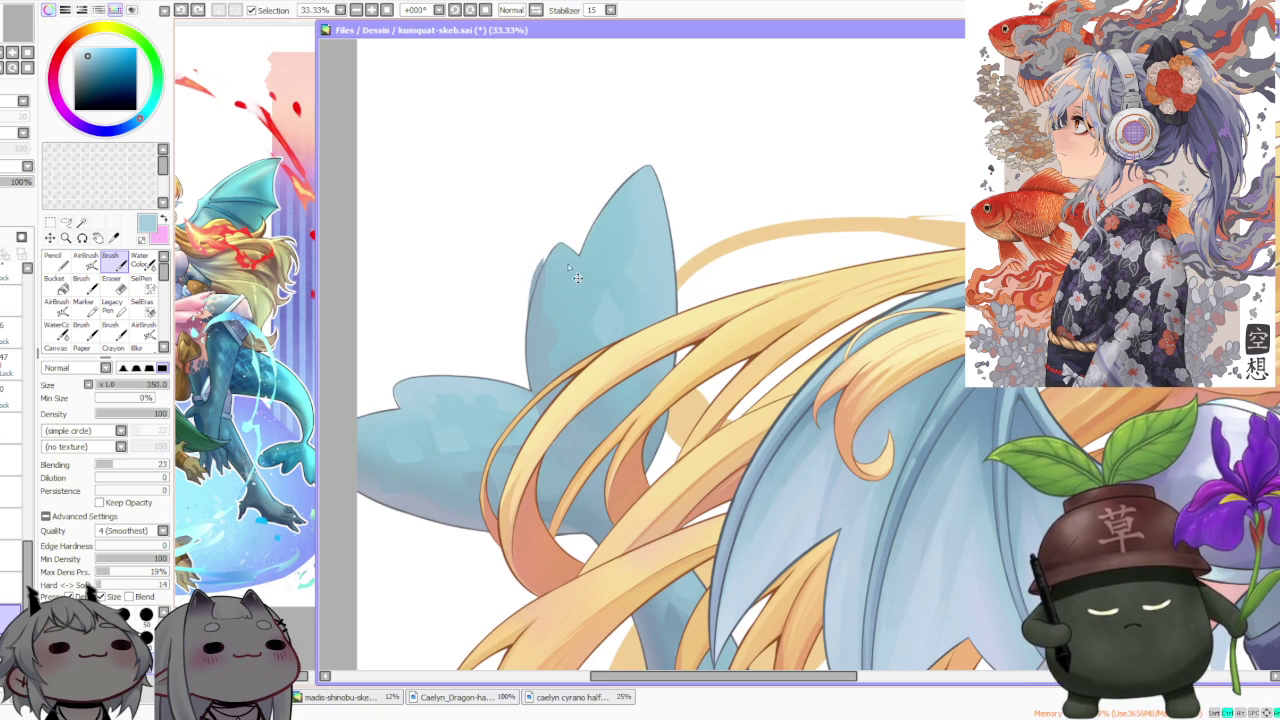
scroll(591, 263, "down", 1)
scroll(600, 290, "up", 2)
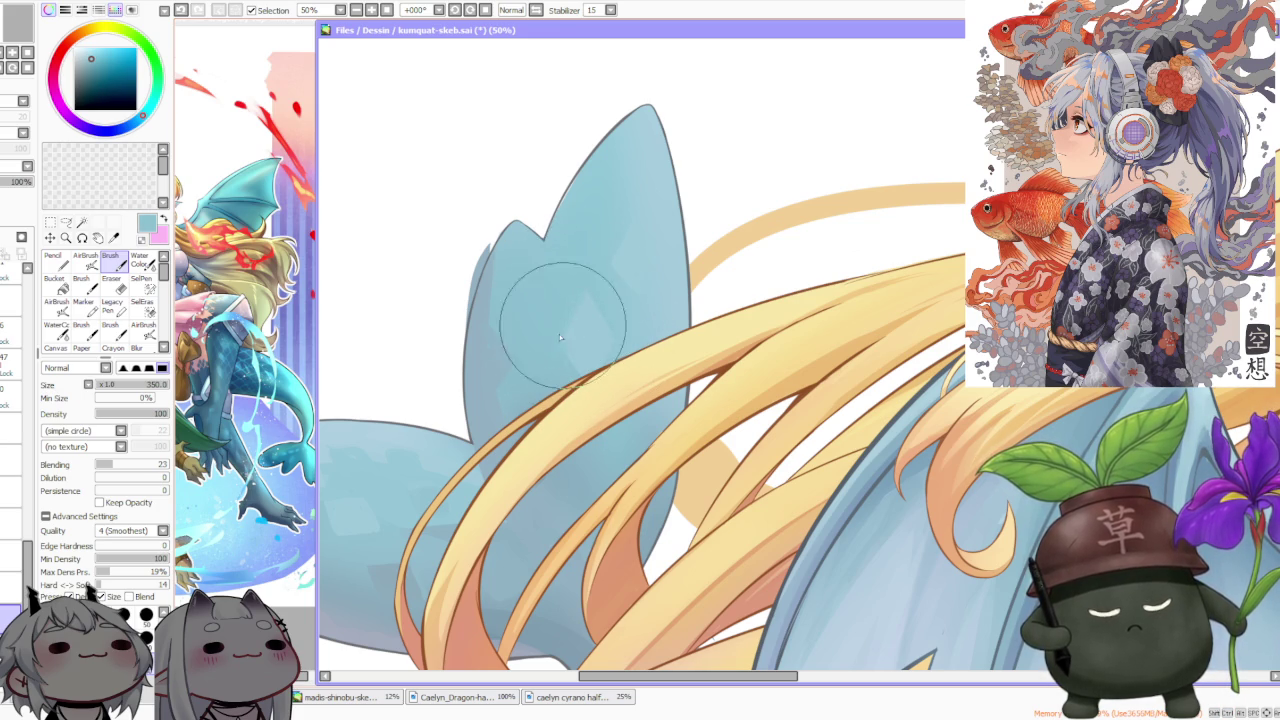
mouse_move(564, 322)
left_mouse_down()
mouse_move(581, 390)
mouse_move(496, 319)
mouse_move(530, 249)
mouse_move(535, 295)
mouse_move(546, 280)
mouse_move(520, 270)
mouse_move(529, 284)
mouse_move(539, 263)
mouse_move(543, 294)
mouse_move(514, 306)
mouse_move(555, 265)
left_mouse_up()
Lighten the right edge of the upper fin tip, then undo that streak
scroll(580, 200, "down", 3)
scroll(620, 175, "down", 2)
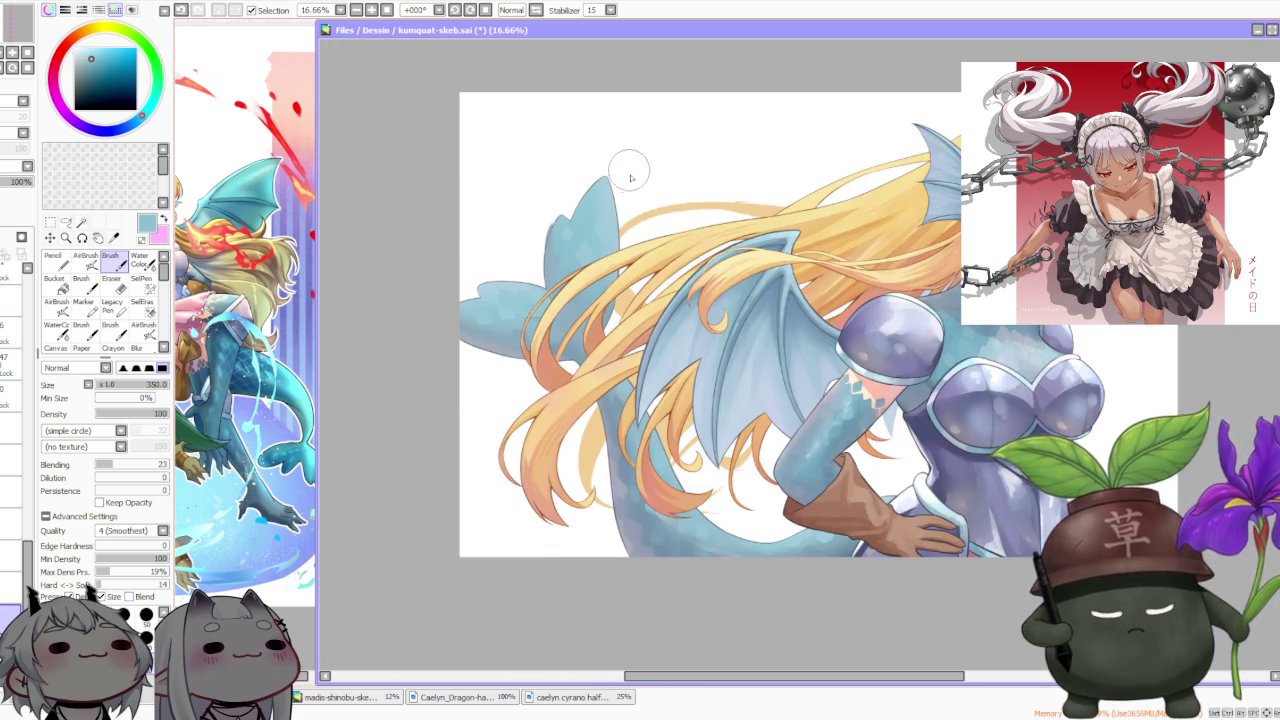
scroll(600, 186, "up", 5)
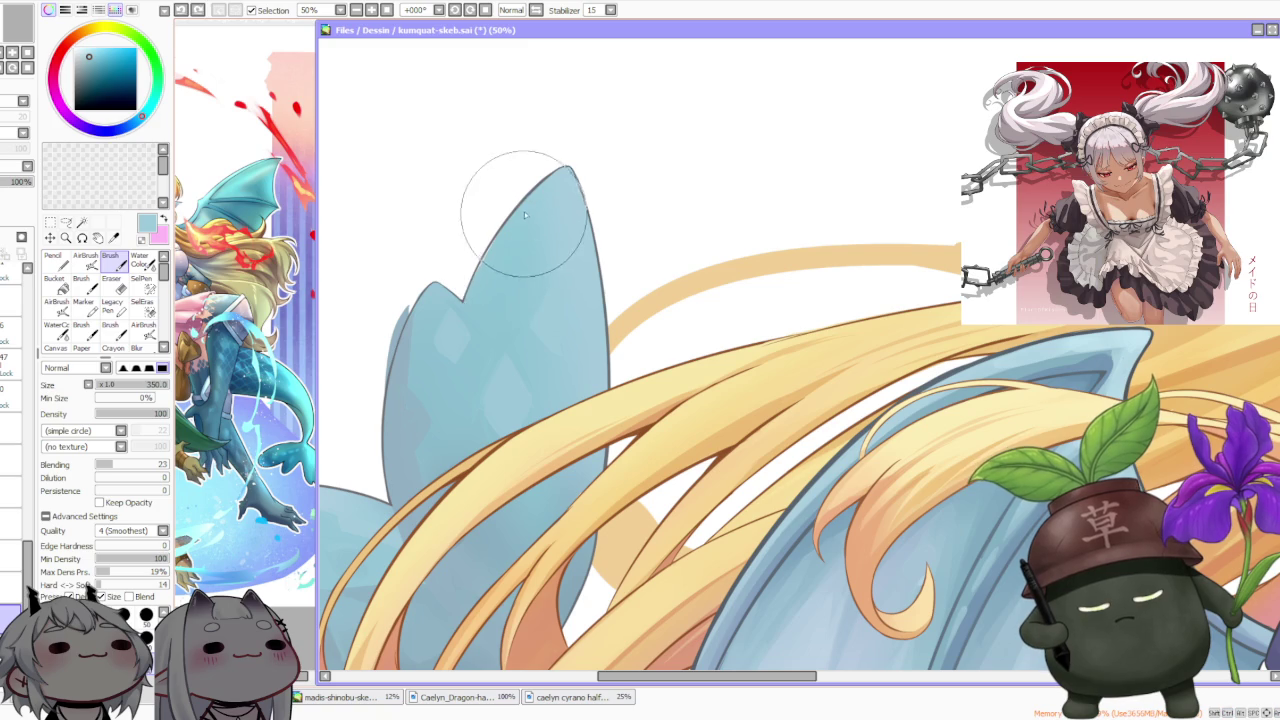
left_click_drag(526, 265, 538, 243)
key("ctrl+z")
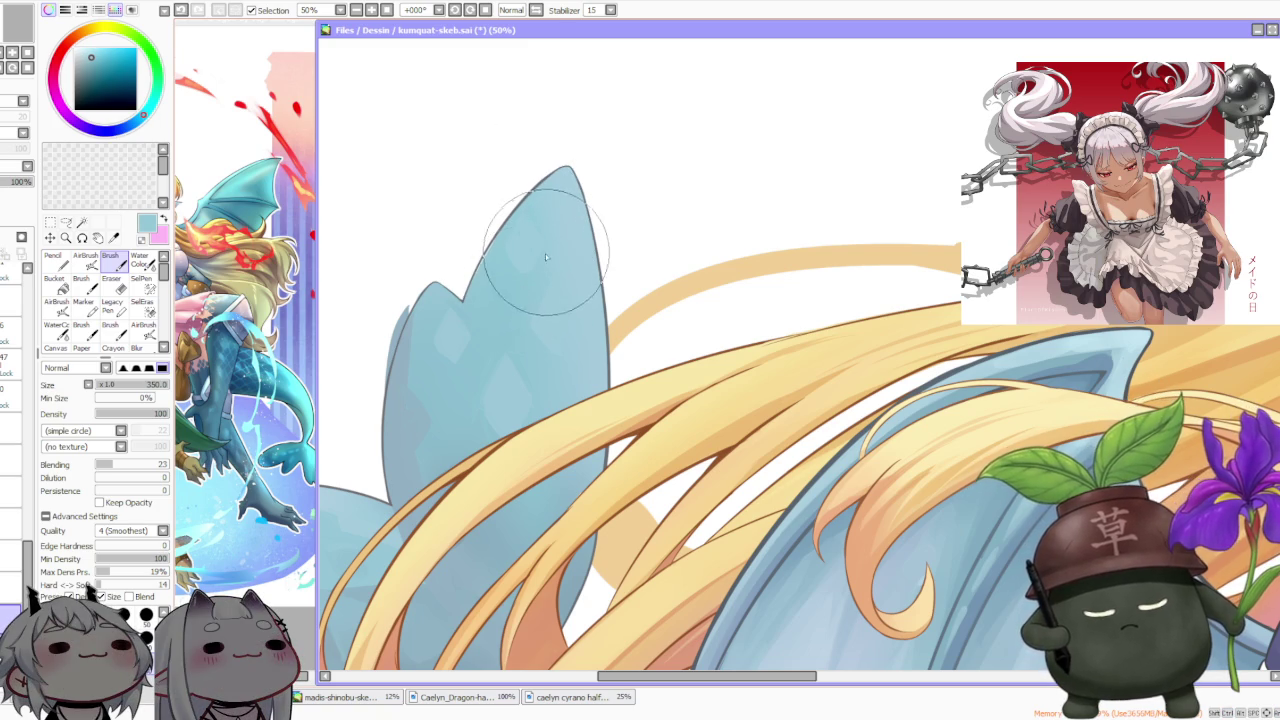
scroll(535, 292, "down", 1)
scroll(592, 183, "down", 1)
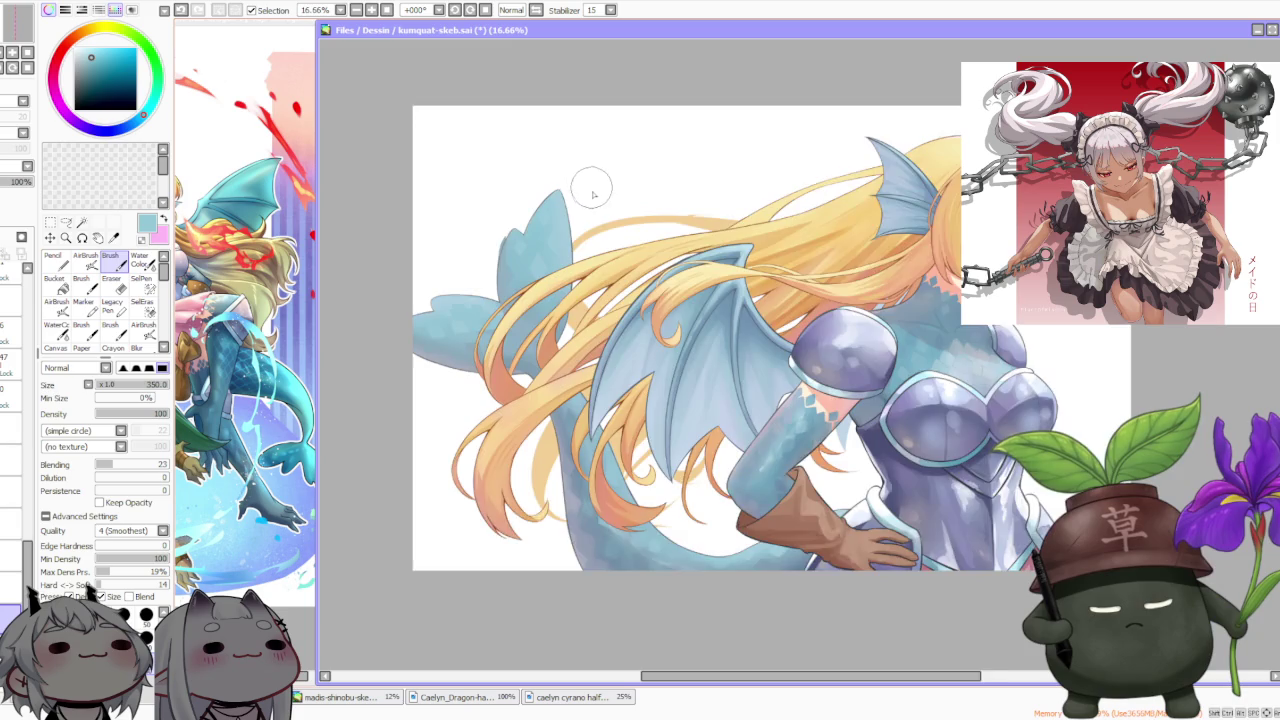
scroll(590, 200, "down", 1)
scroll(572, 234, "up", 2)
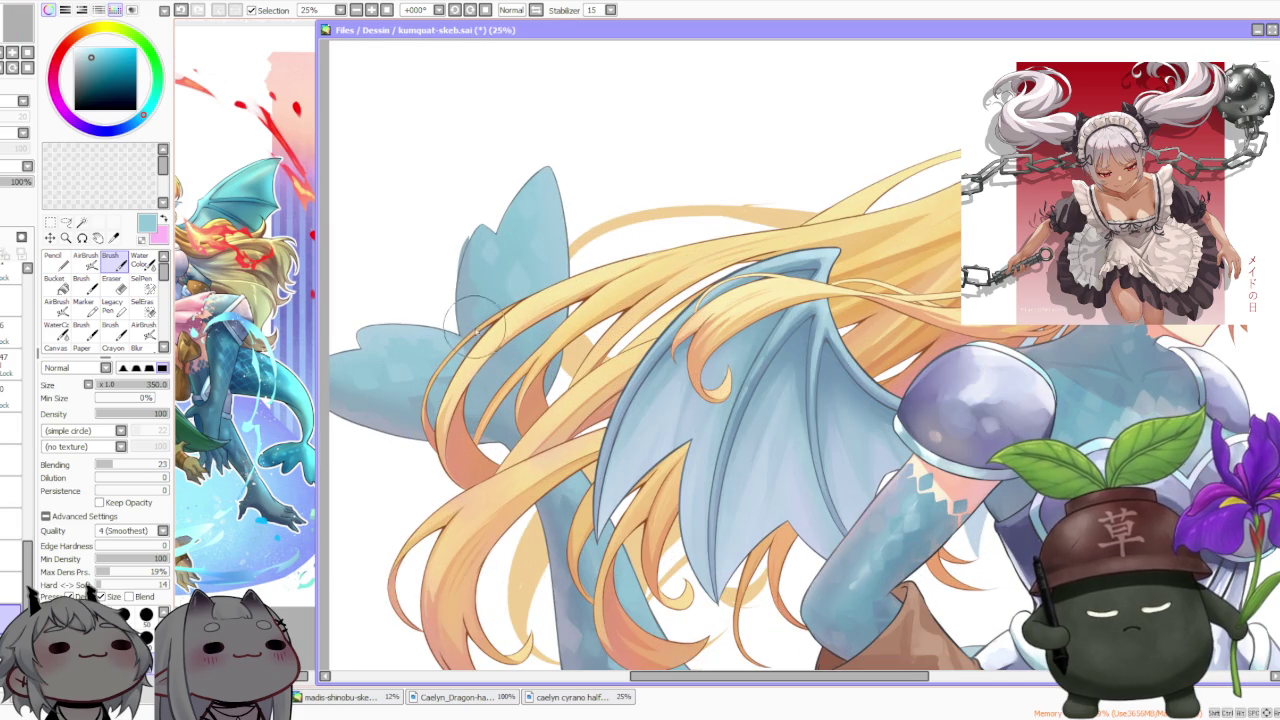
scroll(476, 318, "up", 1)
scroll(468, 363, "down", 1)
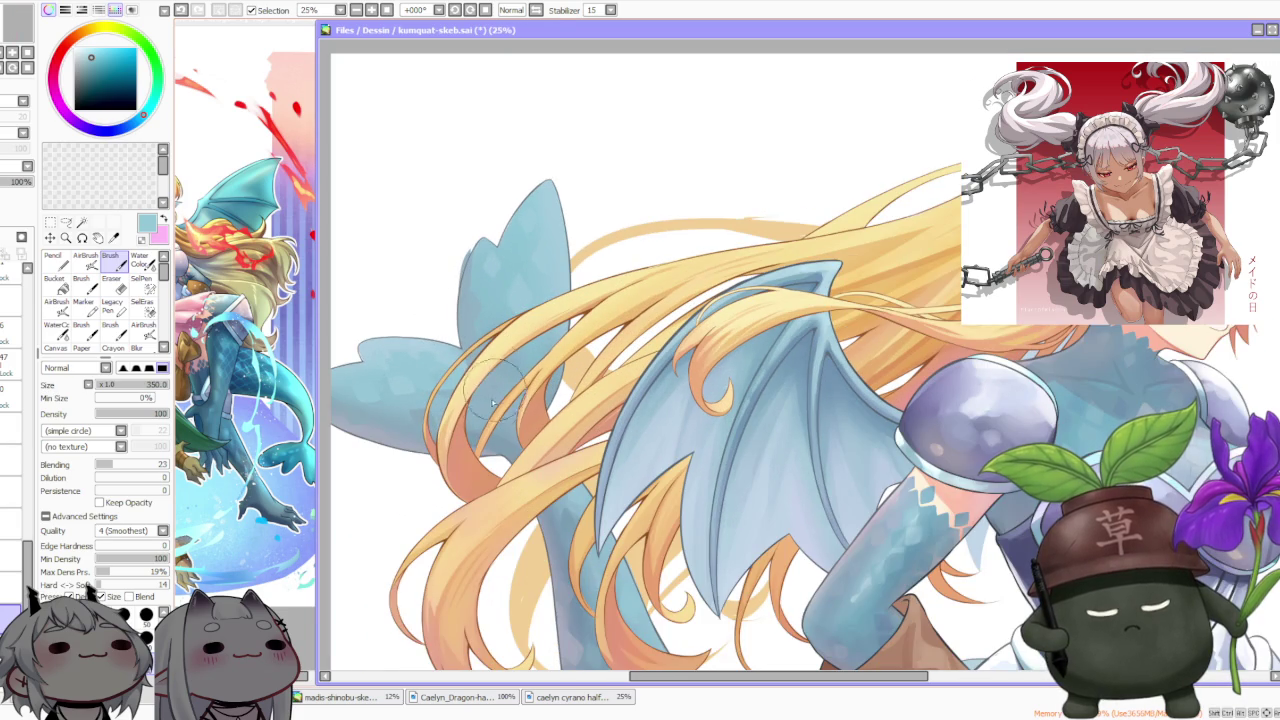
scroll(513, 313, "up", 1)
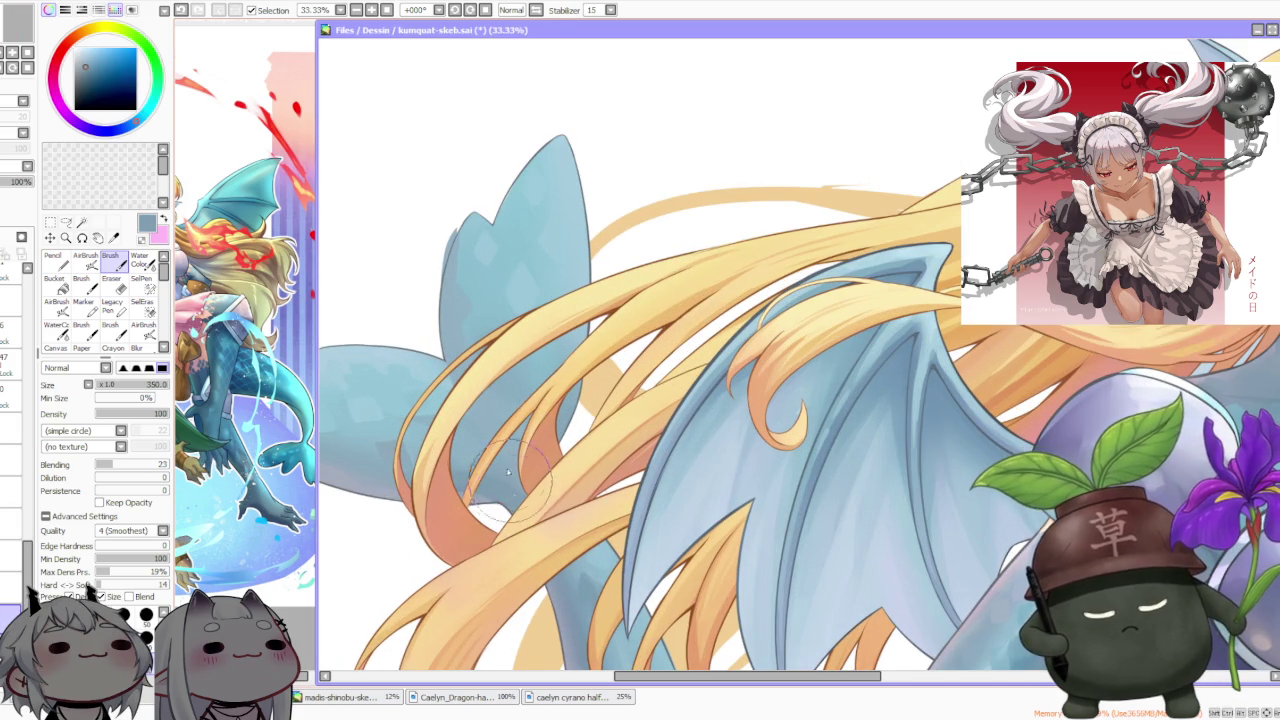
left_click(484, 505, "alt")
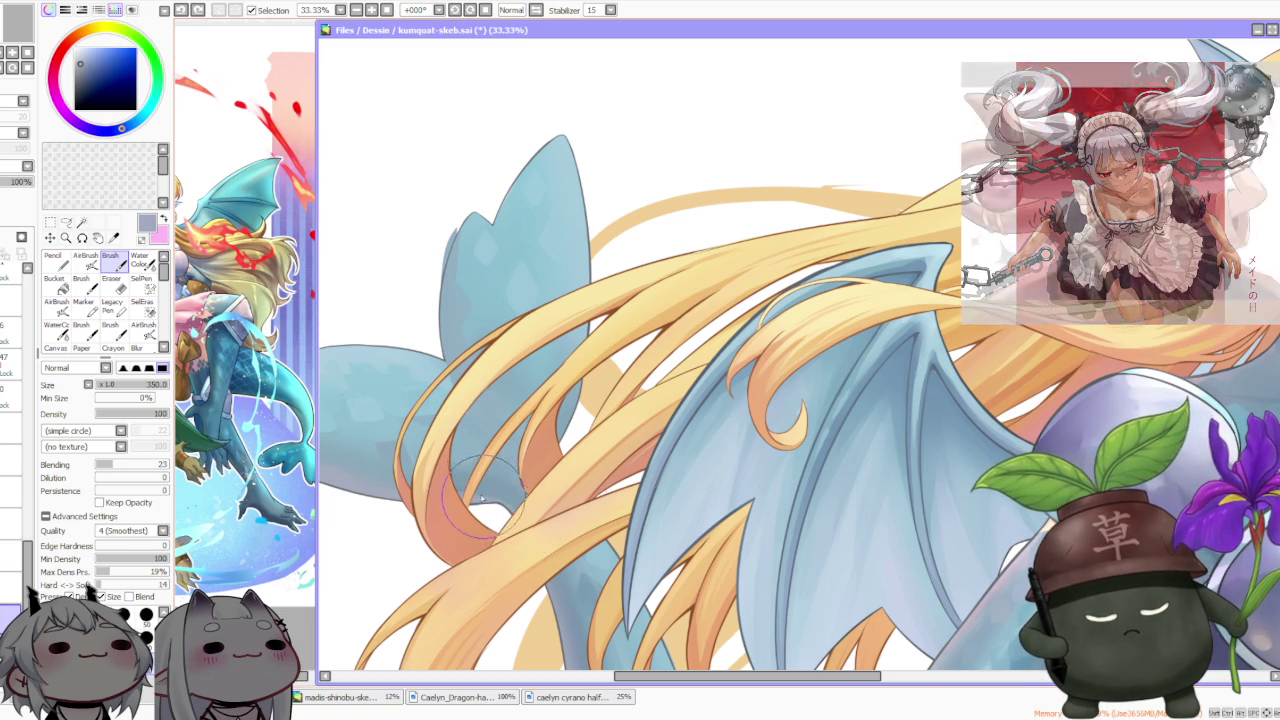
scroll(480, 495, "down", 3)
scroll(490, 456, "up", 2)
scroll(480, 470, "up", 1)
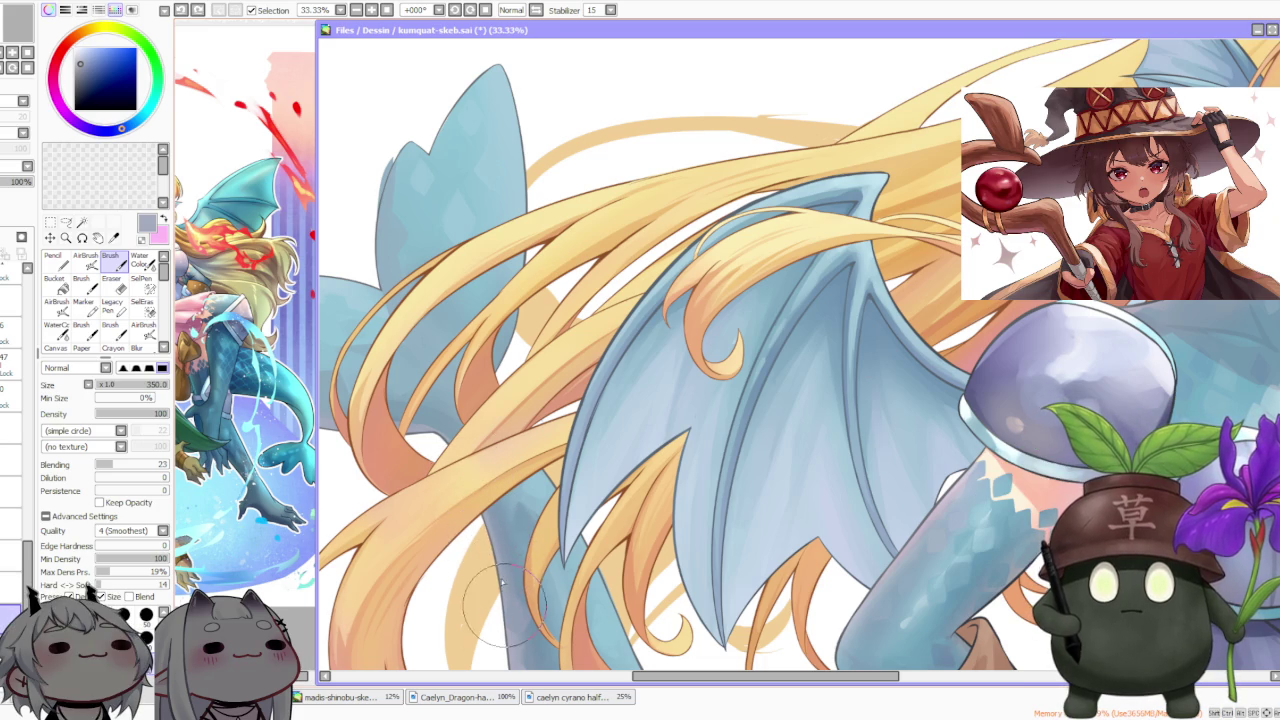
scroll(495, 568, "down", 1)
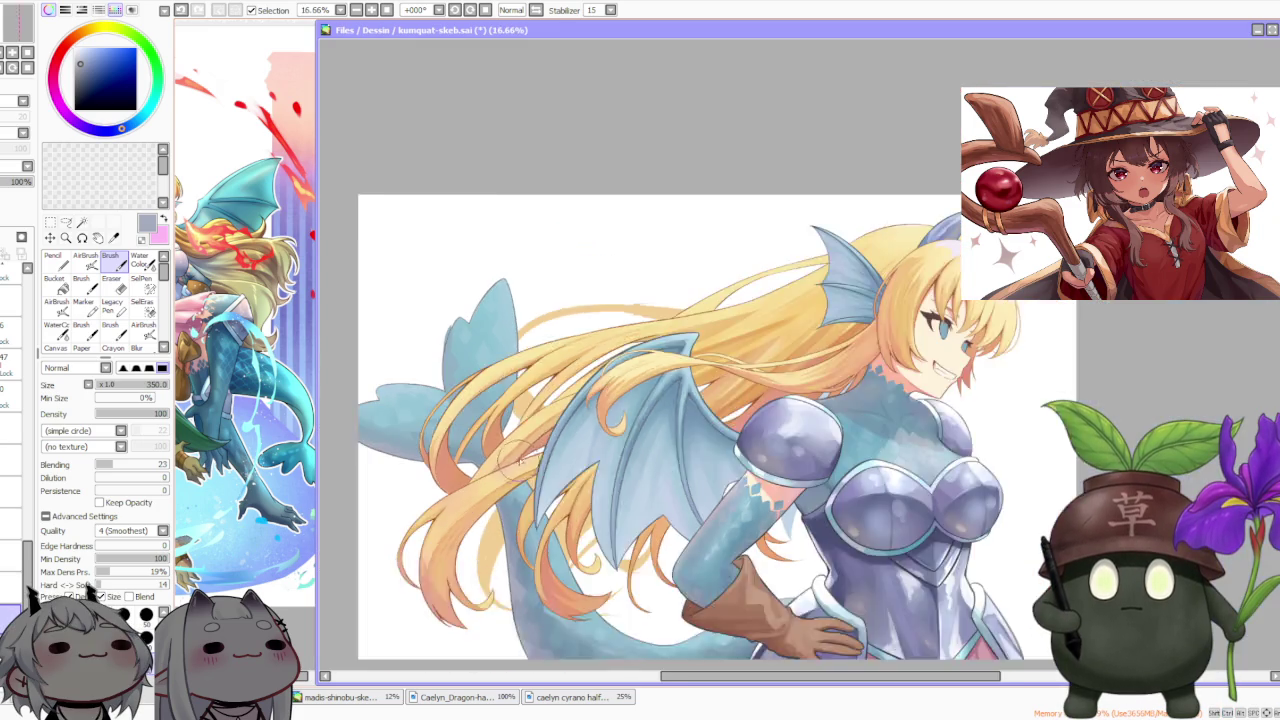
scroll(515, 500, "down", 2)
scroll(537, 556, "down", 1)
scroll(537, 480, "up", 2)
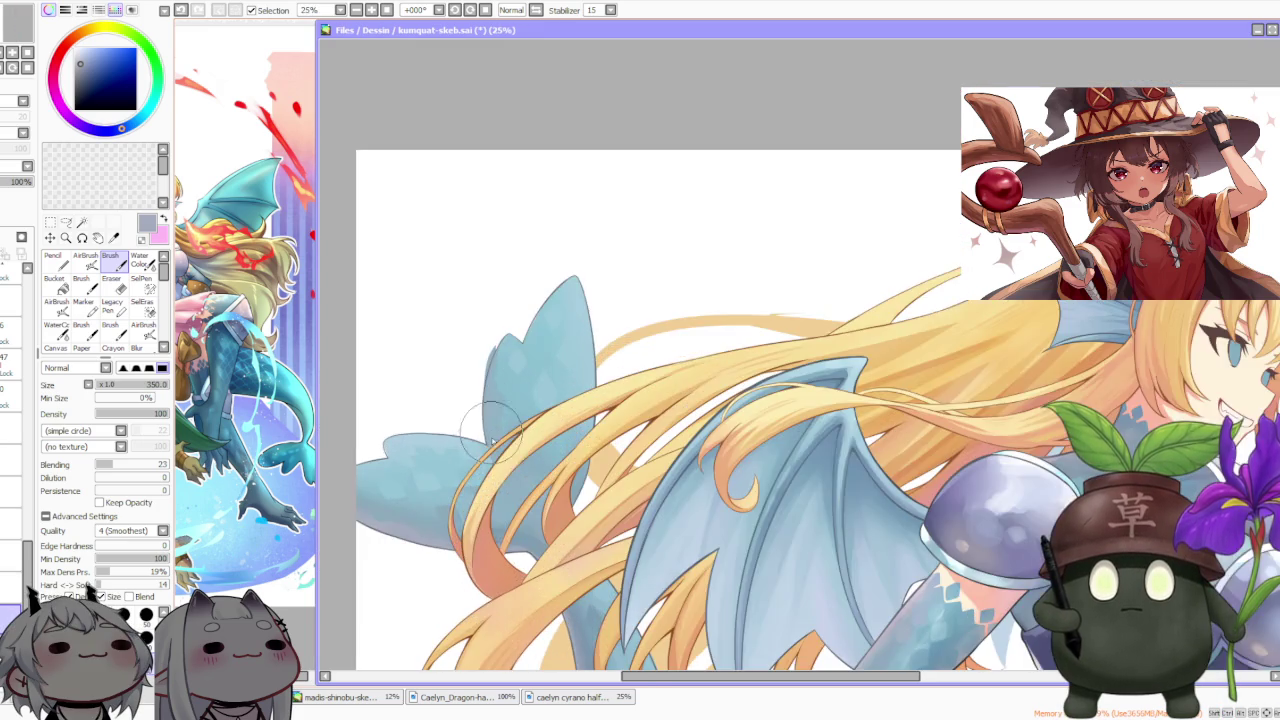
scroll(530, 440, "down", 1)
scroll(540, 631, "up", 1)
scroll(495, 577, "down", 2)
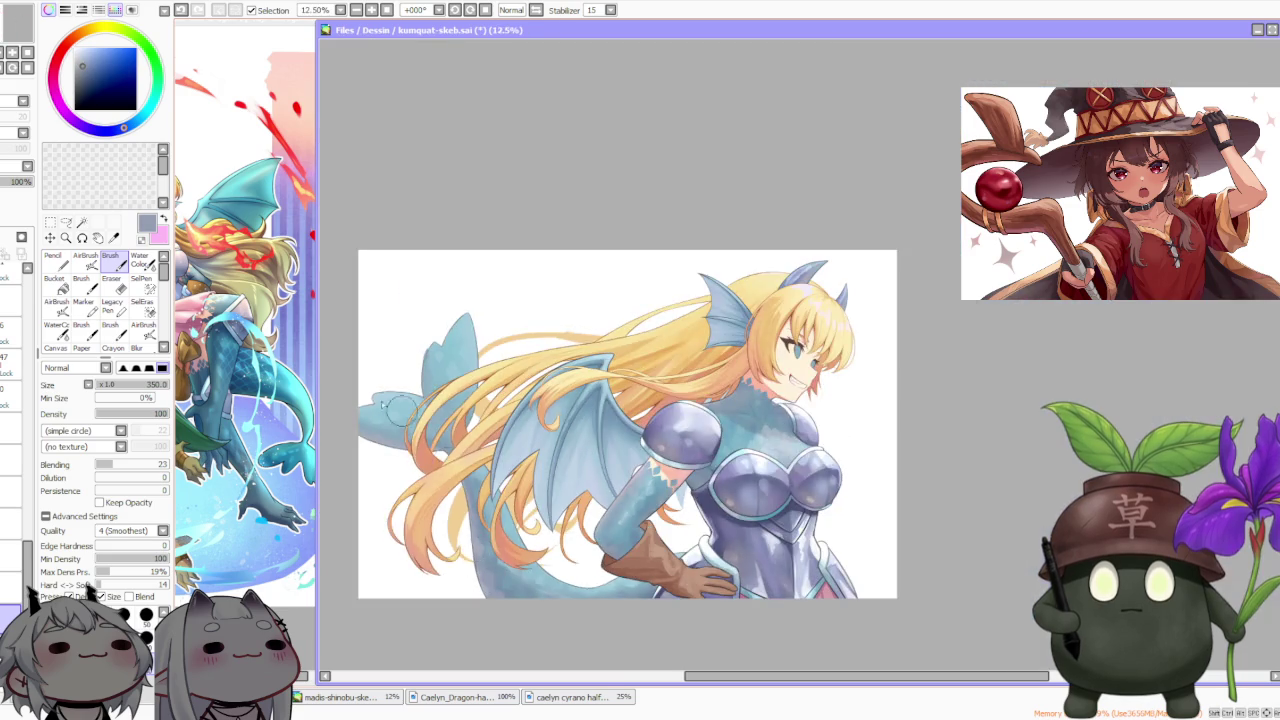
scroll(352, 421, "up", 3)
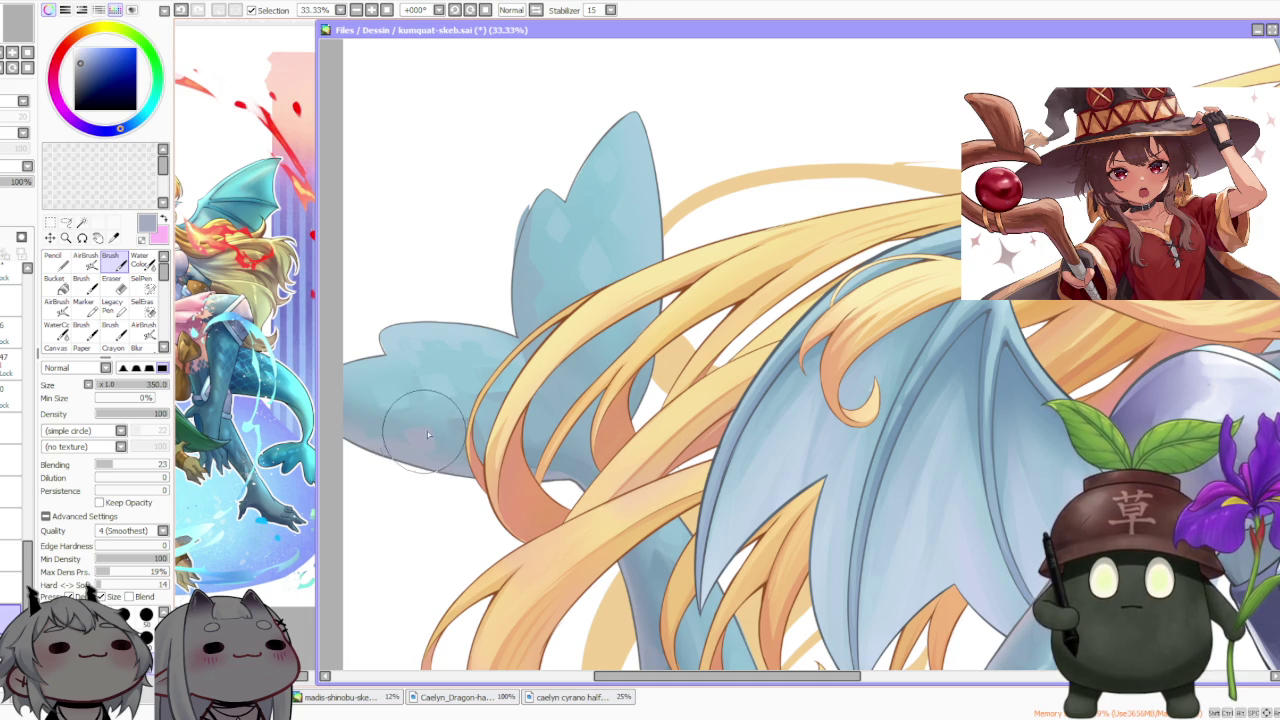
scroll(420, 440, "down", 2)
scroll(480, 320, "down", 1)
scroll(513, 245, "down", 1)
scroll(520, 238, "down", 1)
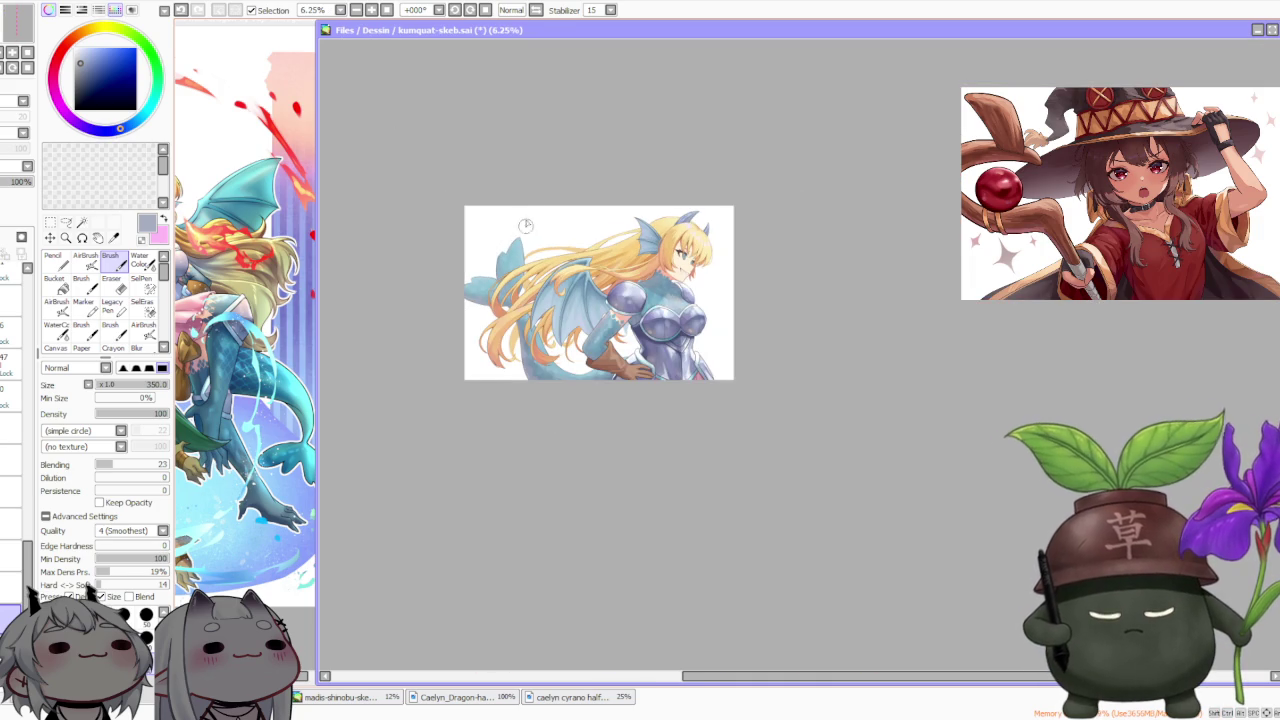
scroll(540, 232, "up", 1)
scroll(537, 299, "up", 1)
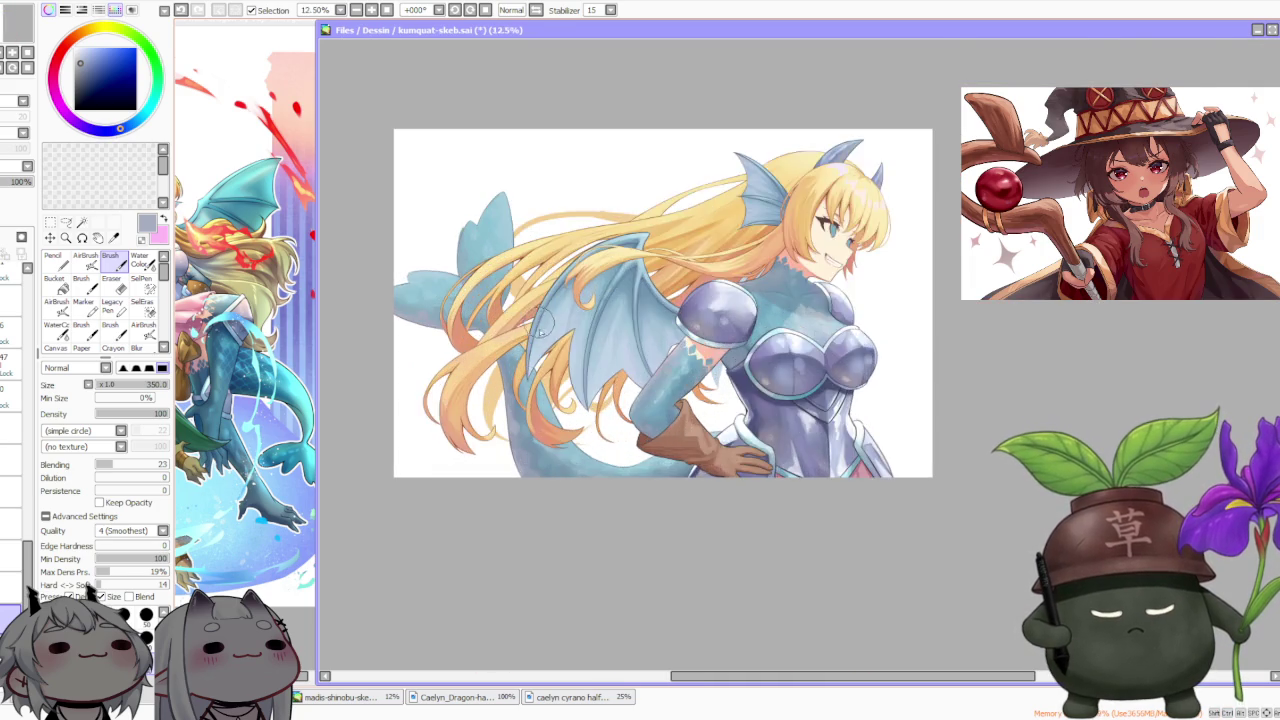
scroll(490, 430, "up", 2)
scroll(383, 169, "down", 2)
key("v")
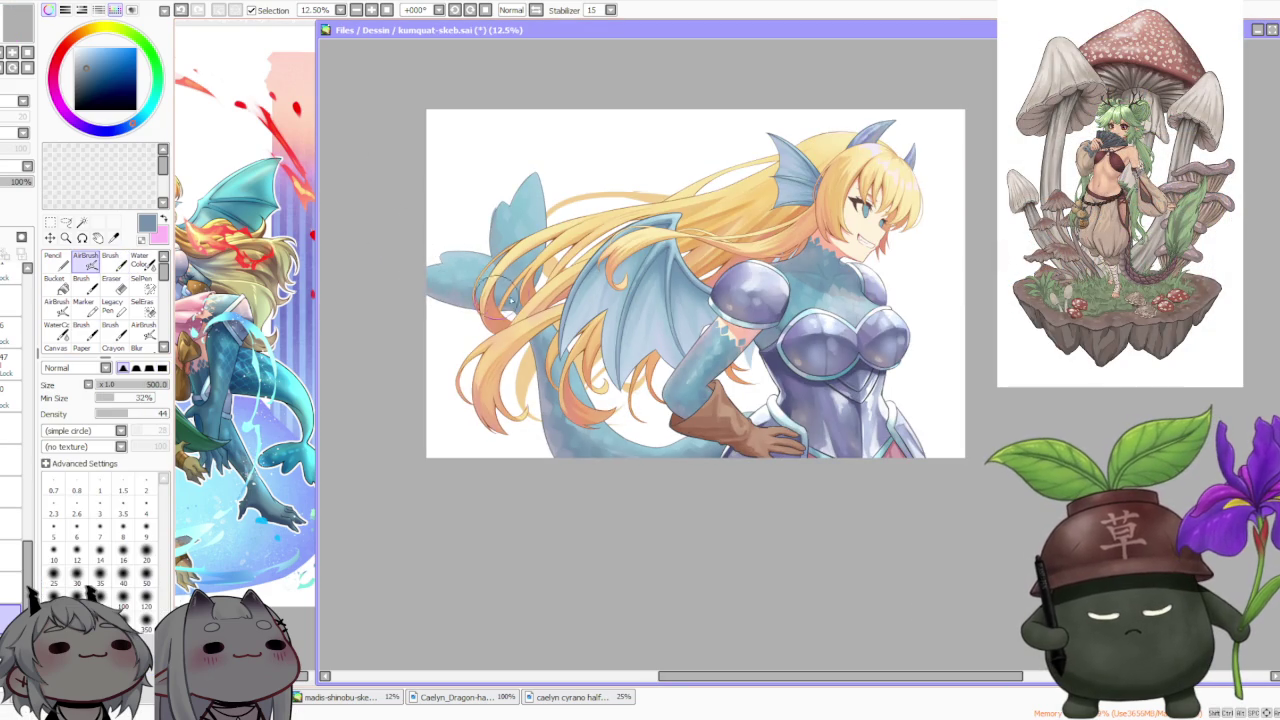
scroll(395, 252, "up", 2)
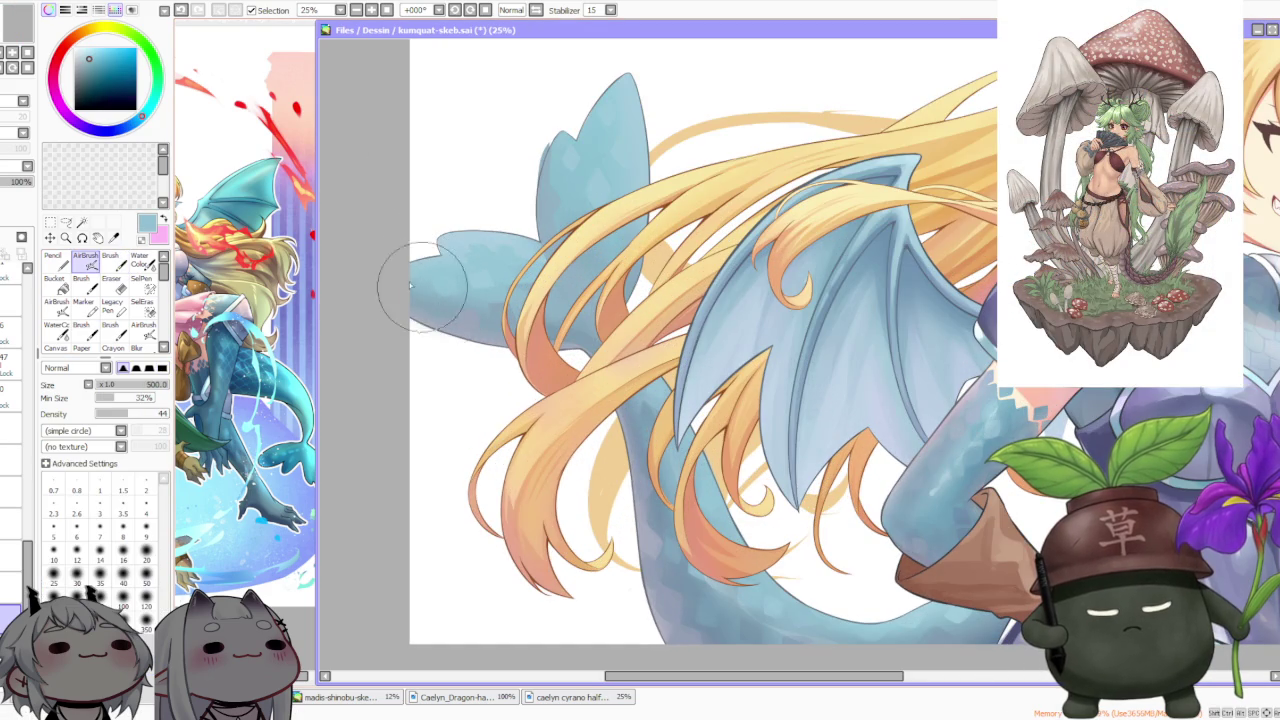
scroll(456, 222, "down", 4)
scroll(530, 160, "down", 1)
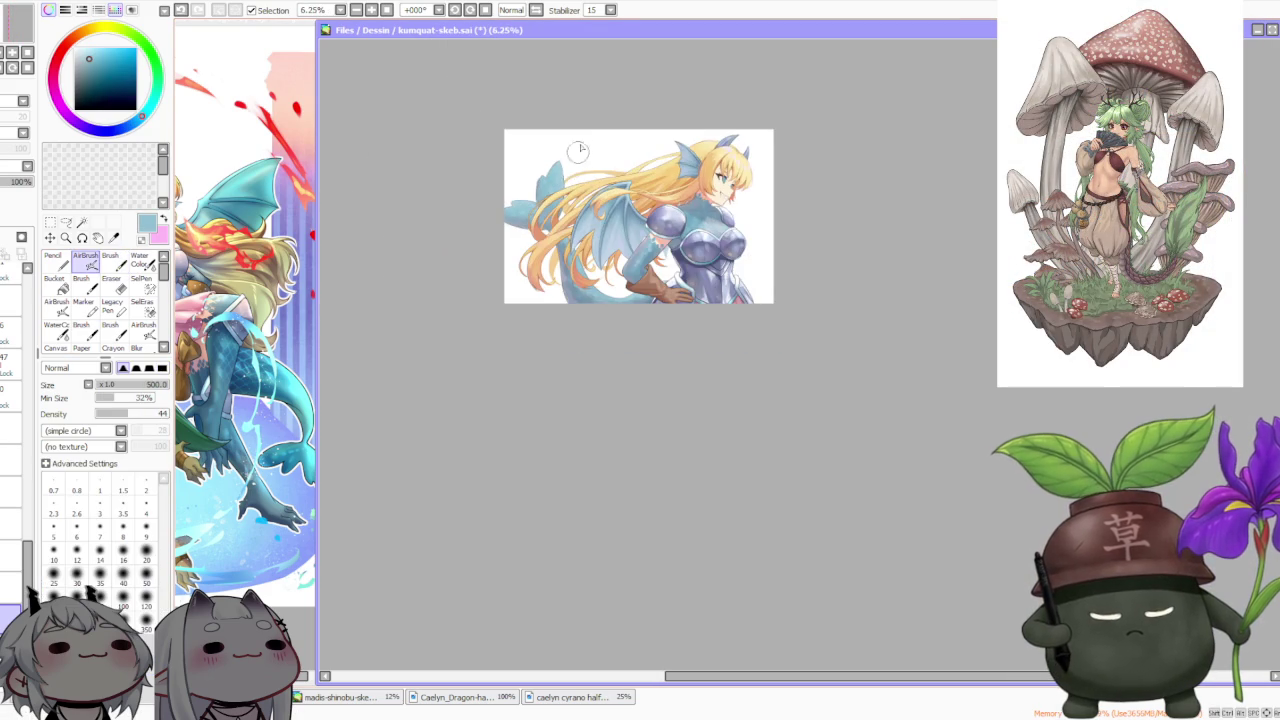
scroll(606, 104, "down", 2)
scroll(588, 111, "up", 2)
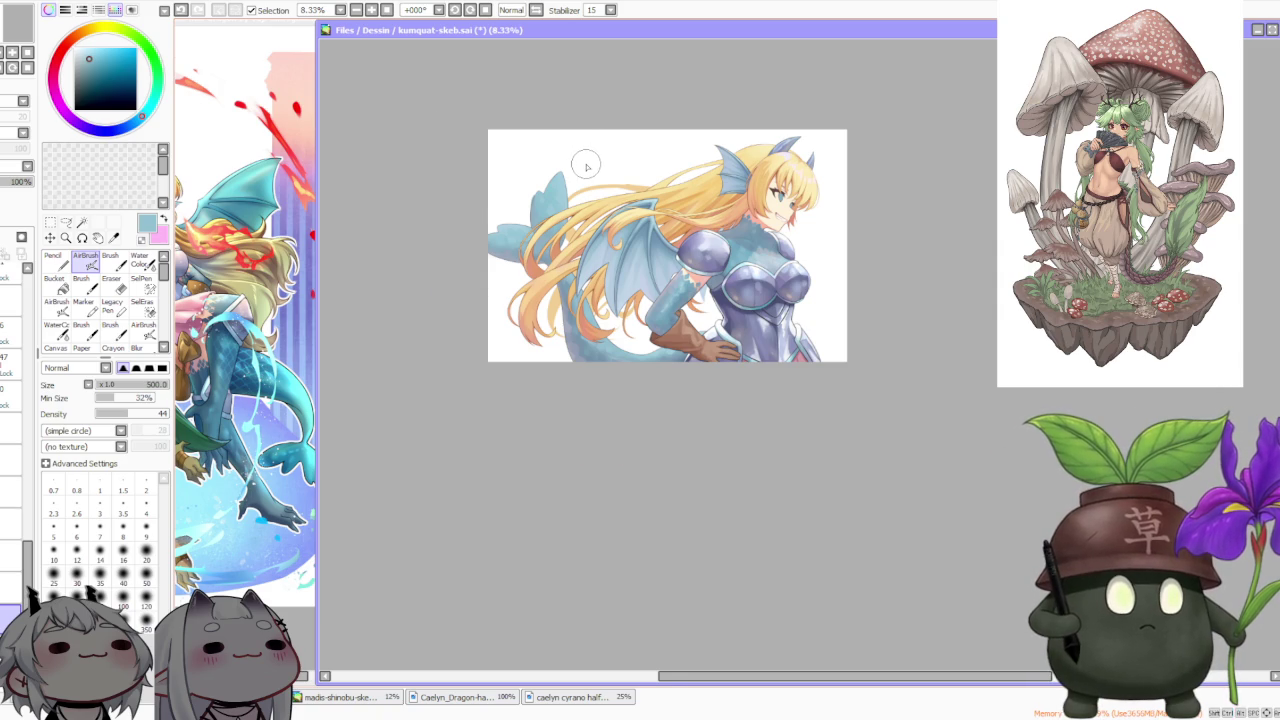
scroll(586, 166, "up", 1)
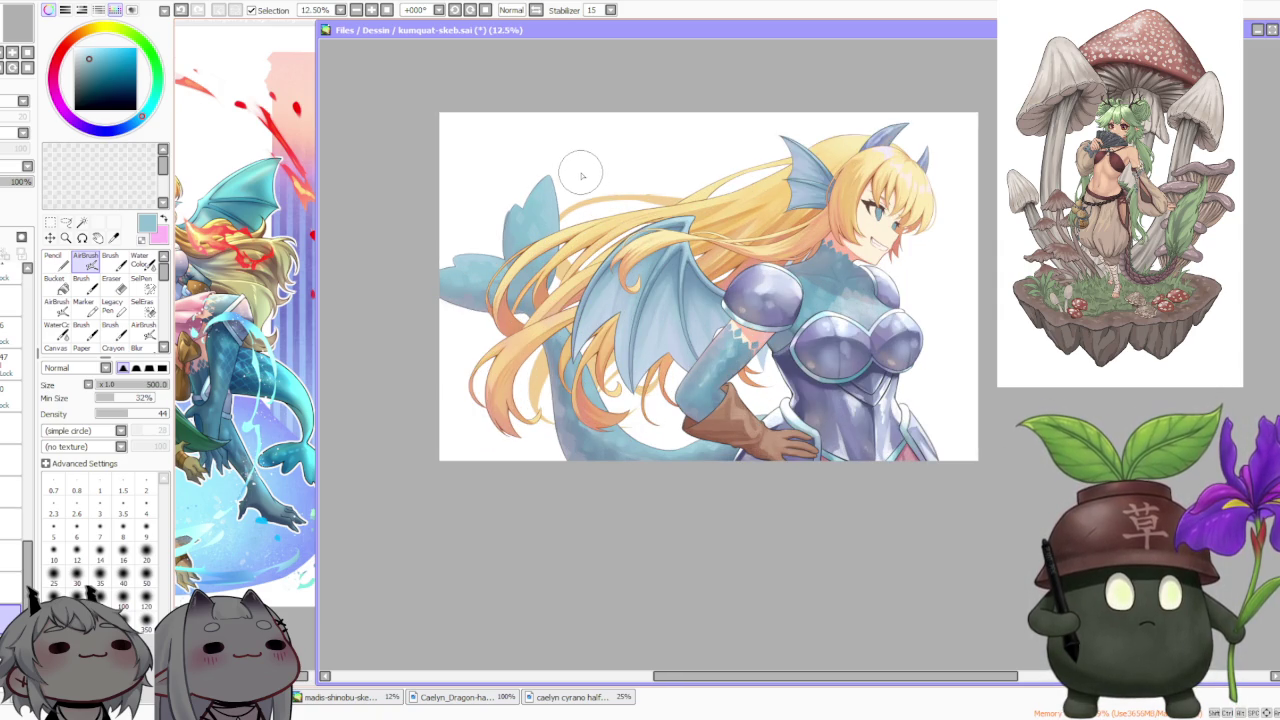
scroll(580, 197, "up", 2)
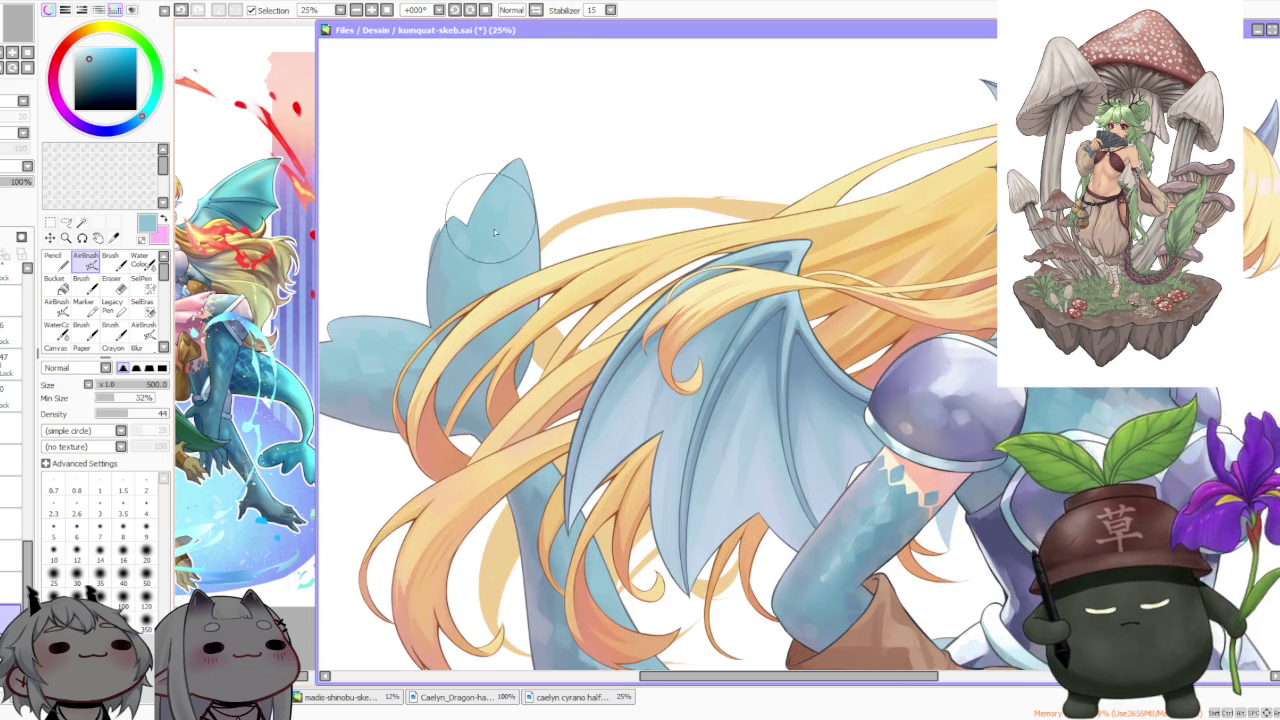
scroll(490, 195, "up", 1)
scroll(499, 212, "down", 1)
key("b")
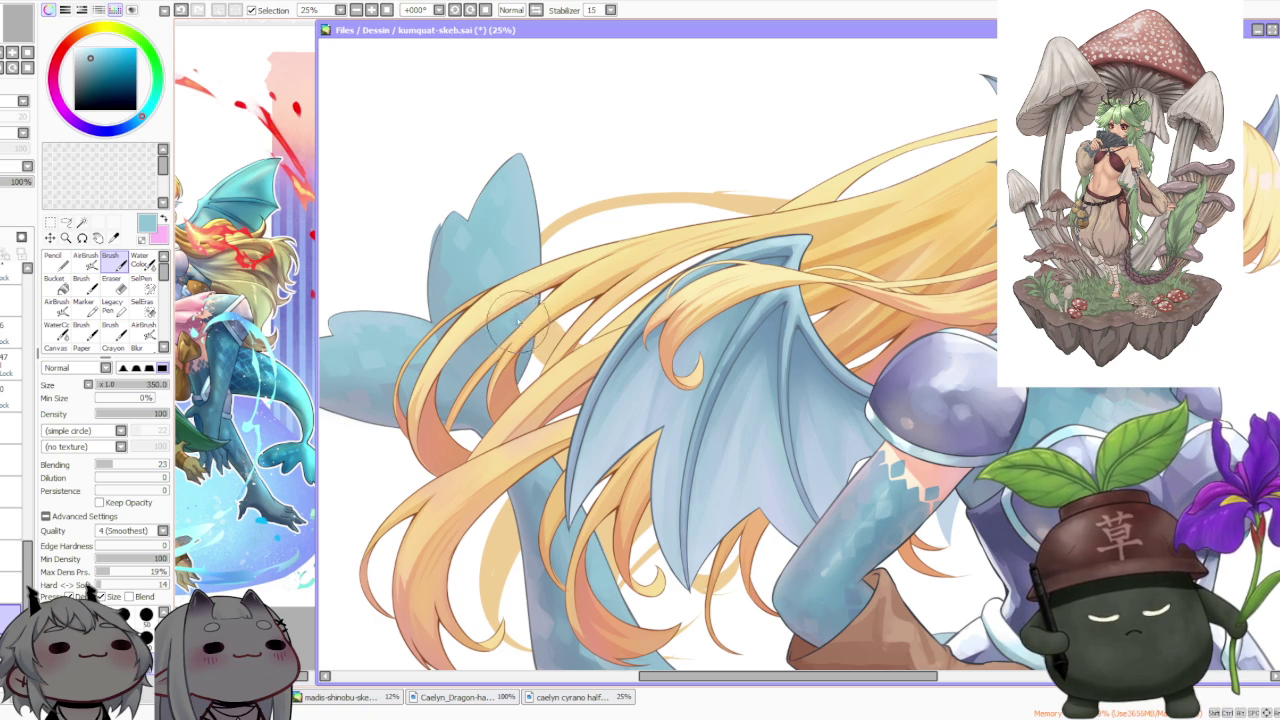
scroll(515, 322, "up", 2)
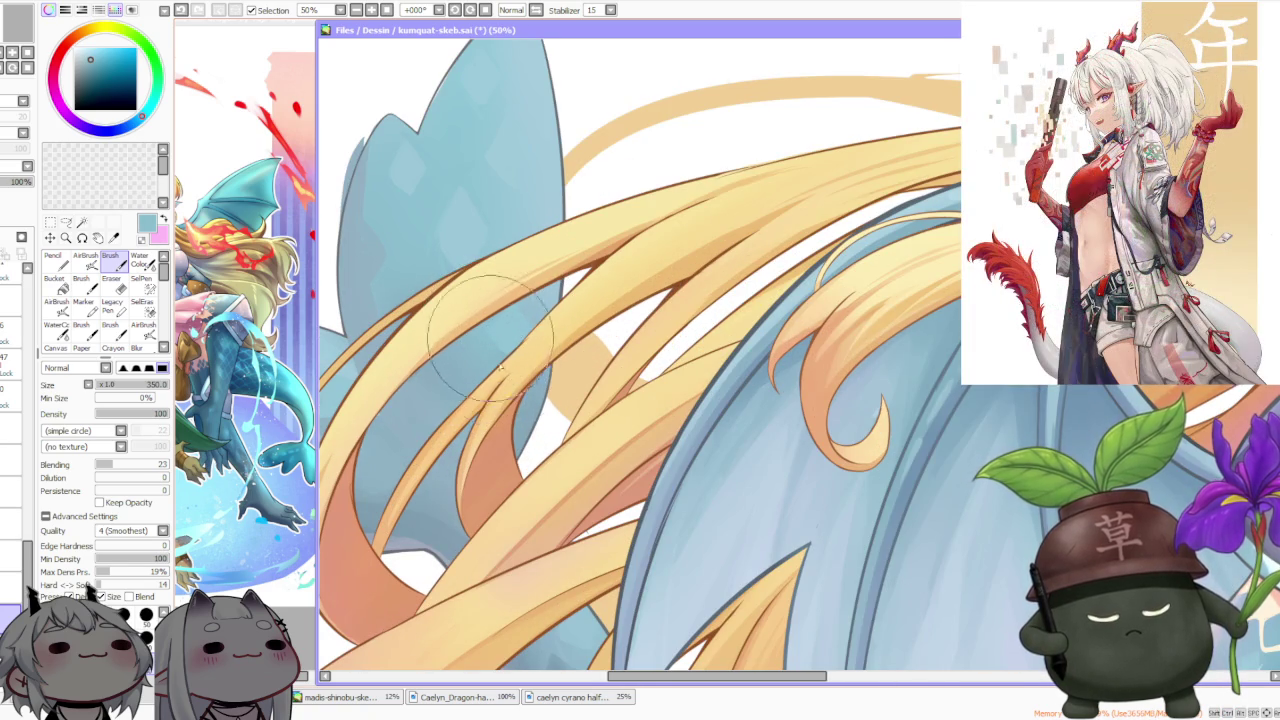
scroll(486, 333, "down", 3)
scroll(523, 262, "up", 3)
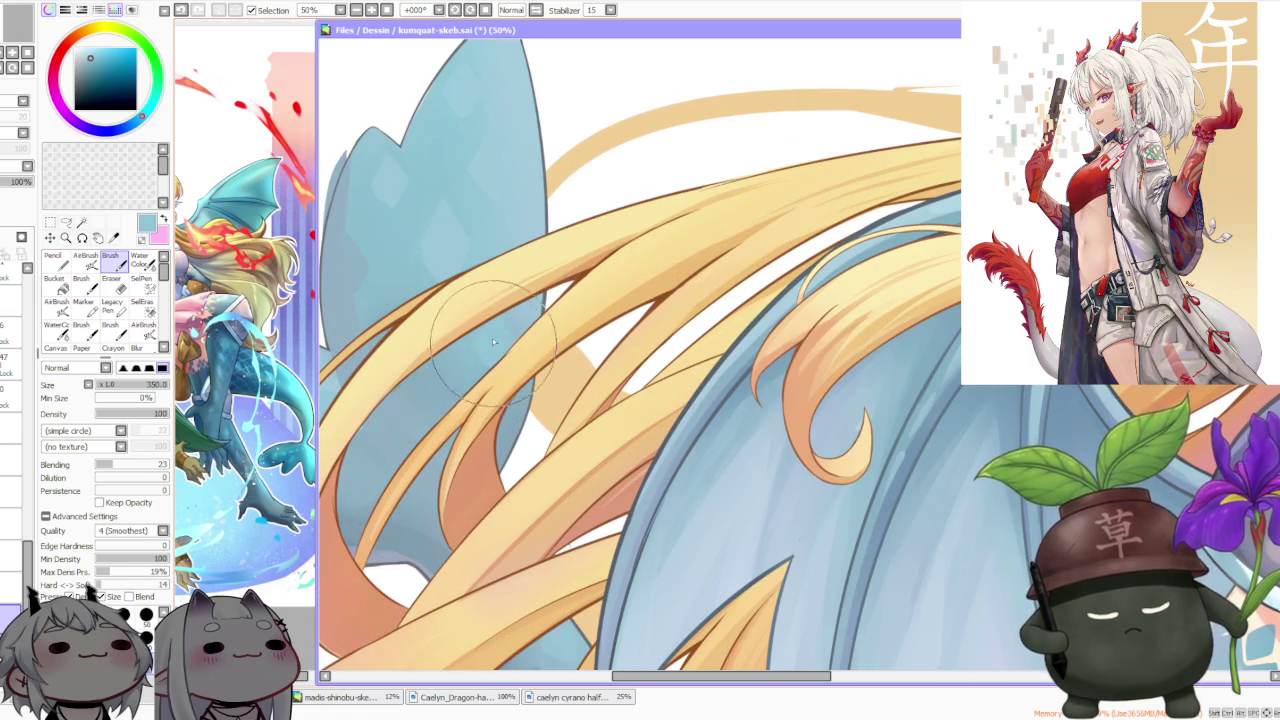
scroll(492, 341, "down", 3)
scroll(480, 230, "down", 2)
scroll(480, 230, "up", 1)
scroll(470, 259, "up", 2)
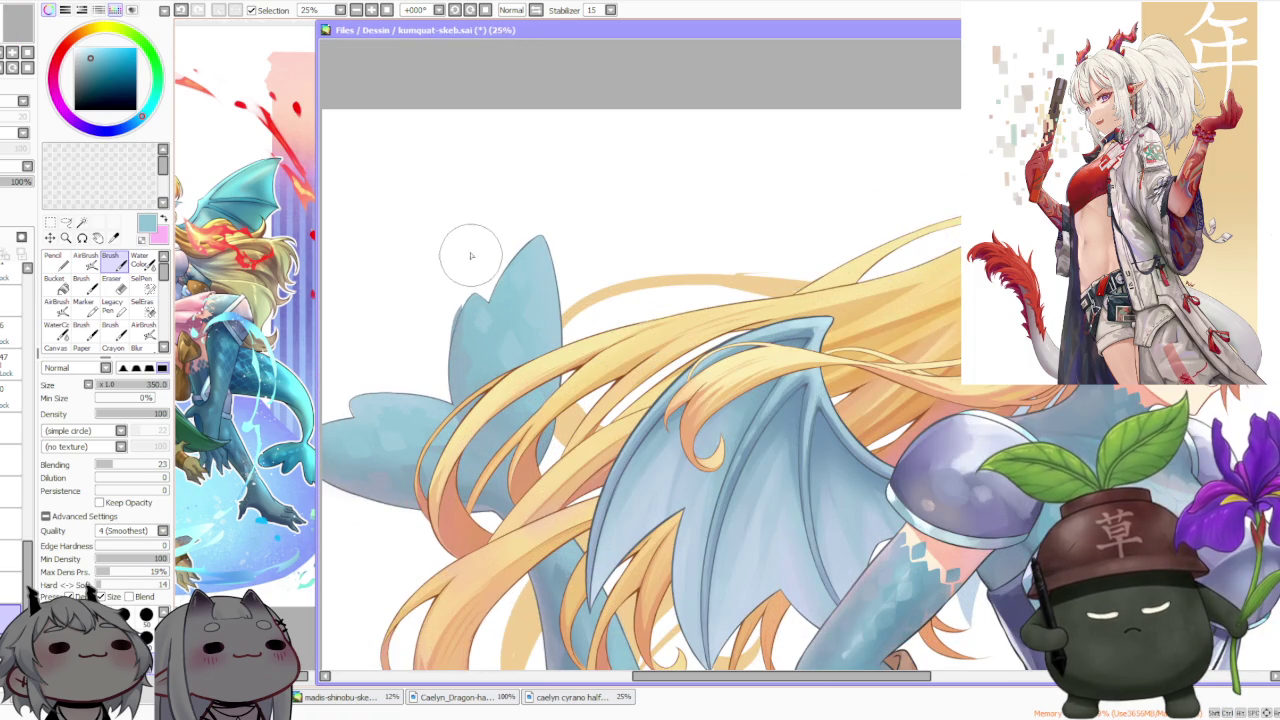
scroll(458, 272, "up", 3)
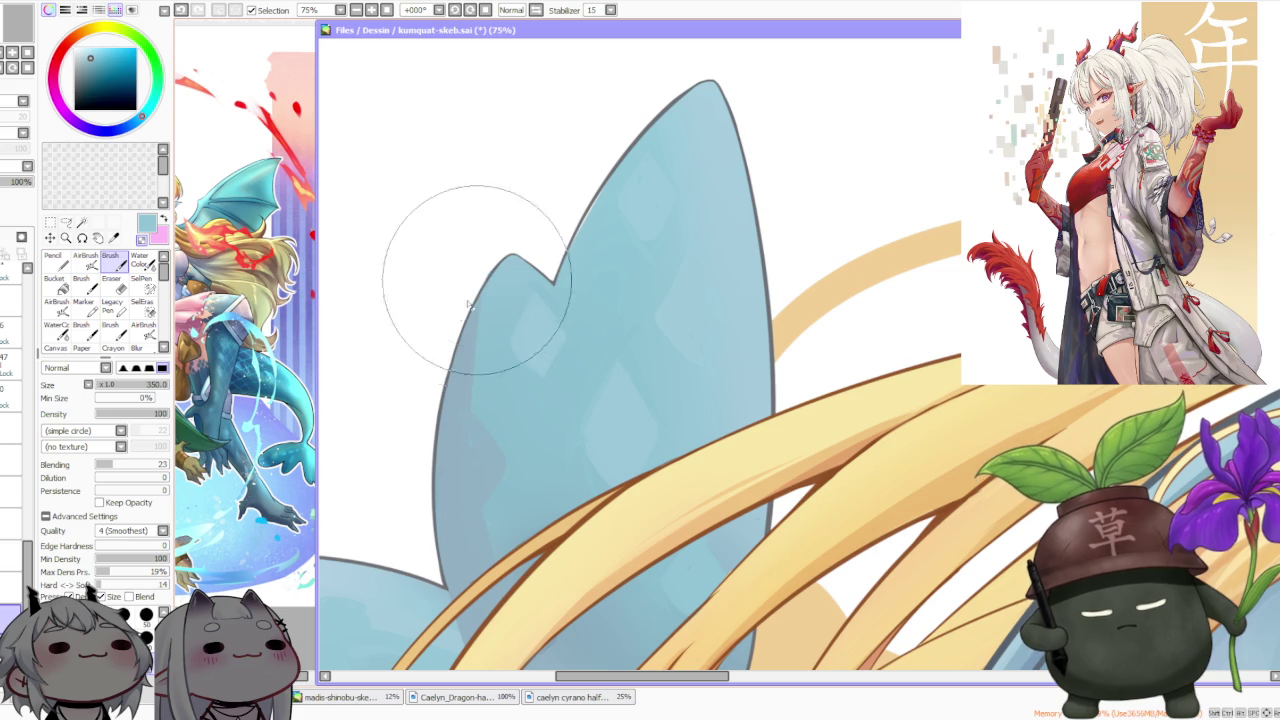
scroll(483, 283, "down", 2)
scroll(530, 200, "down", 1)
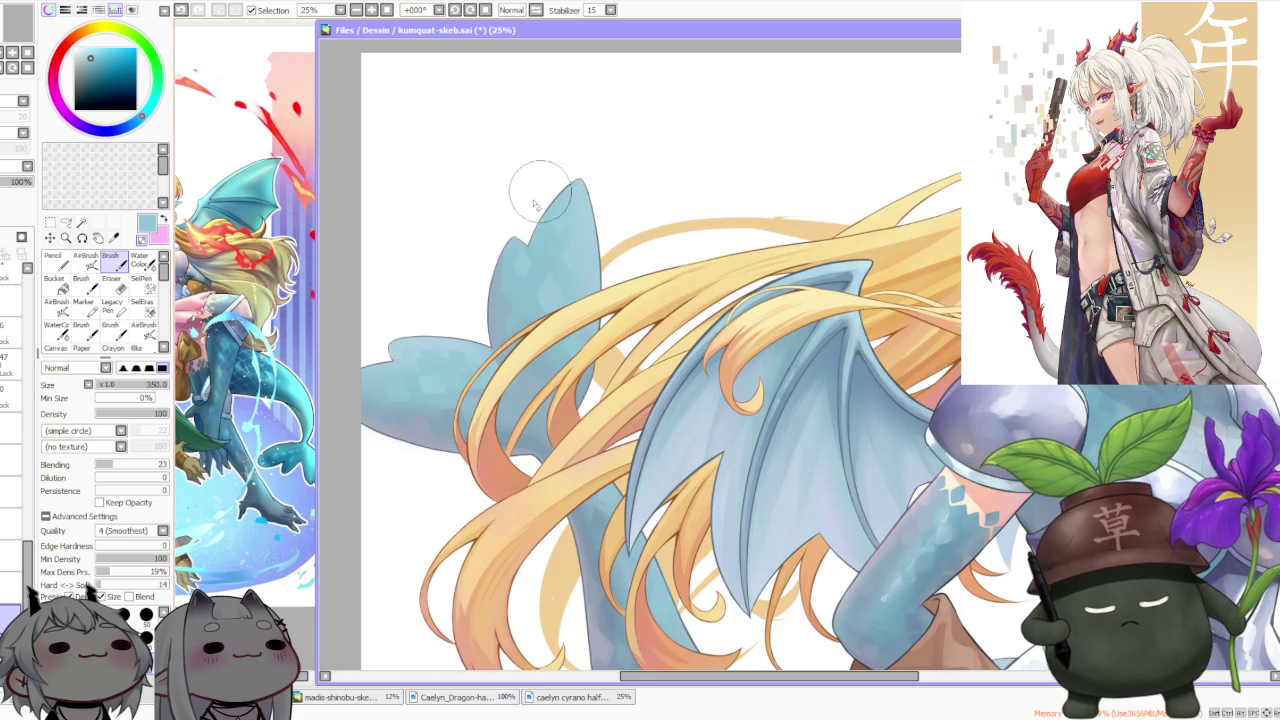
scroll(510, 215, "down", 1)
scroll(455, 297, "up", 1)
scroll(445, 303, "up", 1)
scroll(405, 340, "up", 1)
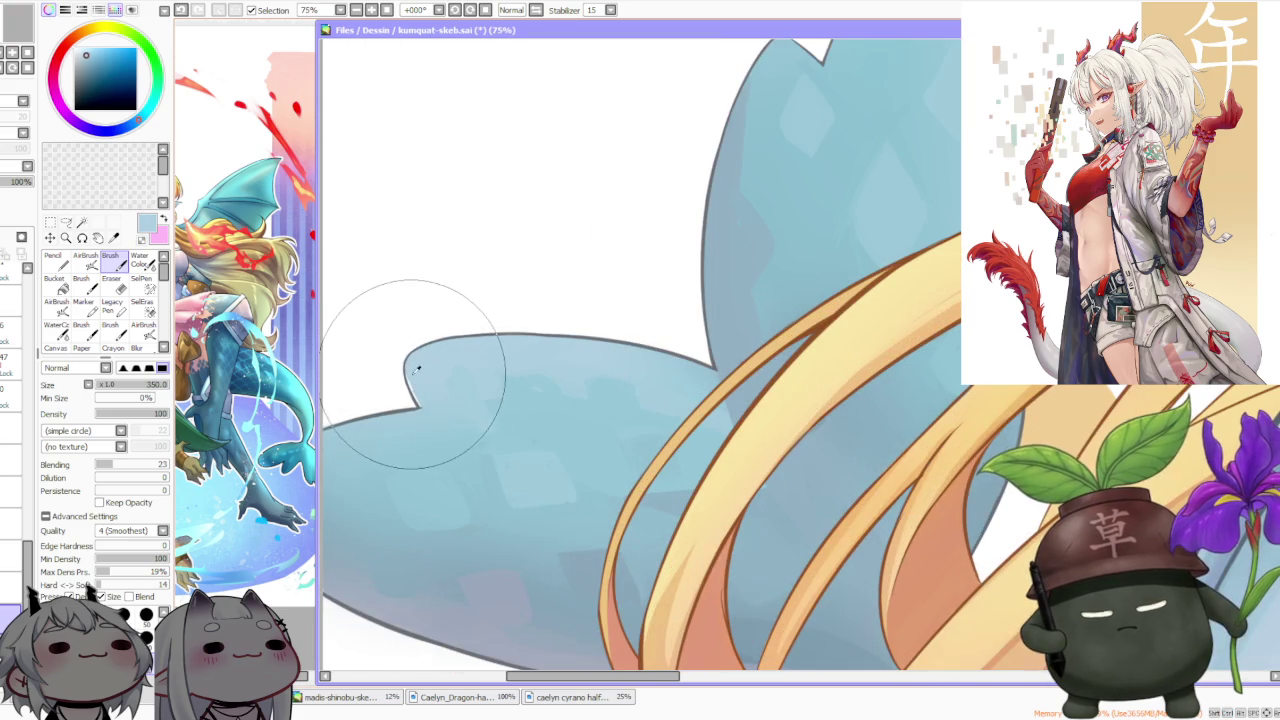
scroll(416, 375, "up", 2)
scroll(425, 380, "down", 1)
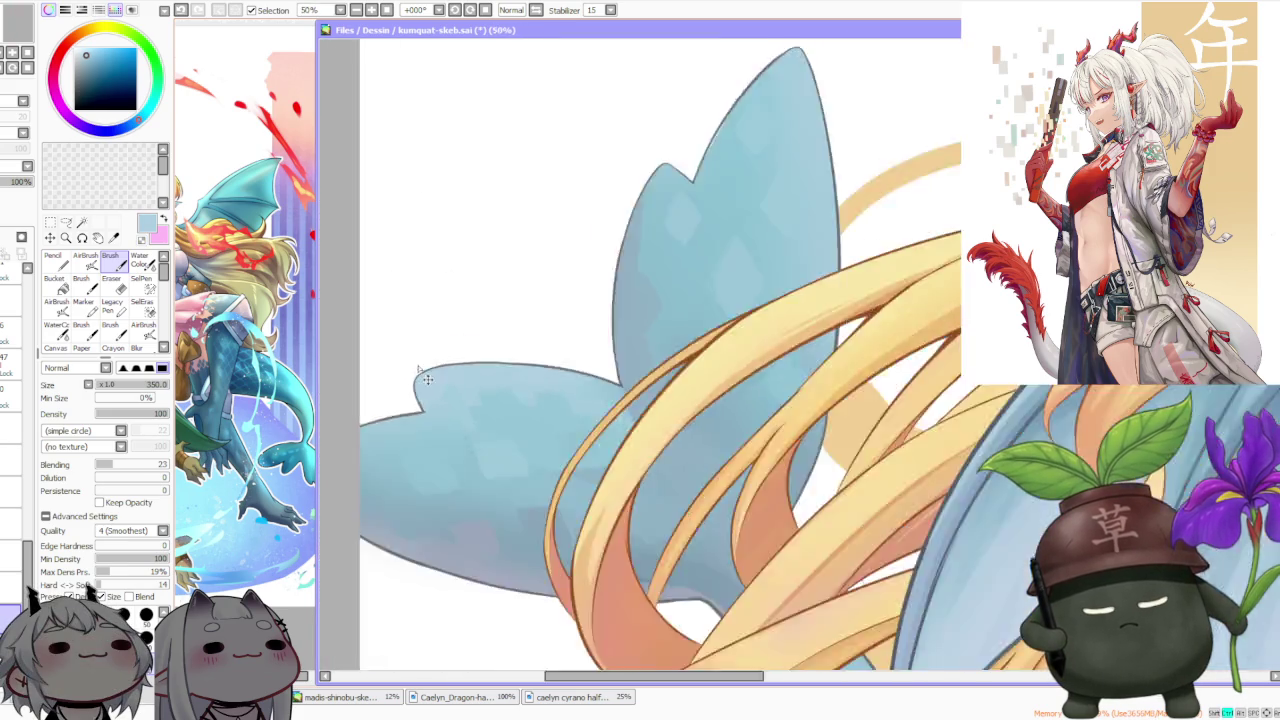
scroll(450, 320, "down", 1)
scroll(440, 380, "down", 1)
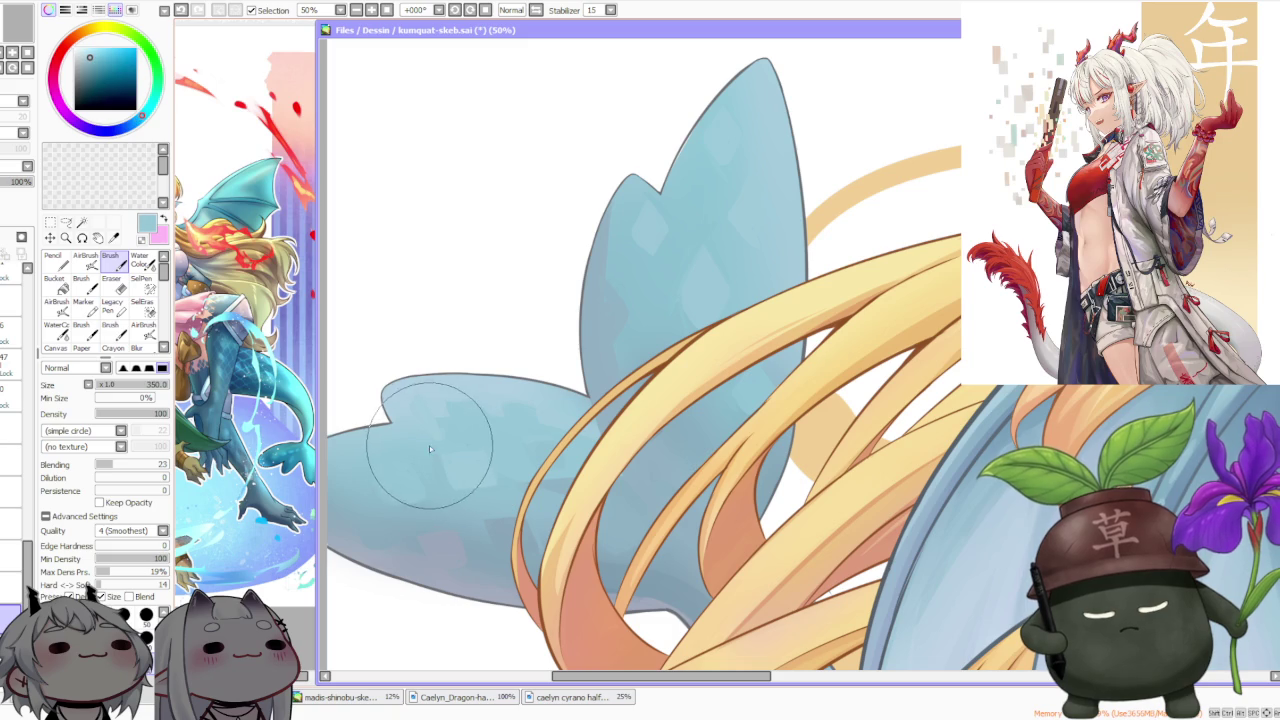
left_click(140, 262)
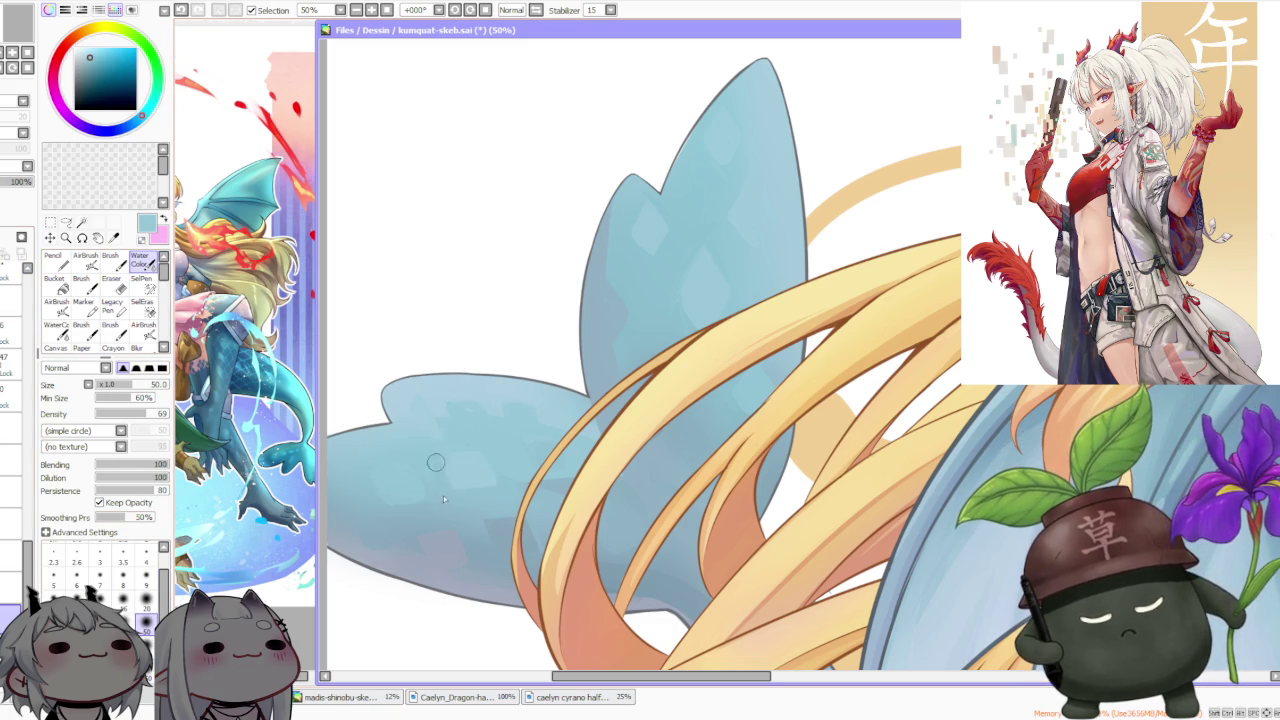
Zoom in and out to inspect the tail fins and wings up close
scroll(466, 329, "down", 2)
scroll(612, 335, "down", 1)
scroll(614, 337, "down", 1)
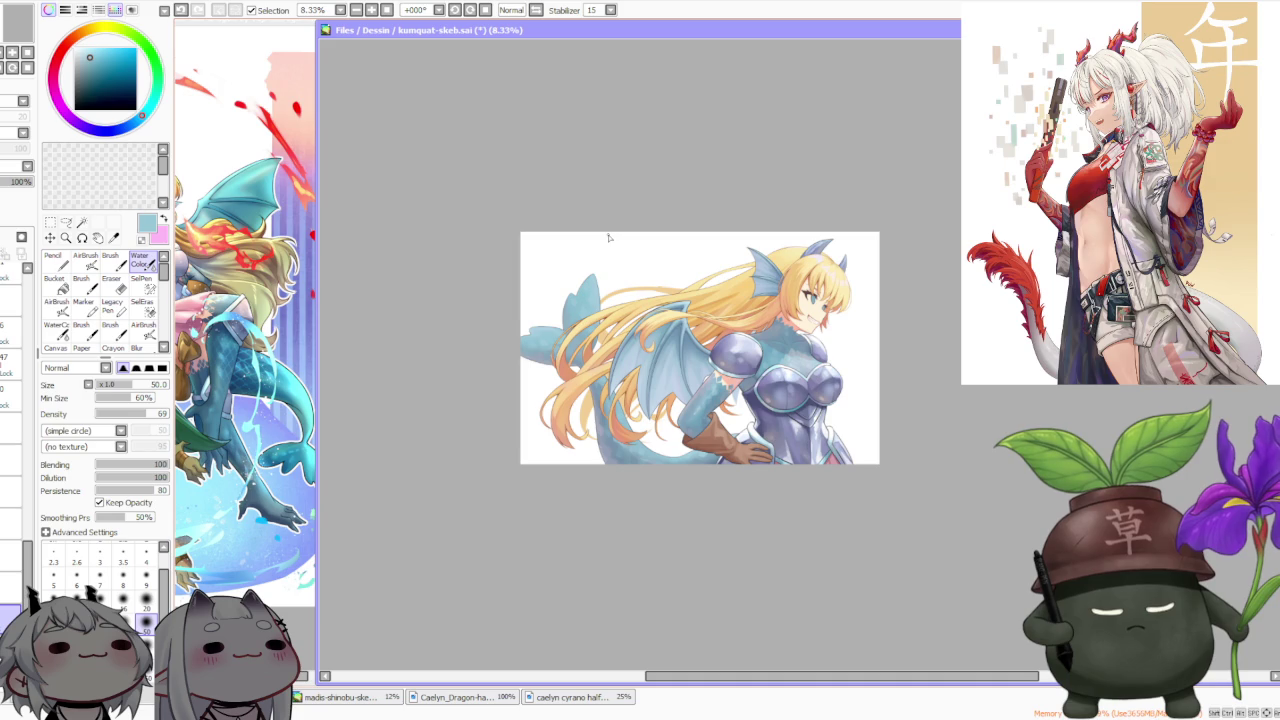
scroll(752, 412, "down", 1)
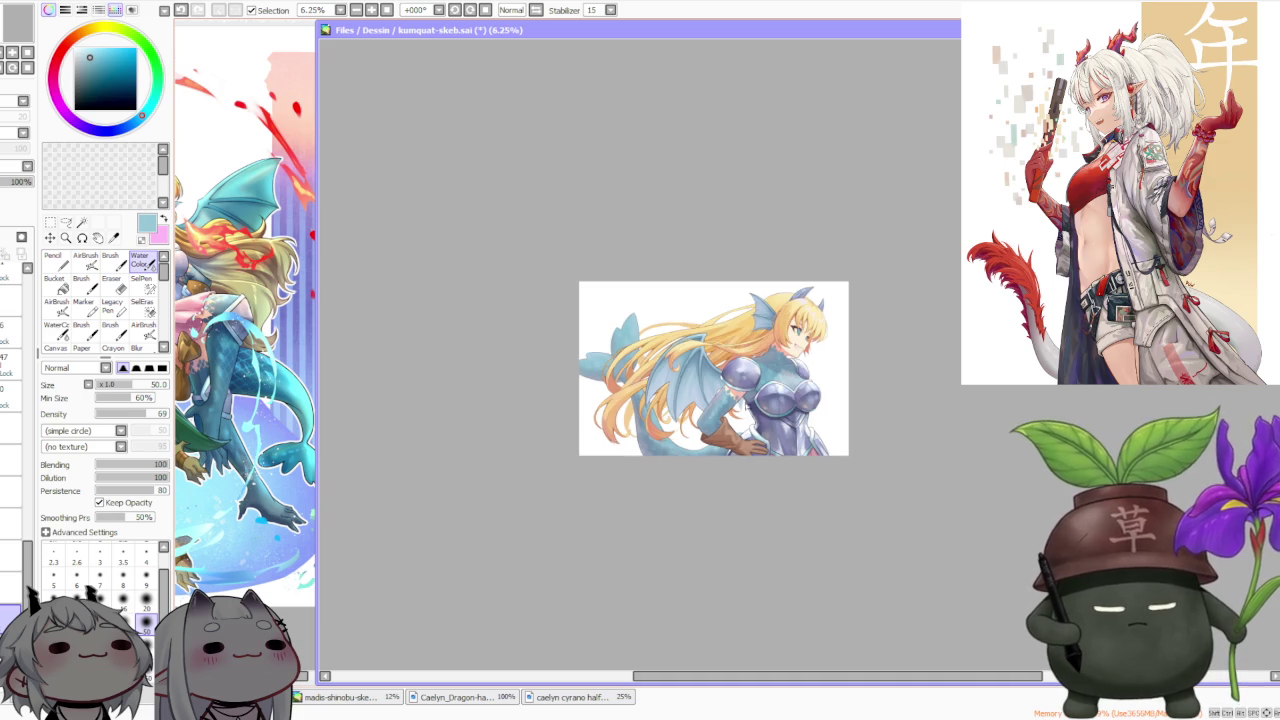
scroll(726, 347, "up", 1)
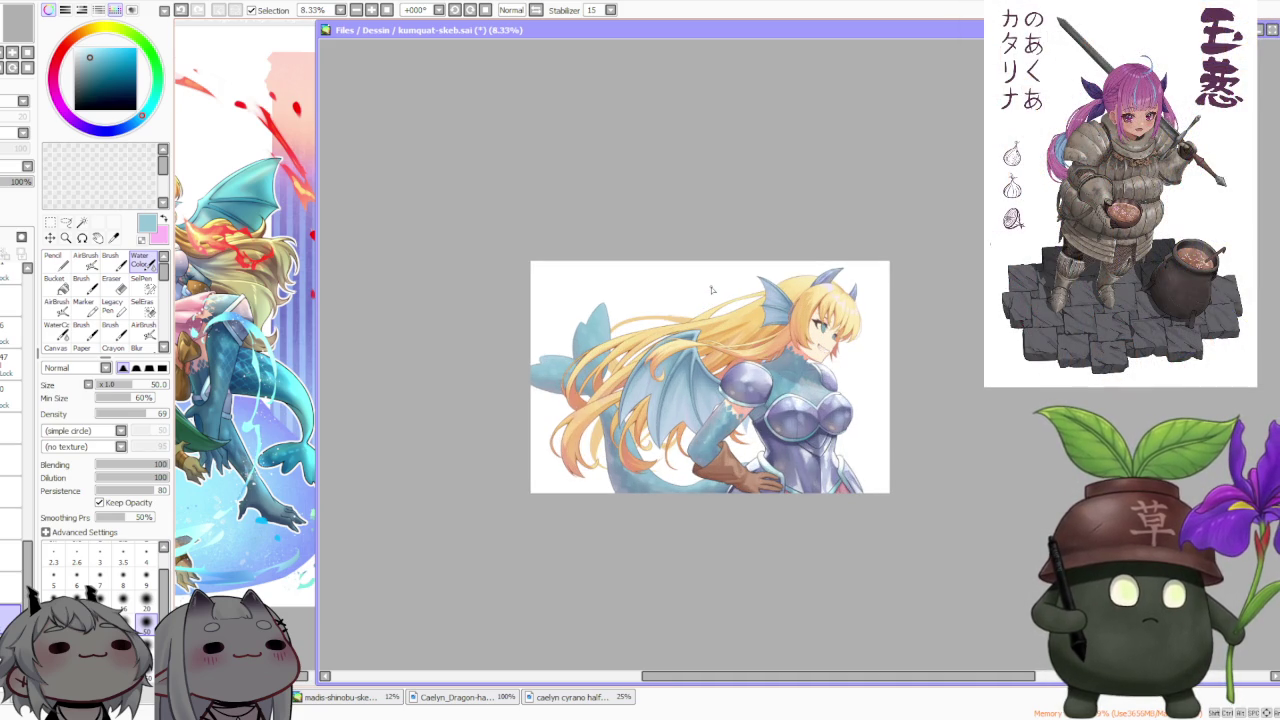
scroll(647, 294, "up", 2)
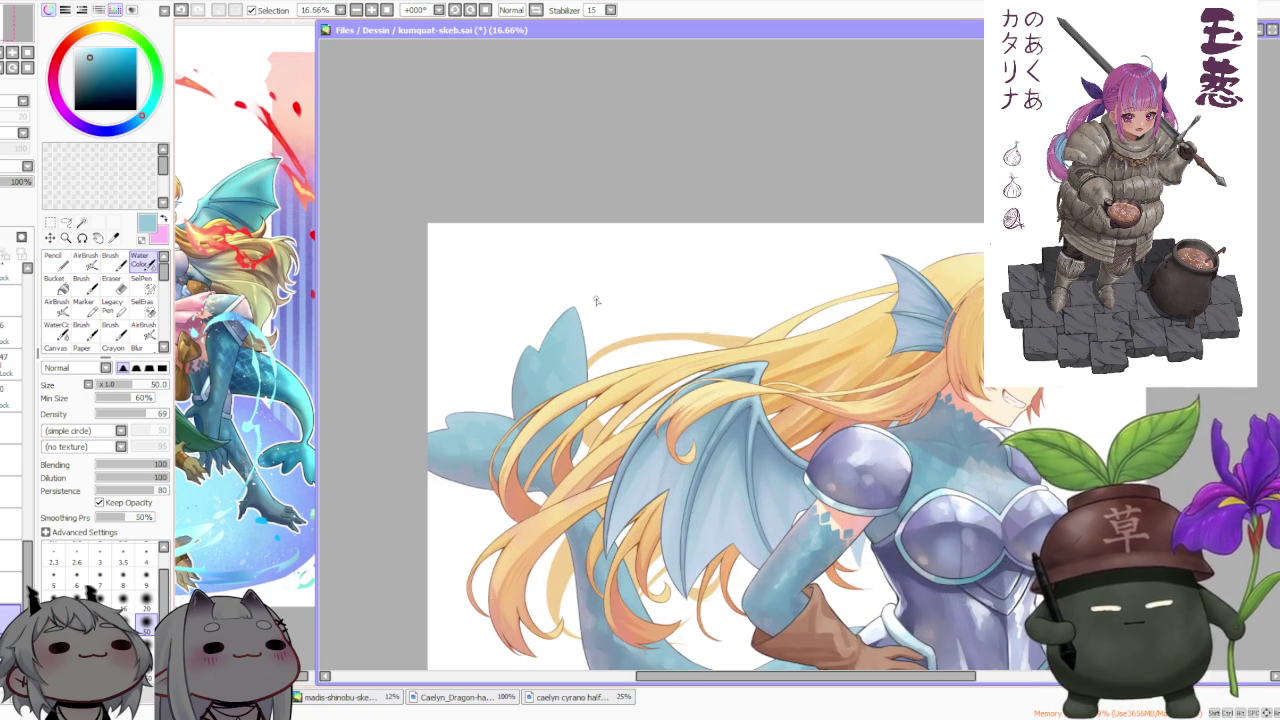
scroll(595, 297, "down", 1)
scroll(590, 300, "up", 2)
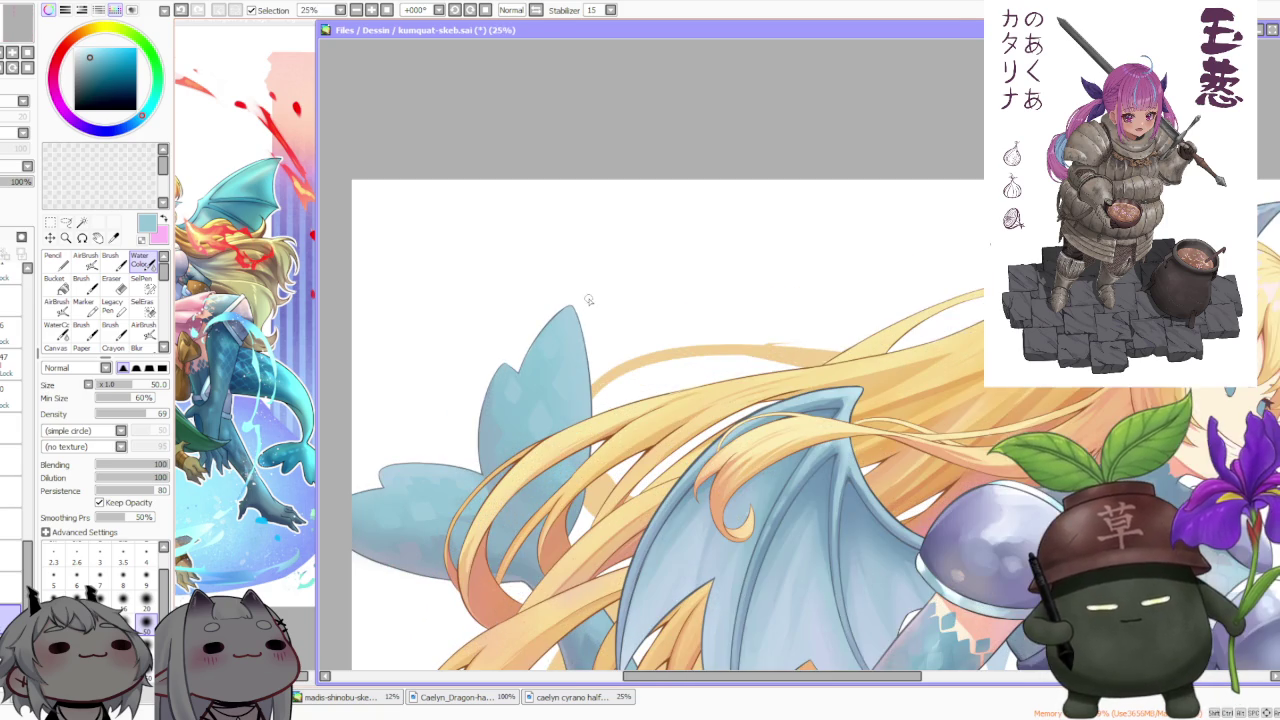
scroll(538, 366, "down", 1)
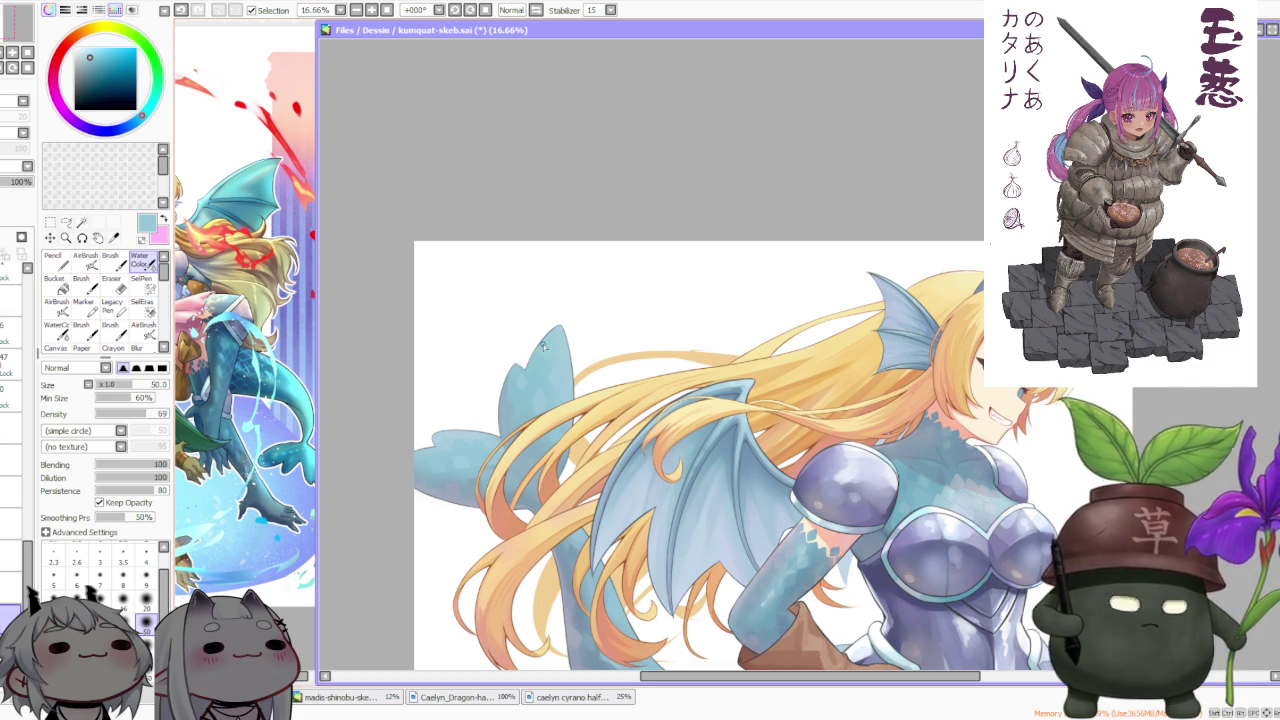
scroll(543, 344, "down", 1)
scroll(543, 344, "down", 1)
scroll(555, 372, "up", 2)
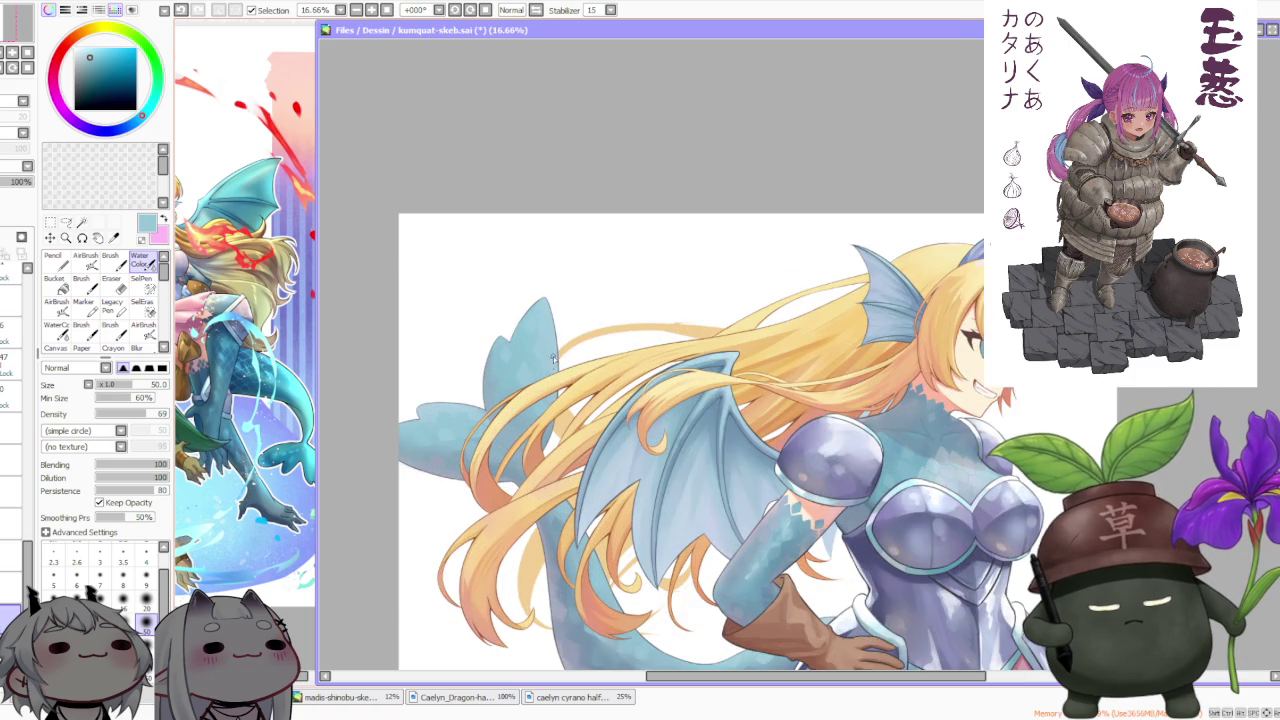
scroll(553, 364, "down", 1)
scroll(553, 364, "down", 1)
scroll(588, 406, "up", 2)
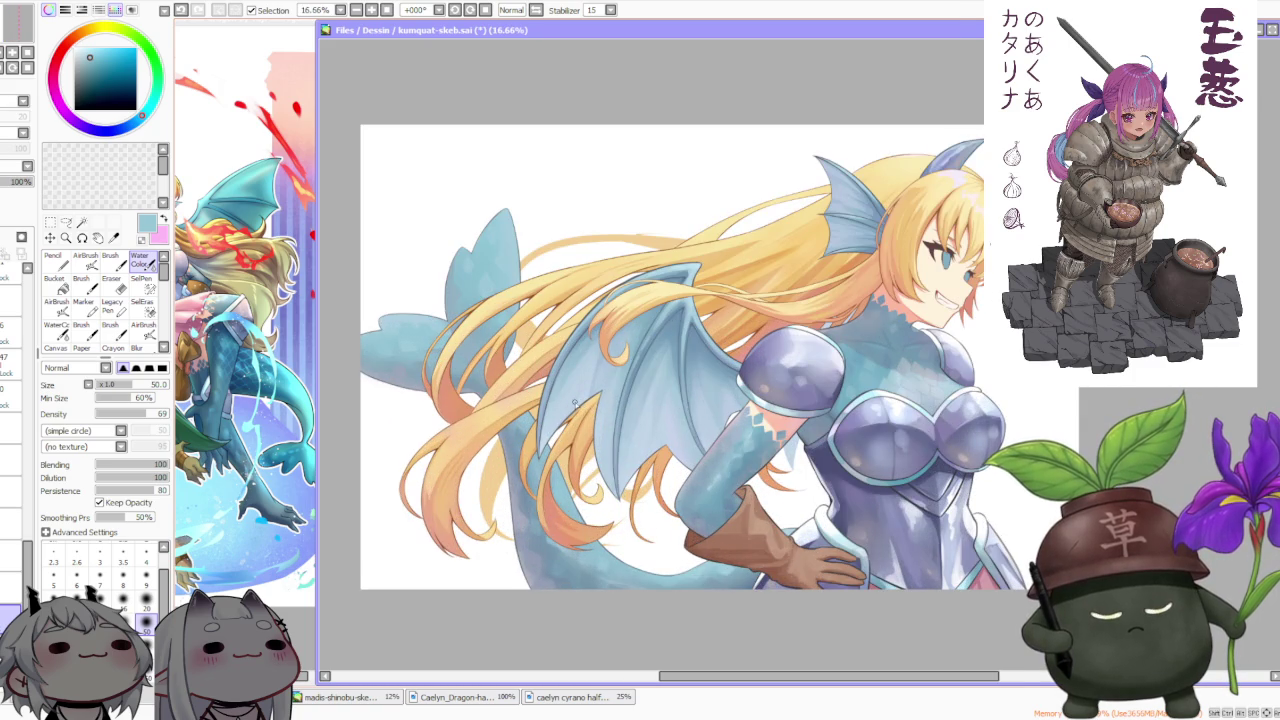
scroll(575, 402, "down", 1)
scroll(575, 400, "down", 1)
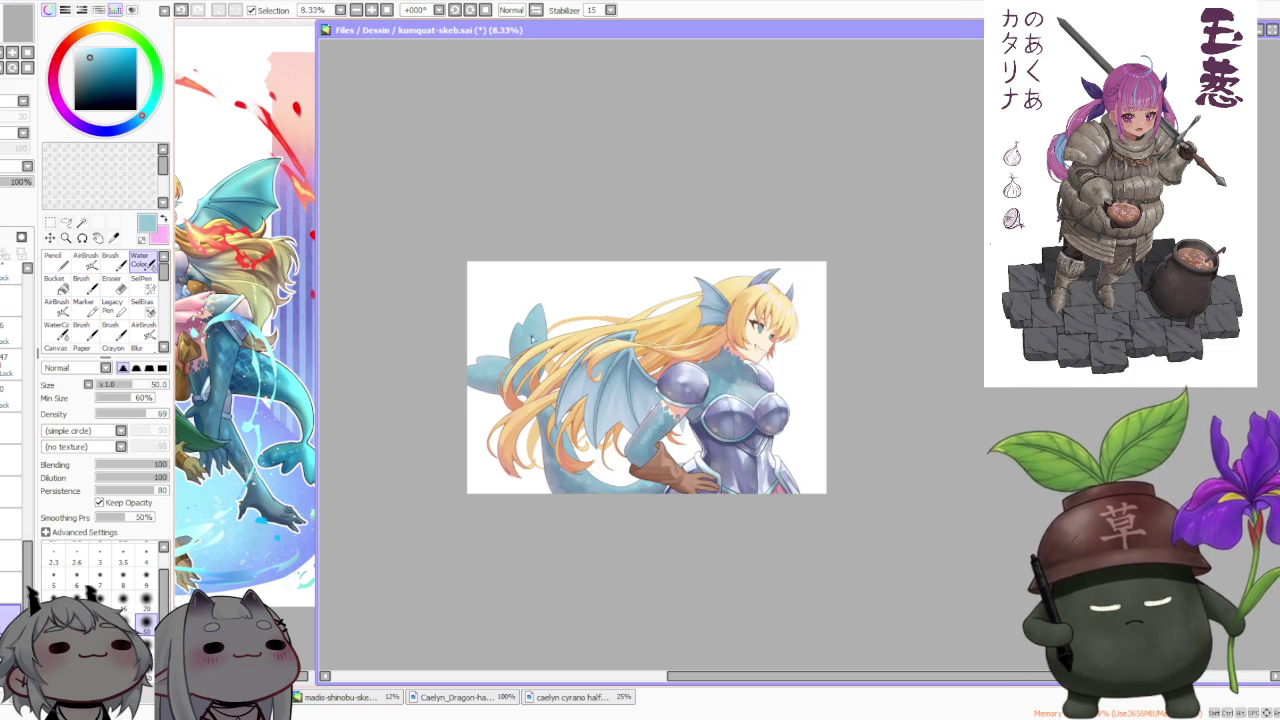
scroll(491, 380, "up", 3)
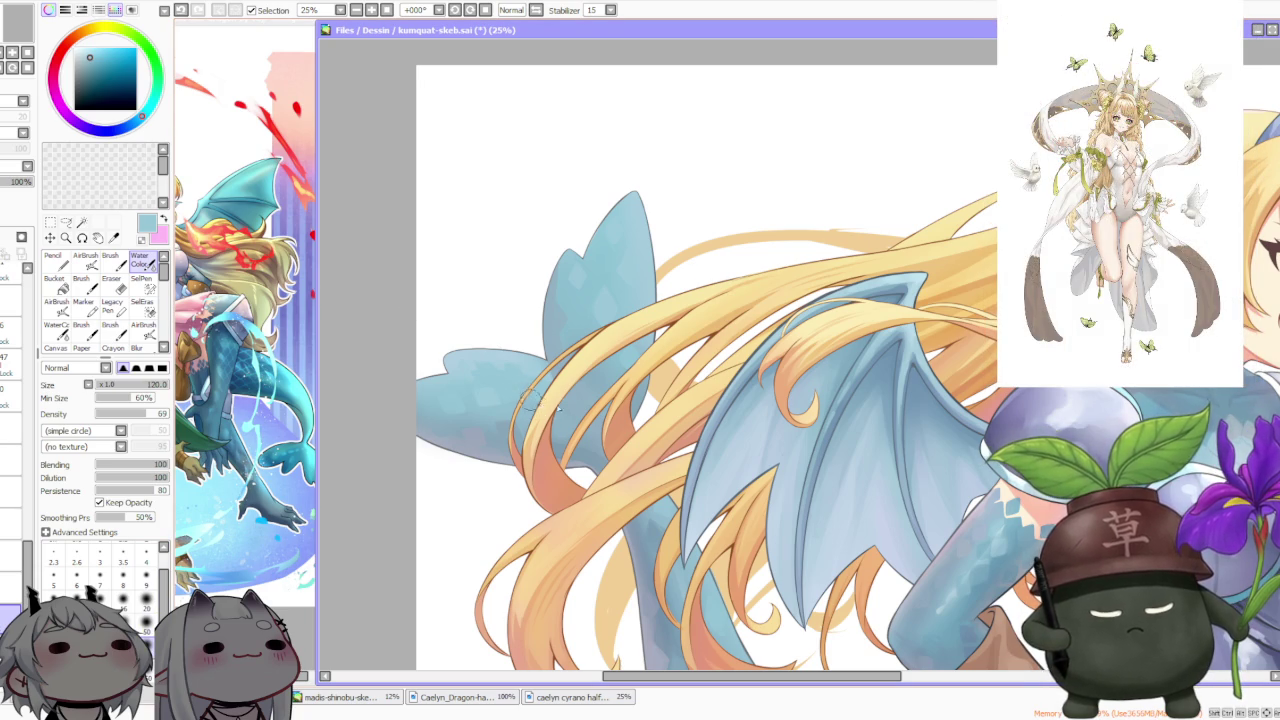
scroll(519, 398, "down", 1)
scroll(560, 427, "up", 1)
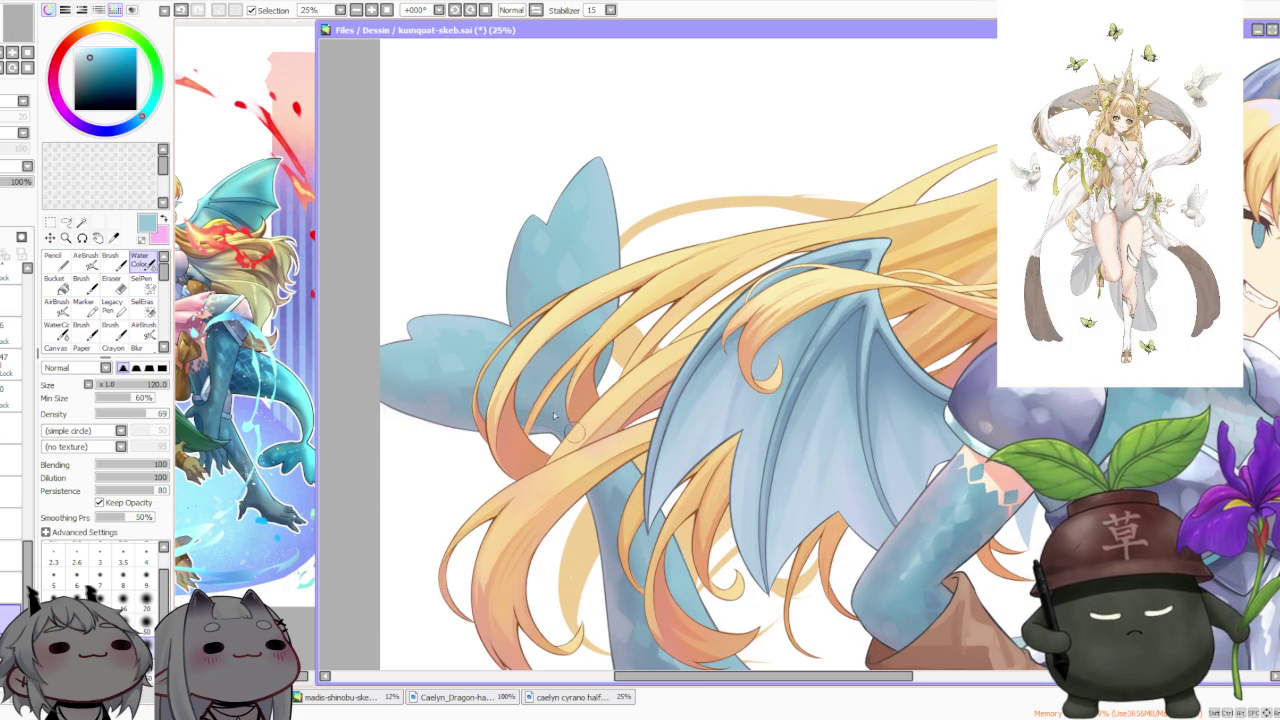
scroll(548, 428, "down", 2)
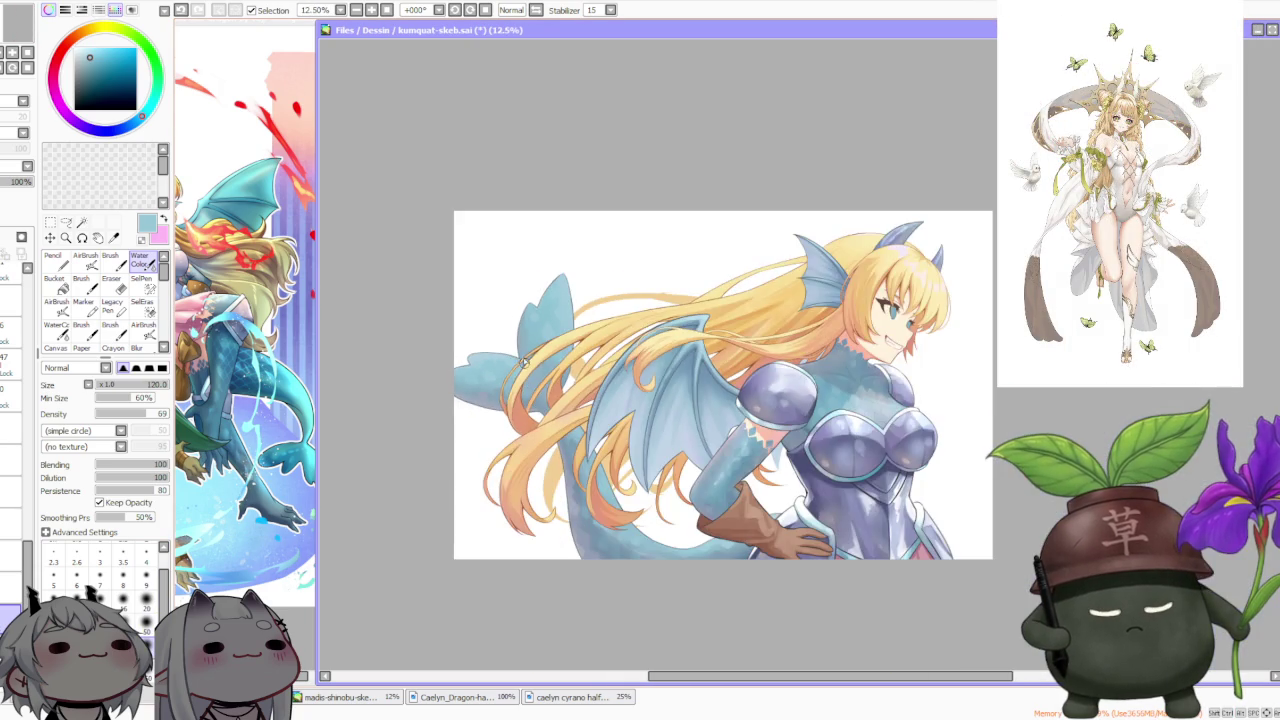
scroll(537, 296, "down", 1)
scroll(610, 292, "down", 1)
scroll(588, 290, "up", 1)
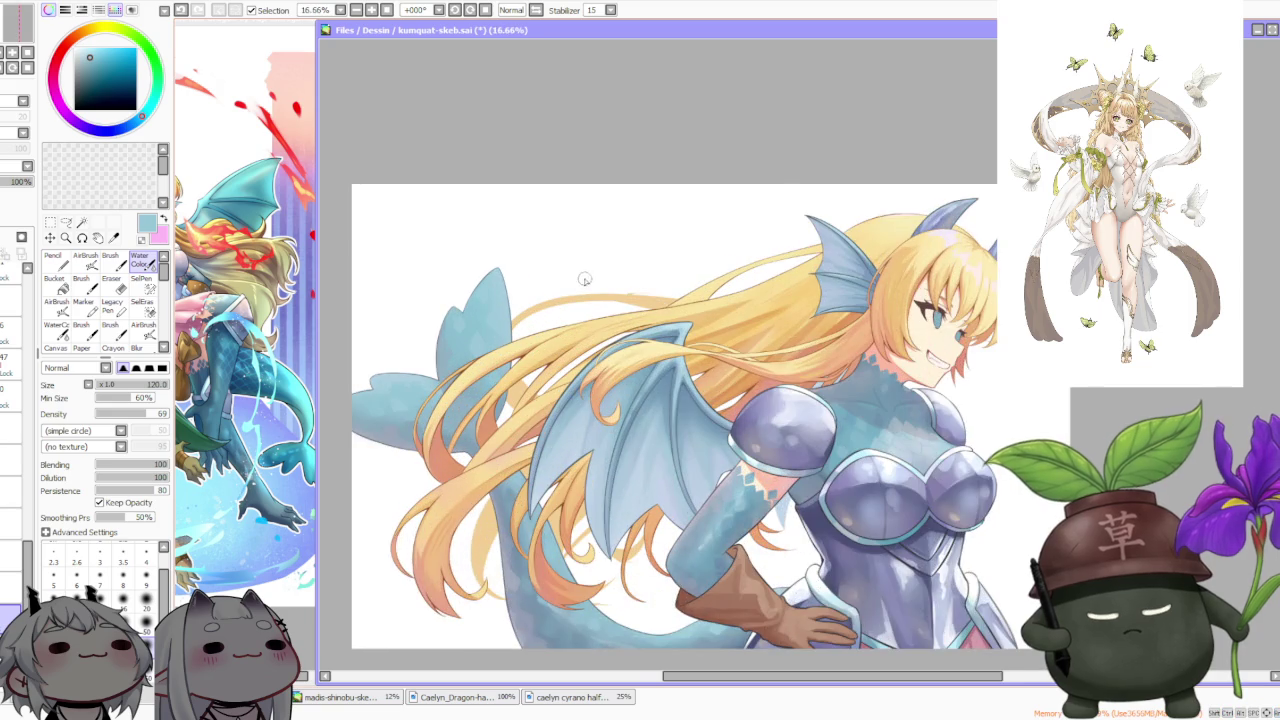
scroll(458, 298, "up", 1)
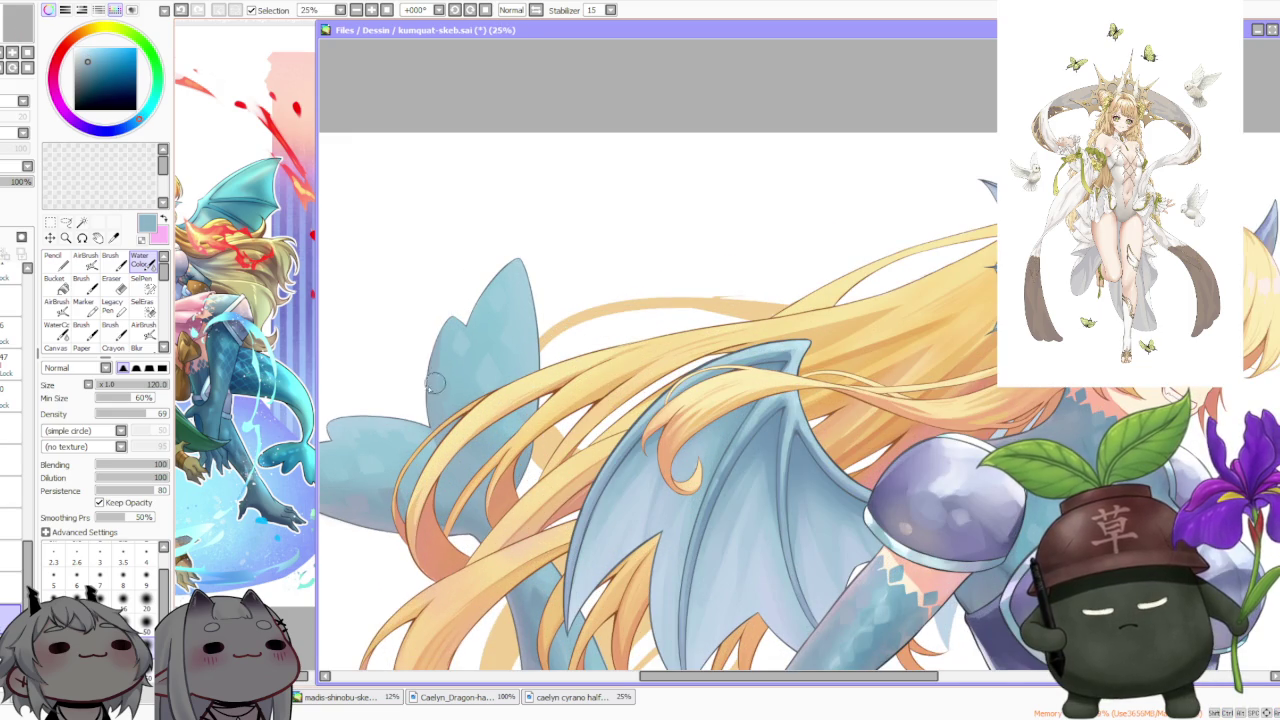
Switch from Water Color to the plain Brush at size 350
key("b")
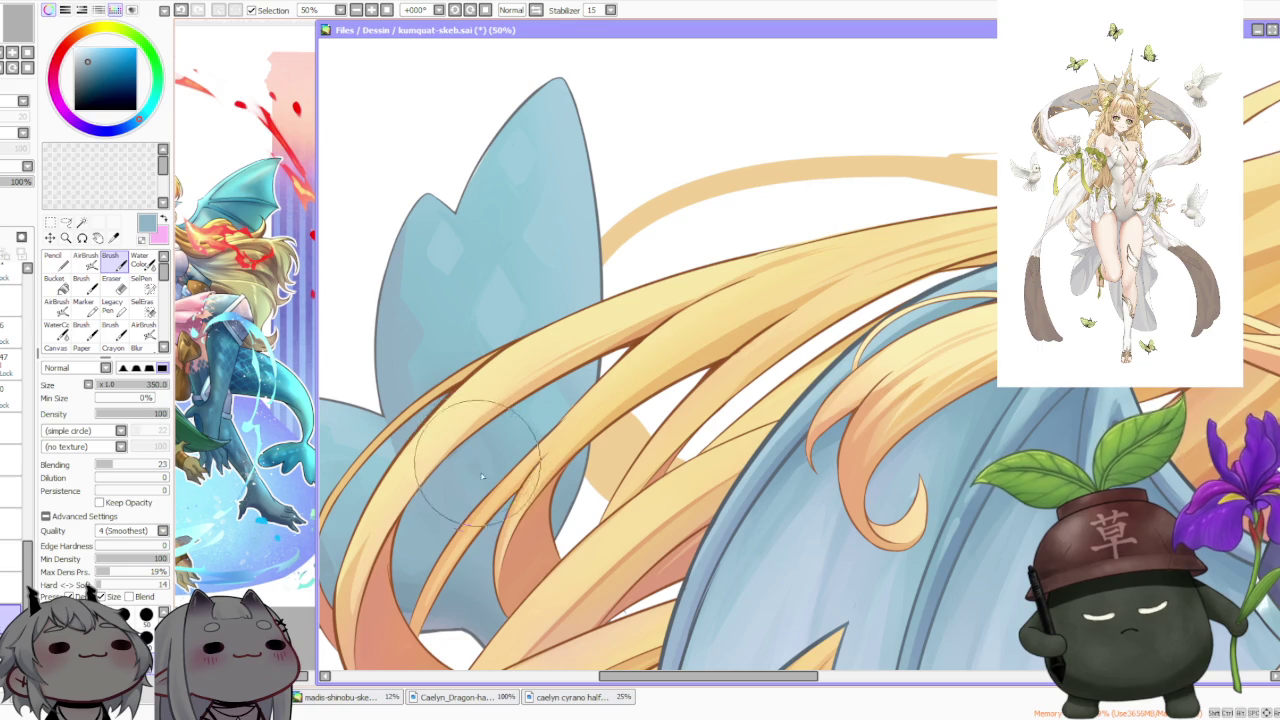
scroll(479, 468, "down", 1)
scroll(520, 380, "down", 1)
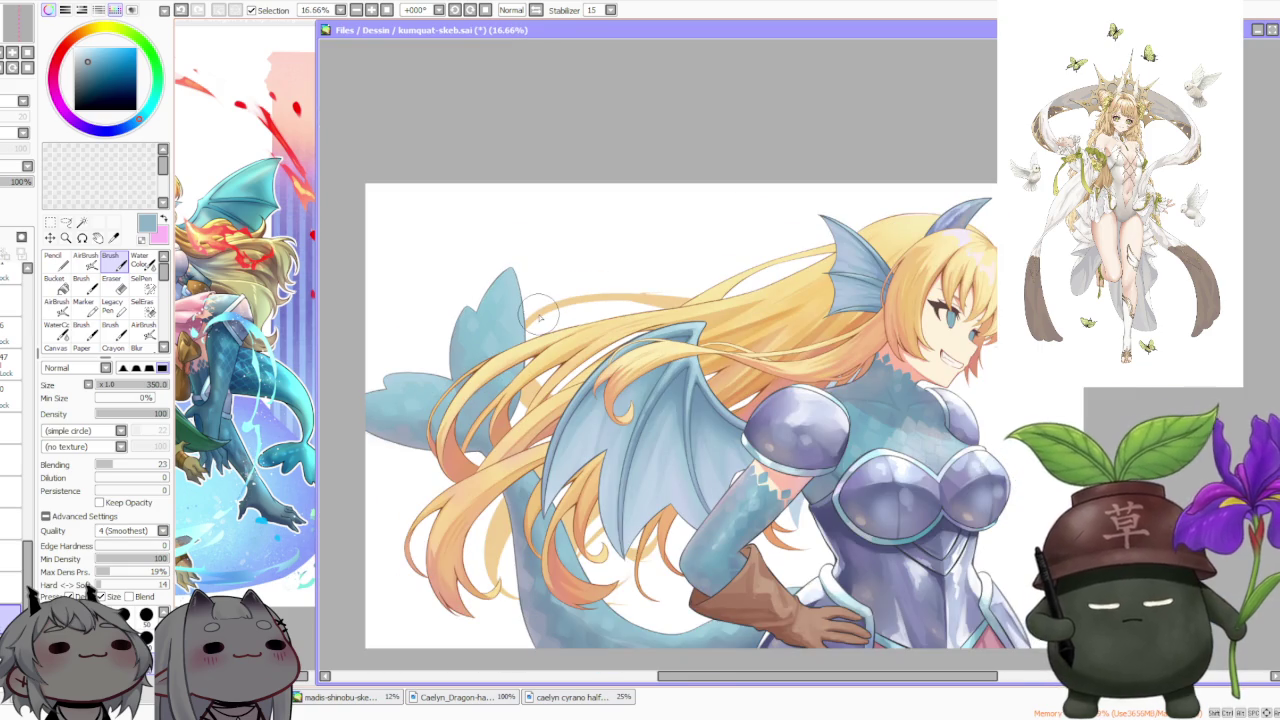
scroll(537, 316, "down", 1)
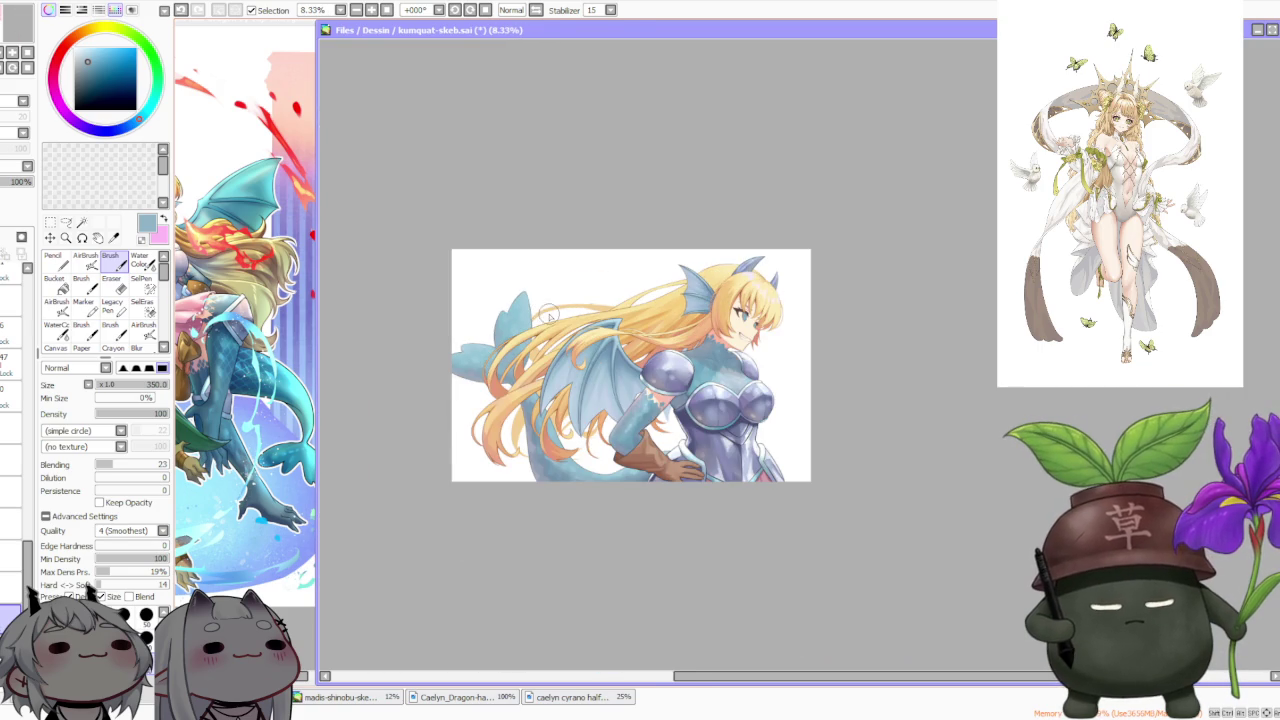
scroll(547, 310, "down", 1)
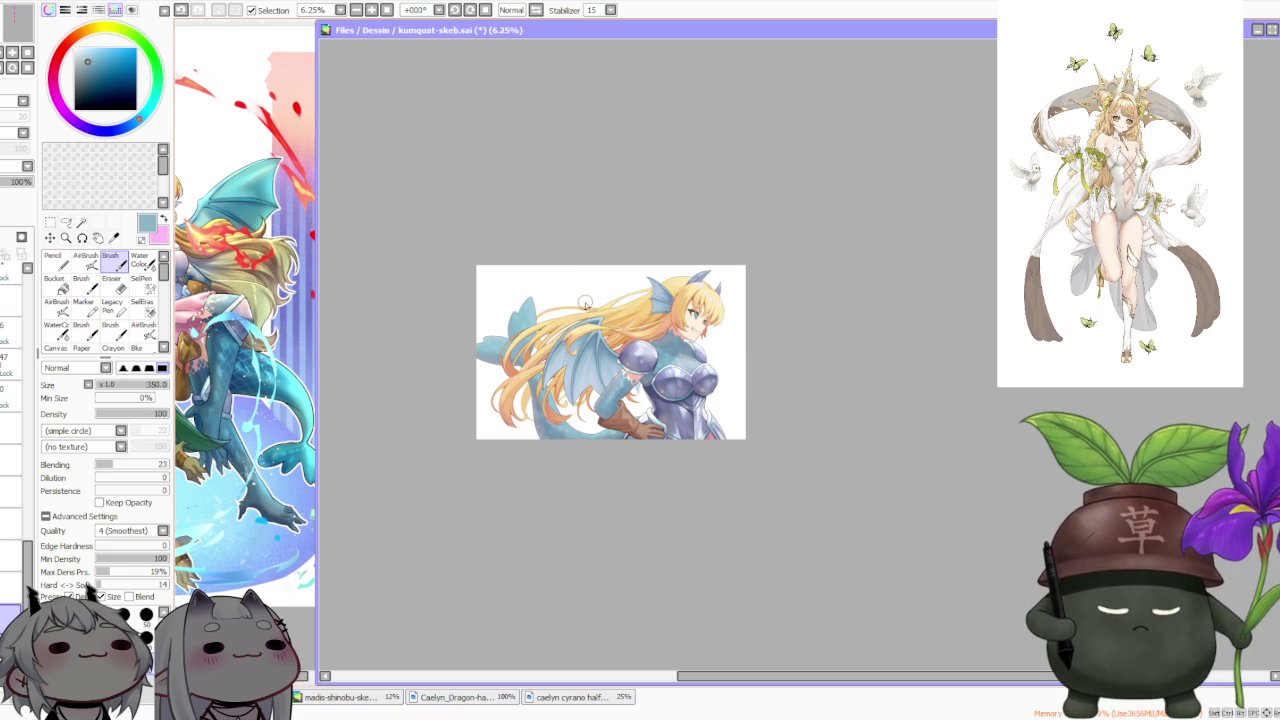
left_click(538, 10)
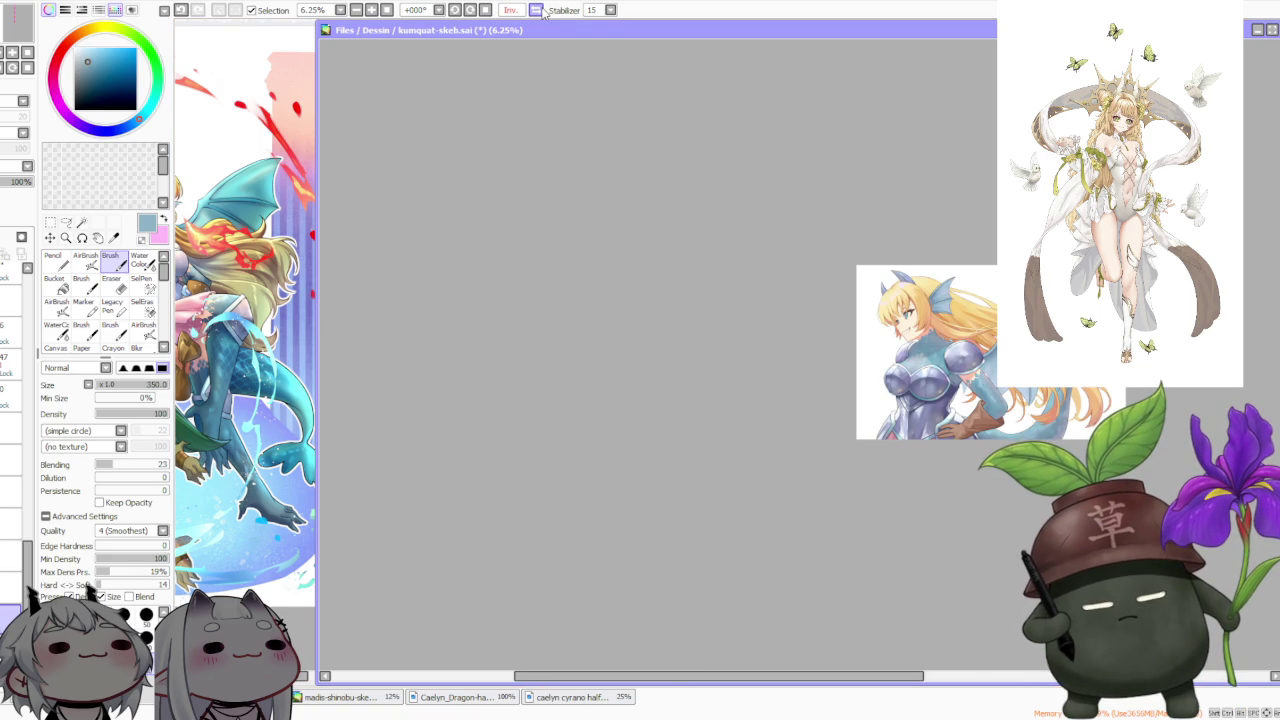
left_click(538, 10)
left_click(310, 698)
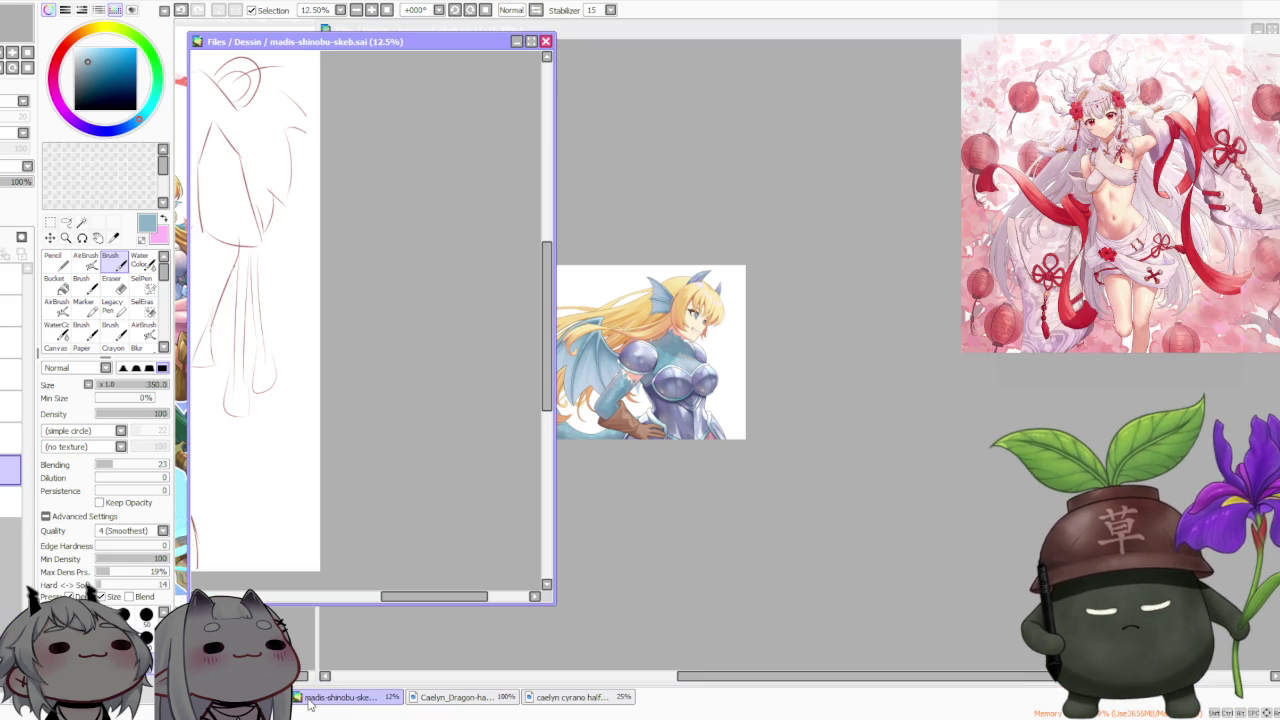
left_click(455, 697)
left_click(764, 540)
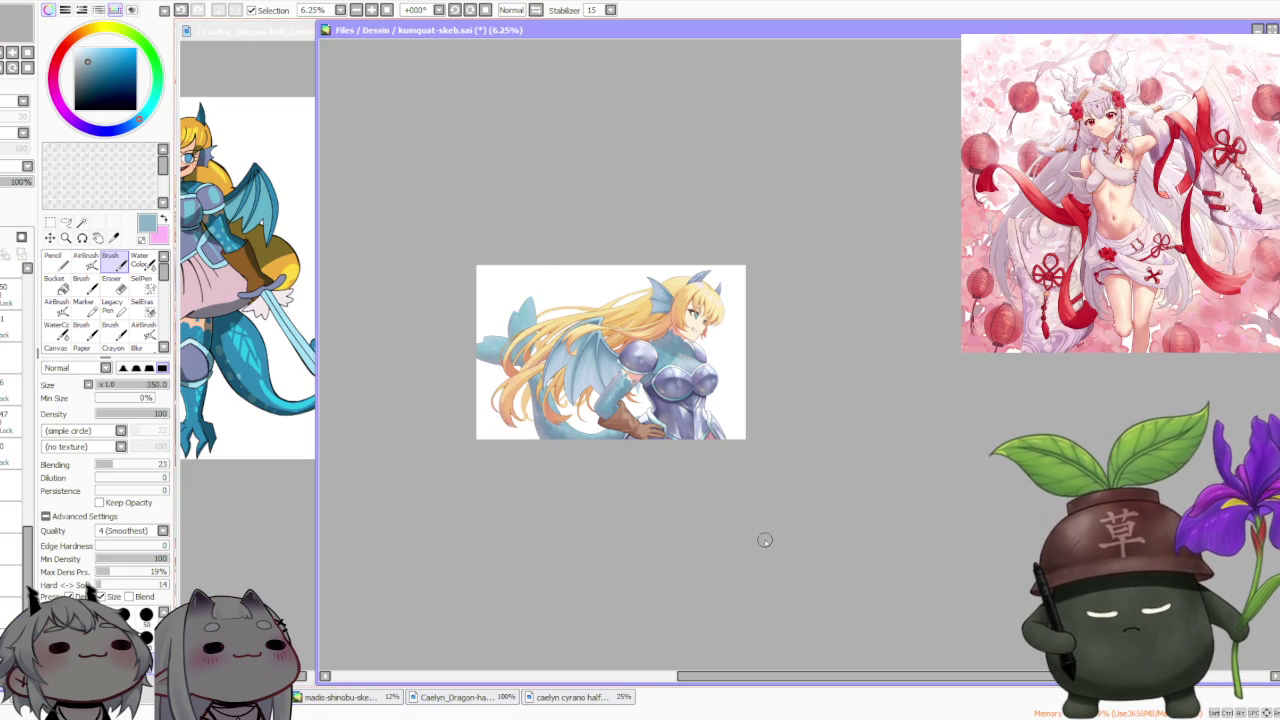
scroll(764, 540, "down", 2)
scroll(690, 440, "up", 3)
scroll(660, 364, "down", 2)
scroll(666, 368, "down", 1)
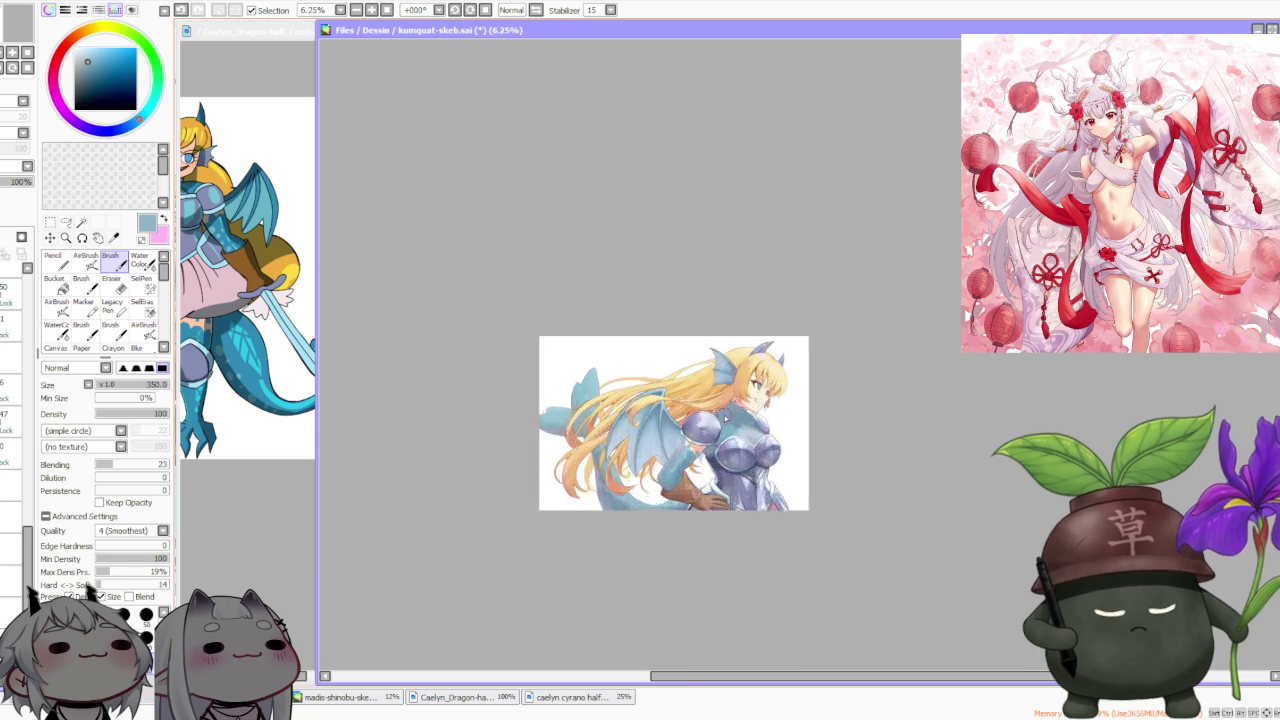
scroll(722, 416, "up", 4)
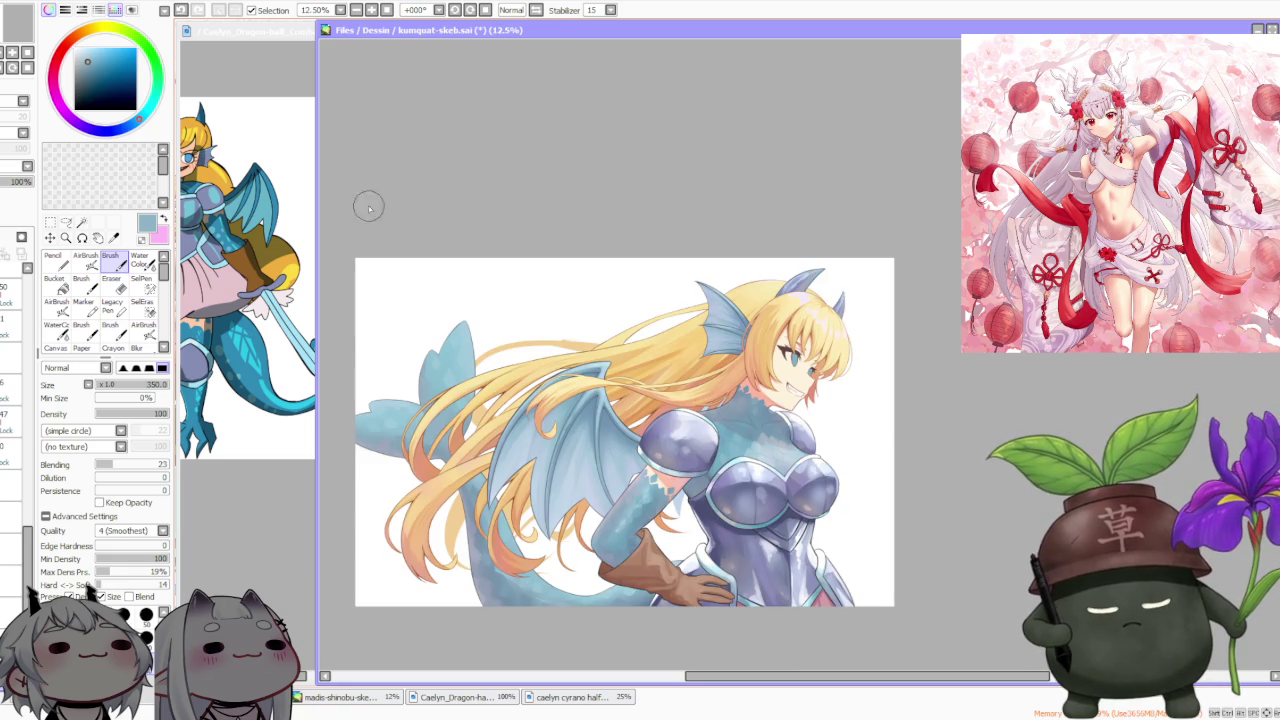
scroll(18, 290, "up", 3)
scroll(18, 290, "up", 5)
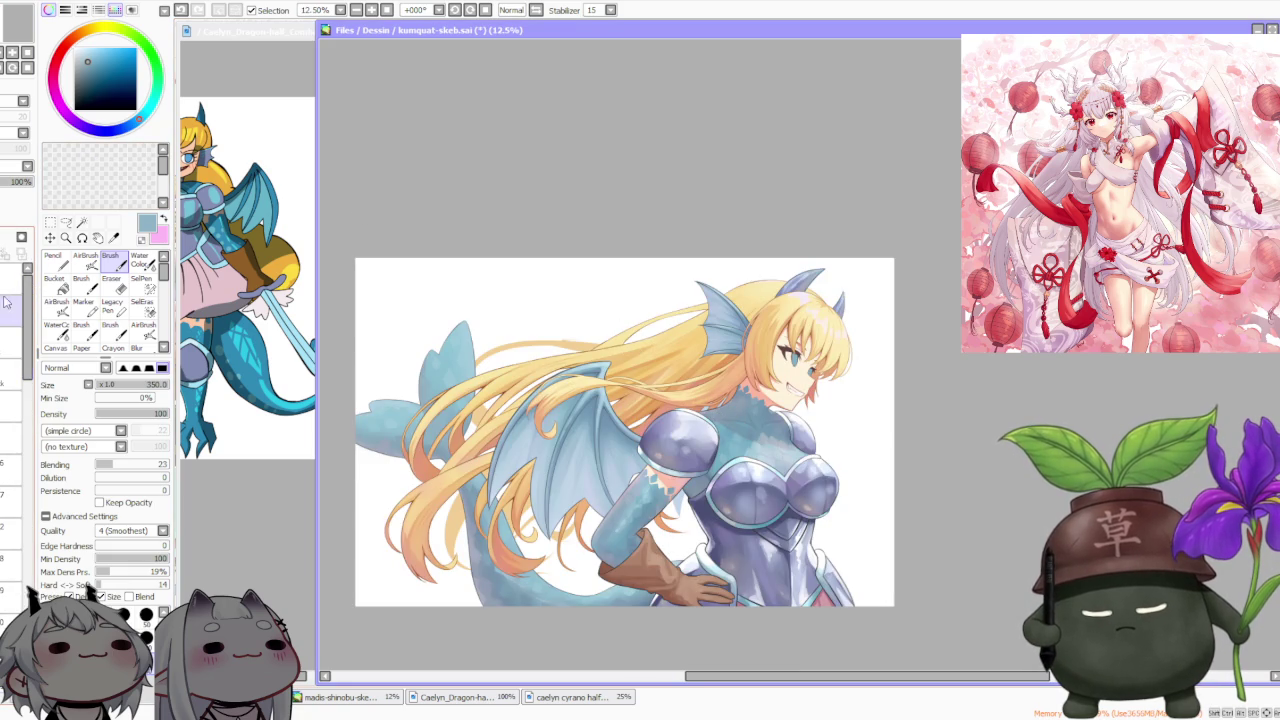
left_click(10, 310)
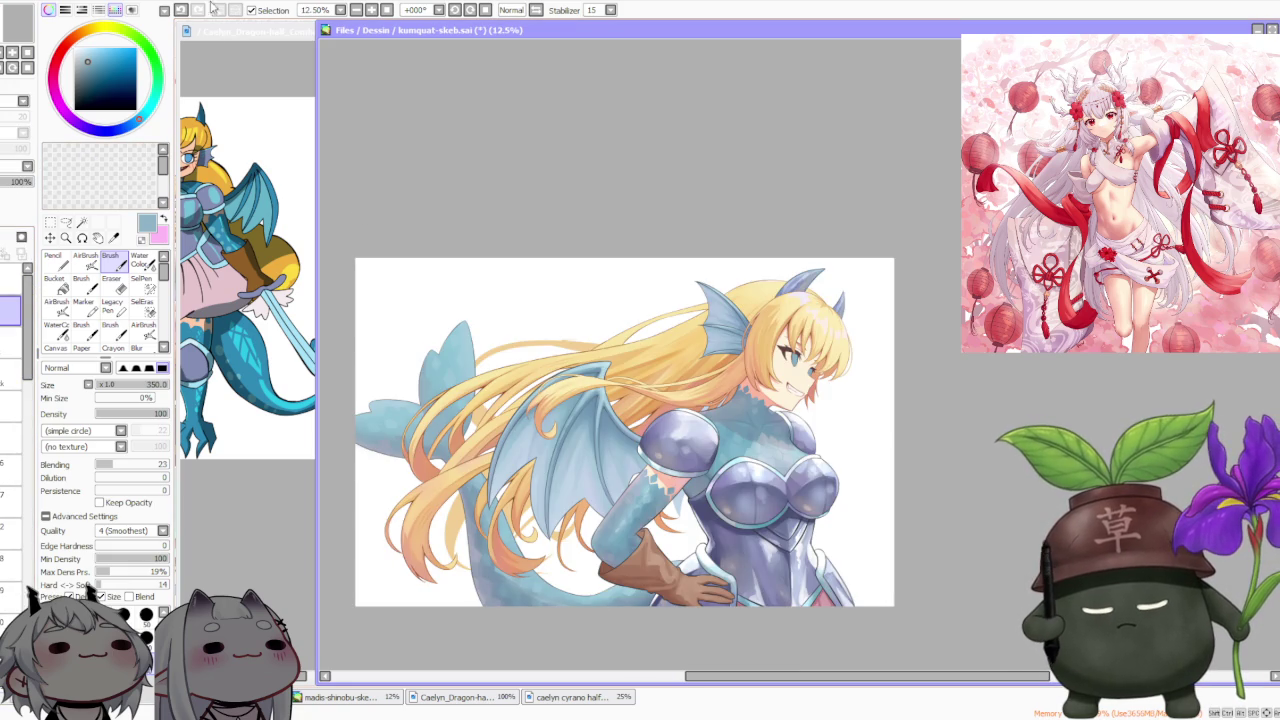
left_click(1100, 330)
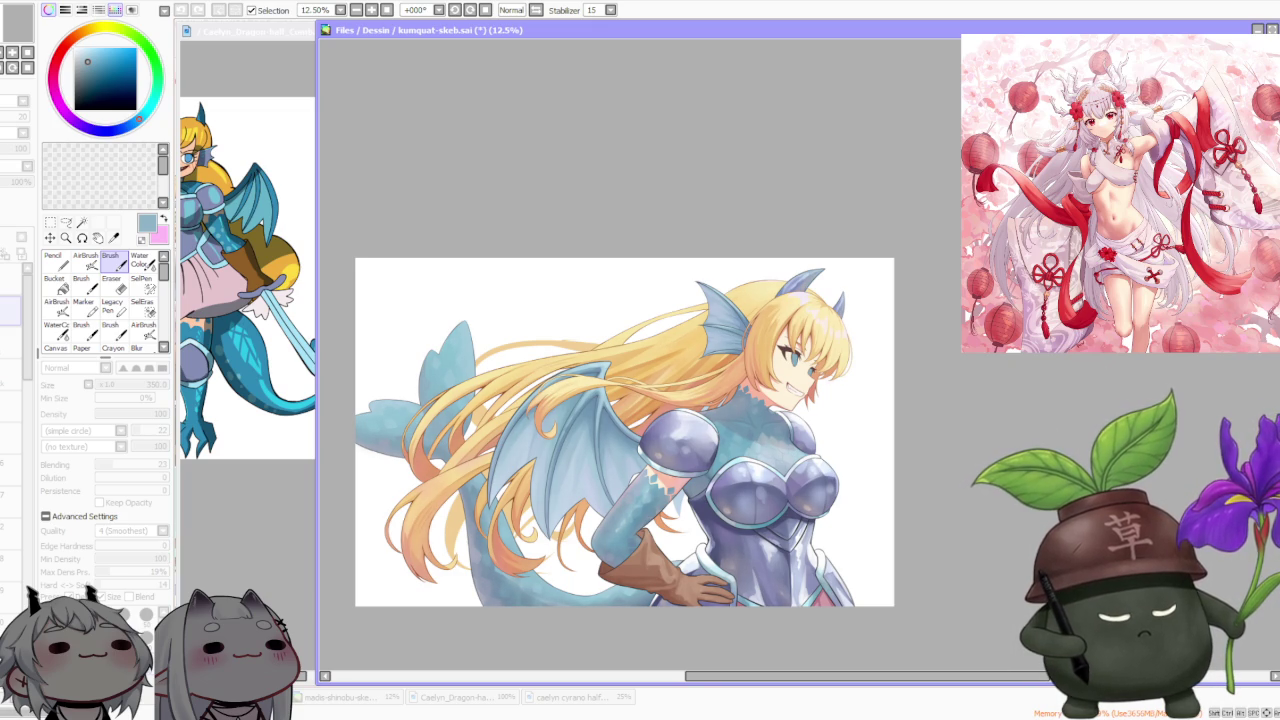
left_click(848, 297)
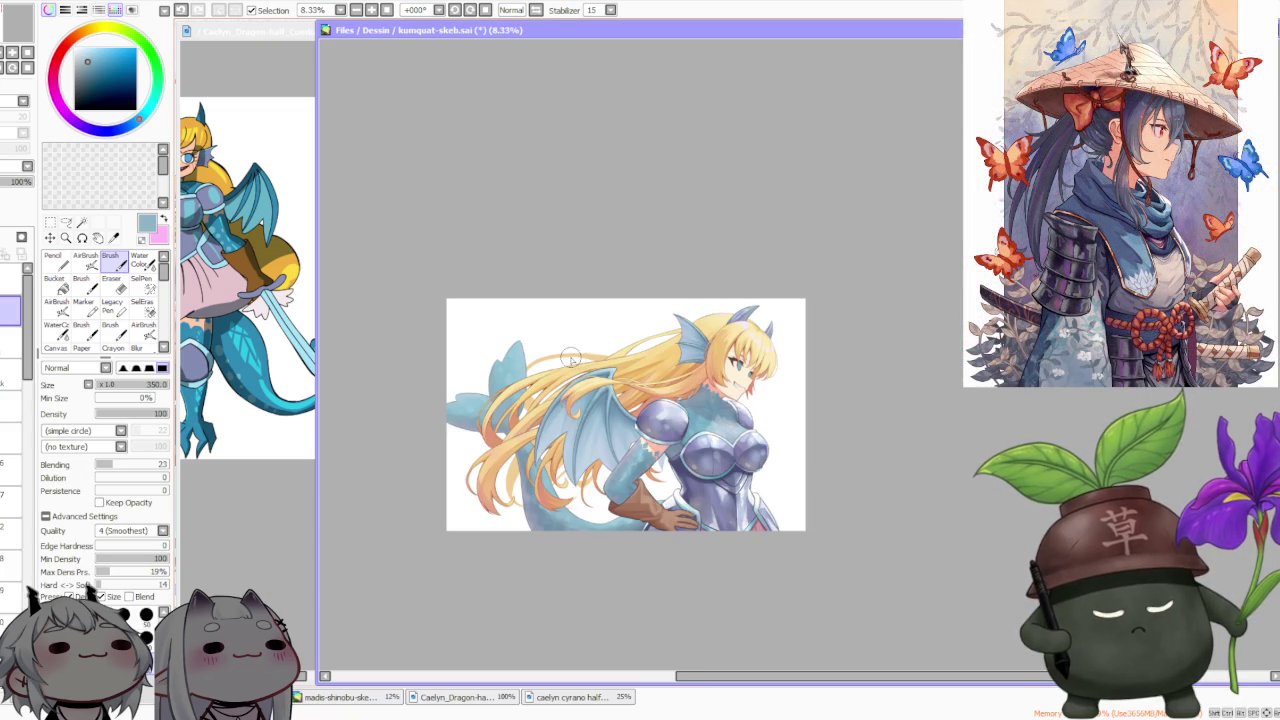
scroll(571, 356, "up", 1)
scroll(570, 345, "up", 1)
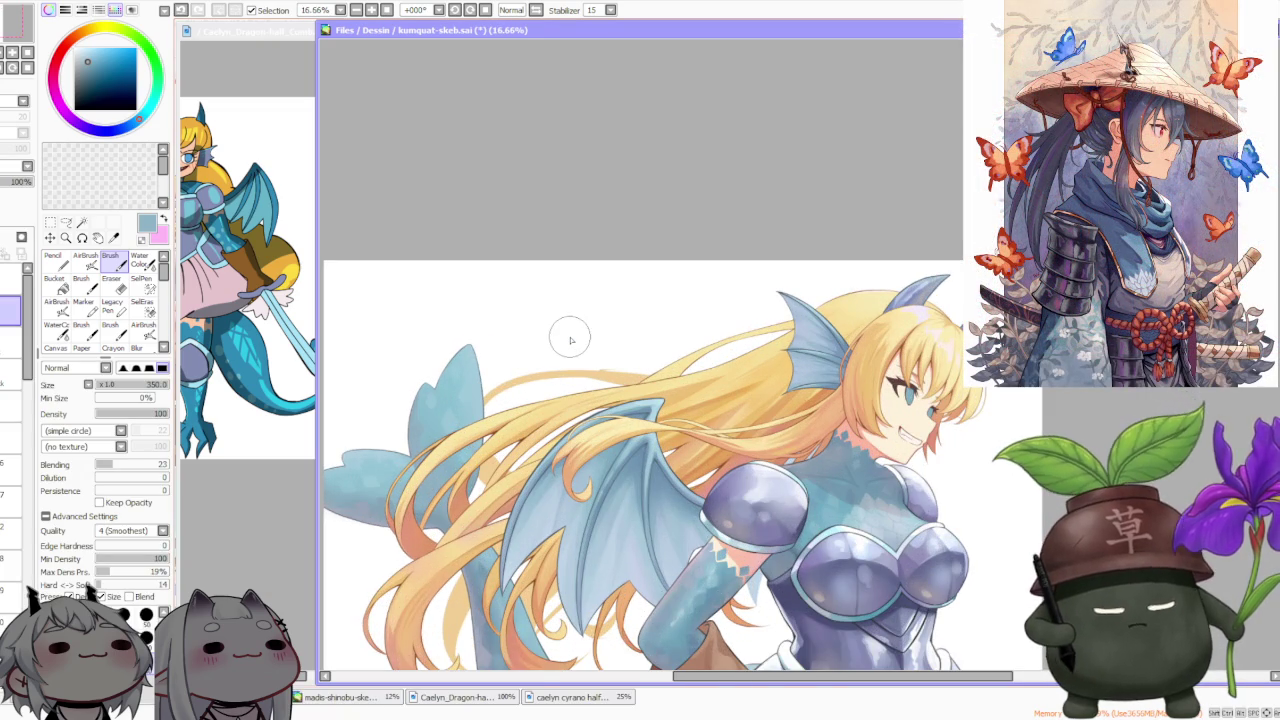
scroll(573, 340, "down", 1)
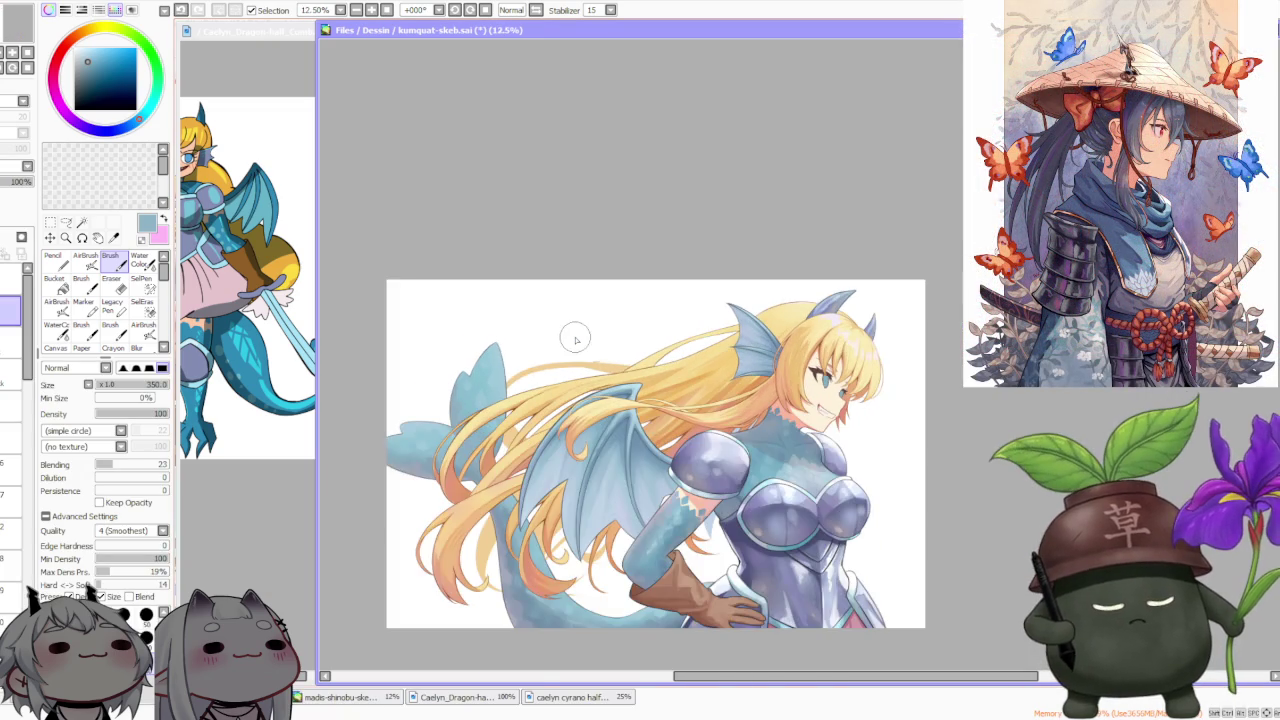
scroll(576, 340, "down", 1)
scroll(700, 360, "down", 1)
scroll(761, 370, "up", 3)
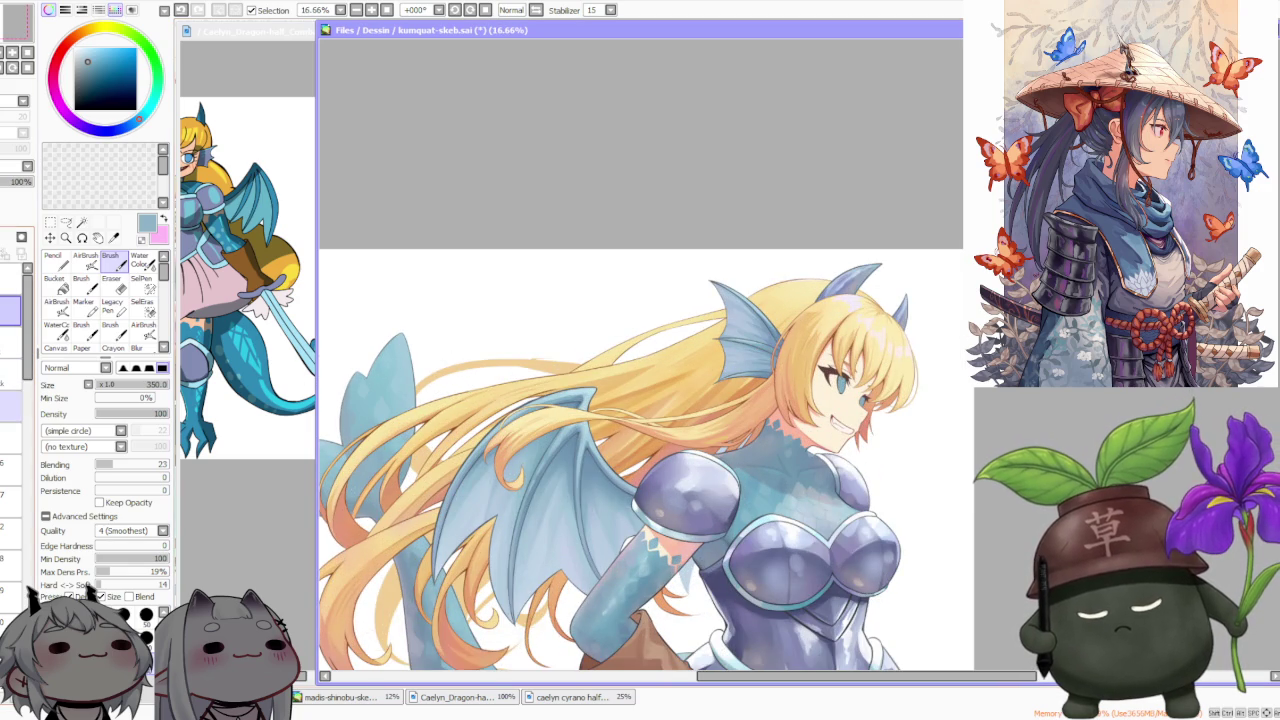
left_click(10, 406)
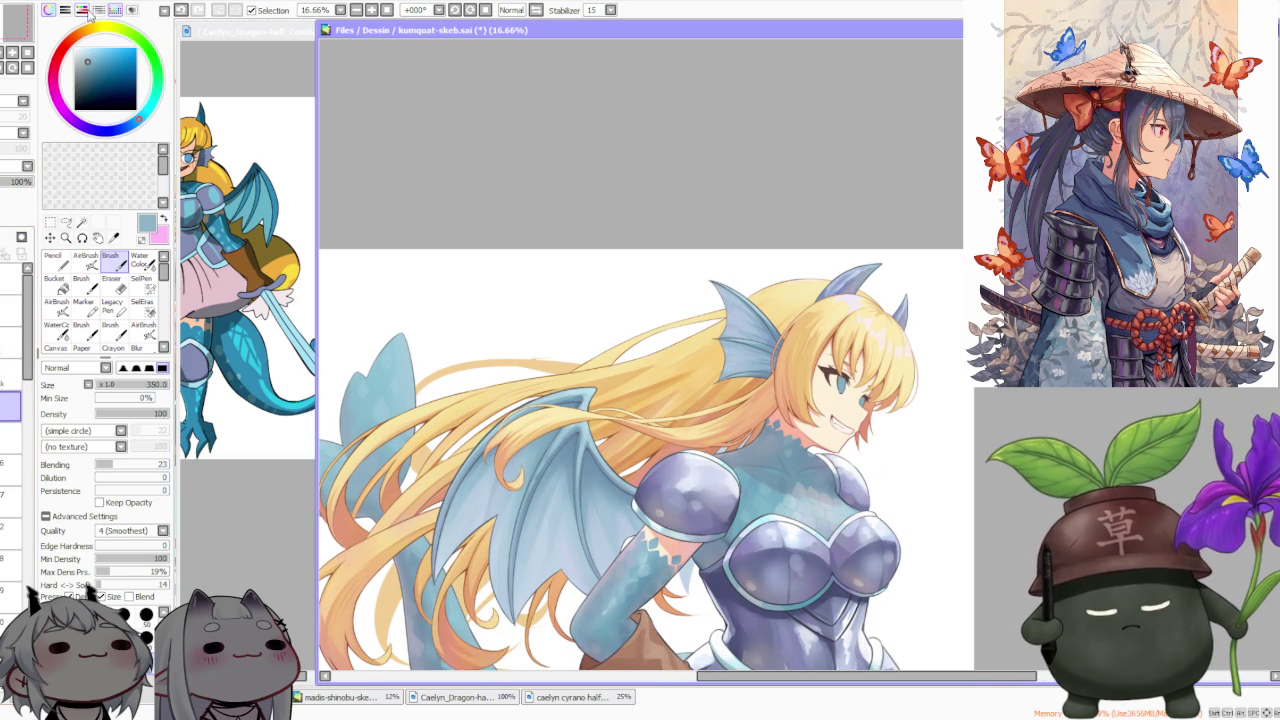
left_click(1087, 409)
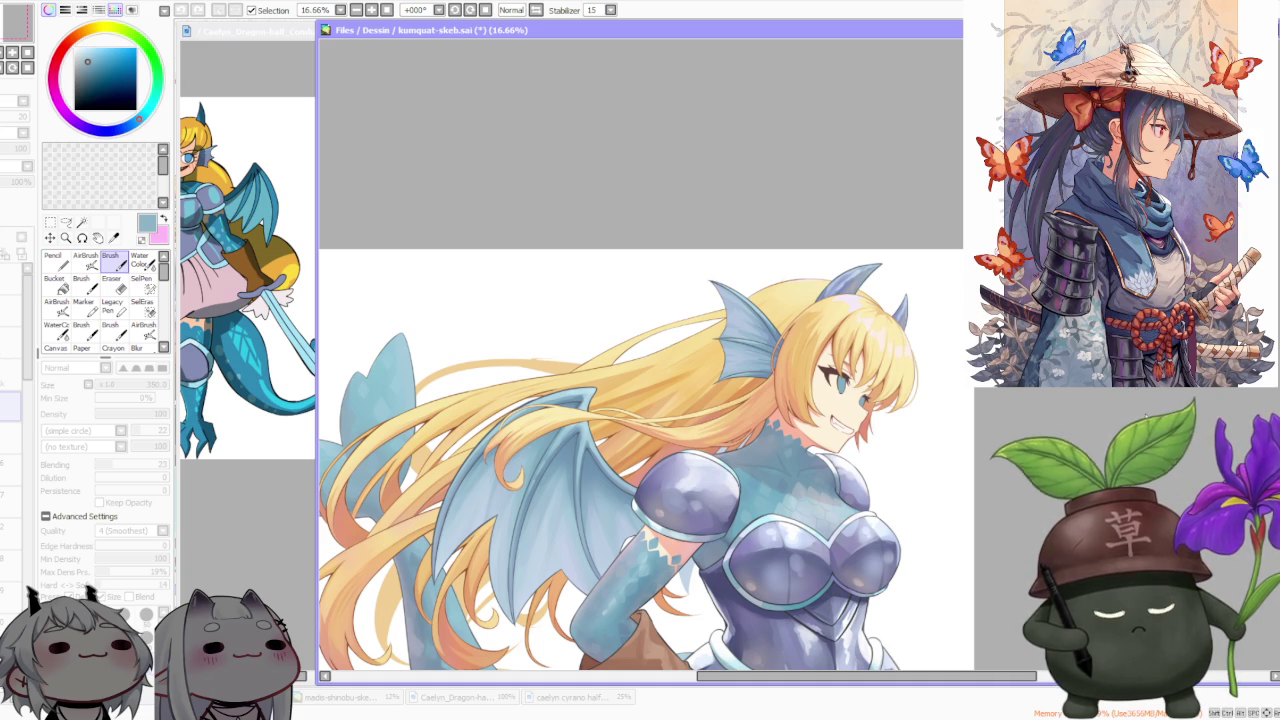
left_click(923, 371)
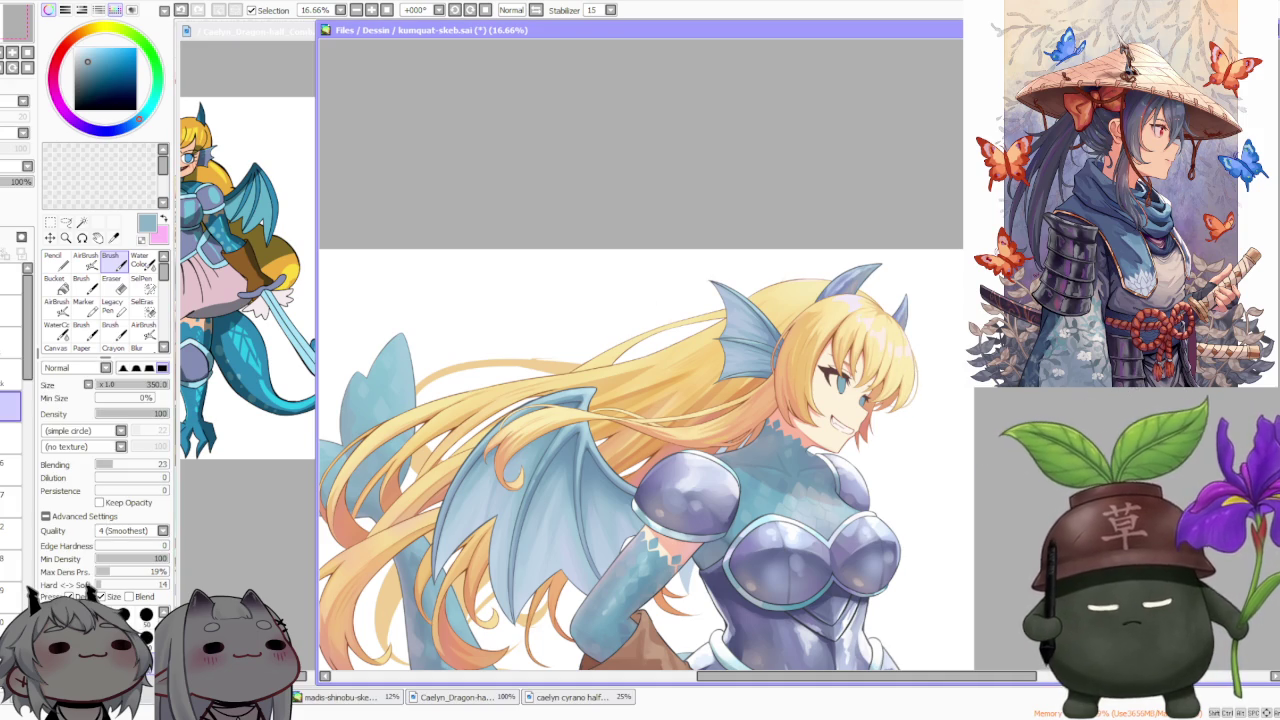
scroll(12, 341, "down", 1)
scroll(12, 341, "down", 2)
scroll(12, 341, "down", 1)
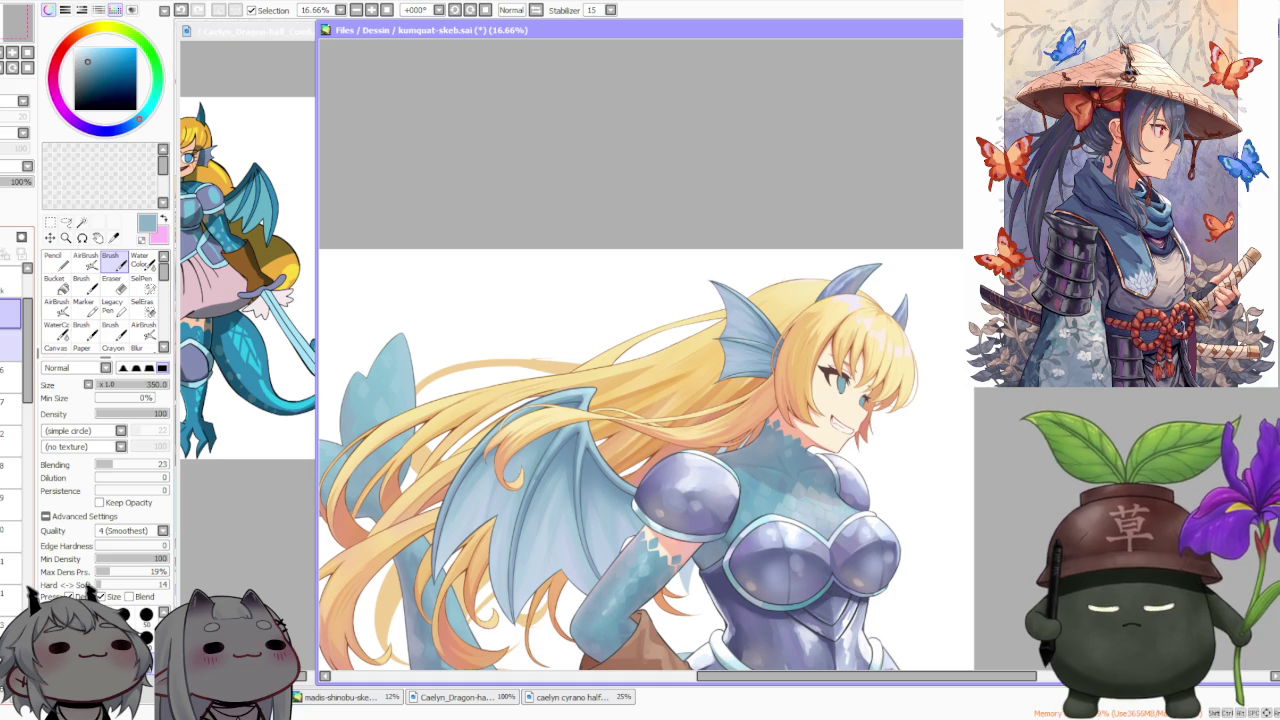
scroll(12, 370, "up", 1)
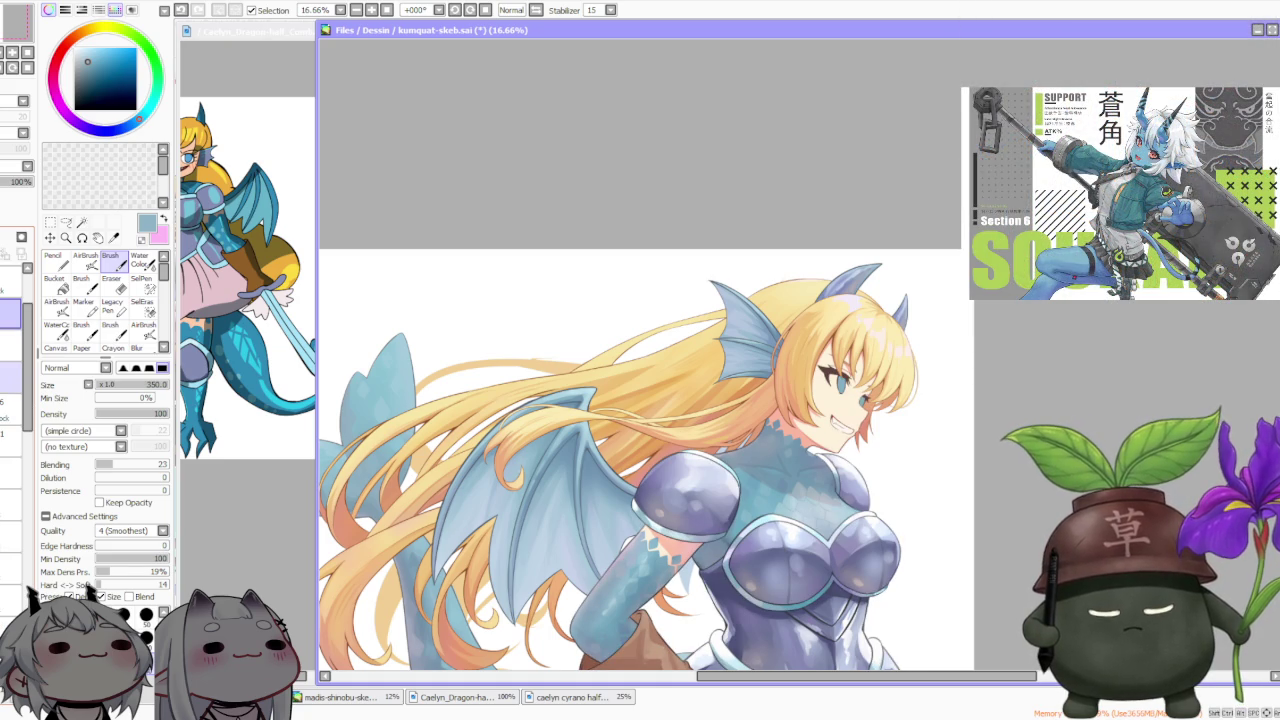
scroll(12, 400, "down", 3)
scroll(12, 400, "down", 1)
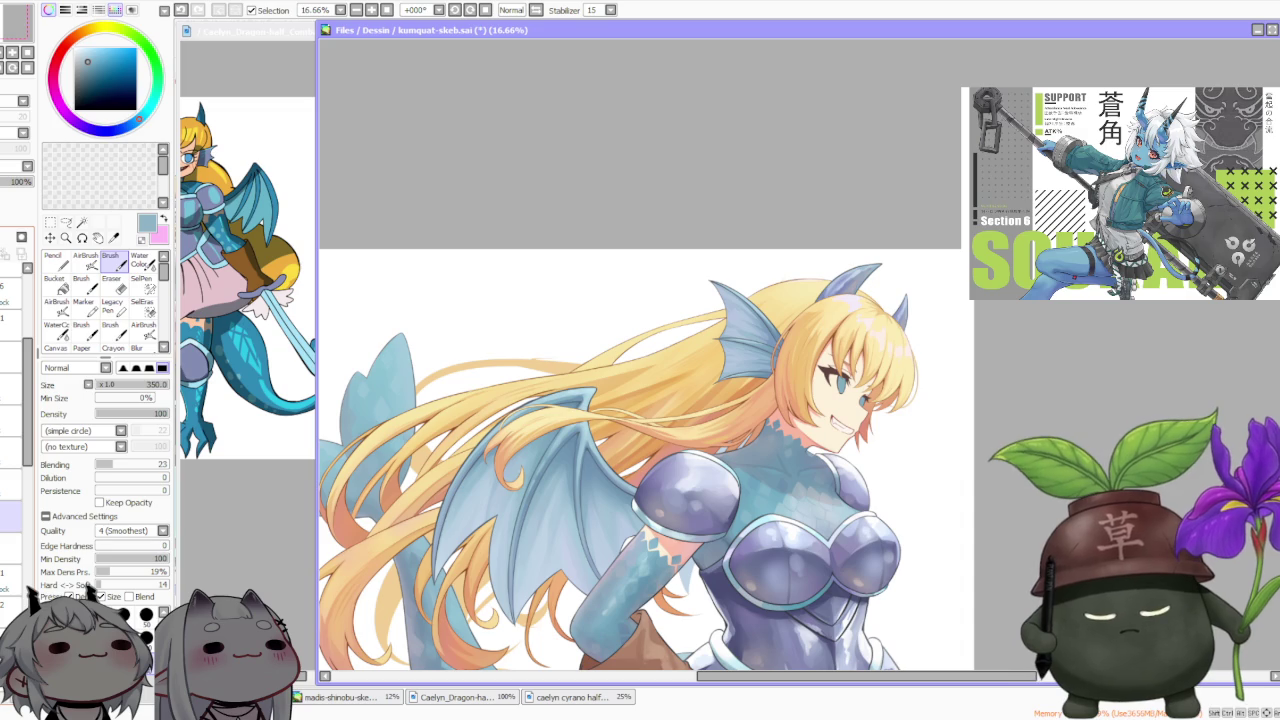
scroll(12, 480, "down", 1)
scroll(12, 480, "down", 1)
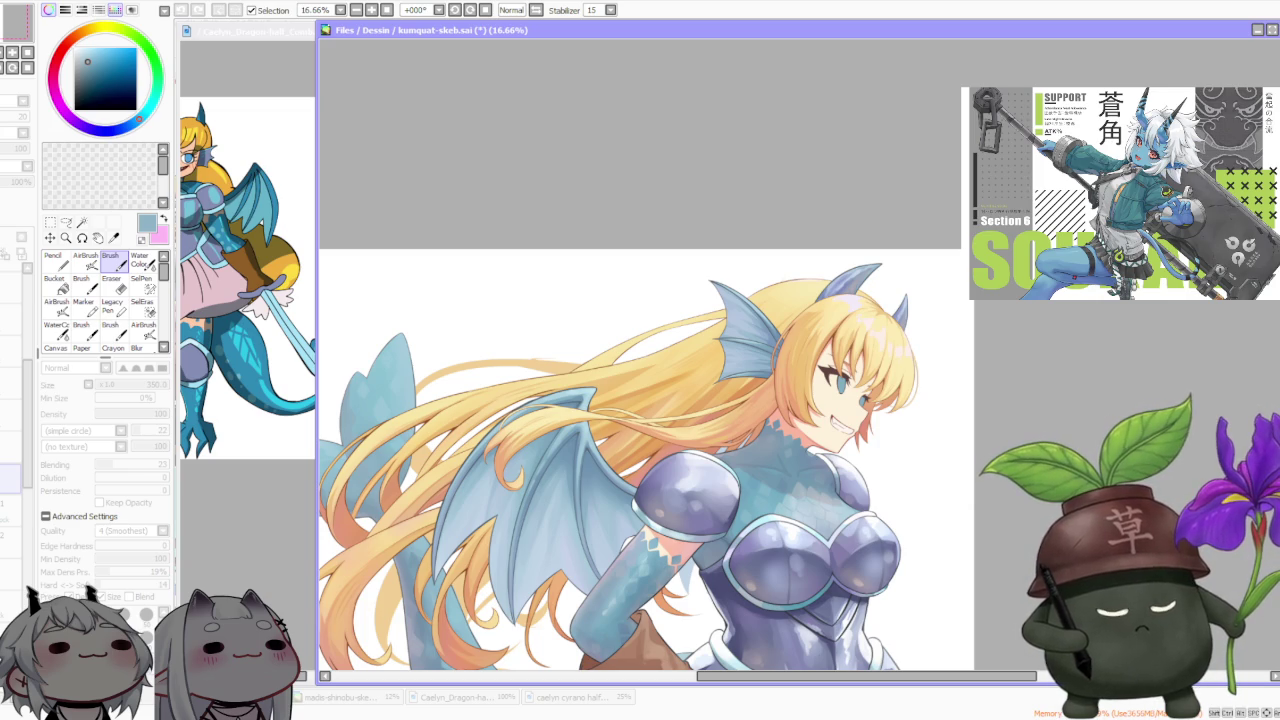
scroll(710, 312, "down", 2)
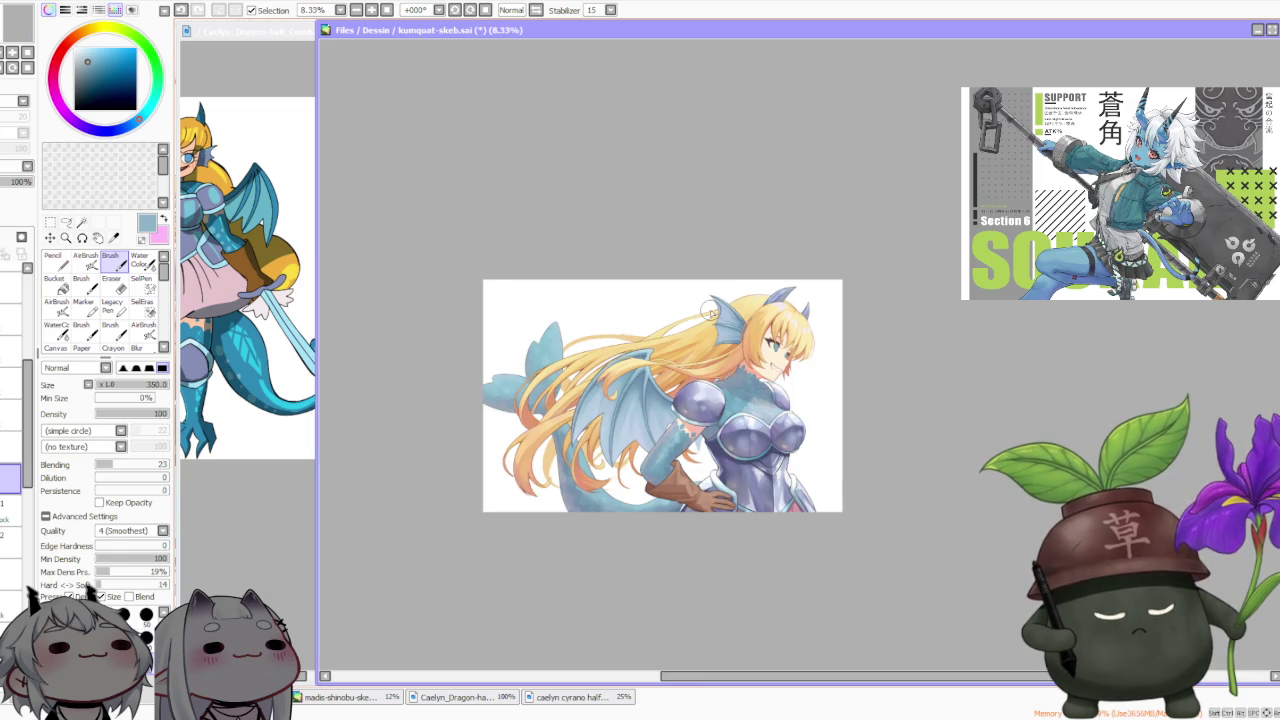
scroll(710, 312, "up", 1)
scroll(710, 312, "up", 2)
scroll(710, 312, "up", 1)
scroll(710, 313, "down", 1)
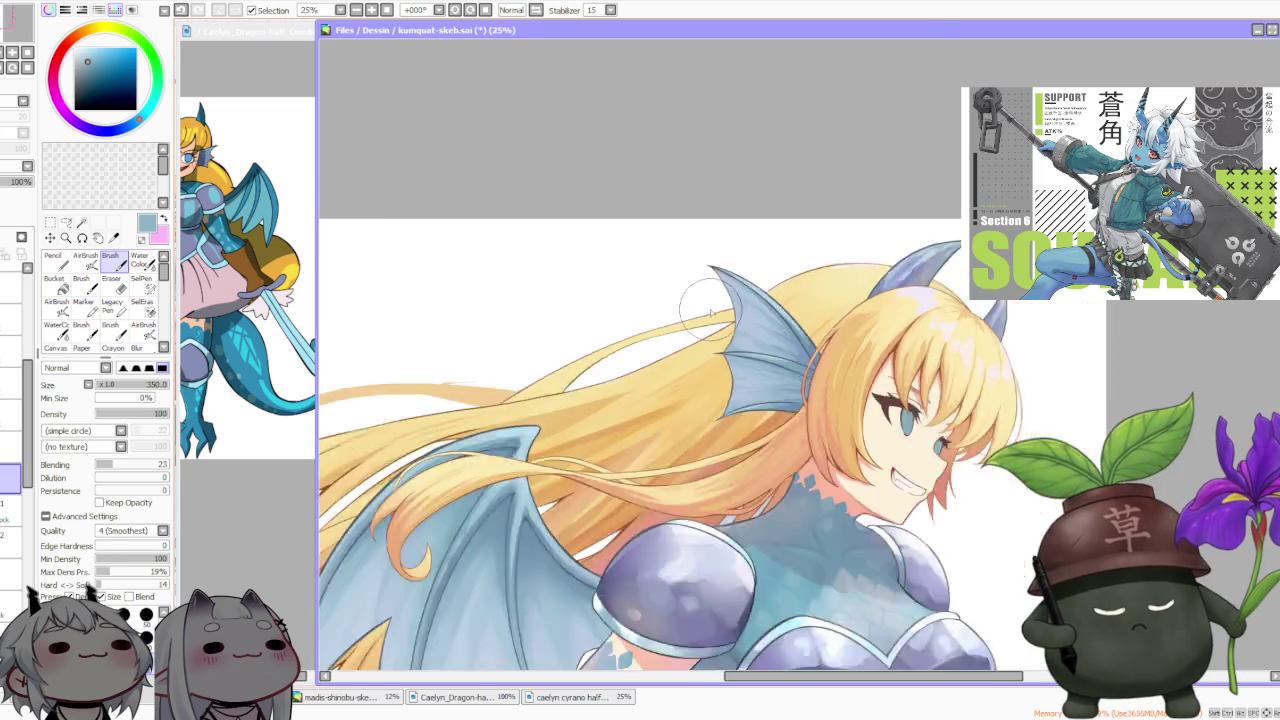
scroll(710, 313, "down", 1)
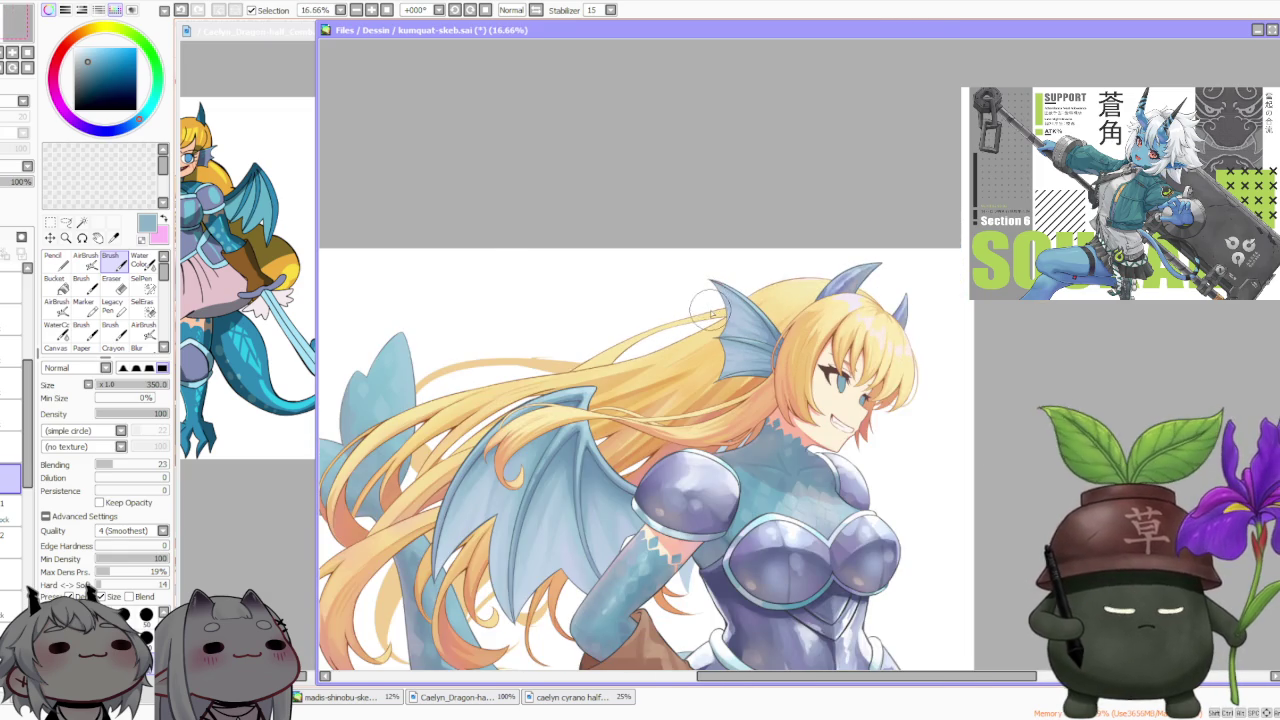
scroll(710, 308, "down", 1)
scroll(740, 312, "up", 3)
scroll(755, 313, "down", 1)
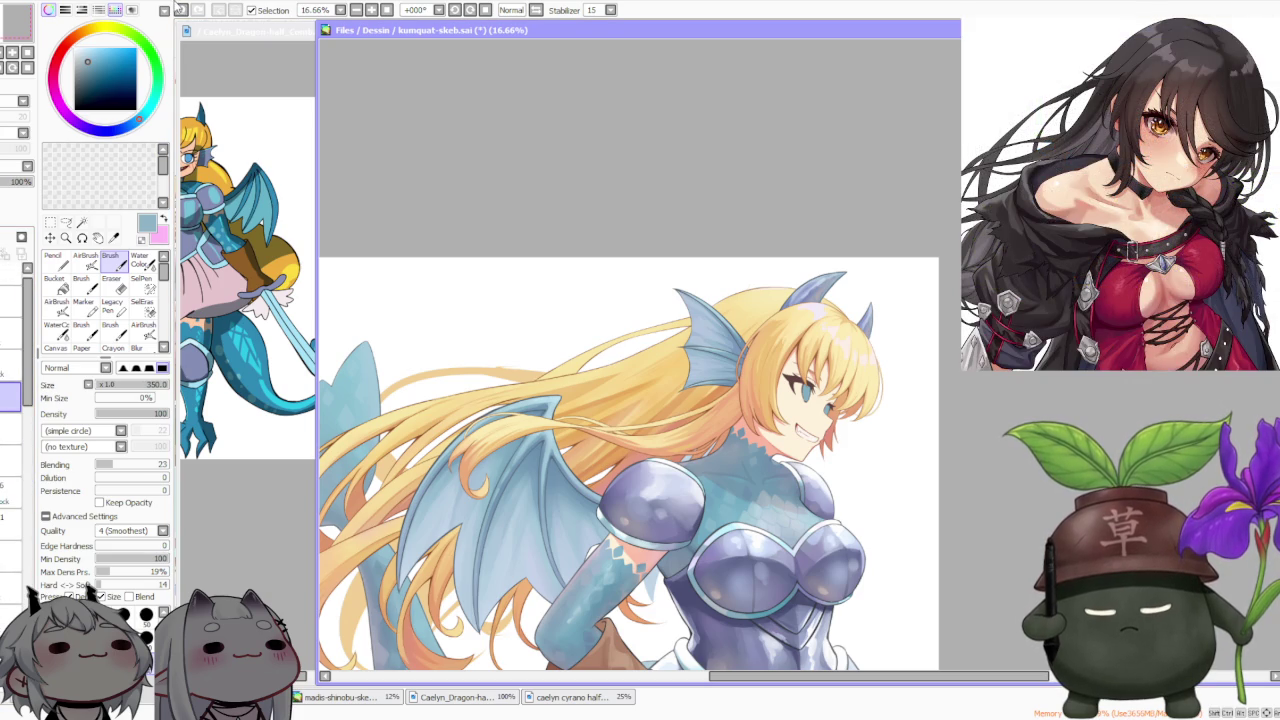
left_click(1158, 381)
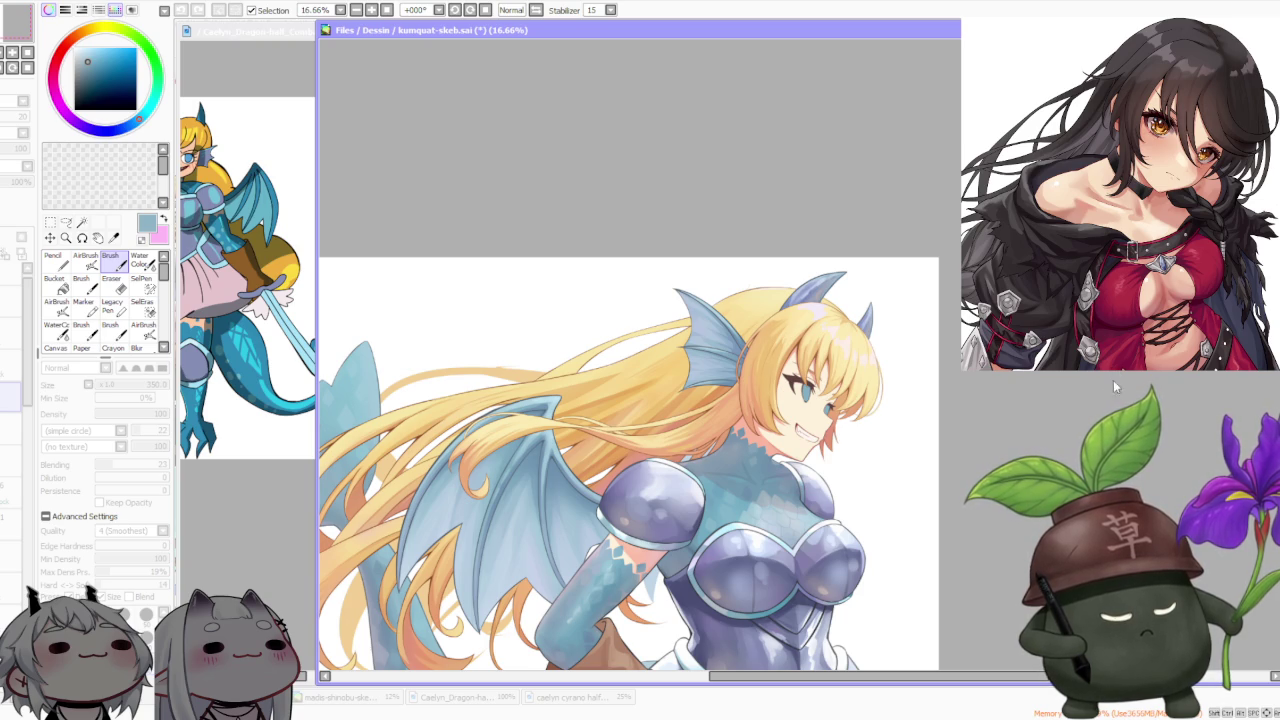
left_click(148, 355)
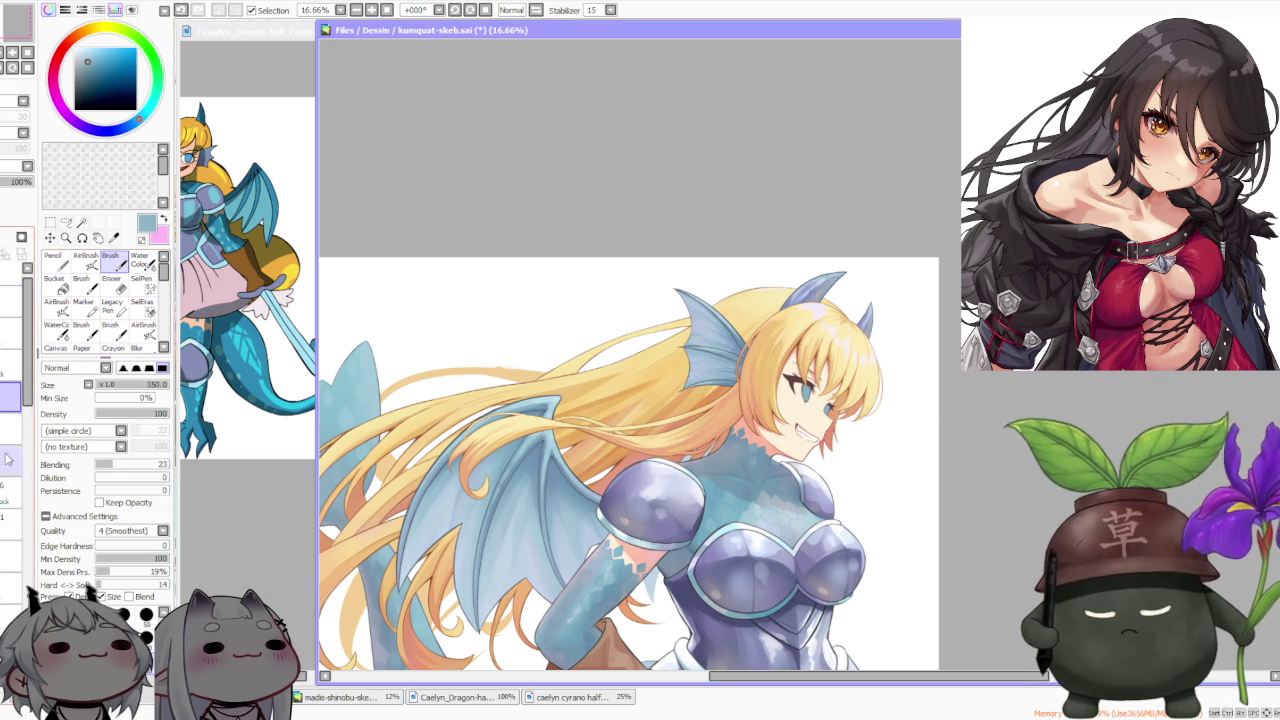
left_click(10, 580)
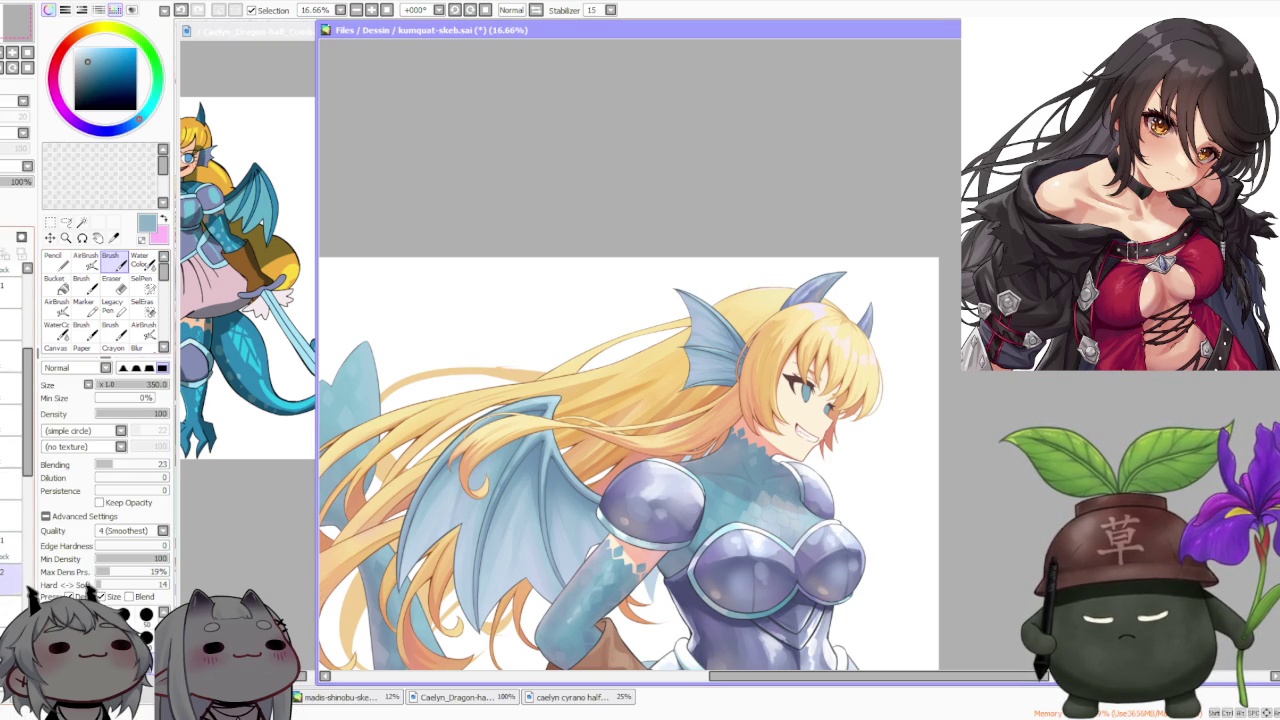
left_click(10, 515)
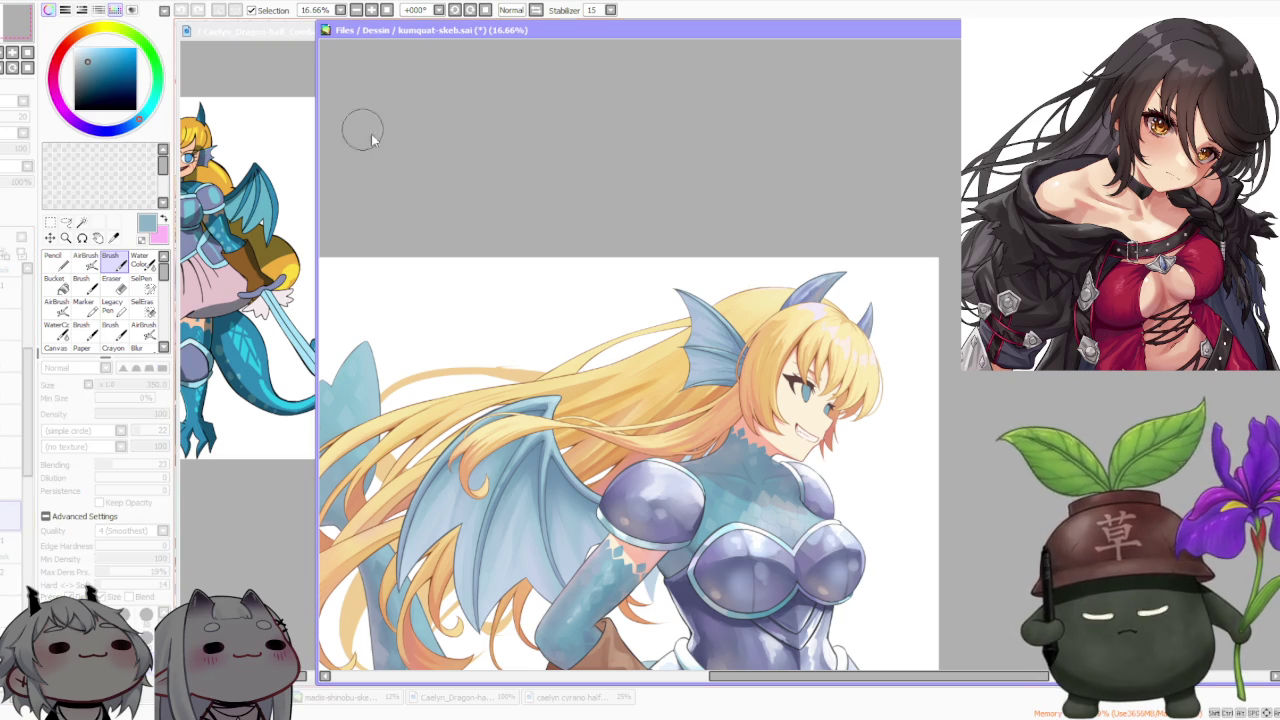
left_click(1120, 397)
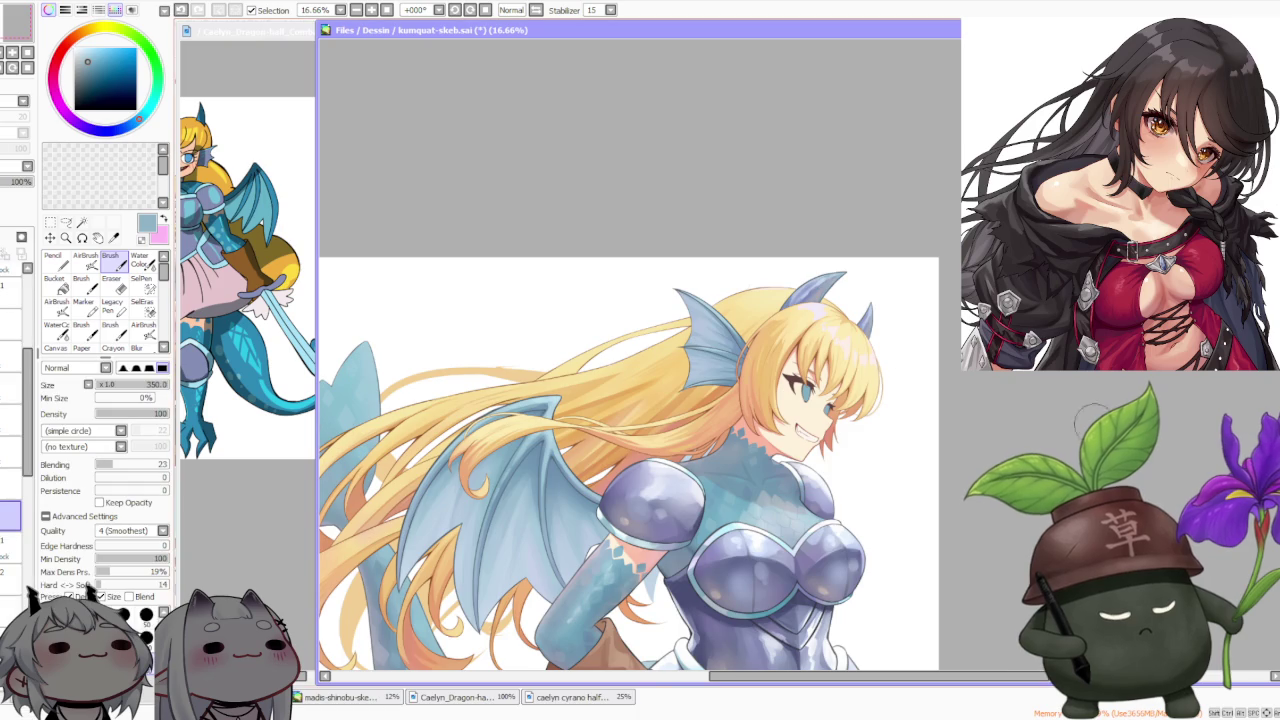
scroll(625, 400, "down", 3)
scroll(605, 420, "up", 4)
scroll(605, 420, "up", 1)
scroll(620, 415, "down", 2)
scroll(640, 408, "down", 2)
scroll(646, 405, "up", 1)
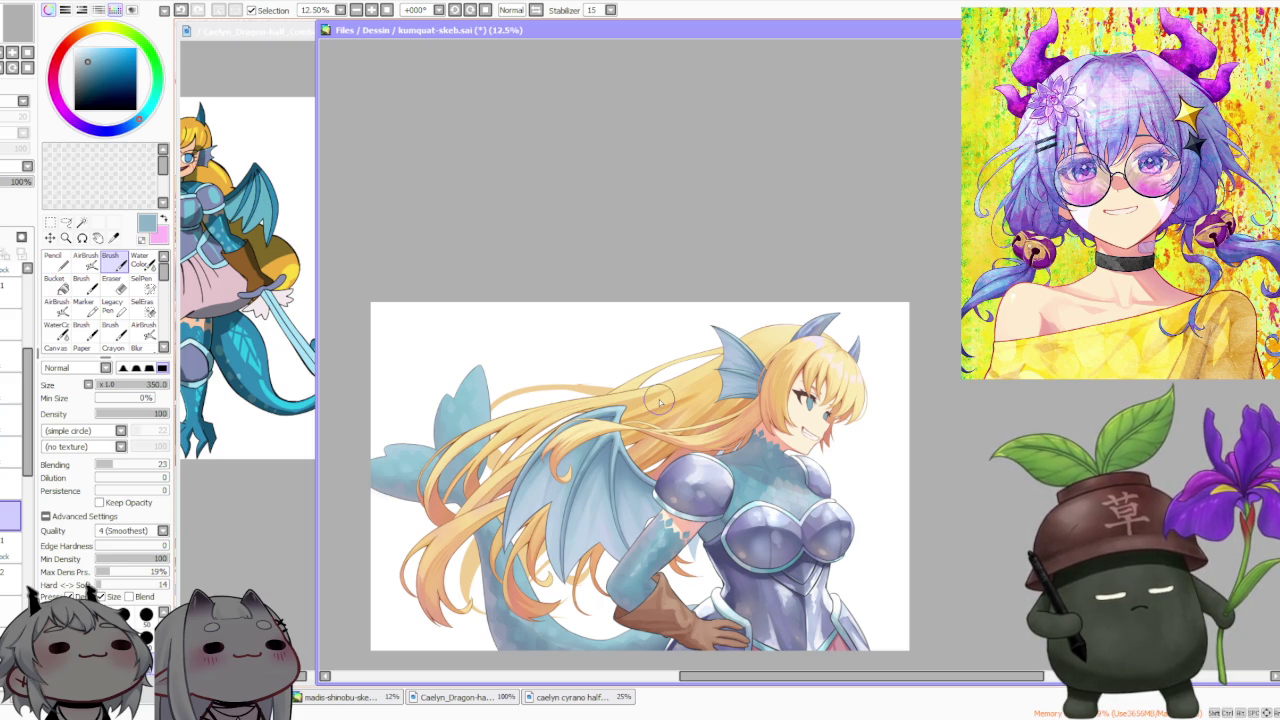
scroll(820, 240, "down", 2)
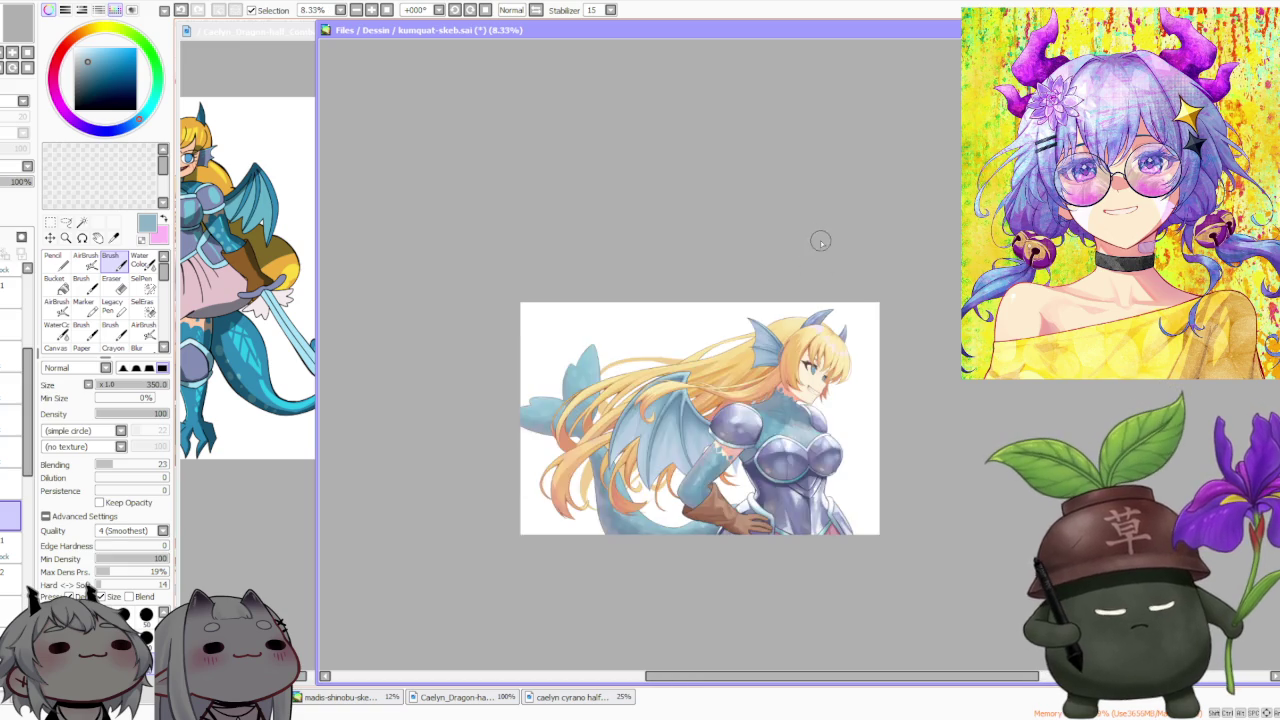
scroll(712, 340, "up", 3)
scroll(744, 352, "up", 1)
scroll(744, 351, "down", 3)
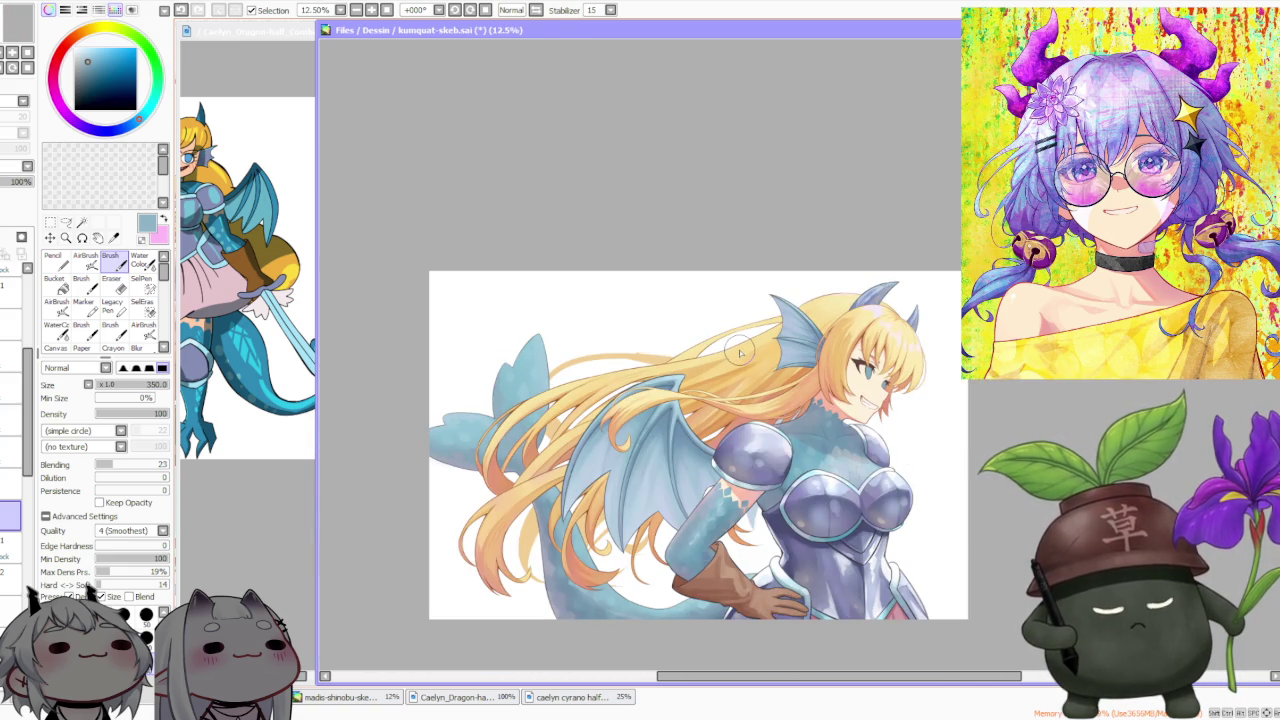
scroll(740, 351, "up", 2)
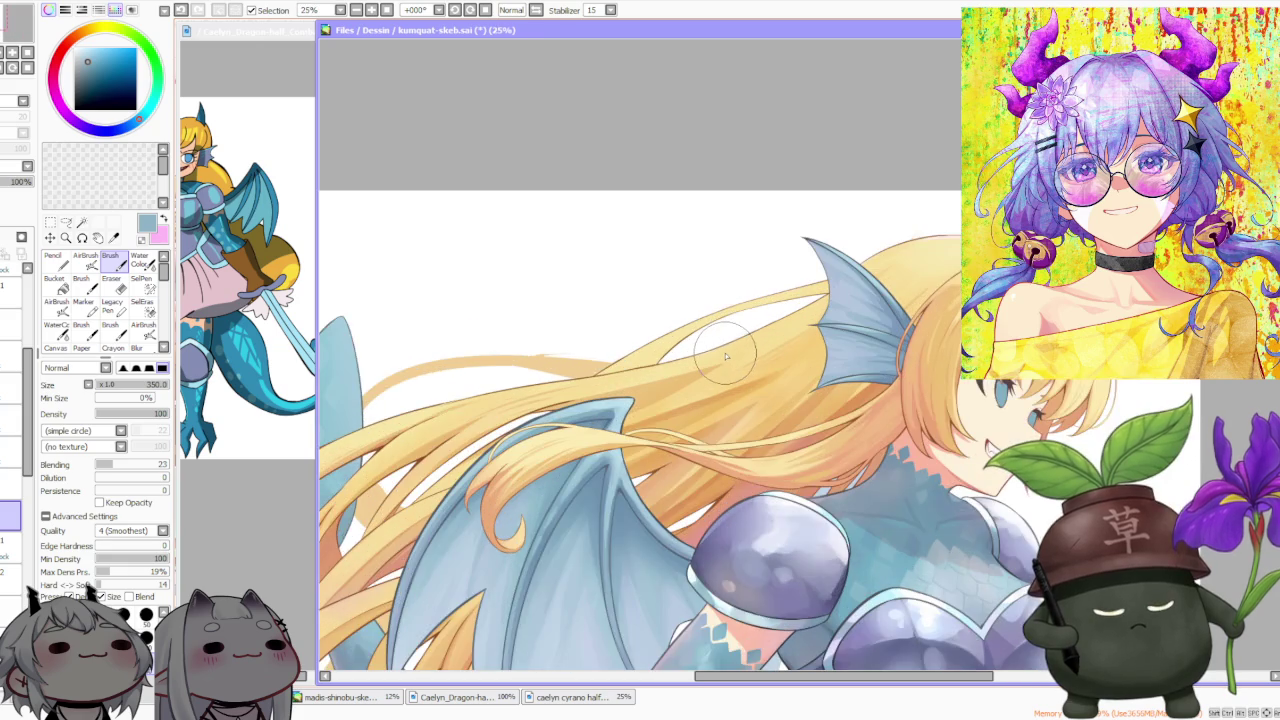
scroll(735, 354, "up", 1)
scroll(723, 360, "up", 2)
scroll(723, 360, "down", 2)
scroll(723, 360, "down", 2)
scroll(723, 360, "down", 1)
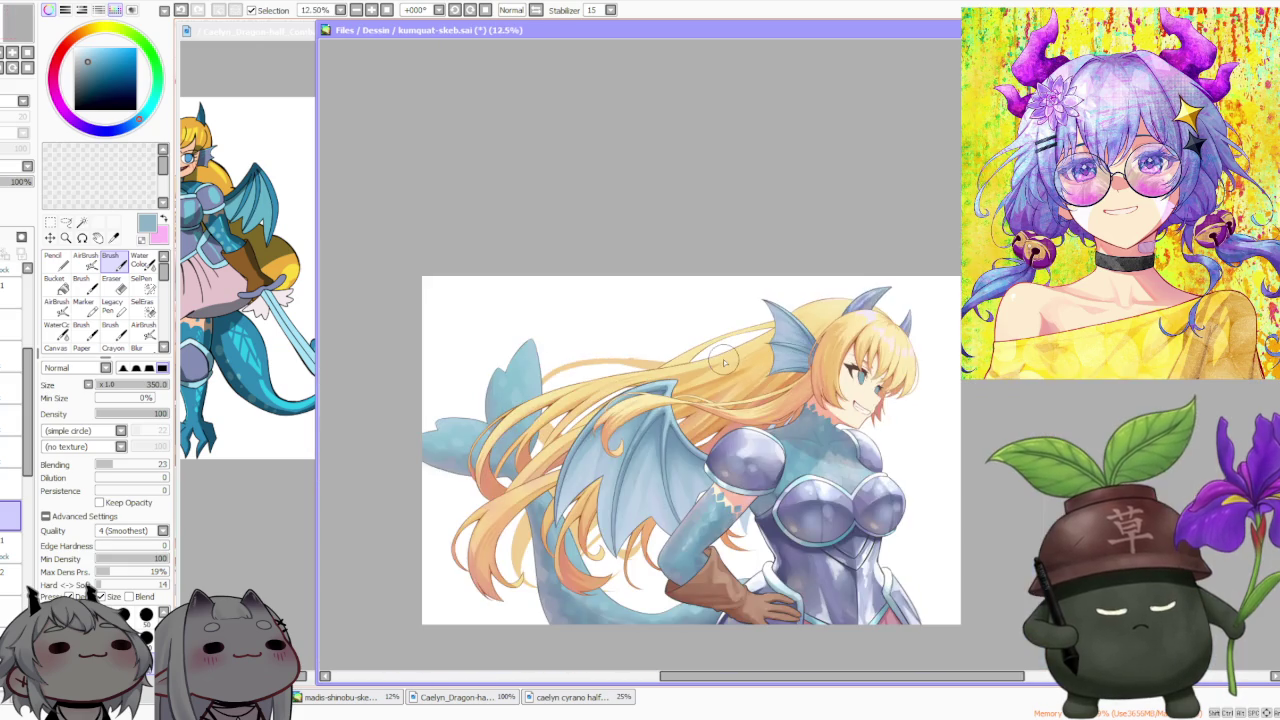
scroll(723, 360, "down", 1)
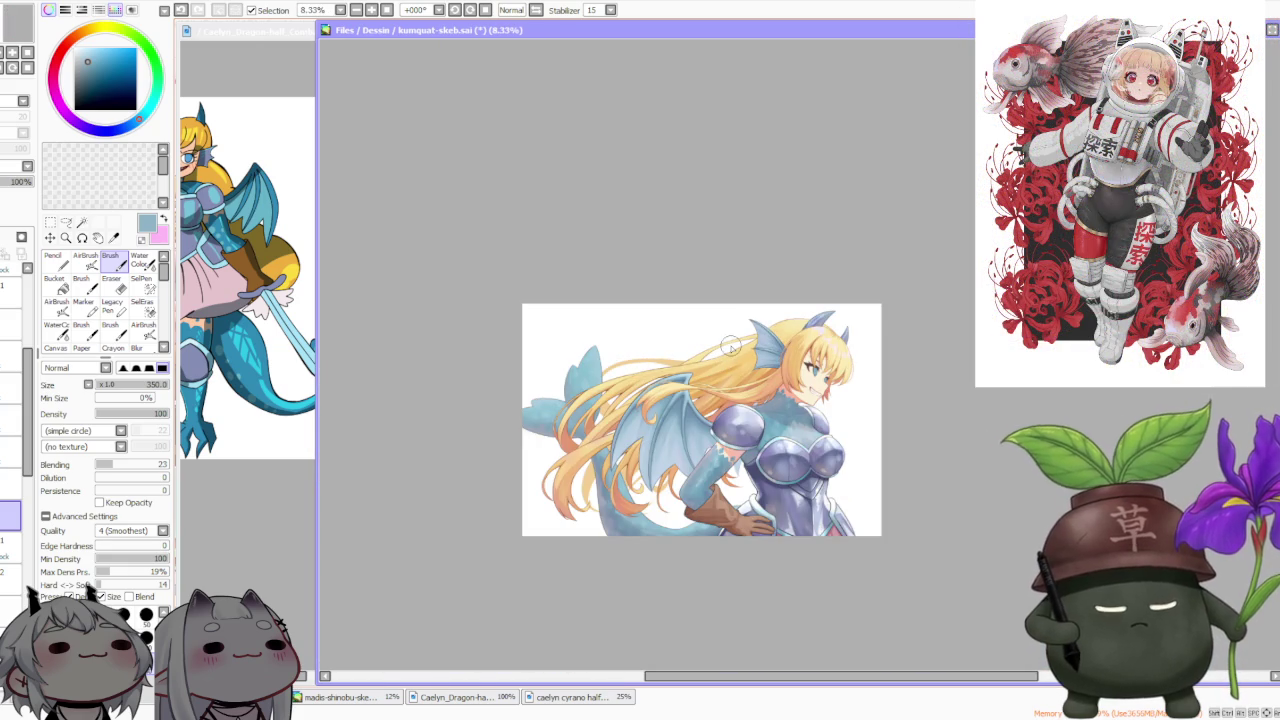
scroll(730, 348, "up", 3)
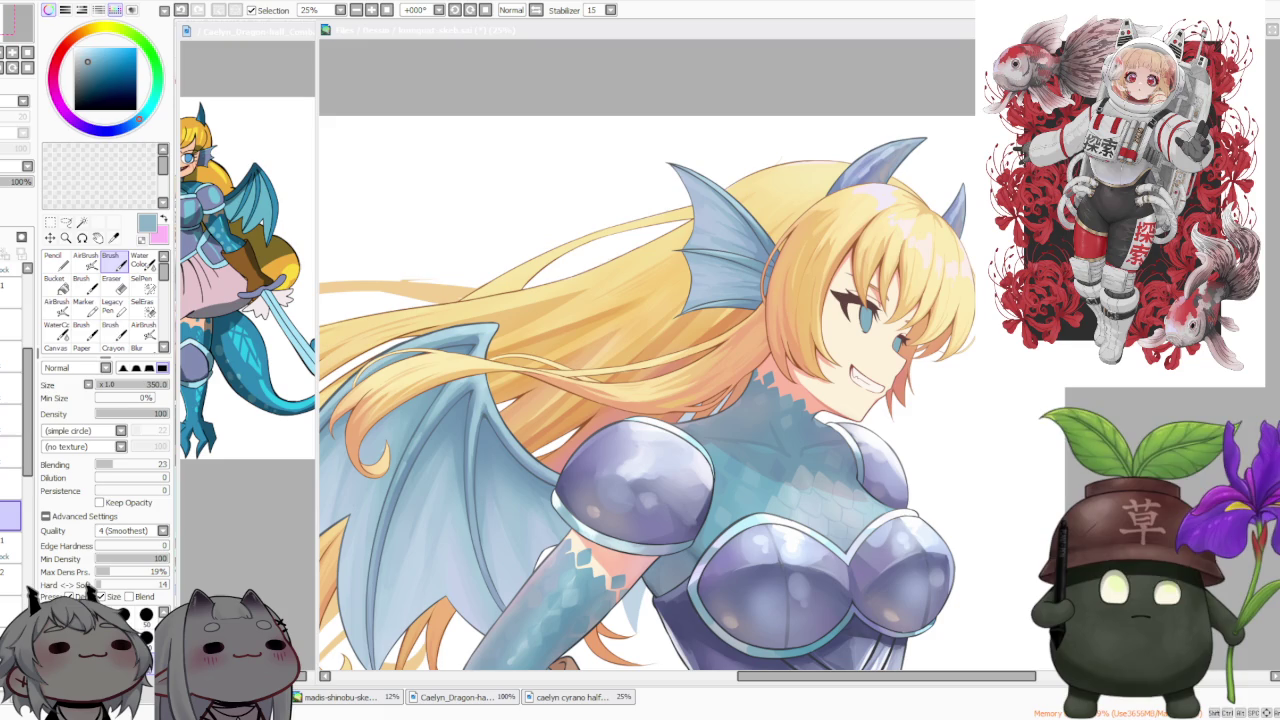
scroll(1178, 355, "down", 1)
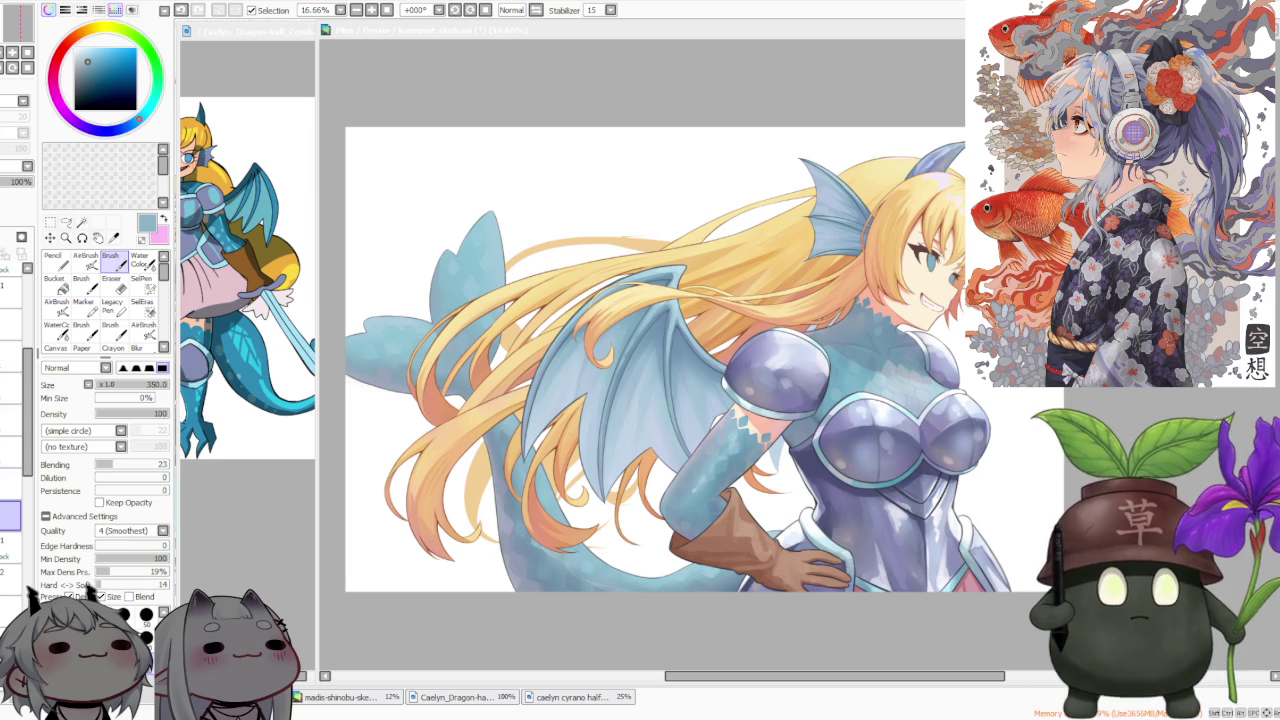
scroll(626, 486, "down", 2)
scroll(700, 446, "up", 1)
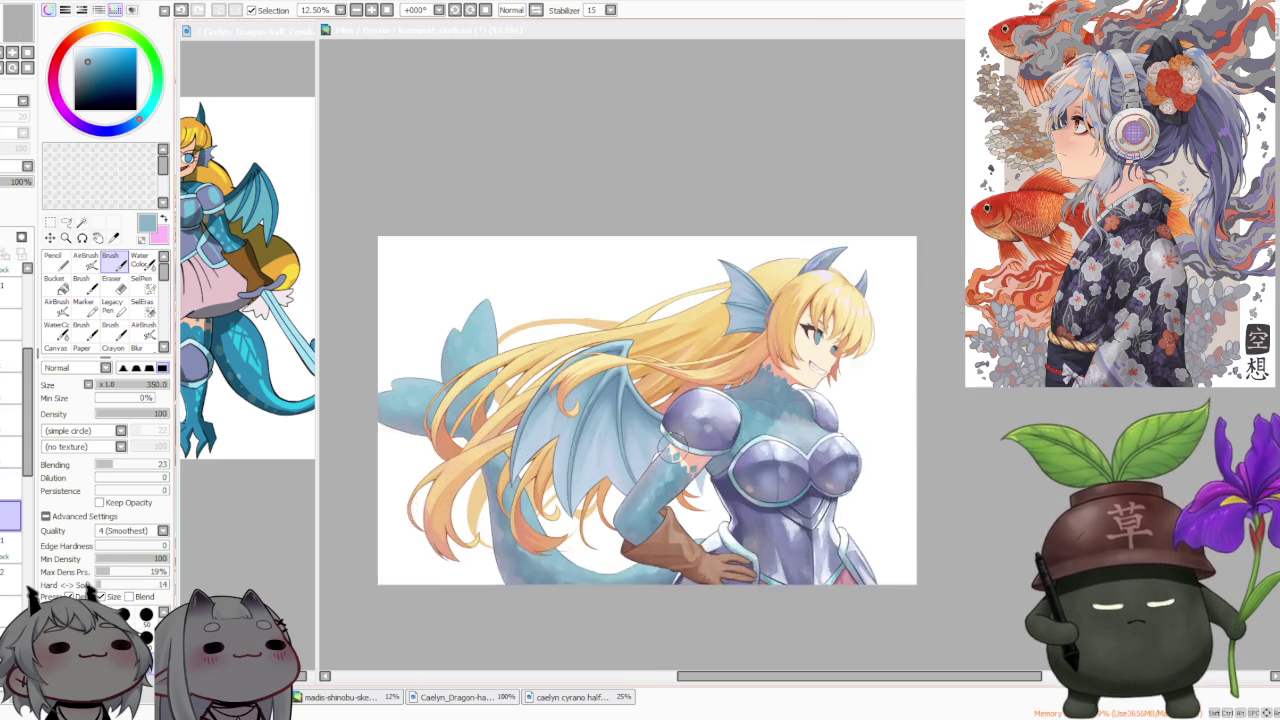
scroll(685, 443, "up", 1)
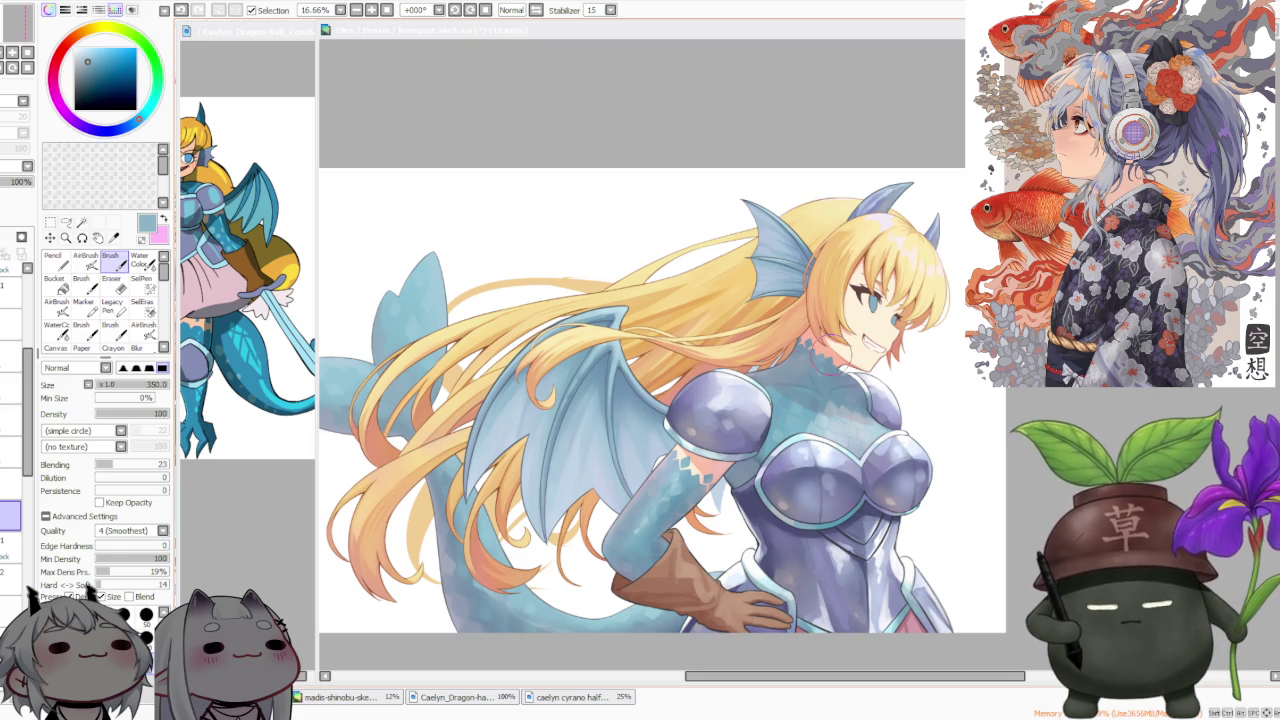
scroll(845, 375, "down", 1)
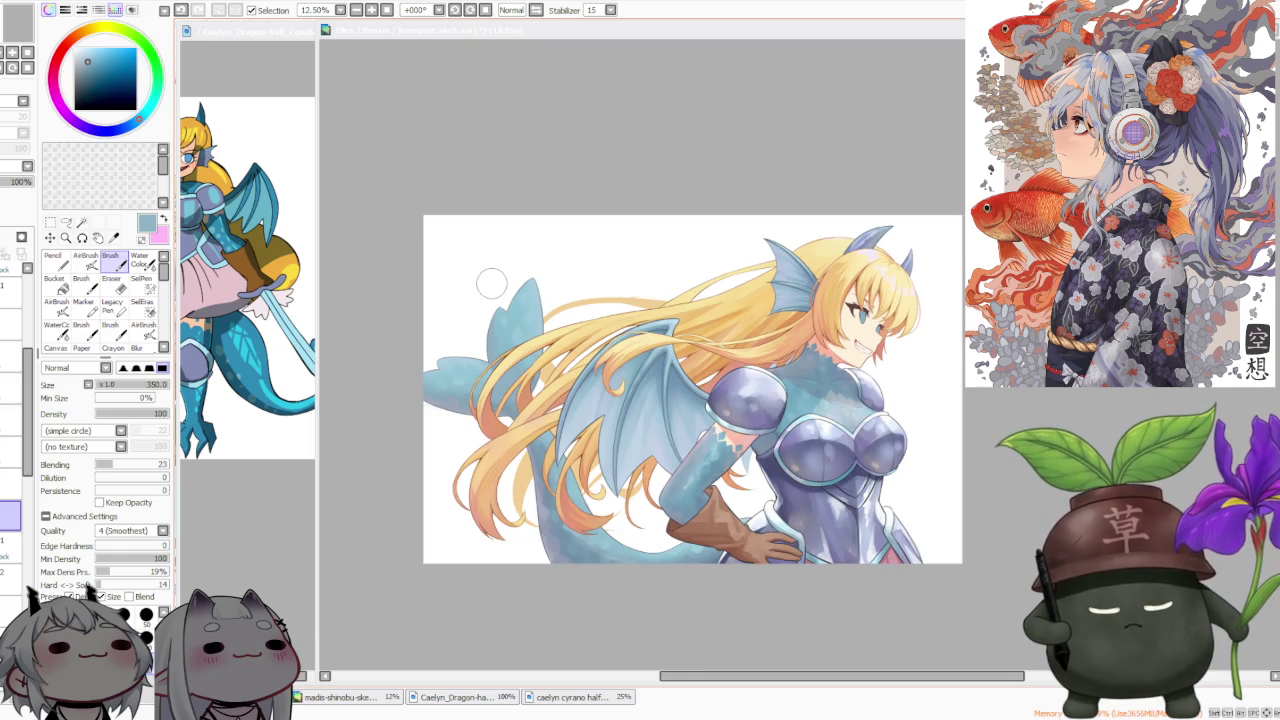
scroll(488, 315, "up", 1)
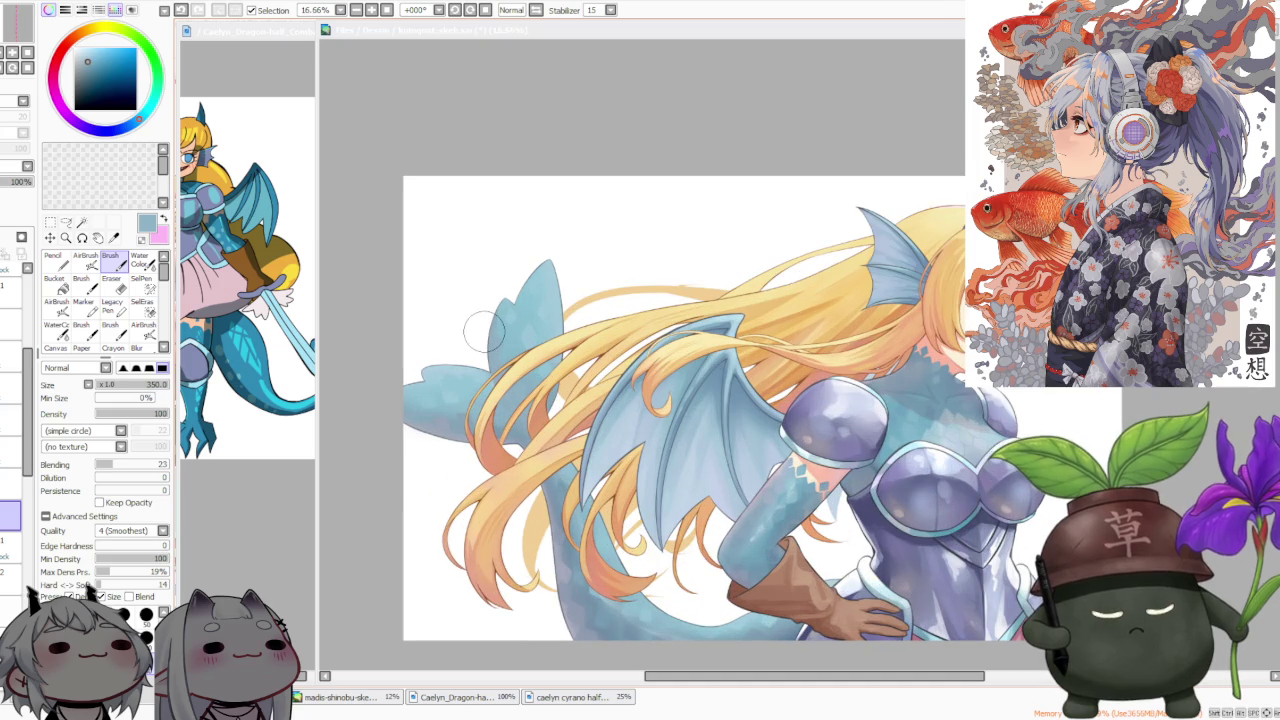
scroll(484, 332, "down", 1)
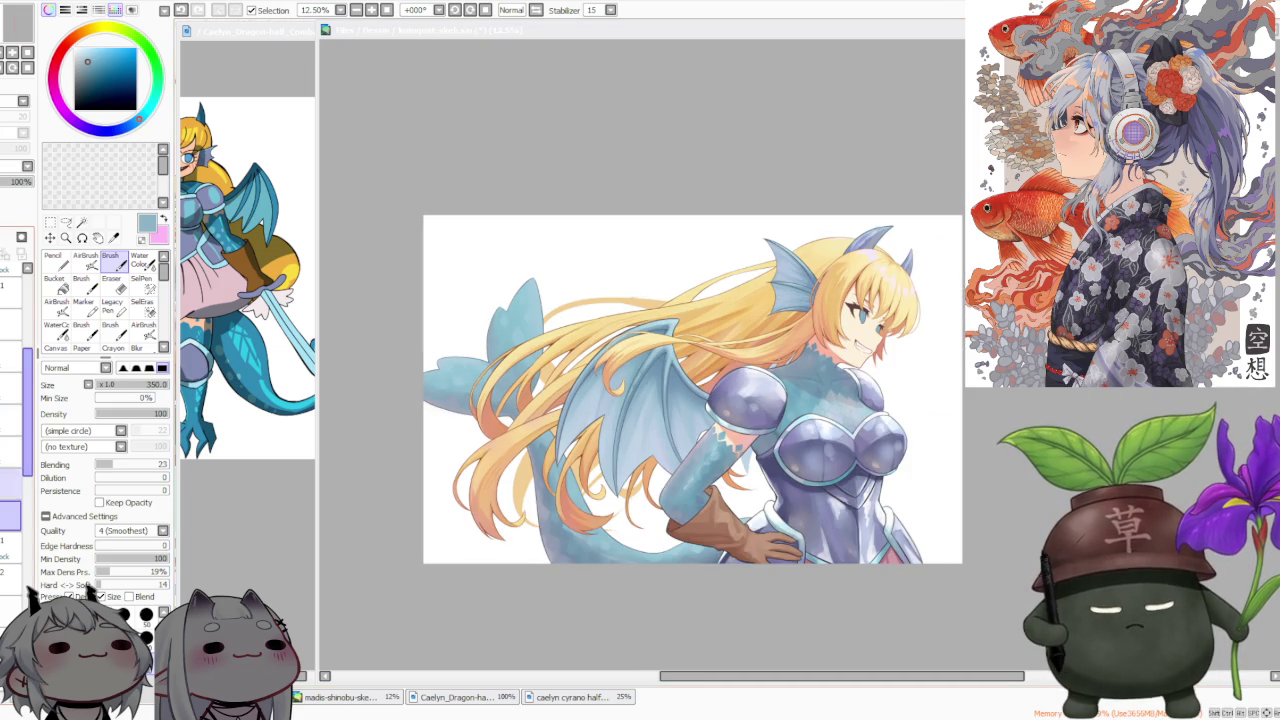
scroll(27, 446, "down", 1)
scroll(27, 446, "down", 3)
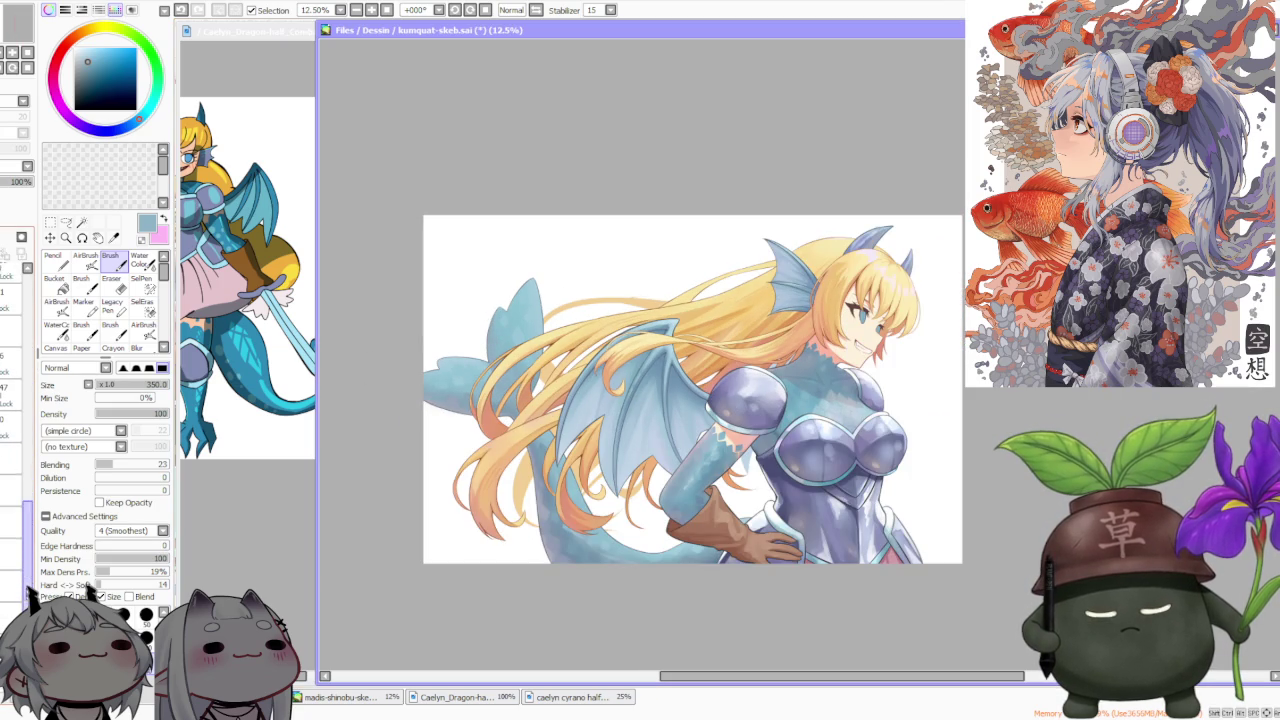
left_click(10, 566)
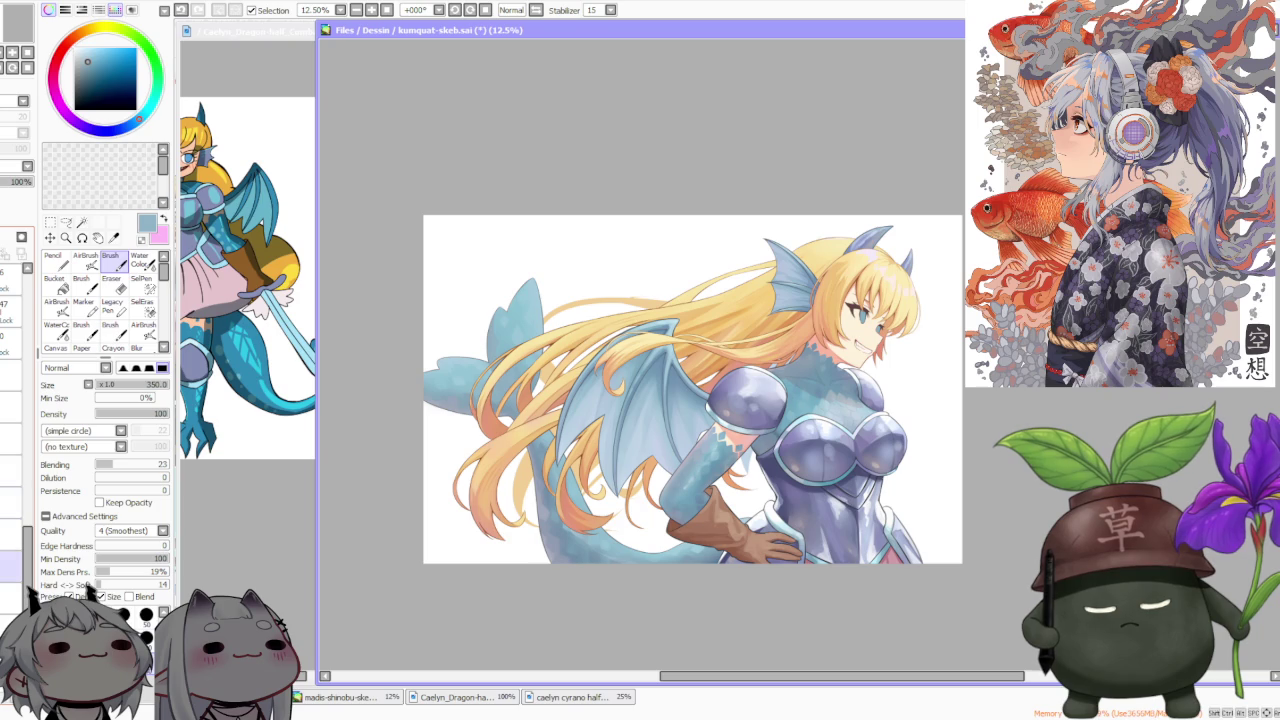
left_click(10, 566)
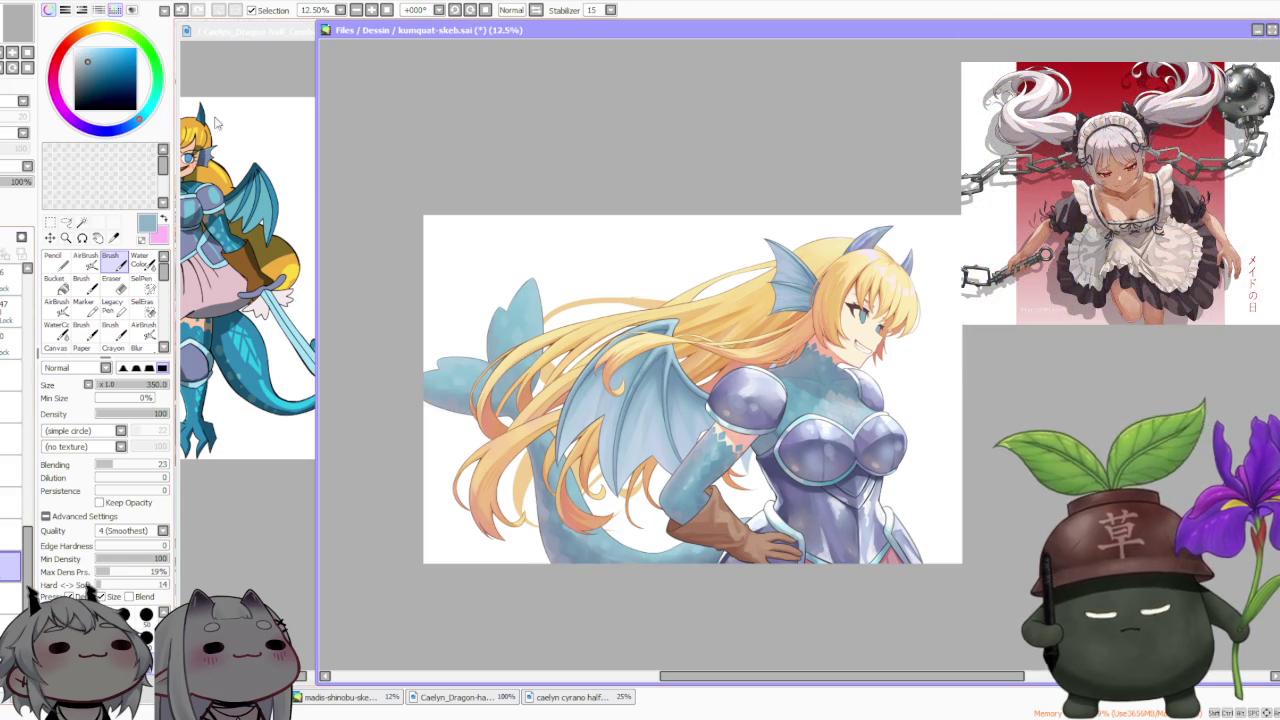
left_click(181, 10)
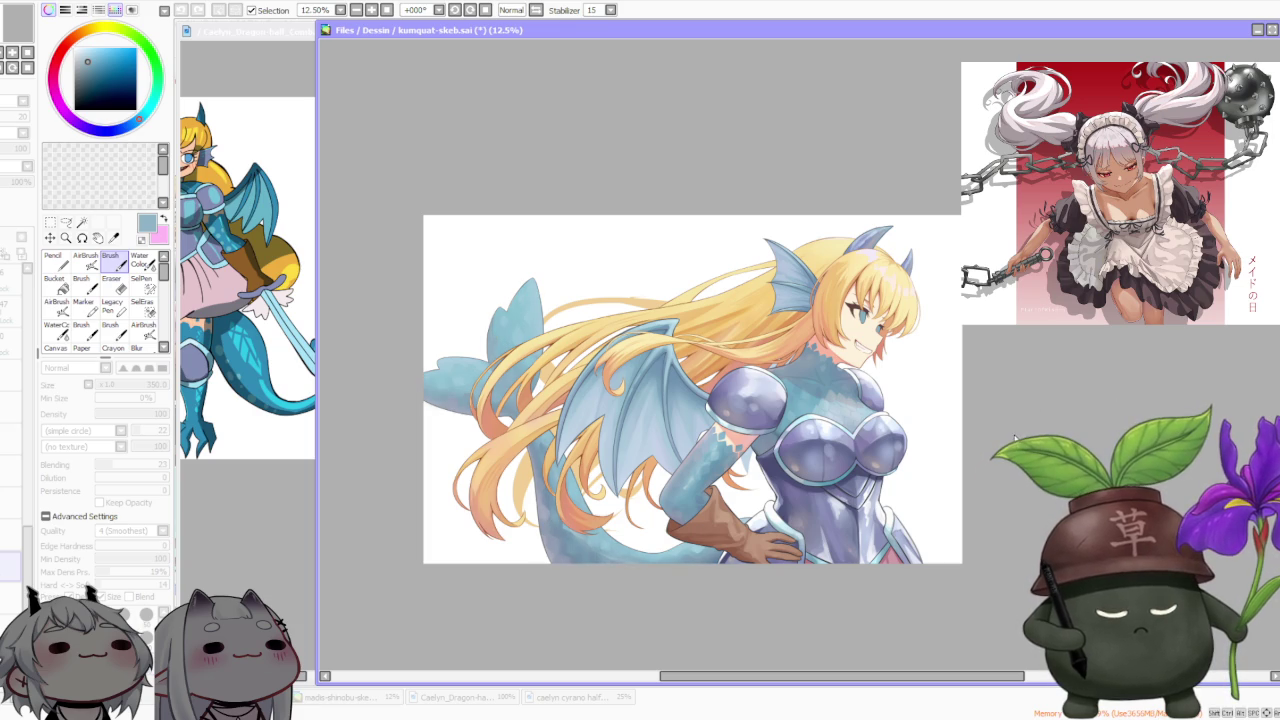
scroll(760, 383, "down", 2)
scroll(665, 378, "up", 1)
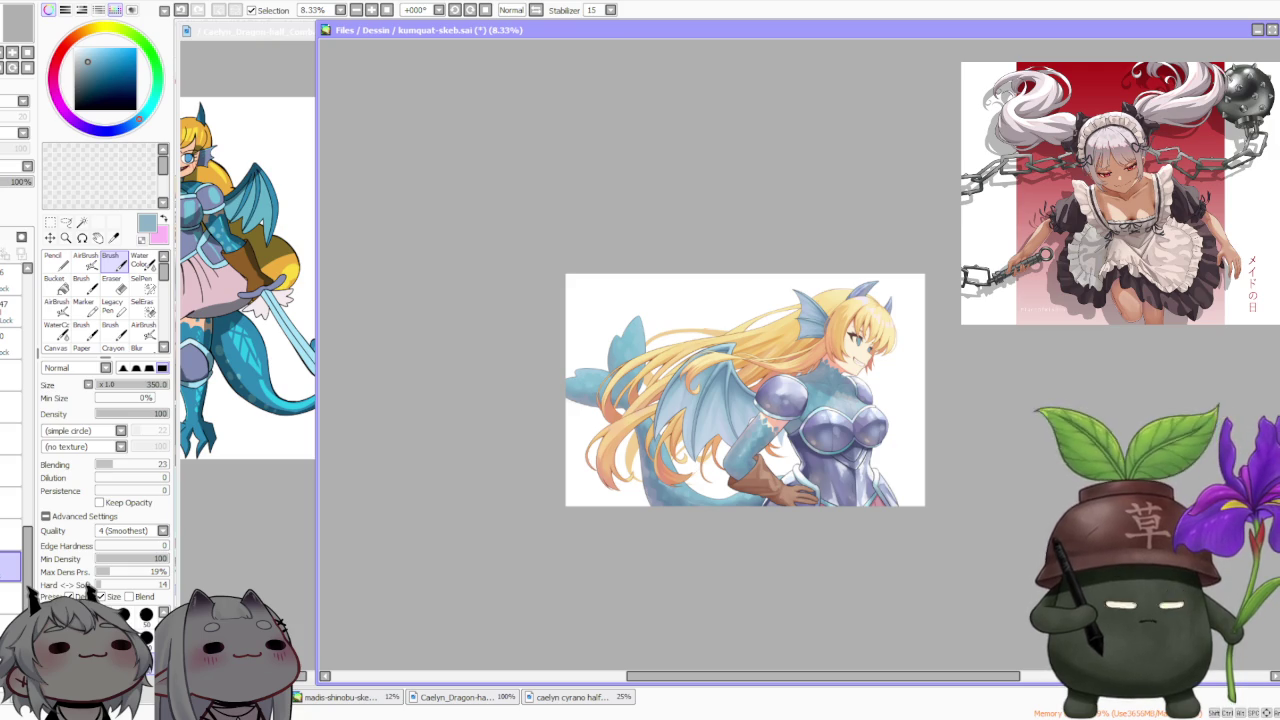
scroll(574, 354, "up", 2)
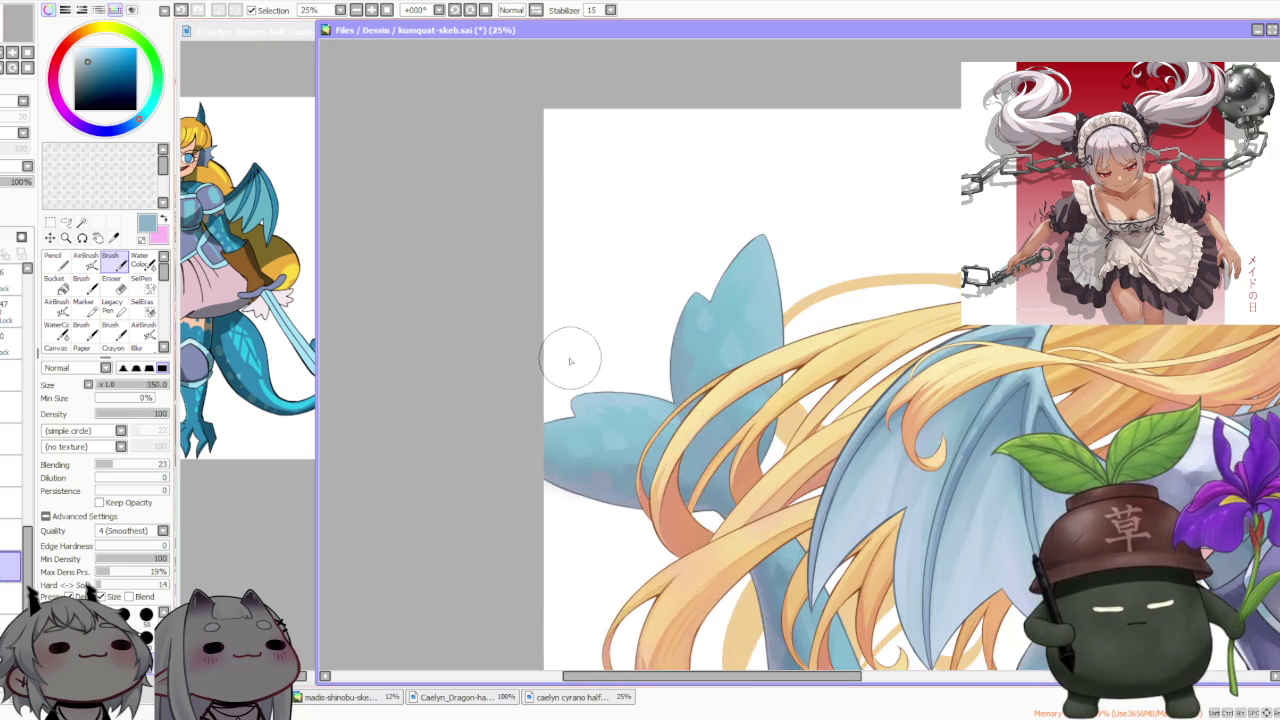
scroll(640, 356, "up", 1)
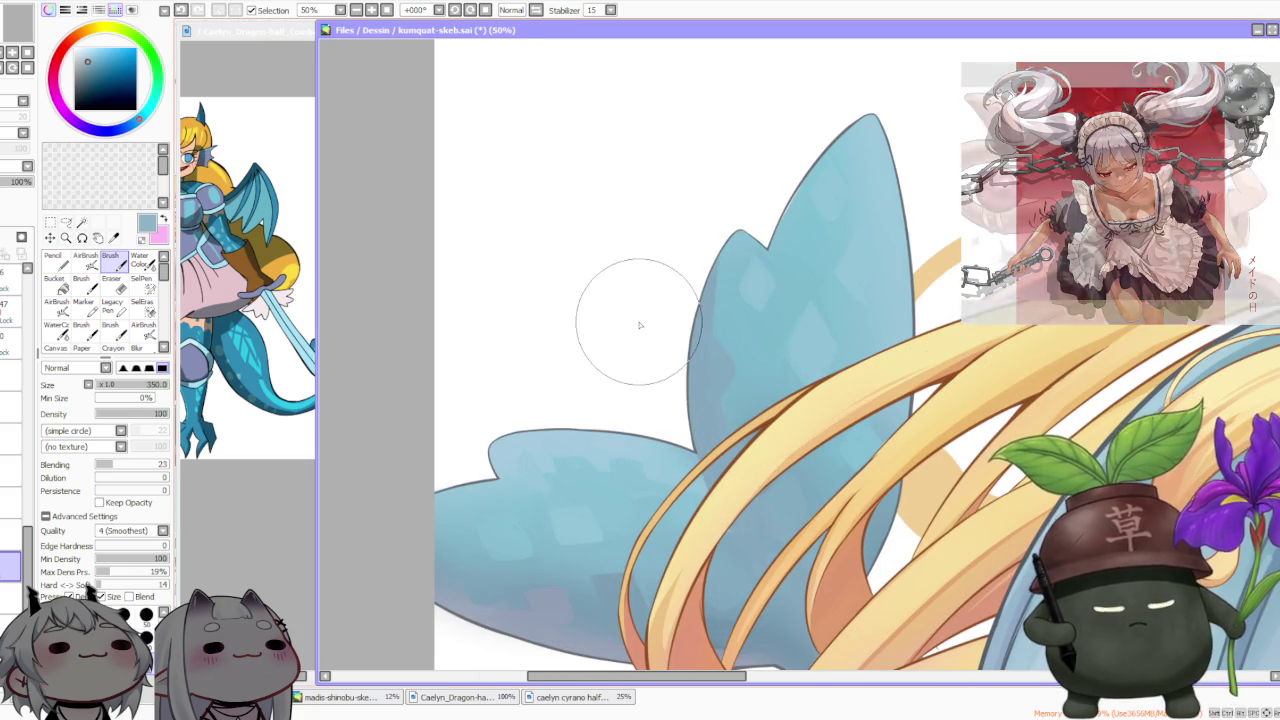
scroll(640, 326, "down", 1)
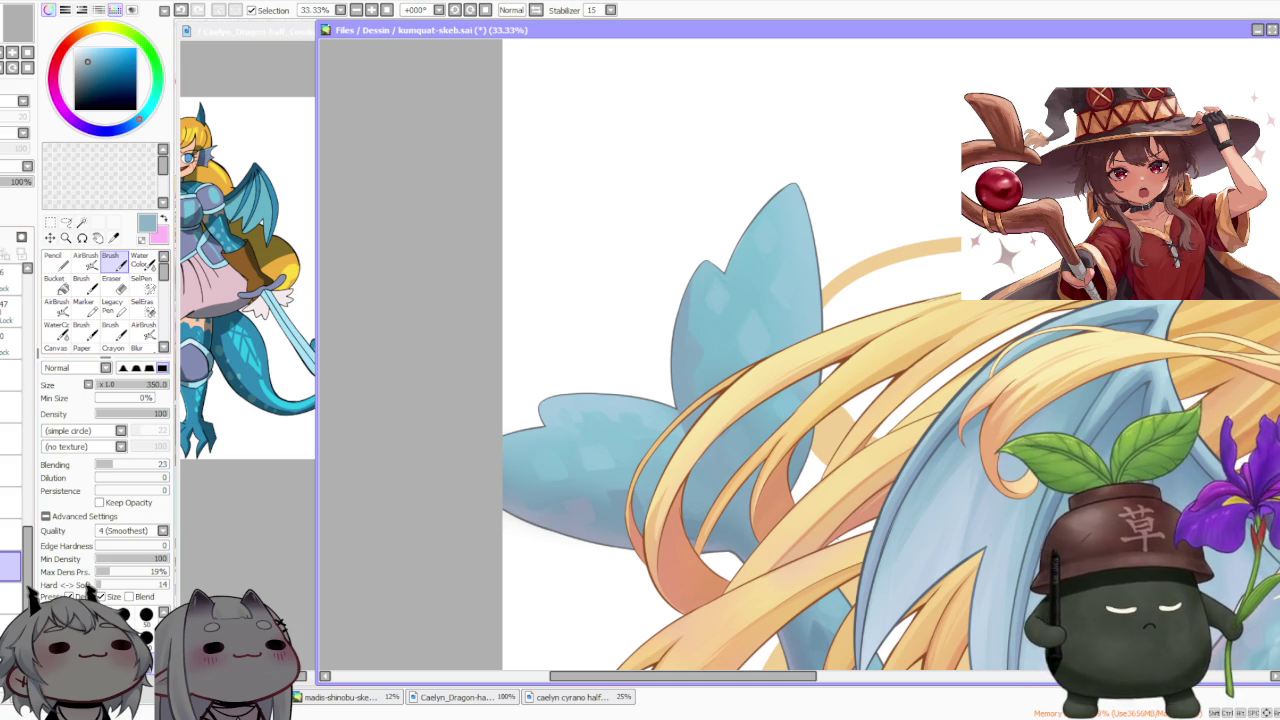
scroll(594, 377, "down", 2)
scroll(597, 370, "down", 2)
scroll(731, 482, "up", 1)
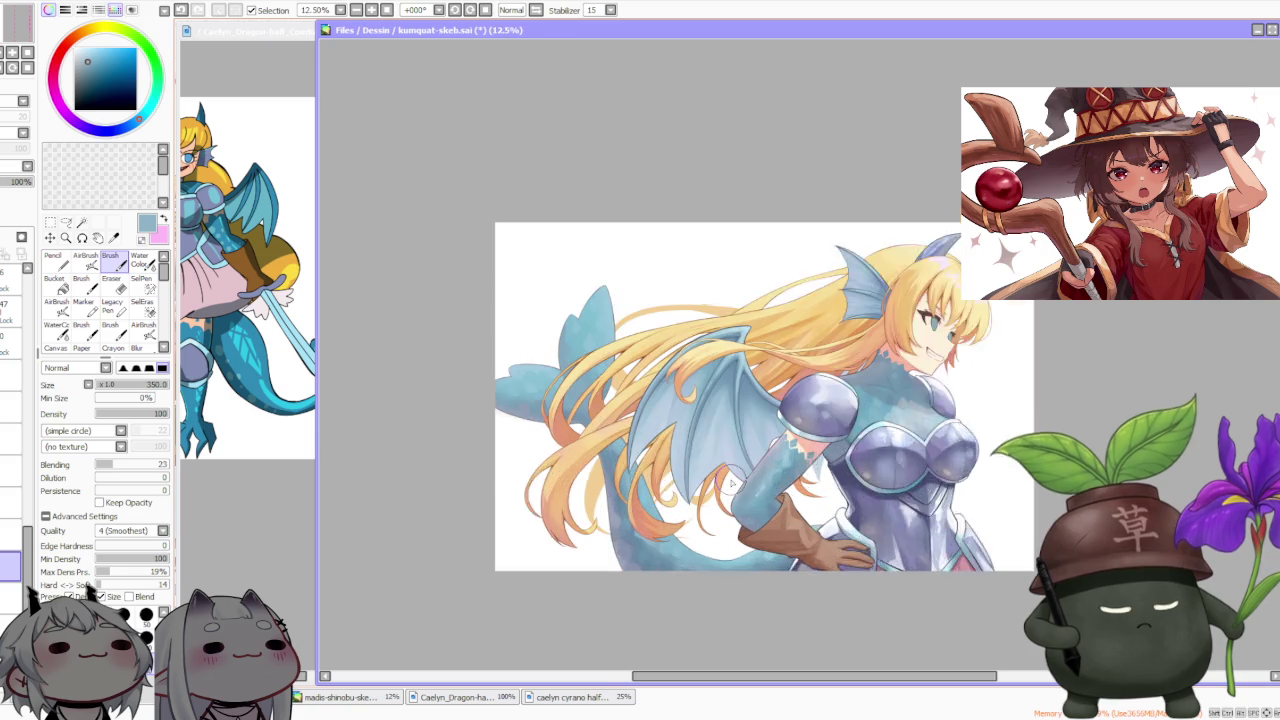
scroll(733, 478, "up", 1)
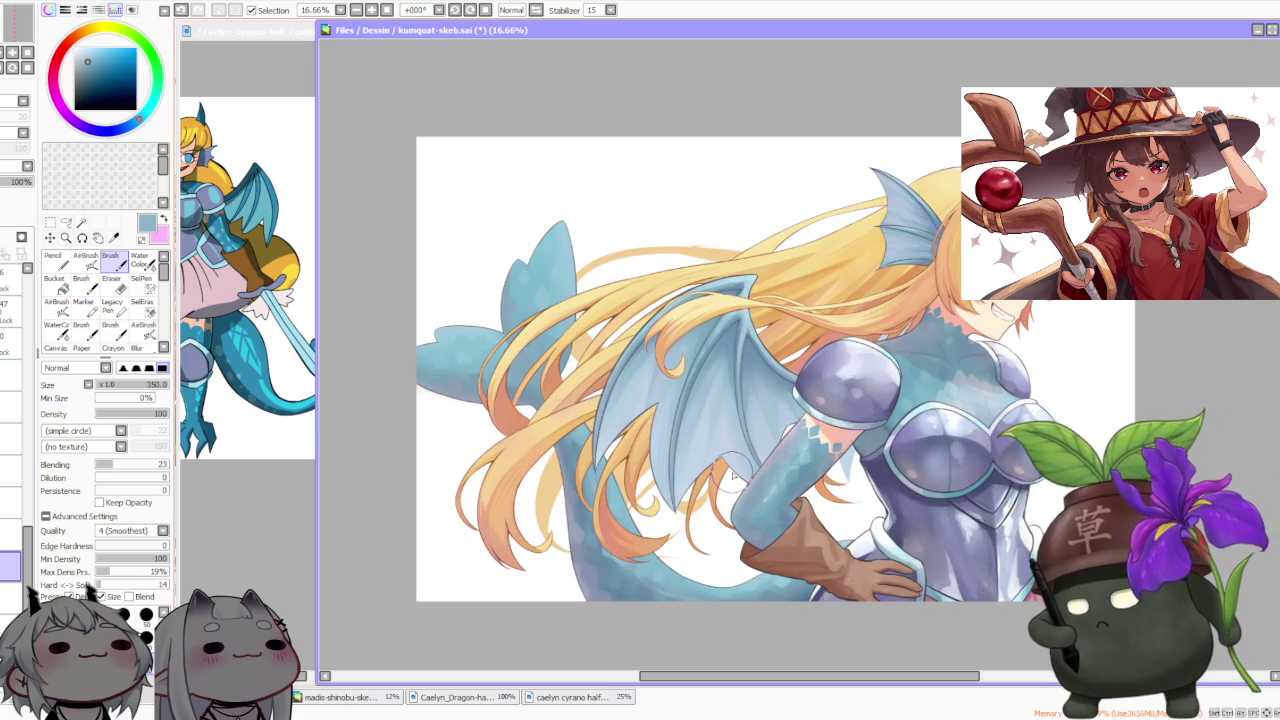